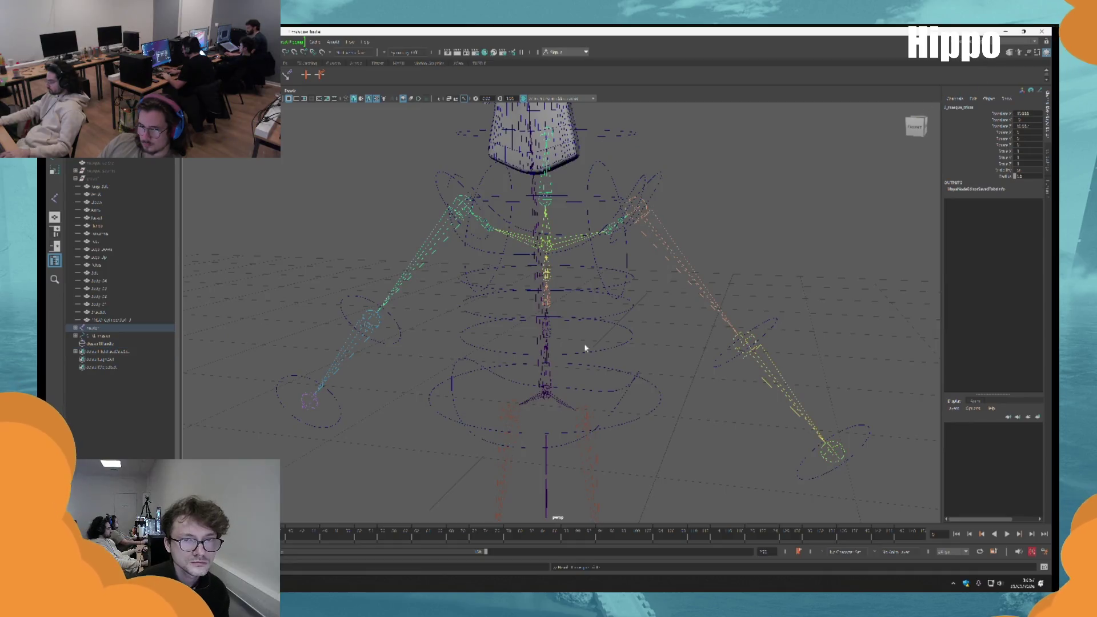
Select the plane and hood meshes on the head, dismissing the skin weighting options
{"action": "scroll", "coordinate": [575, 383], "scroll_direction": "up", "scroll_amount": 5}
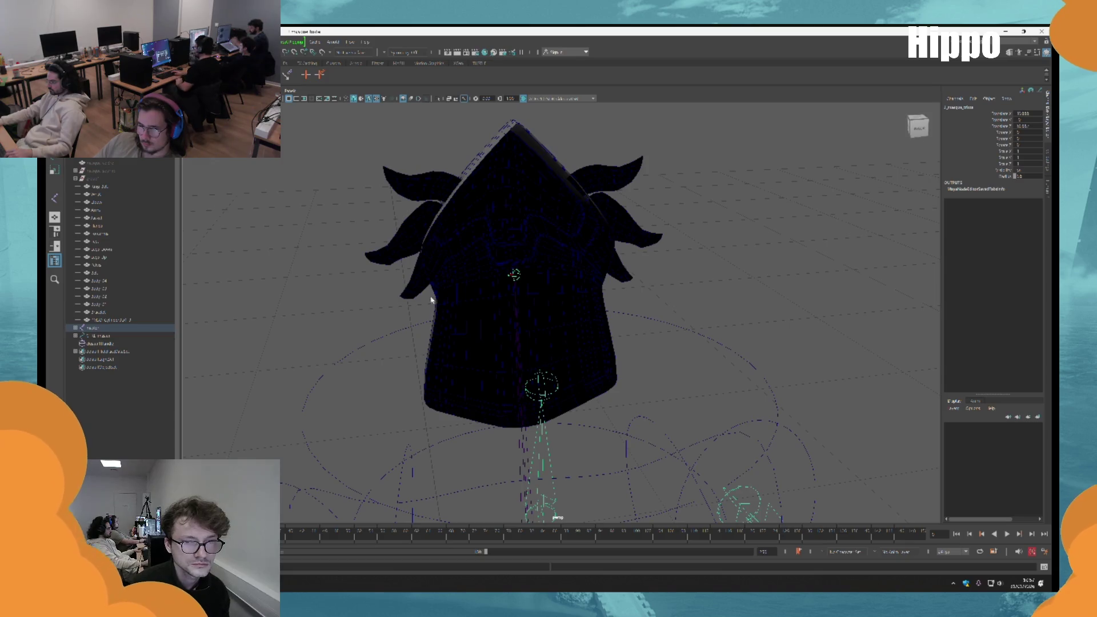
{"action": "left_click", "coordinate": [521, 279]}
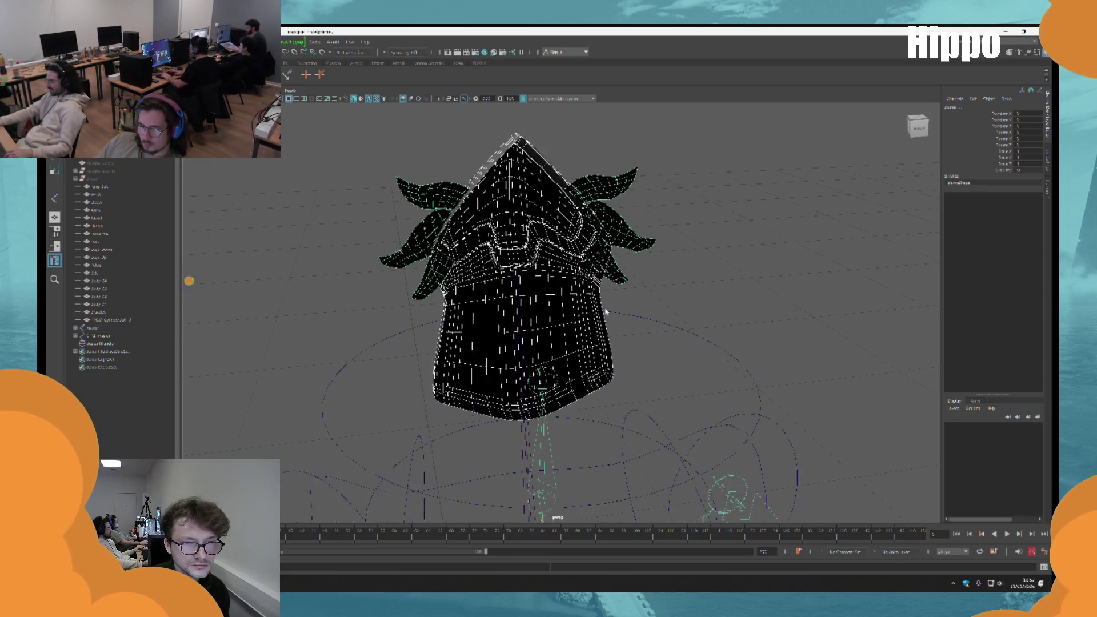
{"action": "left_click", "coordinate": [557, 288]}
{"action": "left_click", "coordinate": [206, 41]}
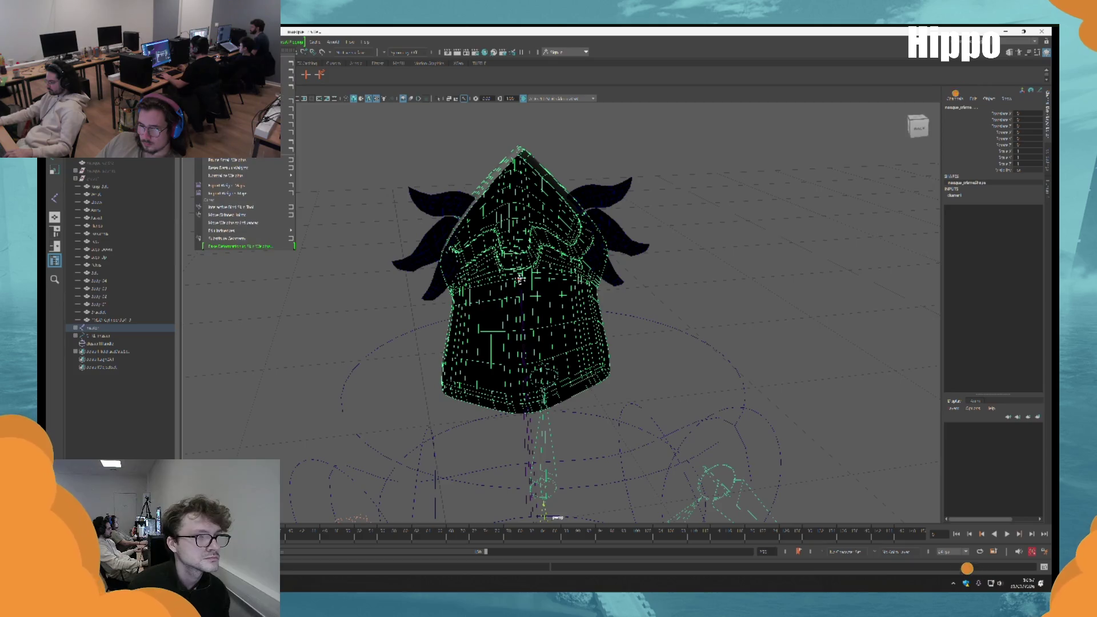
{"action": "left_click", "coordinate": [522, 279]}
{"action": "mouse_move", "coordinate": [520, 280]}
{"action": "left_mouse_down"}
{"action": "mouse_move", "coordinate": [665, 301]}
{"action": "mouse_move", "coordinate": [709, 282]}
{"action": "mouse_move", "coordinate": [620, 265]}
{"action": "mouse_move", "coordinate": [619, 287]}
{"action": "mouse_move", "coordinate": [586, 291]}
{"action": "mouse_move", "coordinate": [580, 282]}
{"action": "mouse_move", "coordinate": [632, 247]}
{"action": "mouse_move", "coordinate": [600, 262]}
{"action": "mouse_move", "coordinate": [625, 320]}
{"action": "mouse_move", "coordinate": [608, 320]}
{"action": "mouse_move", "coordinate": [625, 299]}
{"action": "left_mouse_up"}
{"action": "left_click", "coordinate": [608, 320]}
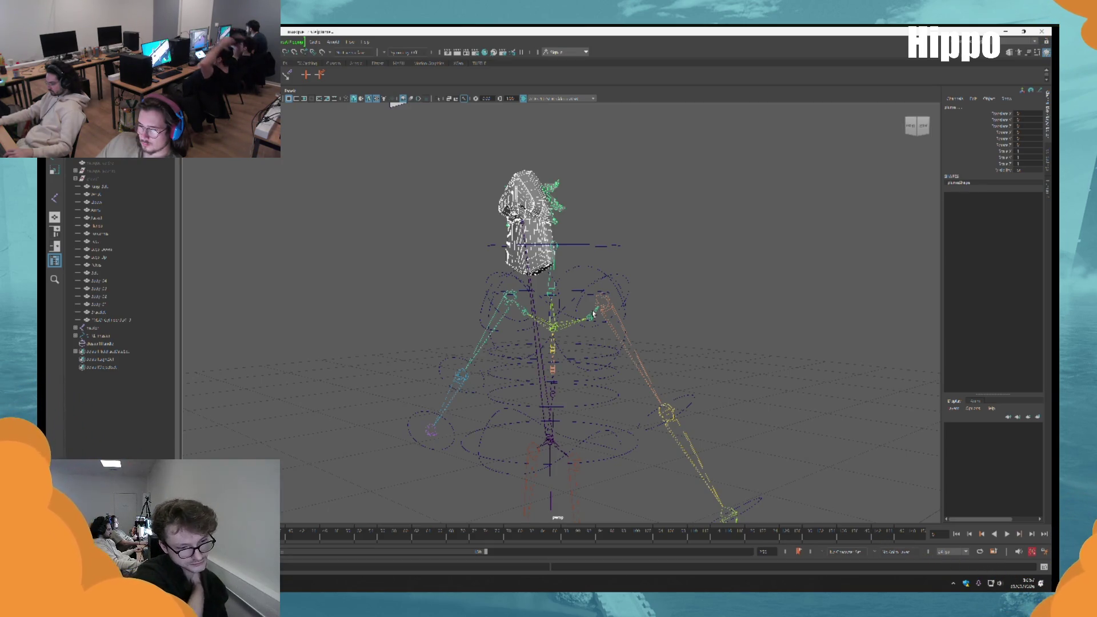
Select the rig's master group, then the helmet joint
{"action": "mouse_move", "coordinate": [594, 314]}
{"action": "left_mouse_down"}
{"action": "mouse_move", "coordinate": [662, 278]}
{"action": "mouse_move", "coordinate": [632, 304]}
{"action": "mouse_move", "coordinate": [594, 286]}
{"action": "mouse_move", "coordinate": [622, 275]}
{"action": "mouse_move", "coordinate": [608, 269]}
{"action": "mouse_move", "coordinate": [629, 314]}
{"action": "mouse_move", "coordinate": [595, 299]}
{"action": "mouse_move", "coordinate": [590, 273]}
{"action": "mouse_move", "coordinate": [597, 304]}
{"action": "left_mouse_up"}
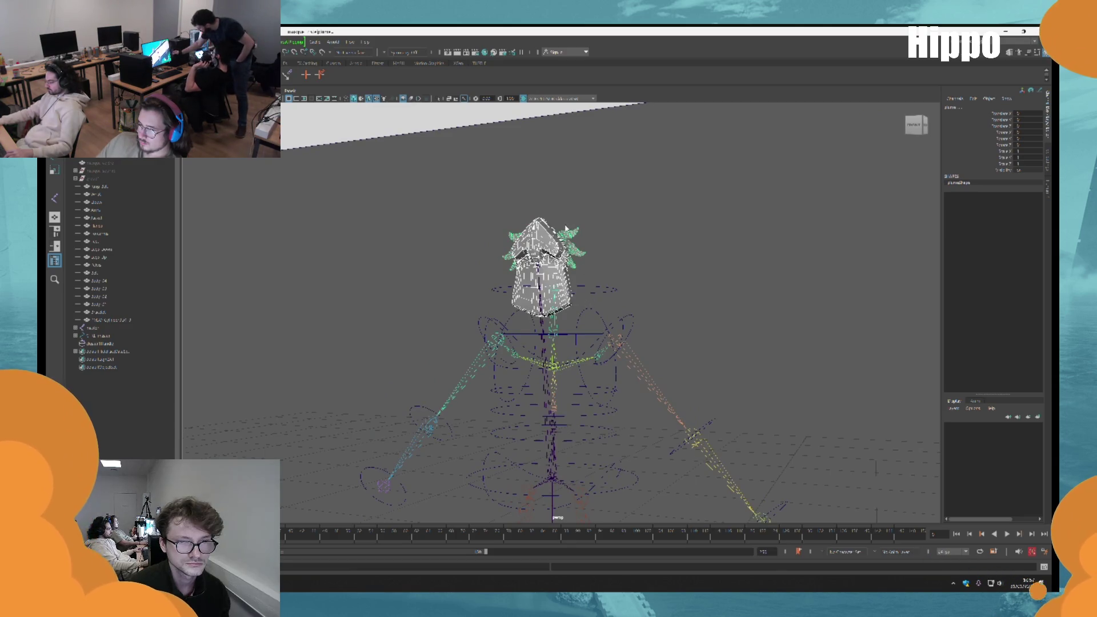
{"action": "scroll", "coordinate": [599, 279], "scroll_direction": "up", "scroll_amount": 3}
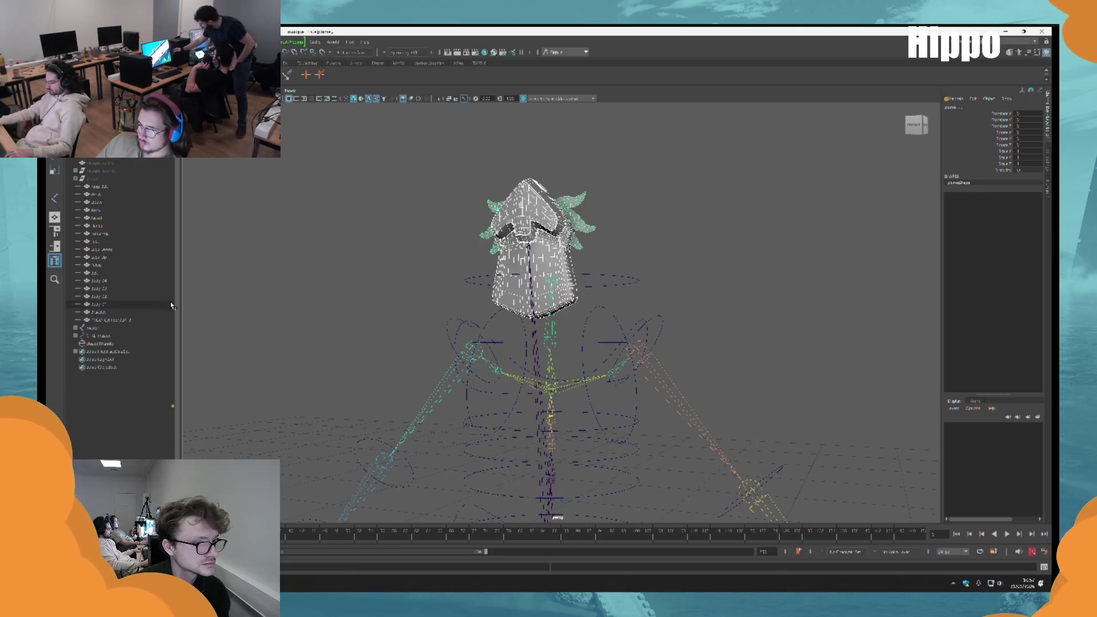
{"action": "left_click", "coordinate": [91, 328]}
{"action": "scroll", "coordinate": [587, 327], "scroll_direction": "down", "scroll_amount": 5}
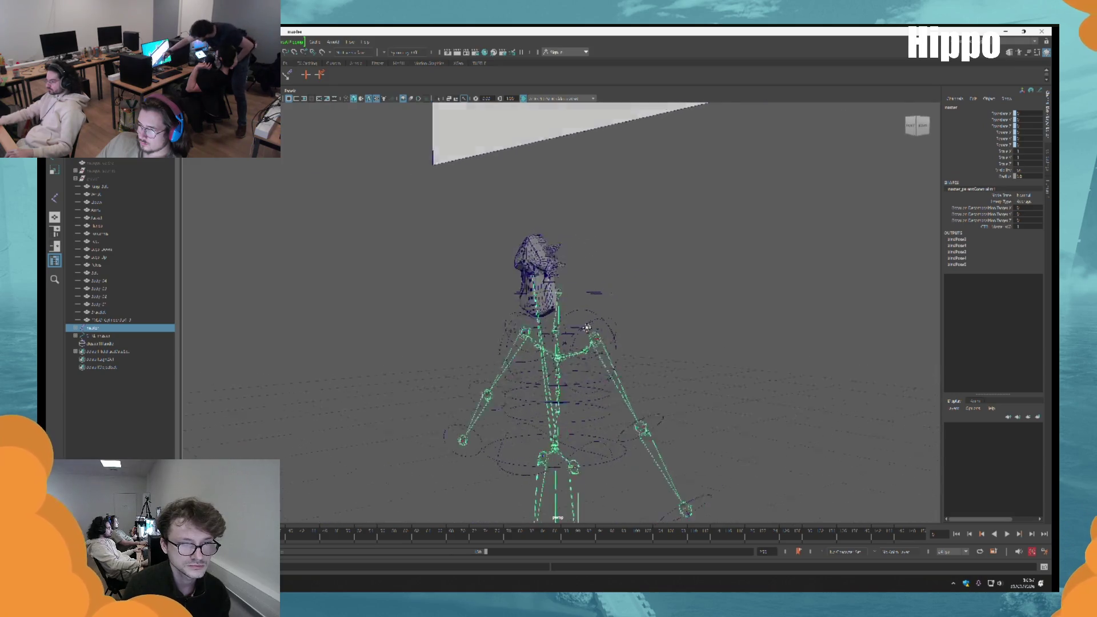
{"action": "scroll", "coordinate": [539, 284], "scroll_direction": "up", "scroll_amount": 1}
{"action": "left_click", "coordinate": [533, 278]}
{"action": "scroll", "coordinate": [533, 279], "scroll_direction": "up", "scroll_amount": 4}
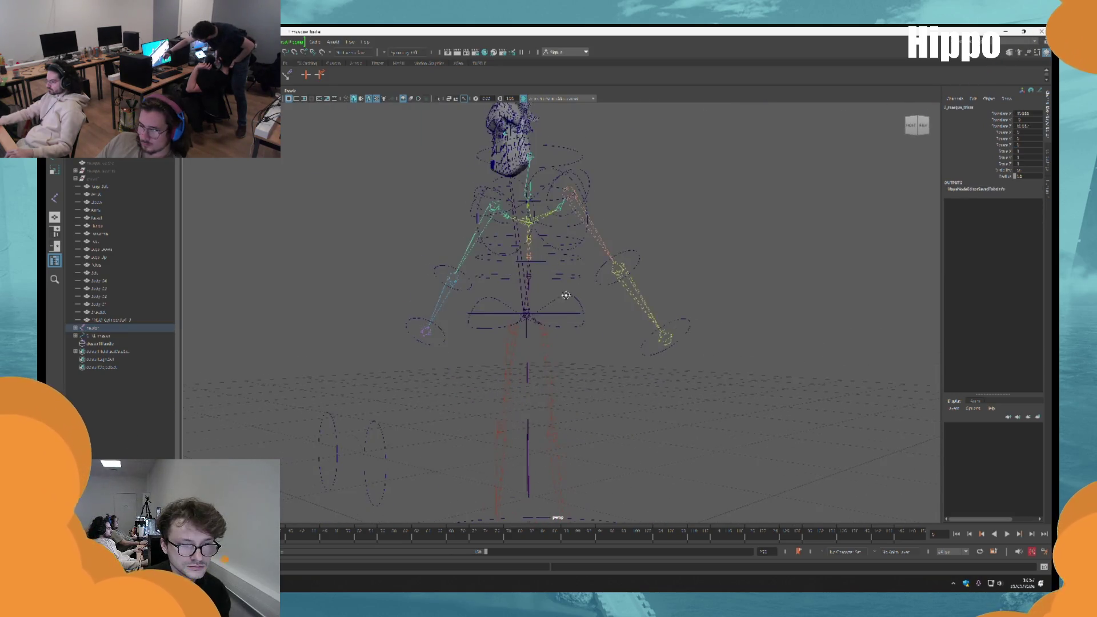
{"action": "scroll", "coordinate": [735, 479], "scroll_direction": "down", "scroll_amount": 3}
{"action": "scroll", "coordinate": [335, 164], "scroll_direction": "down", "scroll_amount": 2}
{"action": "scroll", "coordinate": [649, 360], "scroll_direction": "up", "scroll_amount": 5}
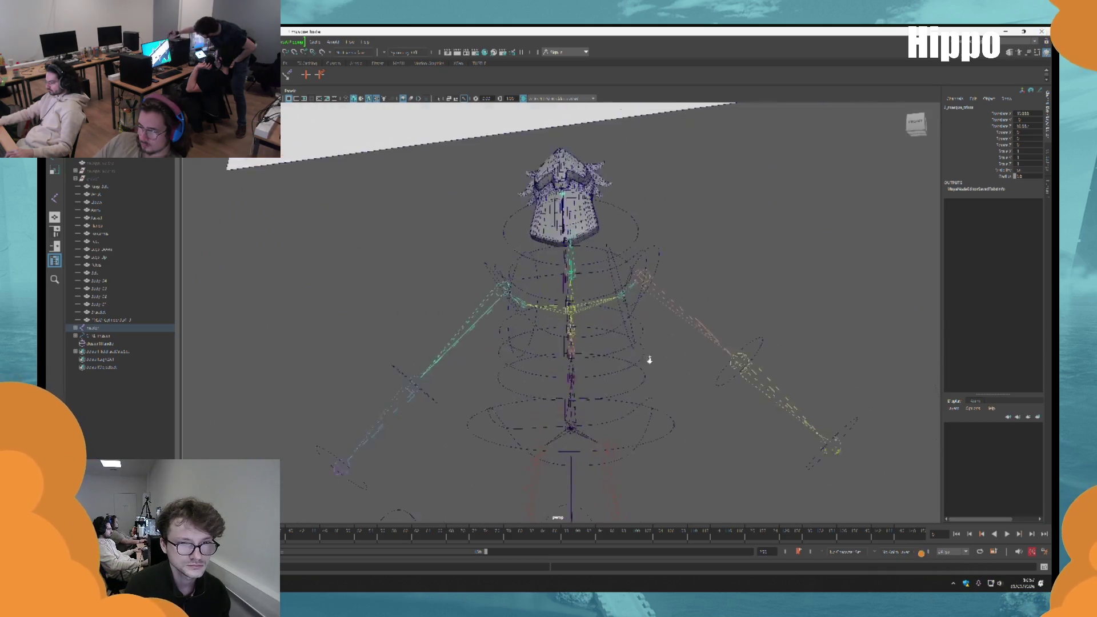
With the Move tool active, select the whole skeleton and then a single joint
{"action": "key", "text": "w"}
{"action": "left_click_drag", "start_coordinate": [647, 370], "coordinate": [631, 351]}
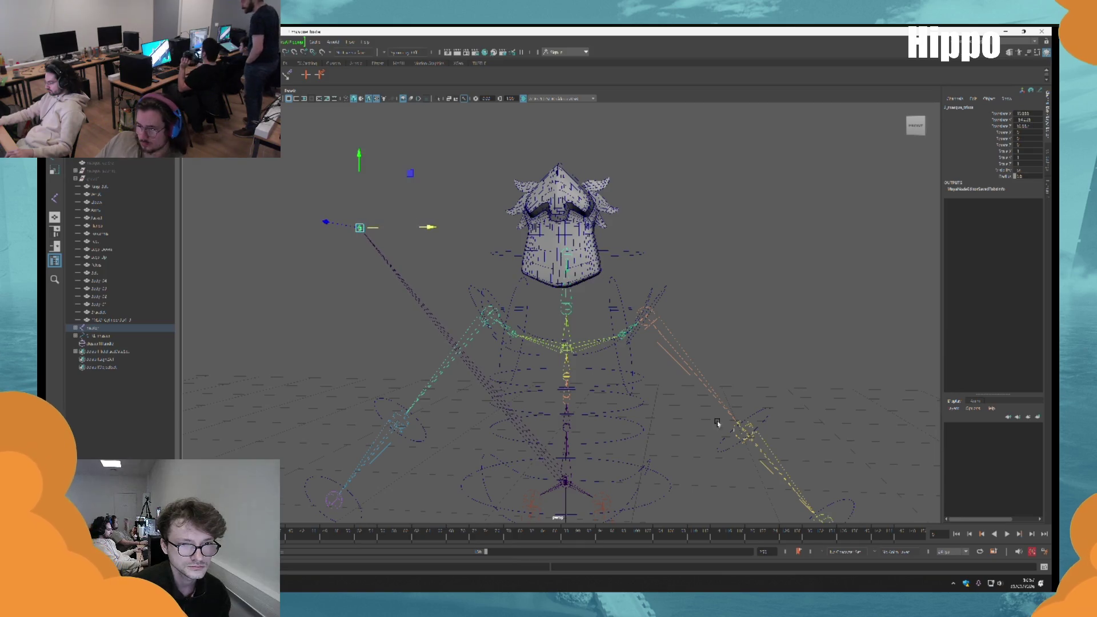
{"action": "scroll", "coordinate": [717, 421], "scroll_direction": "down", "scroll_amount": 5}
{"action": "mouse_move", "coordinate": [620, 367]}
{"action": "left_mouse_down"}
{"action": "mouse_move", "coordinate": [605, 388]}
{"action": "mouse_move", "coordinate": [583, 366]}
{"action": "mouse_move", "coordinate": [542, 356]}
{"action": "left_mouse_up"}
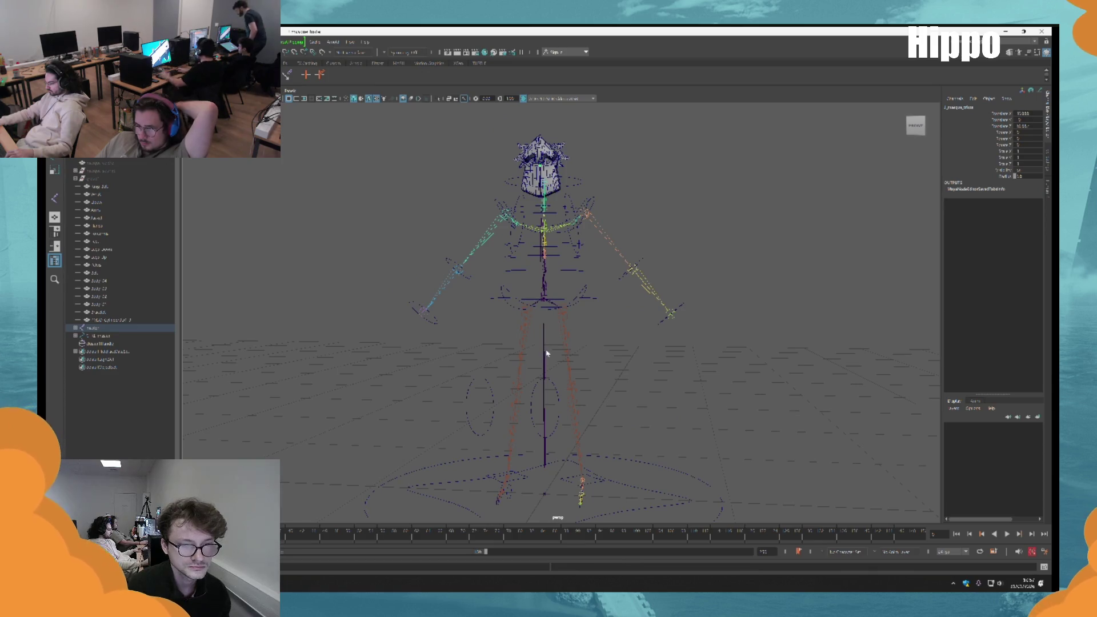
{"action": "left_click", "coordinate": [545, 369]}
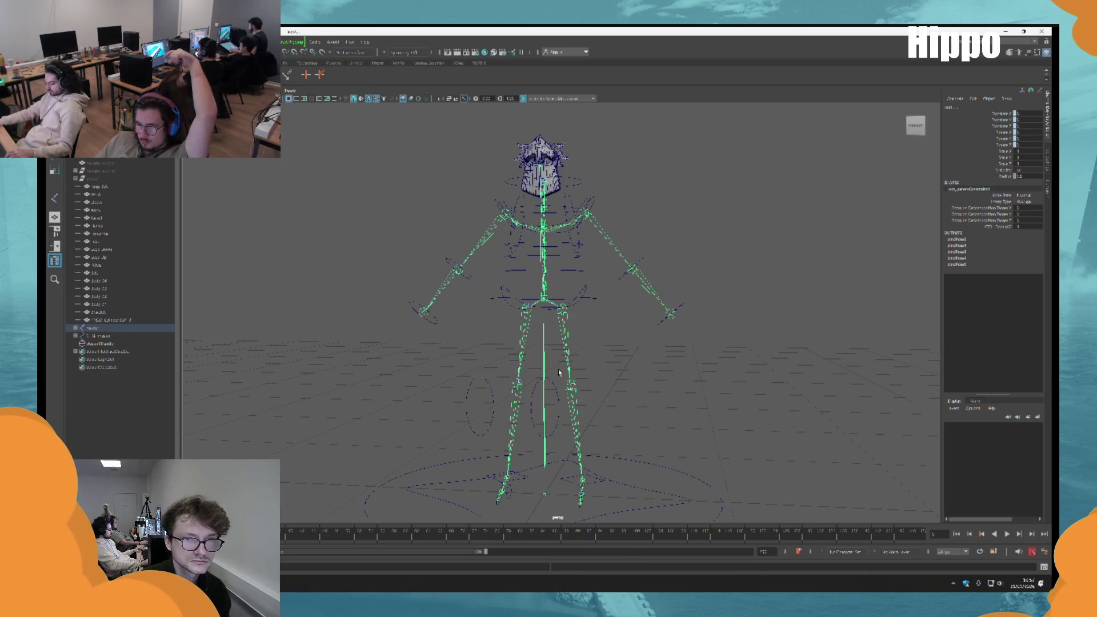
{"action": "left_click", "coordinate": [559, 373]}
{"action": "mouse_move", "coordinate": [574, 169]}
{"action": "left_mouse_down"}
{"action": "mouse_move", "coordinate": [582, 268]}
{"action": "mouse_move", "coordinate": [515, 279]}
{"action": "left_mouse_up"}
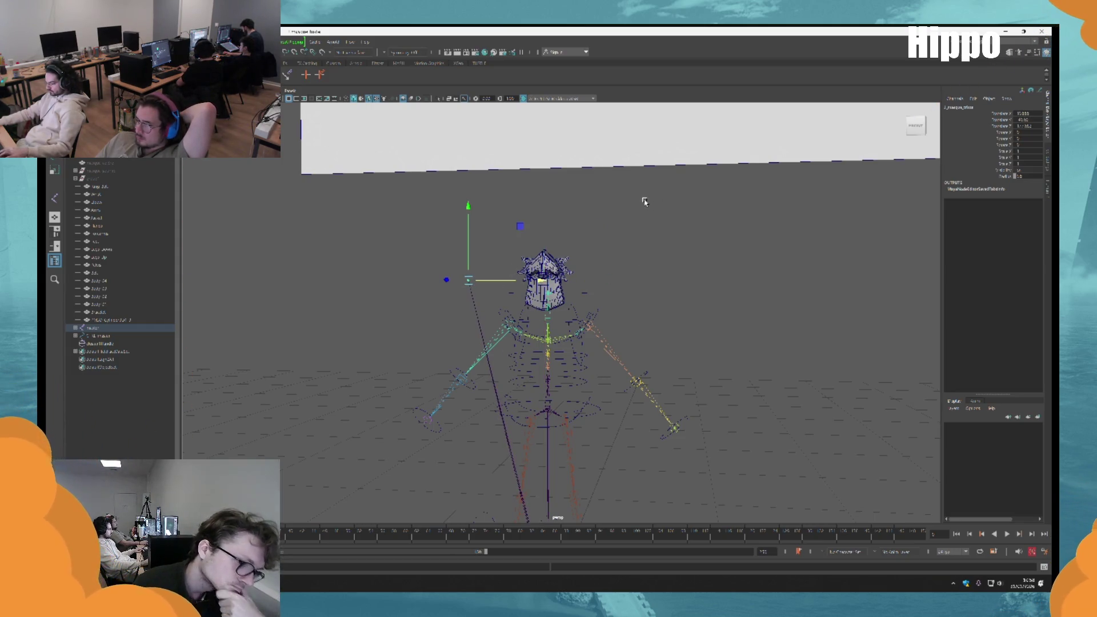
{"action": "mouse_move", "coordinate": [598, 350]}
{"action": "left_mouse_down"}
{"action": "mouse_move", "coordinate": [607, 204]}
{"action": "mouse_move", "coordinate": [605, 350]}
{"action": "mouse_move", "coordinate": [601, 295]}
{"action": "mouse_move", "coordinate": [623, 220]}
{"action": "left_mouse_up"}
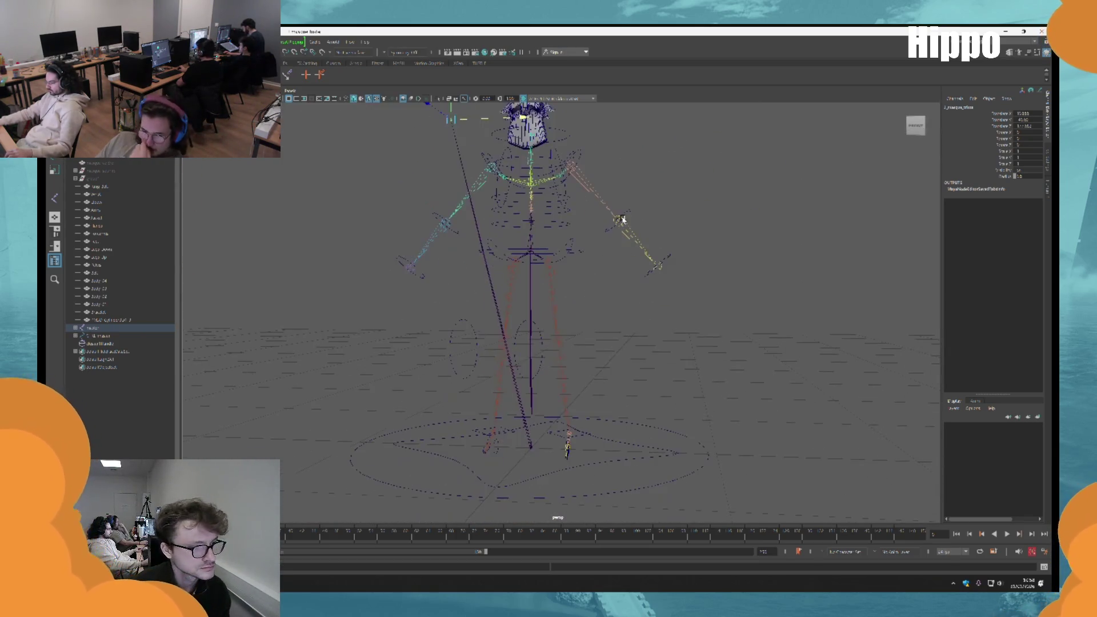
Expand the master group and its nested child group, then frame the helmet mesh
{"action": "left_click", "coordinate": [76, 328]}
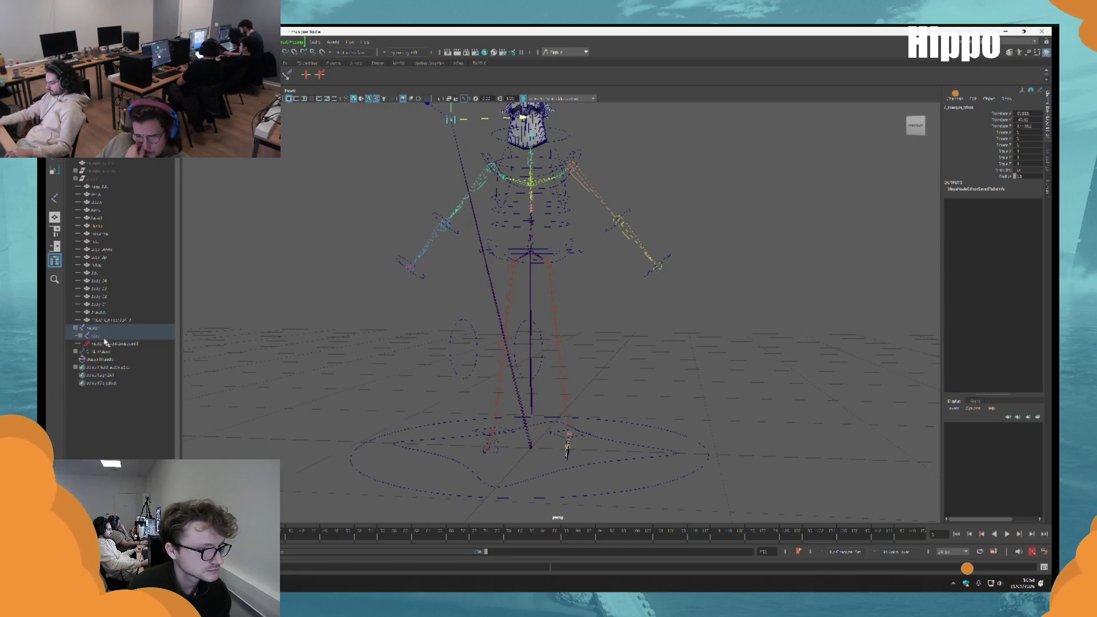
{"action": "left_click", "coordinate": [80, 336]}
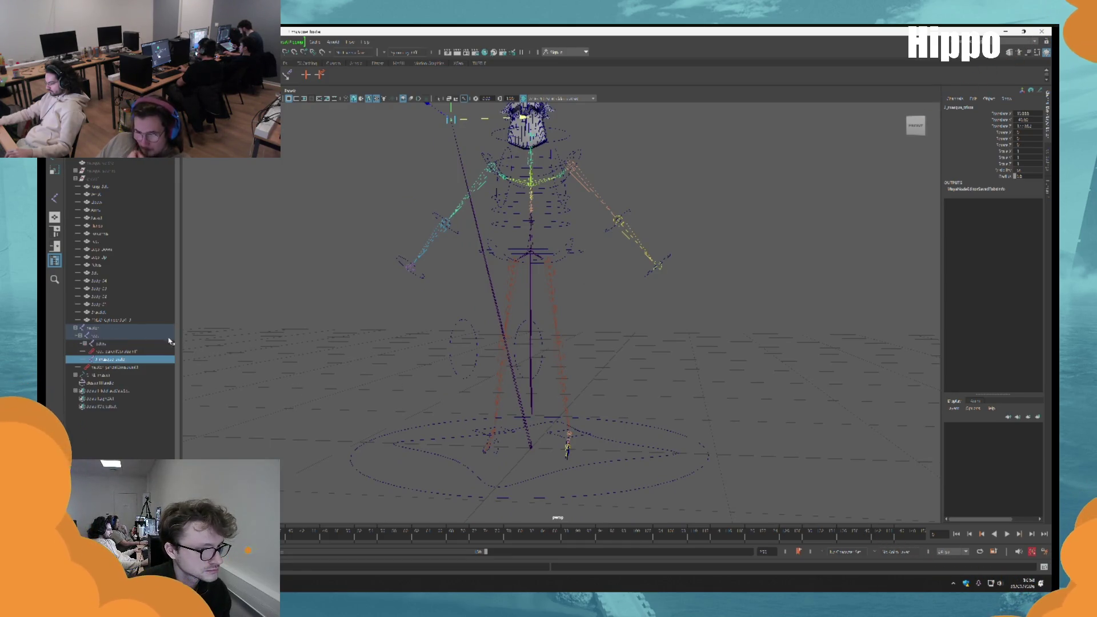
{"action": "key", "text": "f"}
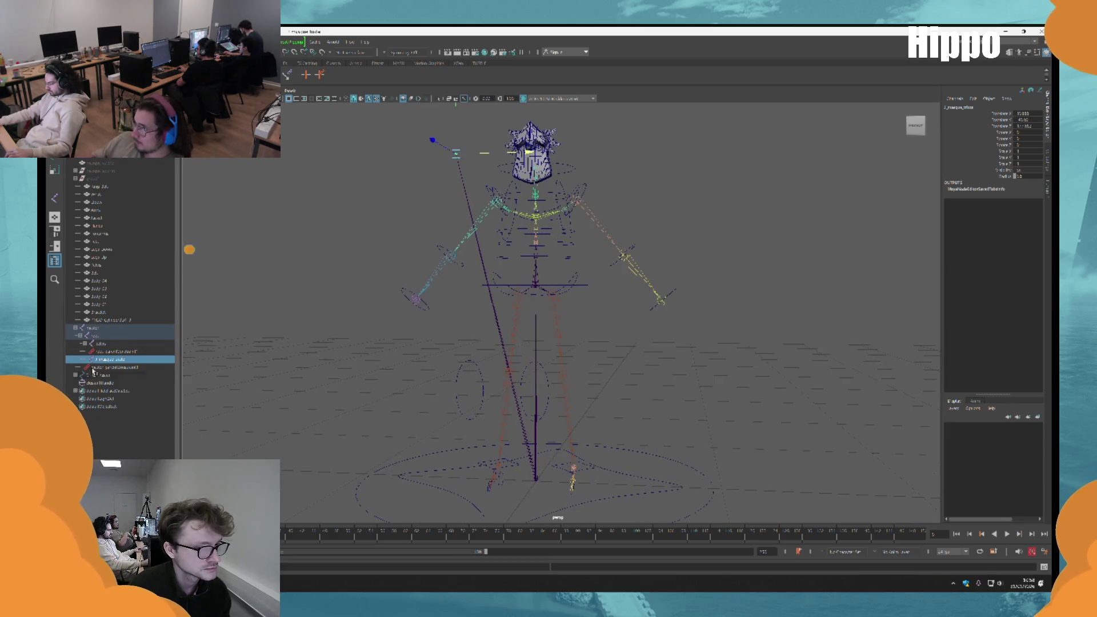
{"action": "key", "text": "f"}
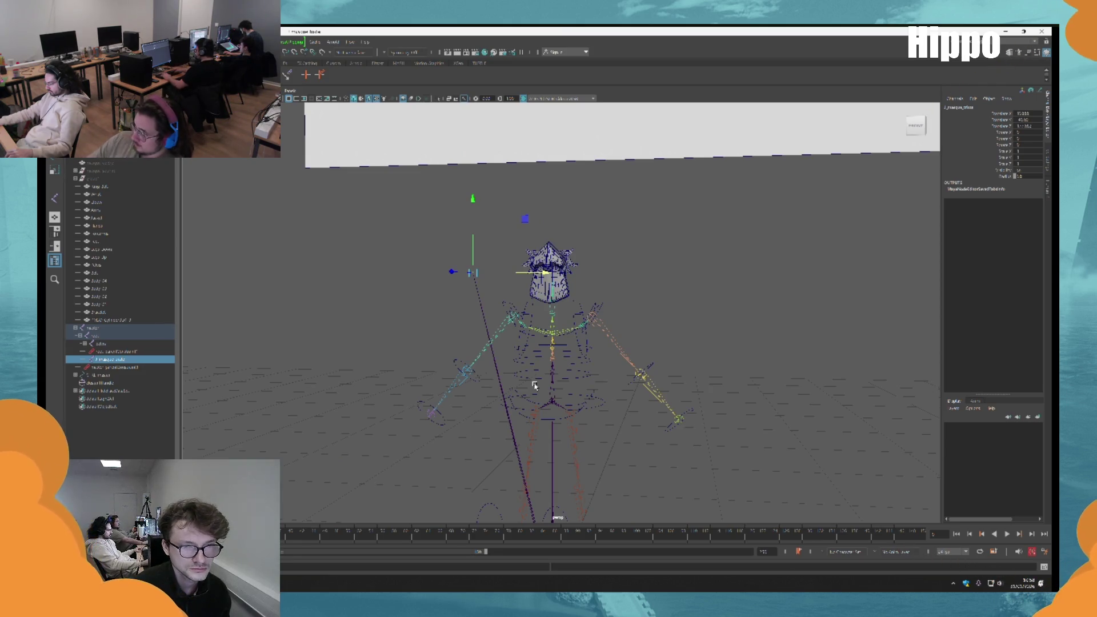
{"action": "left_click", "coordinate": [547, 280]}
{"action": "key", "text": "f"}
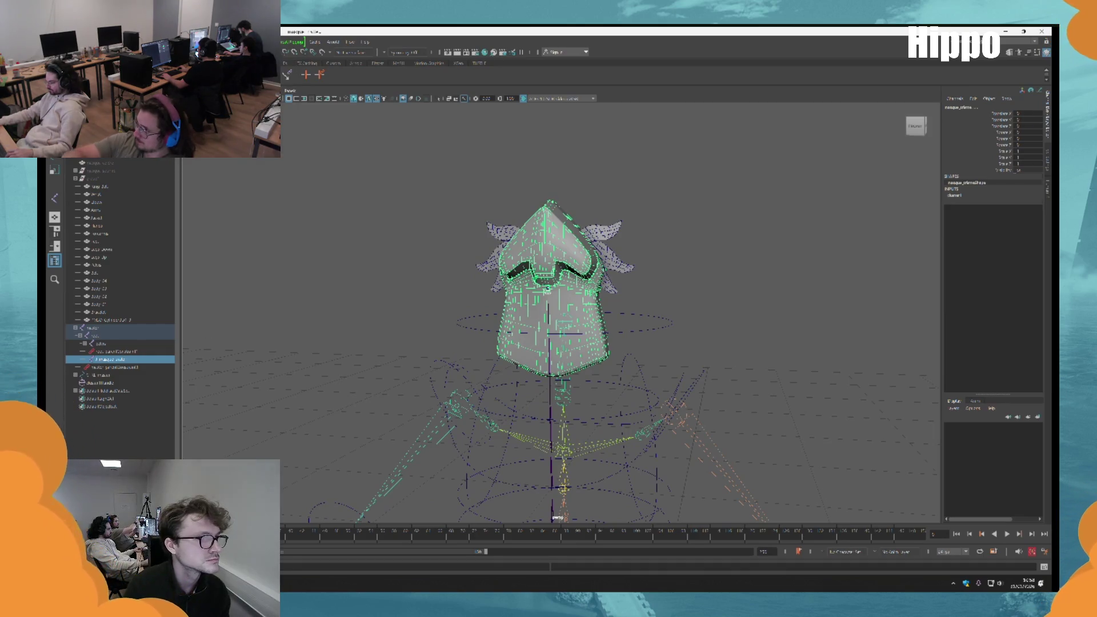
Raise the hip circle control up so it rings the helmet
{"action": "left_click", "coordinate": [547, 290]}
{"action": "scroll", "coordinate": [503, 298], "scroll_direction": "down", "scroll_amount": 5}
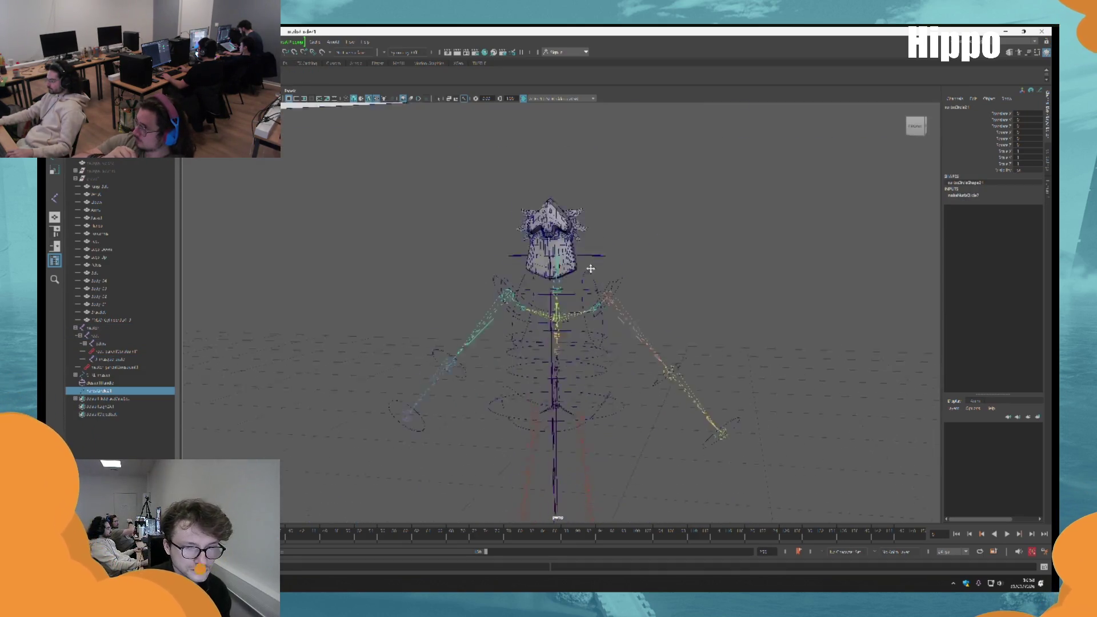
{"action": "left_click", "coordinate": [550, 407]}
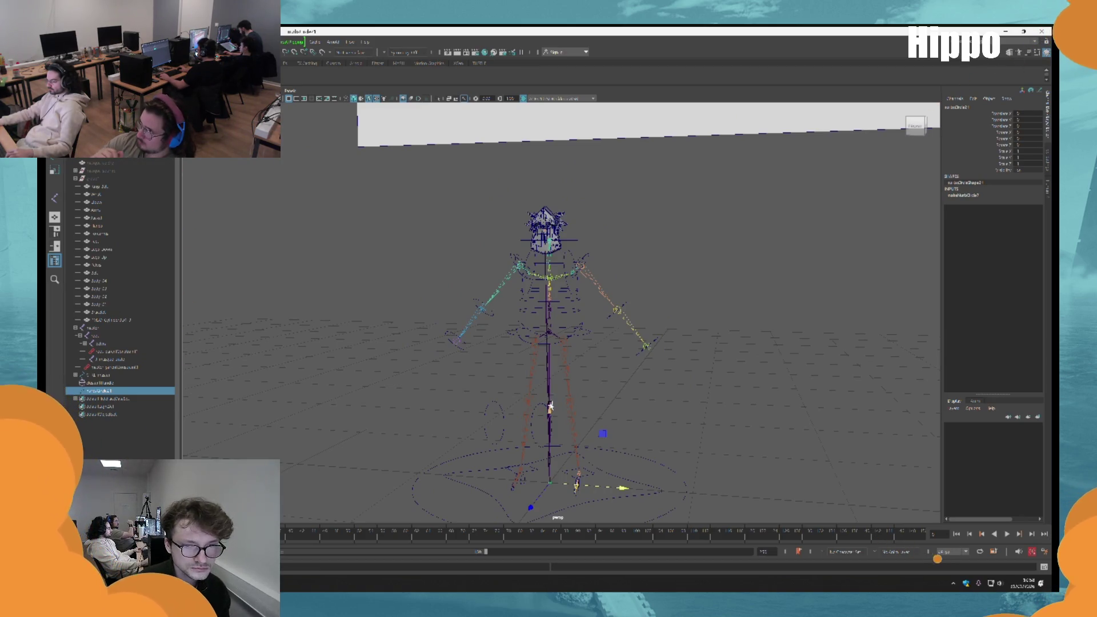
{"action": "key", "text": "f"}
{"action": "mouse_move", "coordinate": [579, 355]}
{"action": "left_mouse_down", "text": "alt"}
{"action": "mouse_move", "coordinate": [598, 407]}
{"action": "mouse_move", "coordinate": [735, 491]}
{"action": "left_mouse_up", "text": "alt"}
{"action": "mouse_move", "coordinate": [641, 496]}
{"action": "left_mouse_down"}
{"action": "mouse_move", "coordinate": [581, 330]}
{"action": "mouse_move", "coordinate": [522, 330]}
{"action": "left_mouse_up"}
{"action": "scroll", "coordinate": [539, 393], "scroll_direction": "up", "scroll_amount": 5}
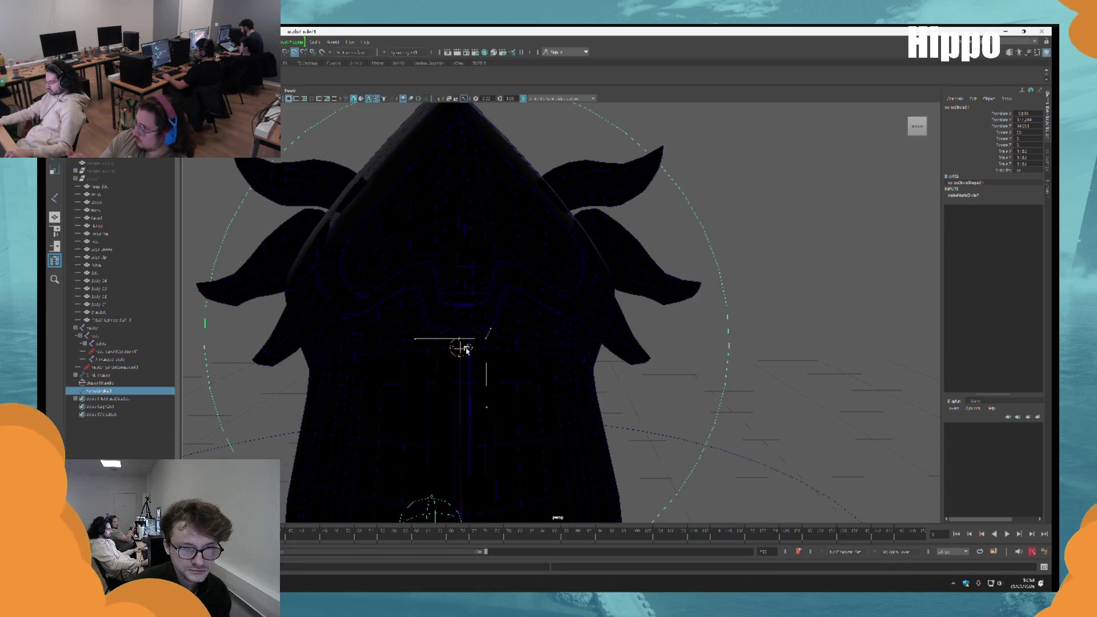
{"action": "scroll", "coordinate": [467, 349], "scroll_direction": "down", "scroll_amount": 5}
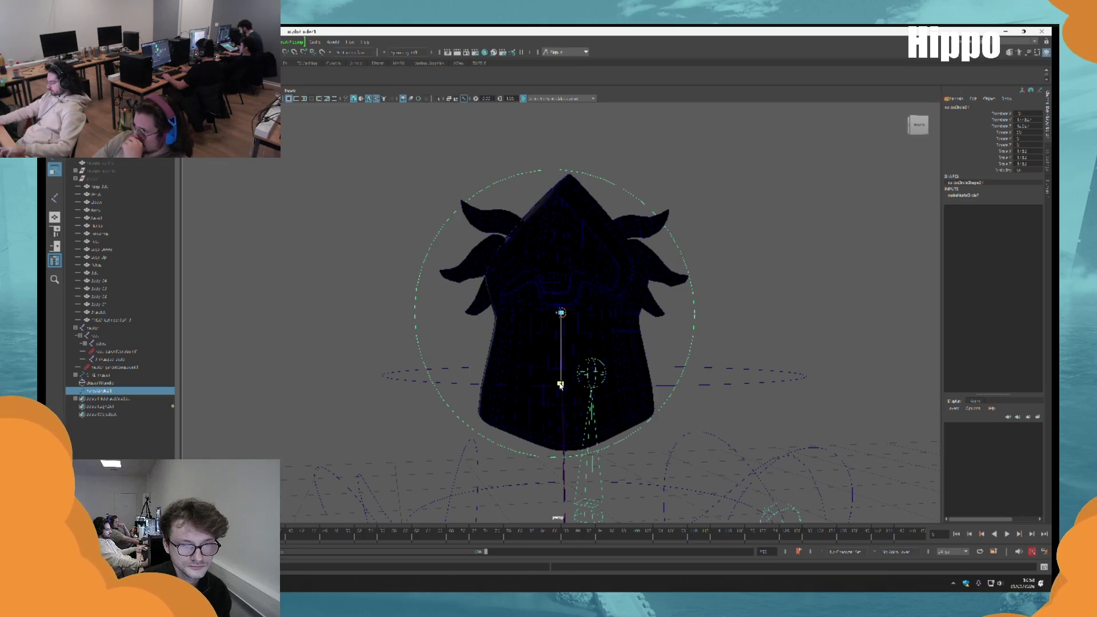
Duplicate the circle and parent nurbsCircle1 and its copy together with P
{"action": "key", "text": "ctrl+d"}
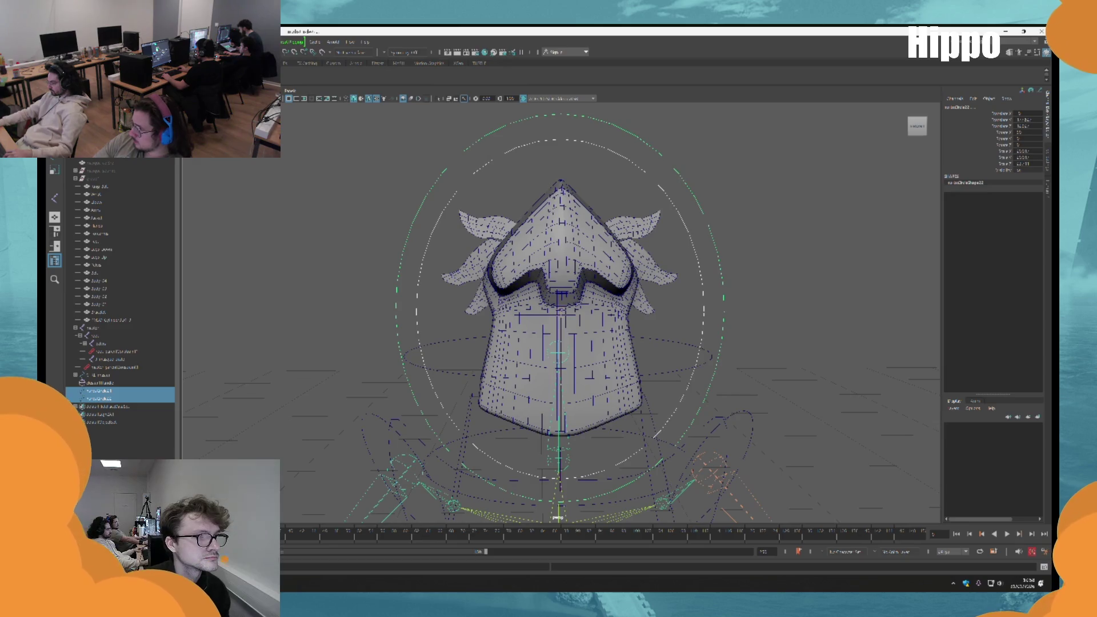
{"action": "mouse_move", "coordinate": [754, 321]}
{"action": "left_mouse_down"}
{"action": "mouse_move", "coordinate": [673, 334]}
{"action": "mouse_move", "coordinate": [594, 240]}
{"action": "left_mouse_up"}
{"action": "left_click", "coordinate": [588, 230]}
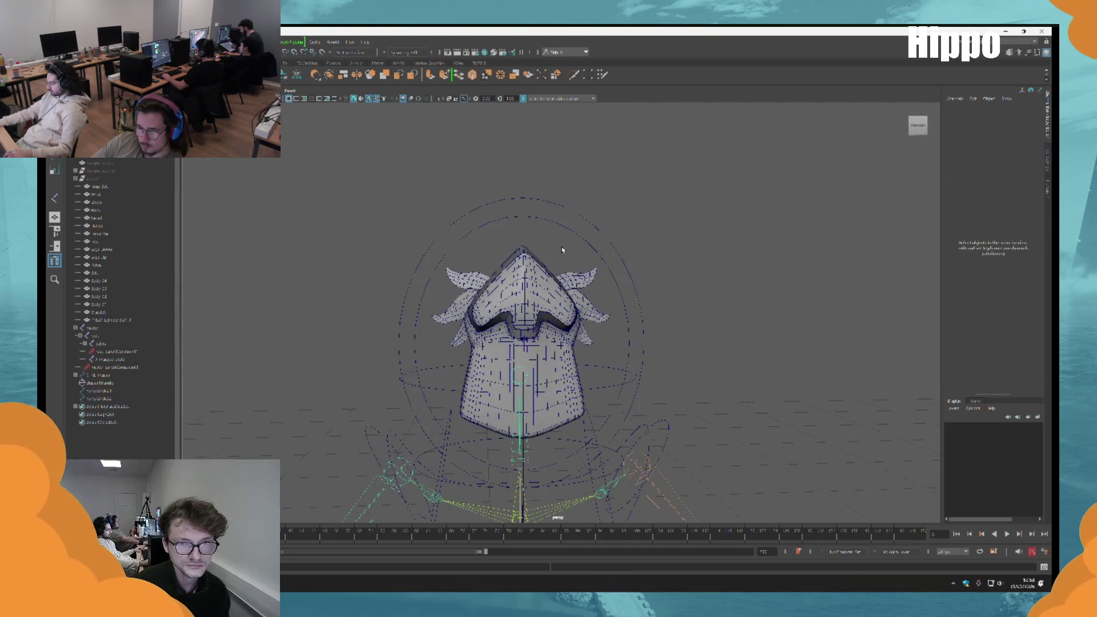
{"action": "left_click", "coordinate": [602, 228], "text": "shift"}
{"action": "key", "text": "p"}
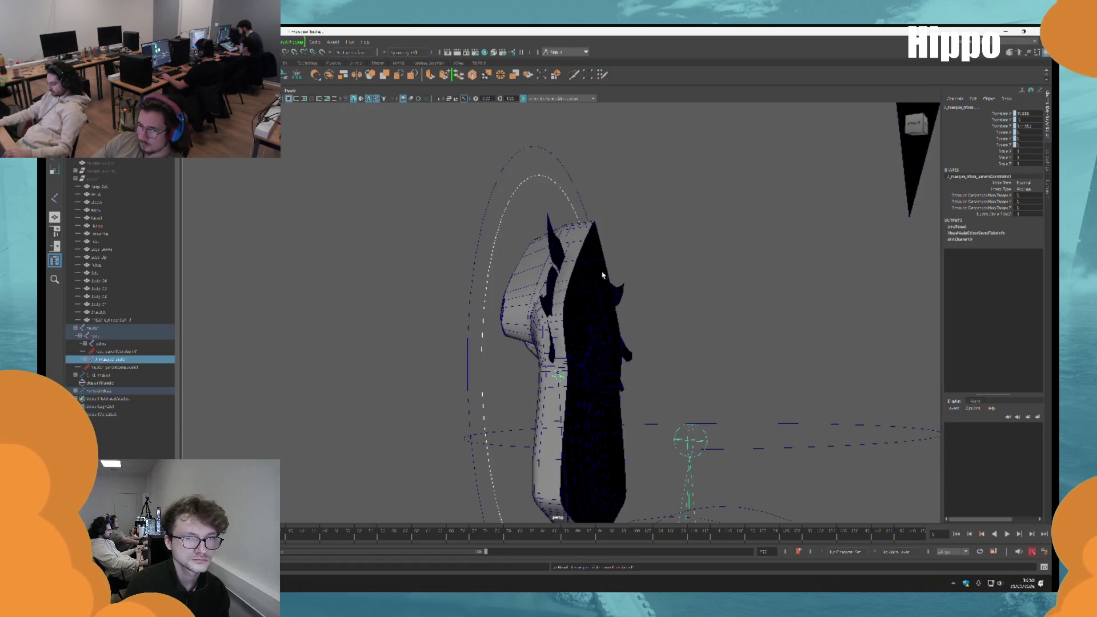
Check the circles from an exact front view and undo a hierarchy selection
{"action": "left_click", "coordinate": [593, 306]}
{"action": "mouse_move", "coordinate": [593, 307]}
{"action": "left_mouse_down"}
{"action": "mouse_move", "coordinate": [583, 284]}
{"action": "mouse_move", "coordinate": [644, 274]}
{"action": "mouse_move", "coordinate": [560, 269]}
{"action": "mouse_move", "coordinate": [605, 236]}
{"action": "mouse_move", "coordinate": [528, 353]}
{"action": "left_mouse_up"}
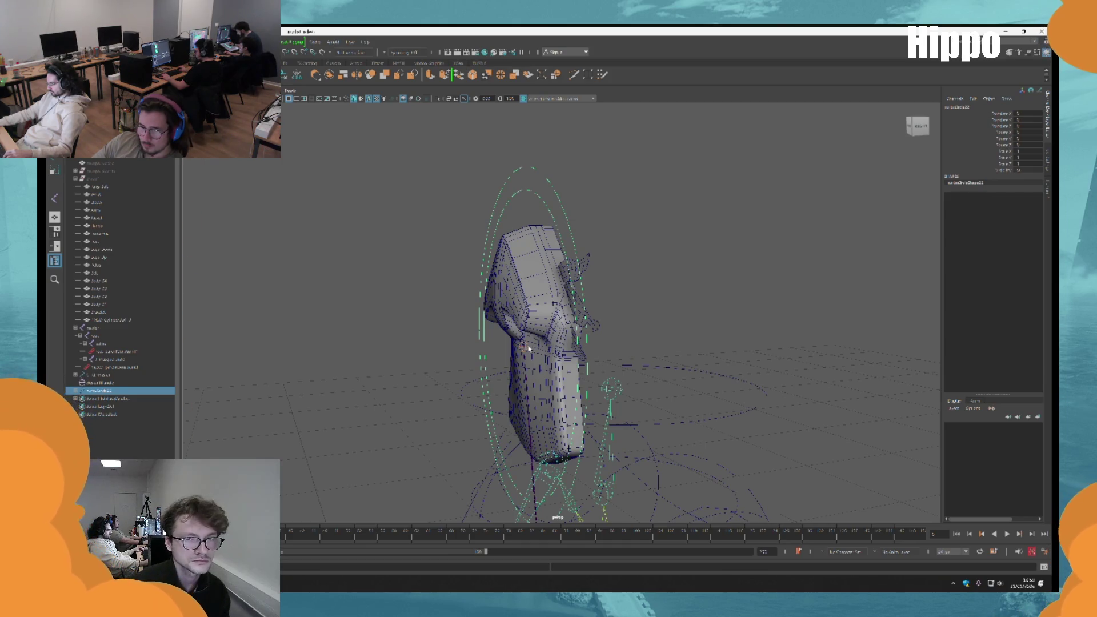
{"action": "key", "text": "["}
{"action": "mouse_move", "coordinate": [581, 289]}
{"action": "left_mouse_down"}
{"action": "mouse_move", "coordinate": [551, 350]}
{"action": "mouse_move", "coordinate": [606, 320]}
{"action": "left_mouse_up"}
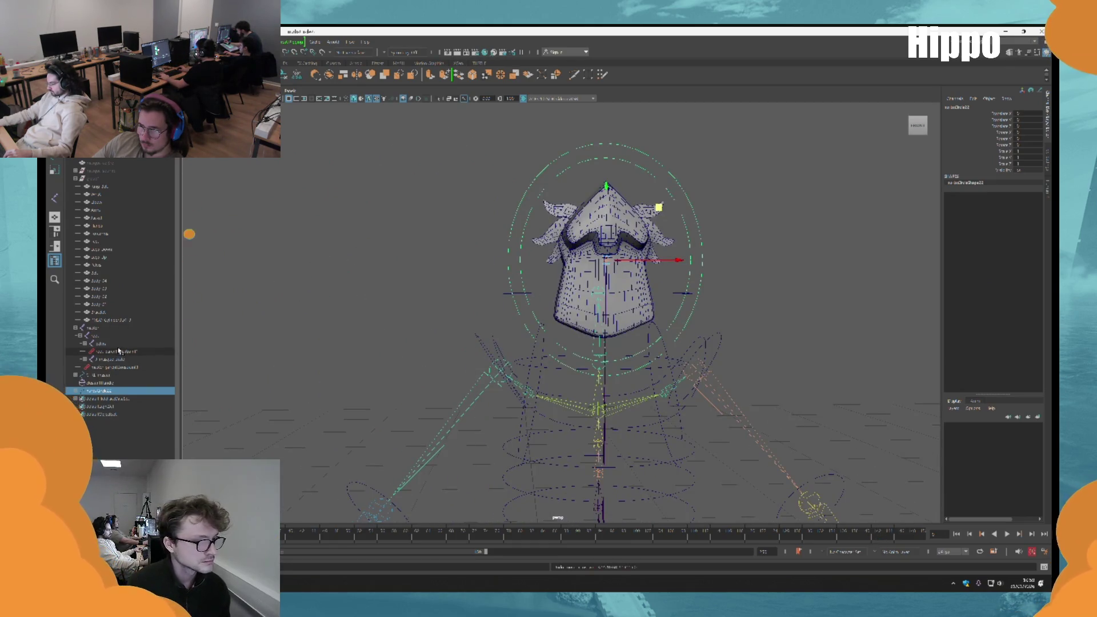
{"action": "left_click", "coordinate": [115, 383]}
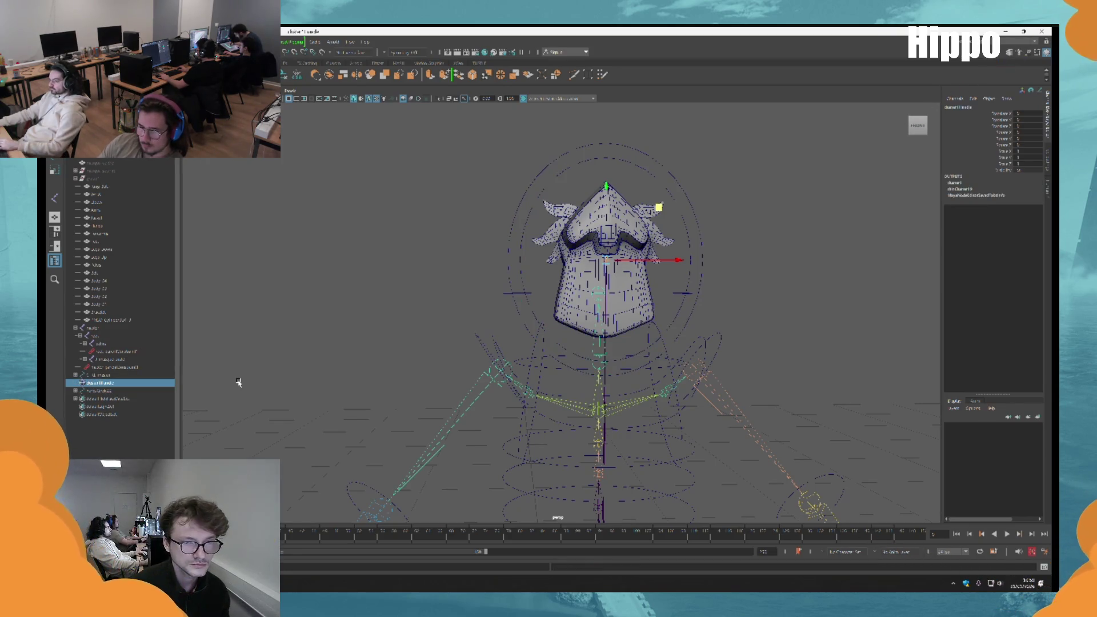
{"action": "key", "text": "ctrl+z"}
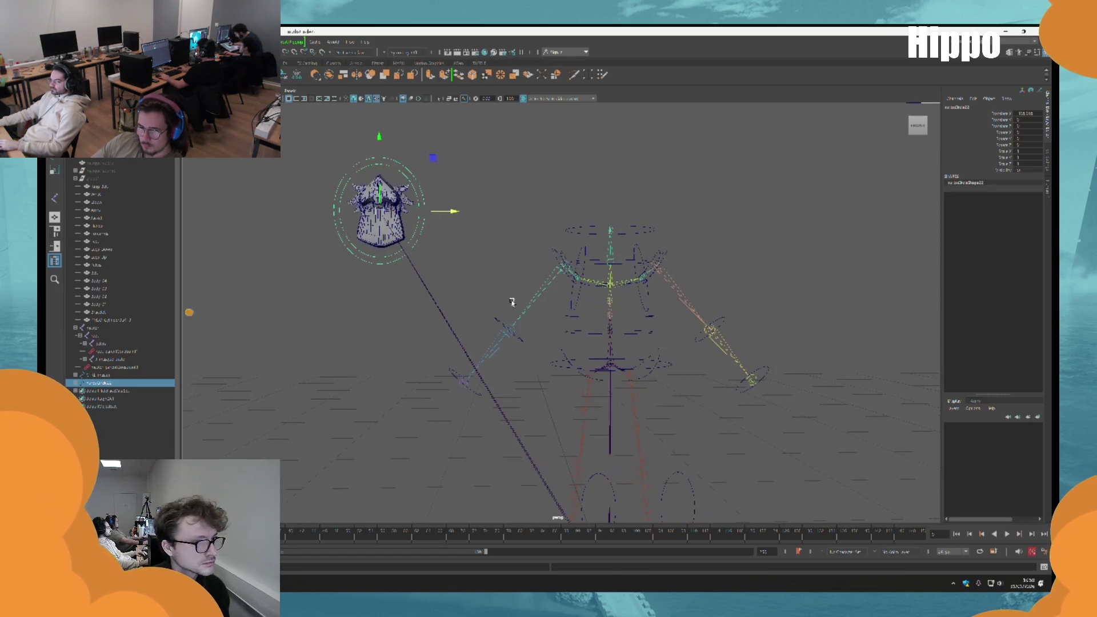
Select the masque helmet, return to the front view, and pick another hierarchy object
{"action": "left_click", "coordinate": [119, 171]}
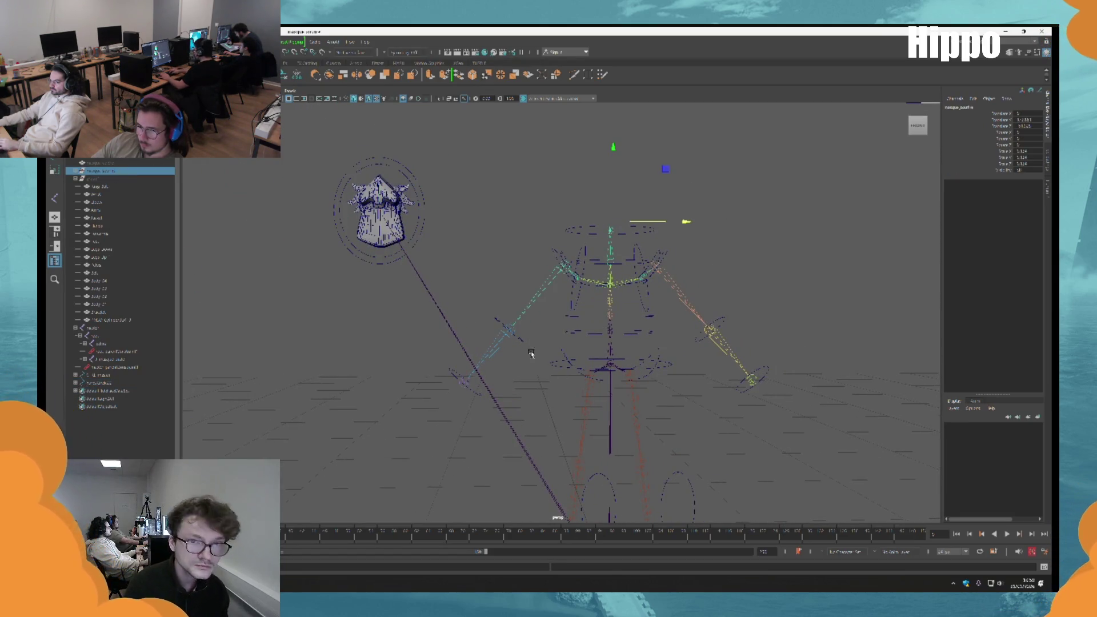
{"action": "left_click", "coordinate": [717, 287]}
{"action": "mouse_move", "coordinate": [718, 287]}
{"action": "left_mouse_down"}
{"action": "mouse_move", "coordinate": [745, 360]}
{"action": "mouse_move", "coordinate": [732, 364]}
{"action": "left_mouse_up"}
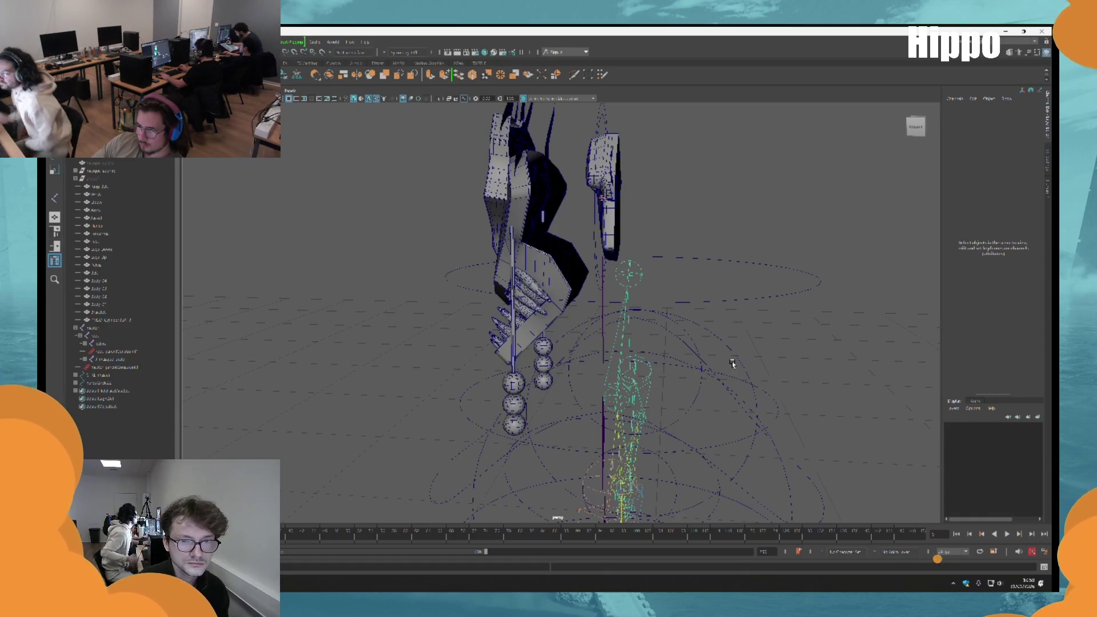
{"action": "key", "text": "ctrl+z"}
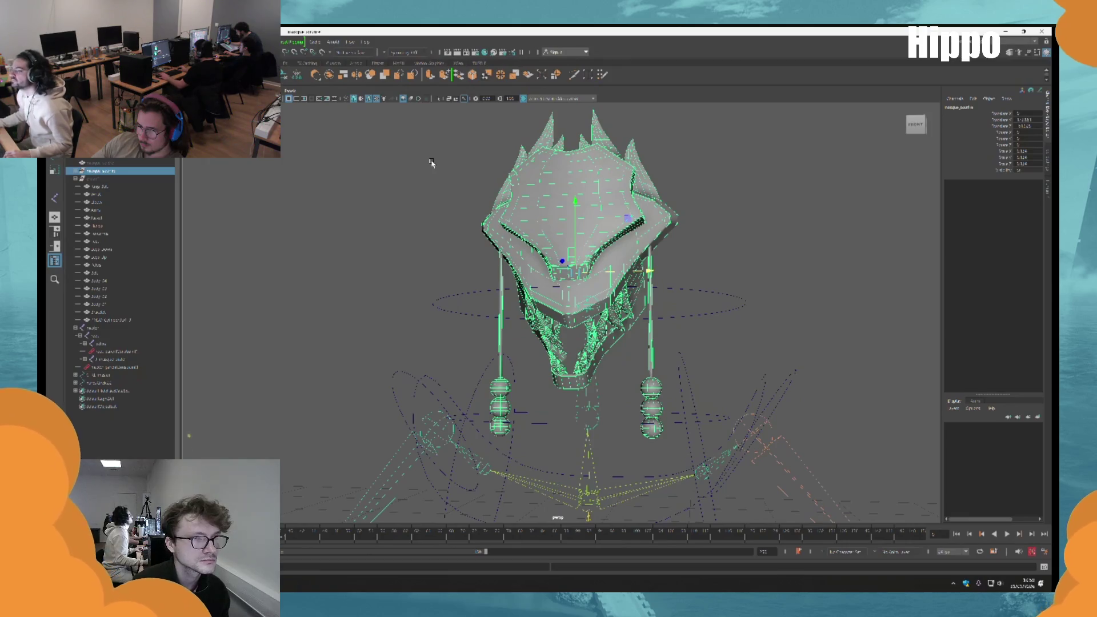
{"action": "left_click_drag", "start_coordinate": [431, 163], "coordinate": [689, 273]}
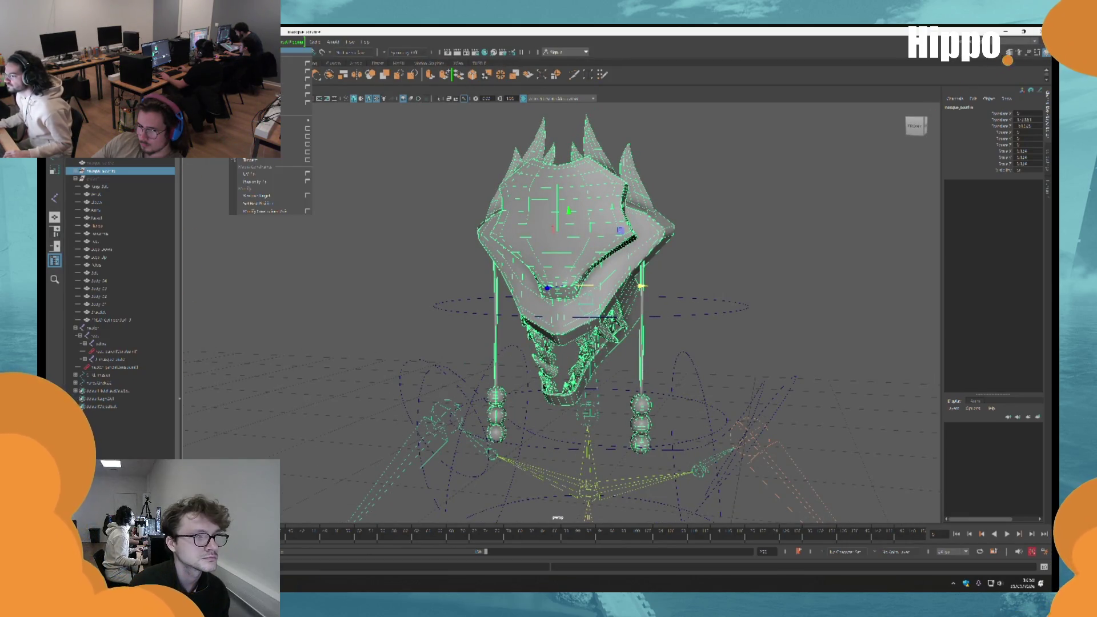
{"action": "right_click", "coordinate": [100, 390]}
{"action": "left_click", "coordinate": [240, 274]}
Move in on the rig's body and select one of its circle controls
{"action": "mouse_move", "coordinate": [599, 229]}
{"action": "left_mouse_down"}
{"action": "mouse_move", "coordinate": [649, 228]}
{"action": "mouse_move", "coordinate": [742, 287]}
{"action": "mouse_move", "coordinate": [623, 324]}
{"action": "left_mouse_up"}
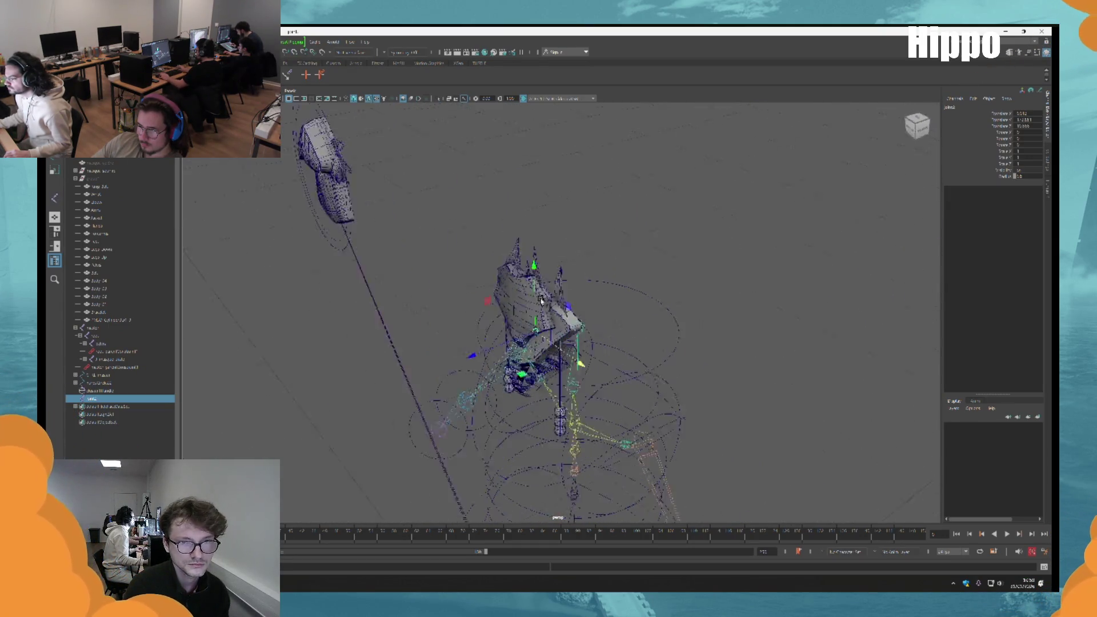
{"action": "scroll", "coordinate": [567, 175], "scroll_direction": "down", "scroll_amount": 5}
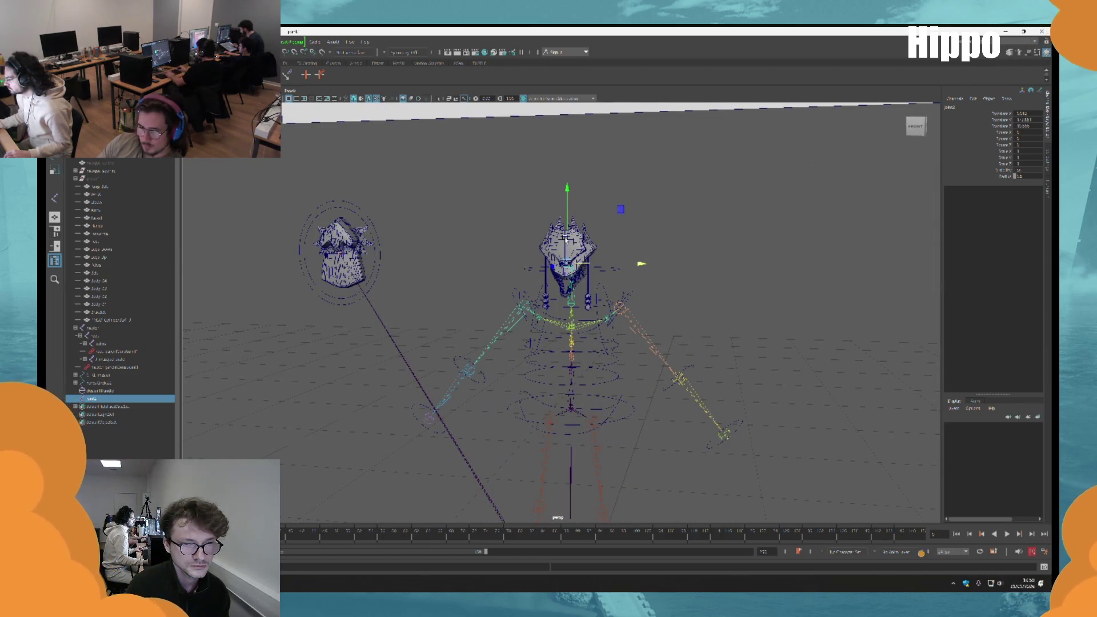
{"action": "left_click_drag", "start_coordinate": [565, 236], "coordinate": [580, 365]}
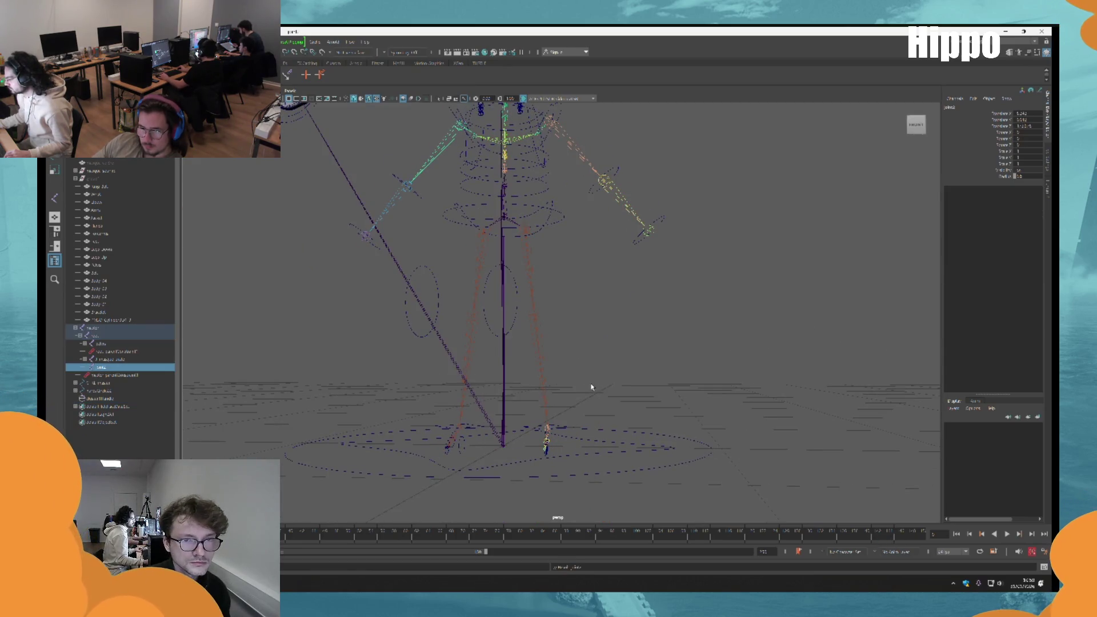
{"action": "scroll", "coordinate": [652, 397], "scroll_direction": "down", "scroll_amount": 3}
{"action": "mouse_move", "coordinate": [652, 396]}
{"action": "left_mouse_down"}
{"action": "mouse_move", "coordinate": [629, 434]}
{"action": "mouse_move", "coordinate": [652, 394]}
{"action": "left_mouse_up"}
{"action": "scroll", "coordinate": [455, 416], "scroll_direction": "down", "scroll_amount": 5}
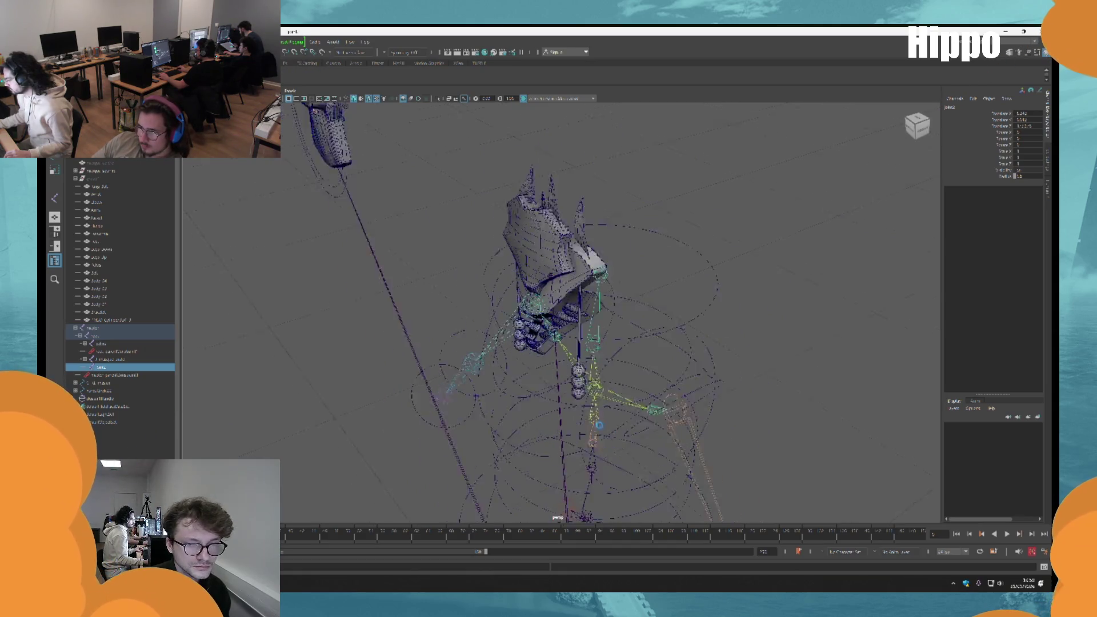
{"action": "left_click", "coordinate": [556, 395]}
Reset the head's tilt to face forward and scale the selected circle control down
{"action": "scroll", "coordinate": [556, 396], "scroll_direction": "up", "scroll_amount": 5}
{"action": "left_click_drag", "start_coordinate": [619, 105], "coordinate": [649, 309]}
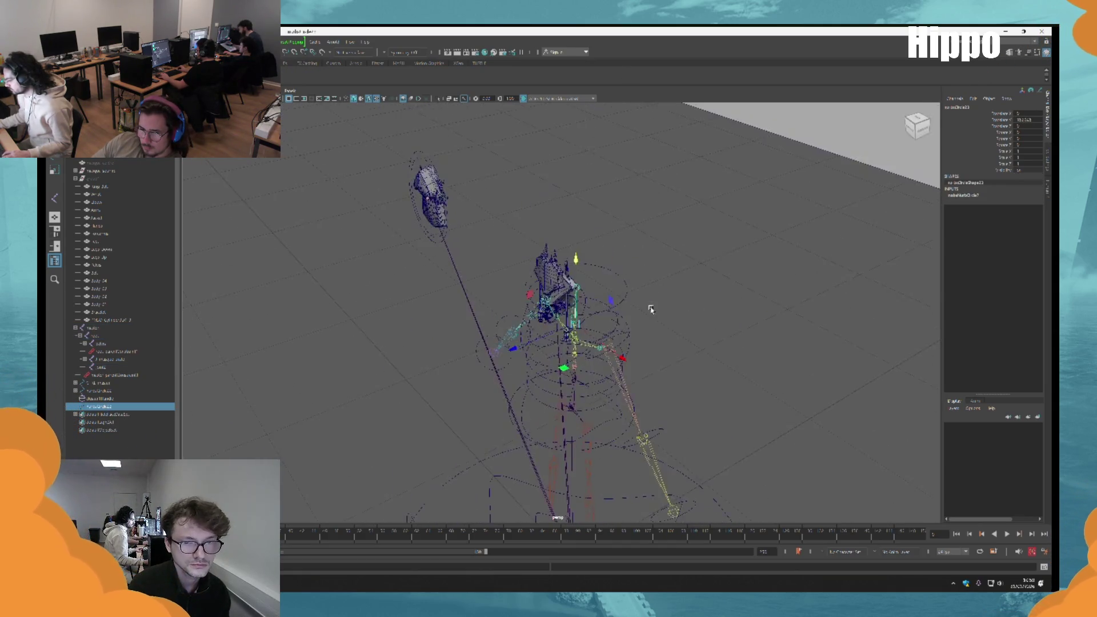
{"action": "scroll", "coordinate": [589, 368], "scroll_direction": "up", "scroll_amount": 5}
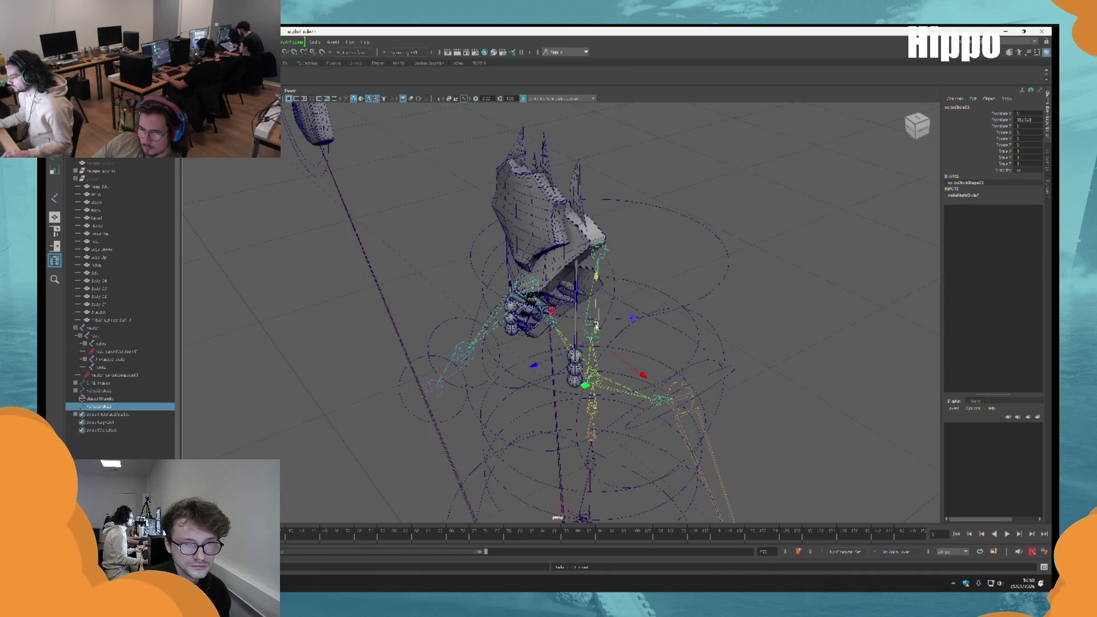
{"action": "scroll", "coordinate": [572, 297], "scroll_direction": "up", "scroll_amount": 8}
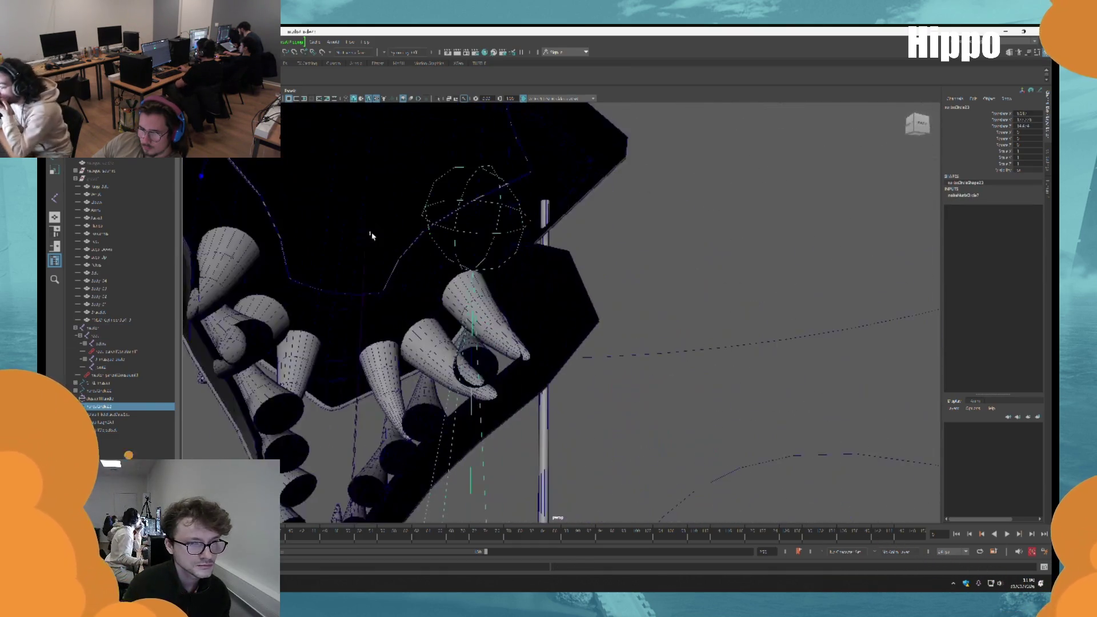
{"action": "left_click_drag", "start_coordinate": [372, 236], "coordinate": [353, 243]}
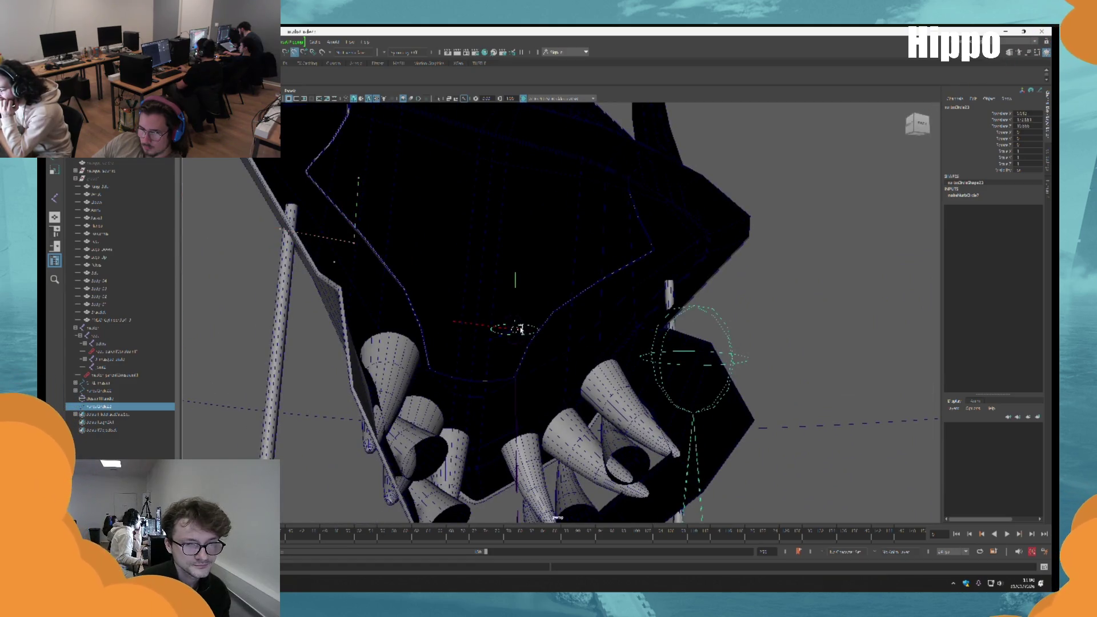
{"action": "scroll", "coordinate": [558, 337], "scroll_direction": "down", "scroll_amount": 10}
{"action": "mouse_move", "coordinate": [548, 331]}
{"action": "left_mouse_down"}
{"action": "mouse_move", "coordinate": [490, 306]}
{"action": "mouse_move", "coordinate": [483, 288]}
{"action": "left_mouse_up"}
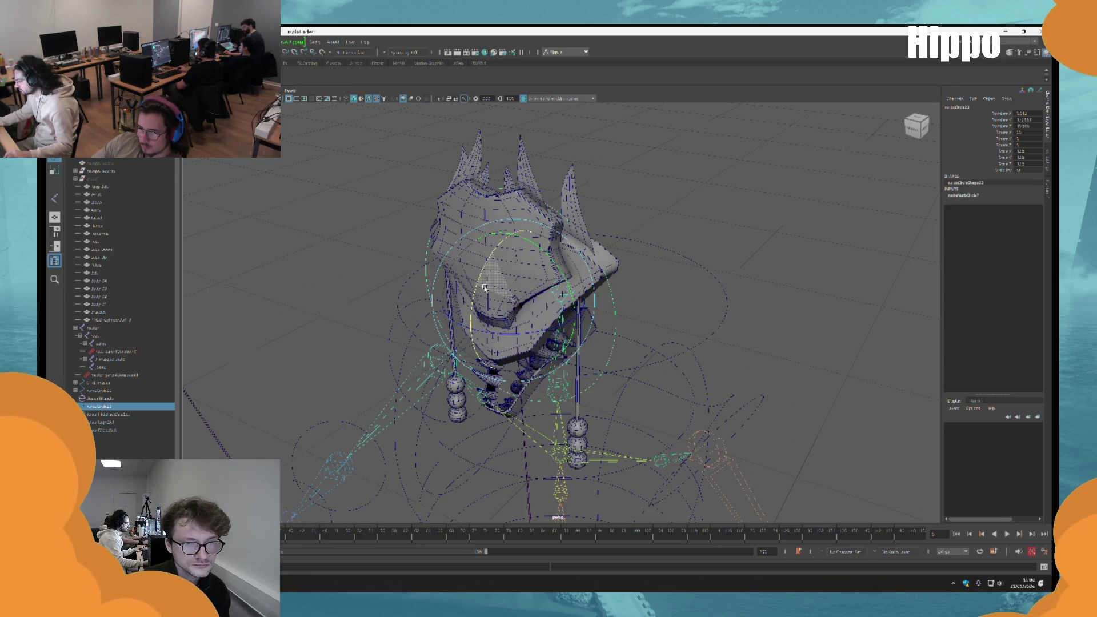
{"action": "key", "text": "ctrl+z"}
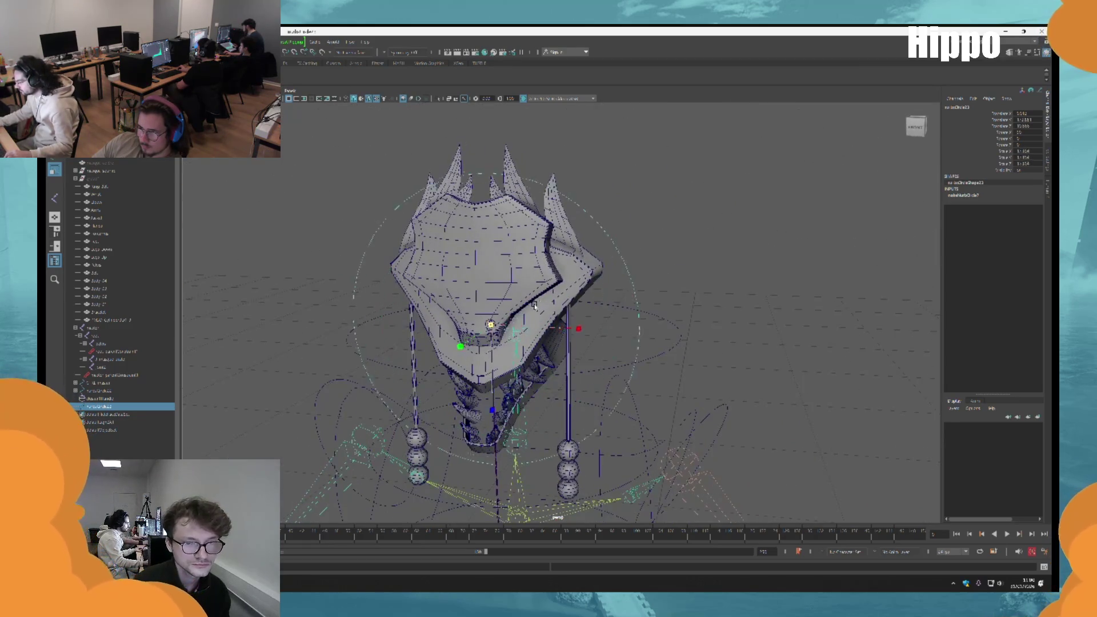
{"action": "key", "text": "r"}
{"action": "left_click_drag", "start_coordinate": [490, 324], "coordinate": [492, 390]}
Select the head's circle controls, then the inner circle and the head joint
{"action": "mouse_move", "coordinate": [568, 343]}
{"action": "left_mouse_down"}
{"action": "mouse_move", "coordinate": [497, 326]}
{"action": "mouse_move", "coordinate": [683, 314]}
{"action": "mouse_move", "coordinate": [676, 323]}
{"action": "mouse_move", "coordinate": [663, 318]}
{"action": "mouse_move", "coordinate": [728, 276]}
{"action": "left_mouse_up"}
{"action": "left_click", "coordinate": [676, 323]}
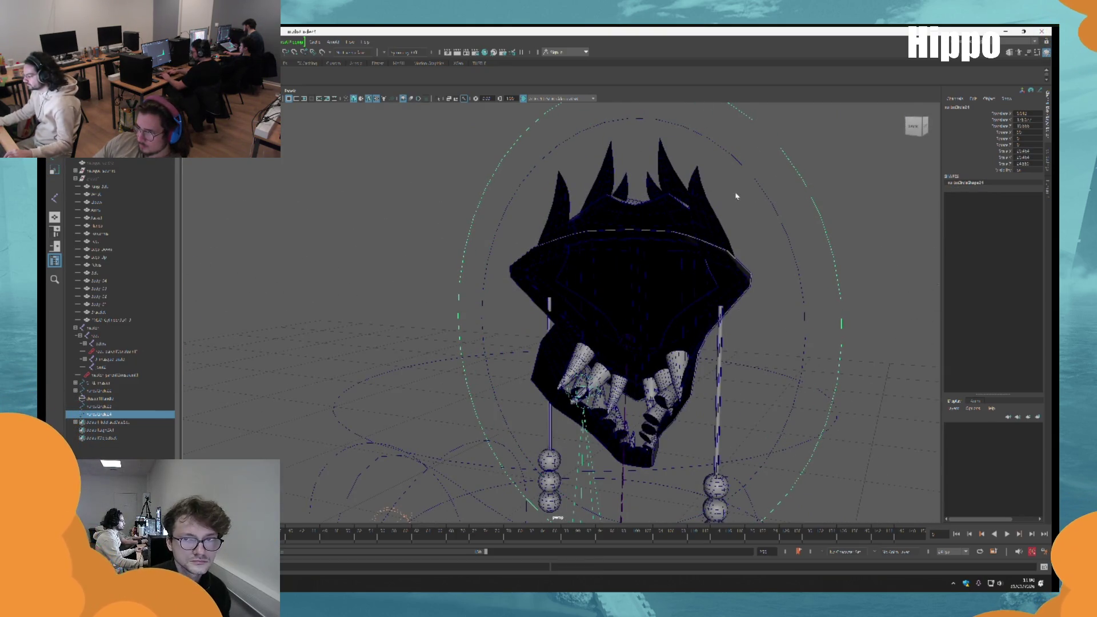
{"action": "left_click", "coordinate": [741, 164], "text": "shift"}
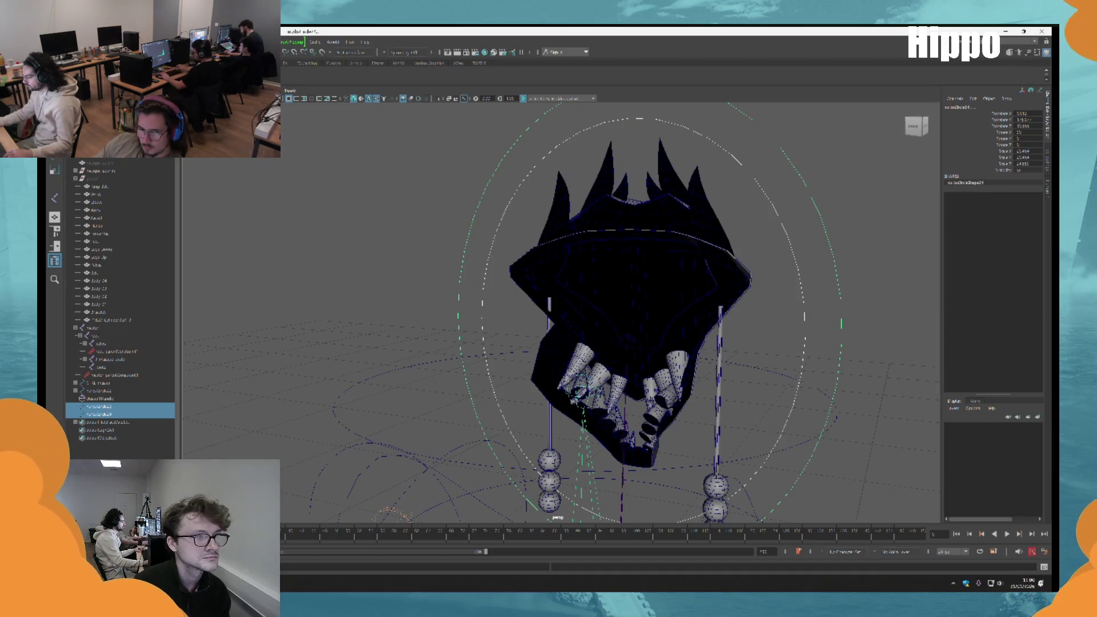
{"action": "scroll", "coordinate": [689, 320], "scroll_direction": "down", "scroll_amount": 5}
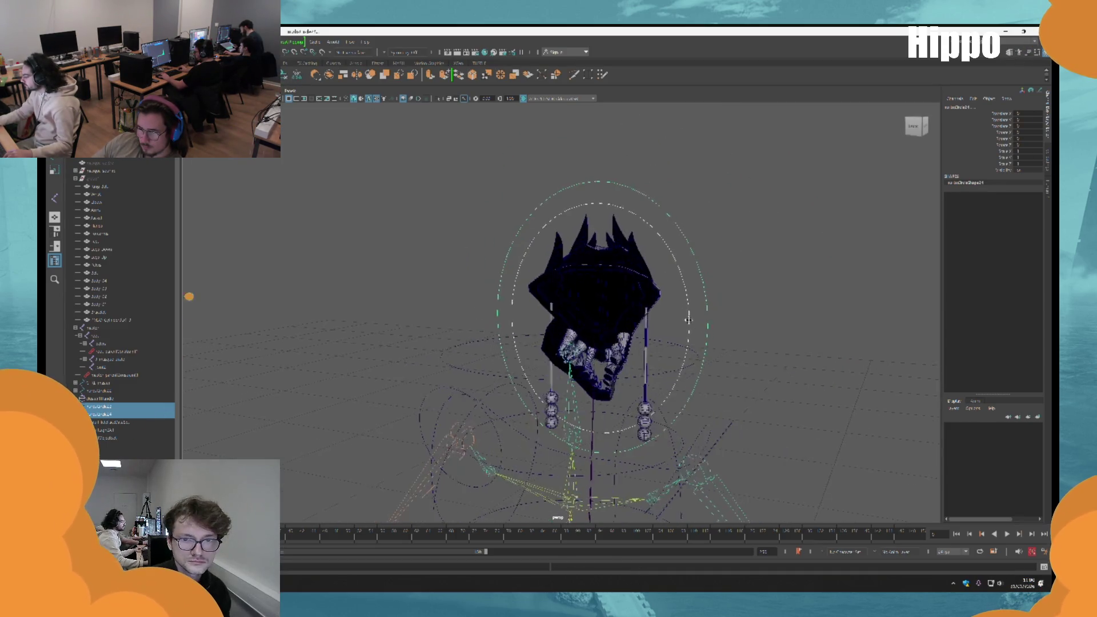
{"action": "left_click_drag", "start_coordinate": [689, 320], "coordinate": [681, 258]}
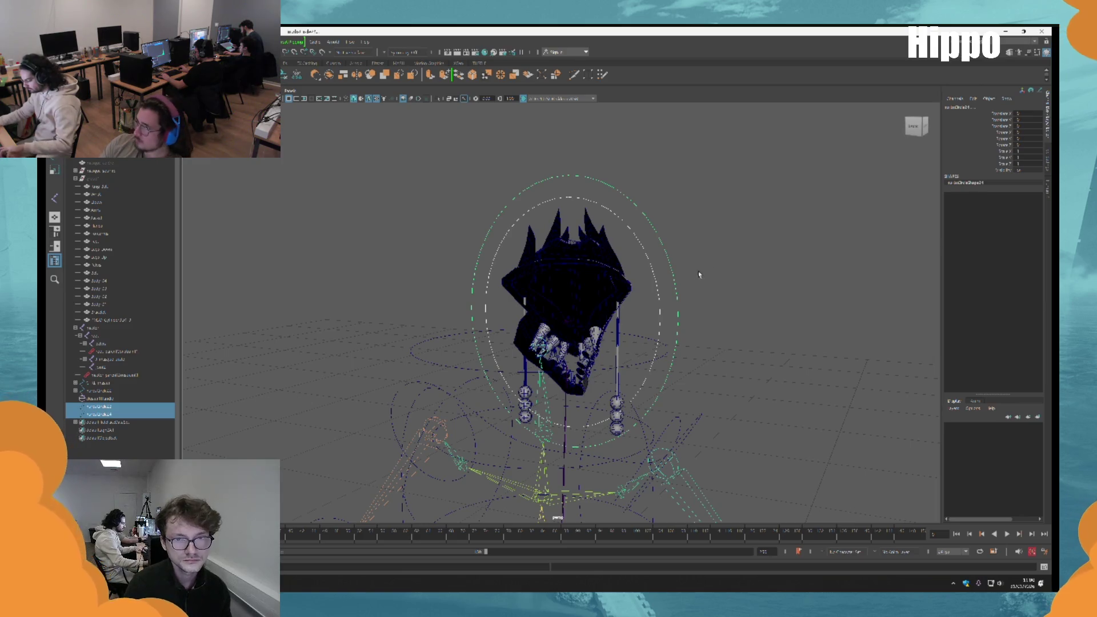
{"action": "left_click", "coordinate": [639, 240]}
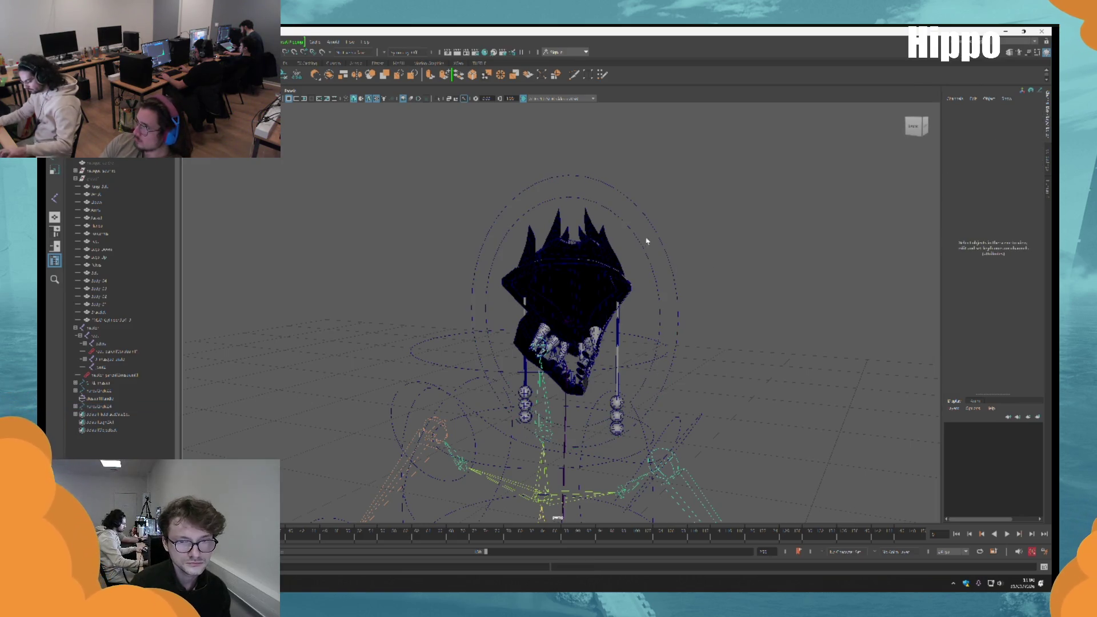
{"action": "left_click", "coordinate": [573, 326]}
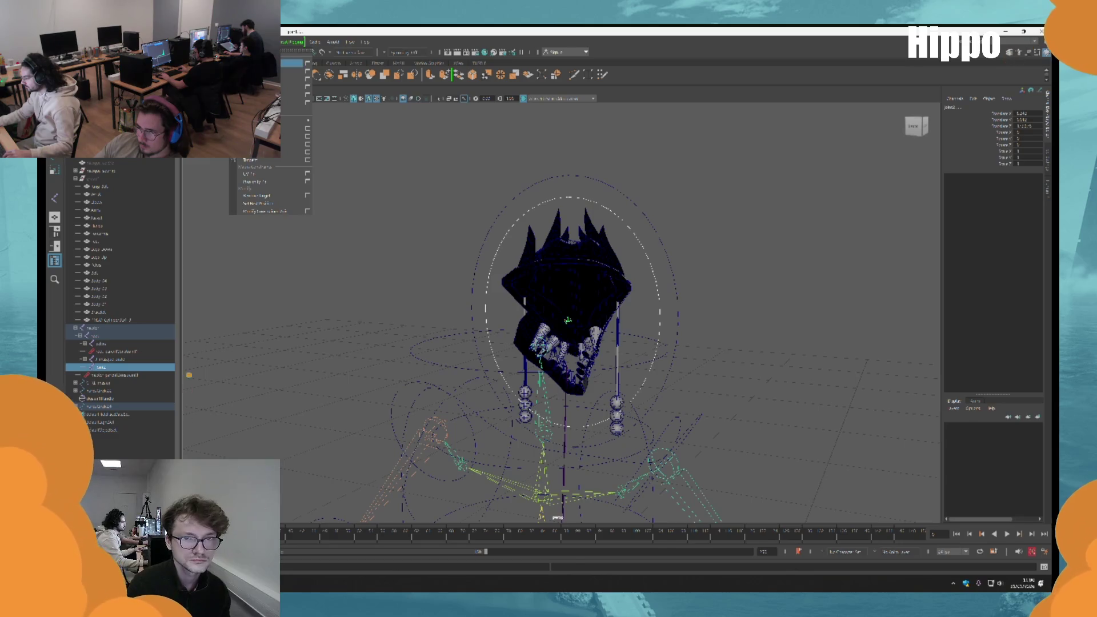
Undo nurbsCircle4's move so it sits back on the head at Translate X 0
{"action": "left_click", "coordinate": [662, 228]}
{"action": "mouse_move", "coordinate": [661, 228]}
{"action": "left_mouse_down"}
{"action": "mouse_move", "coordinate": [594, 247]}
{"action": "mouse_move", "coordinate": [627, 289]}
{"action": "mouse_move", "coordinate": [513, 316]}
{"action": "left_mouse_up"}
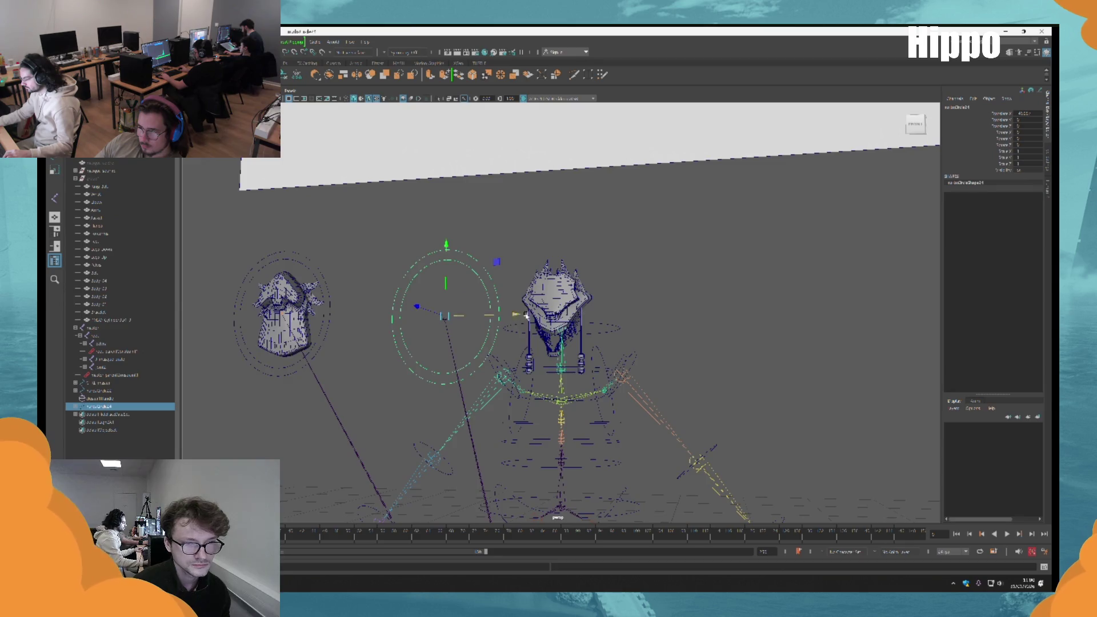
{"action": "scroll", "coordinate": [618, 341], "scroll_direction": "up", "scroll_amount": 5}
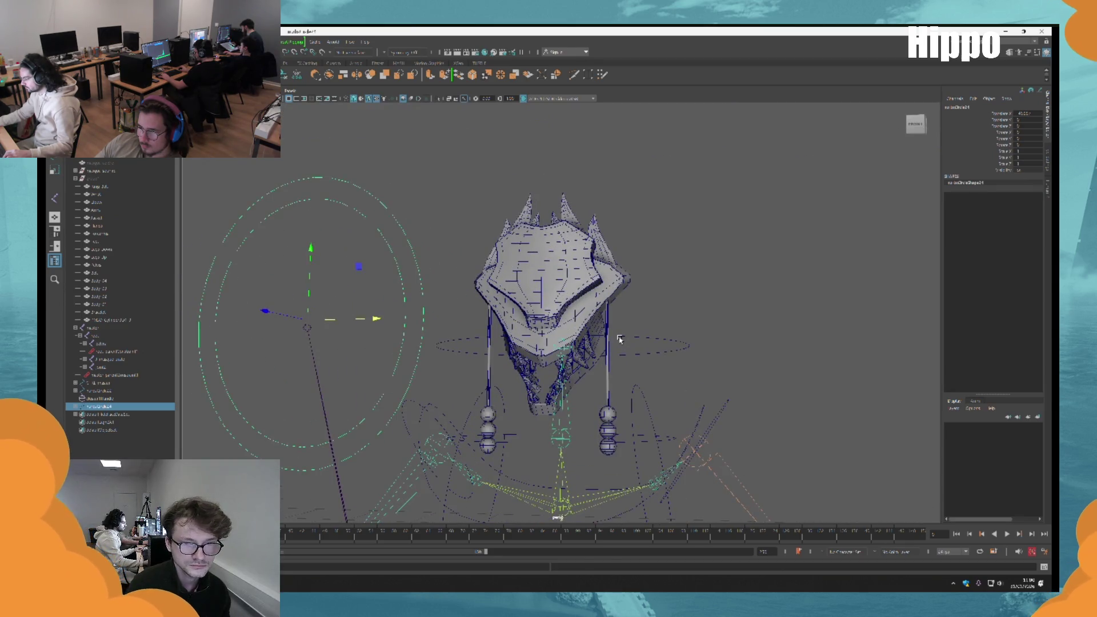
{"action": "key", "text": "ctrl+z"}
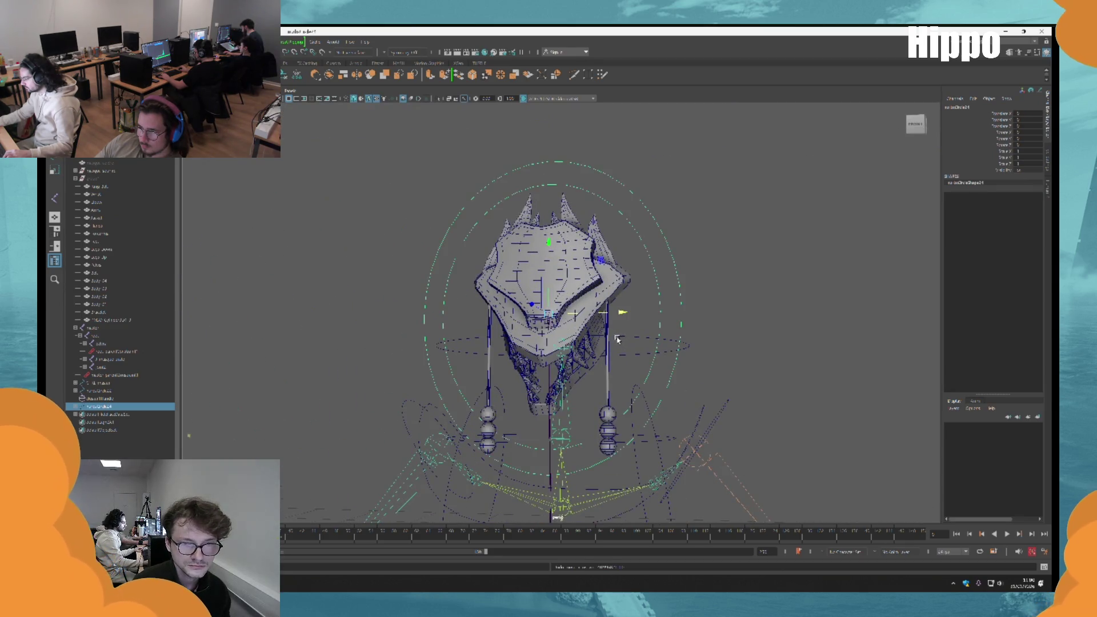
{"action": "scroll", "coordinate": [619, 340], "scroll_direction": "up", "scroll_amount": 6}
{"action": "scroll", "coordinate": [633, 325], "scroll_direction": "down", "scroll_amount": 3}
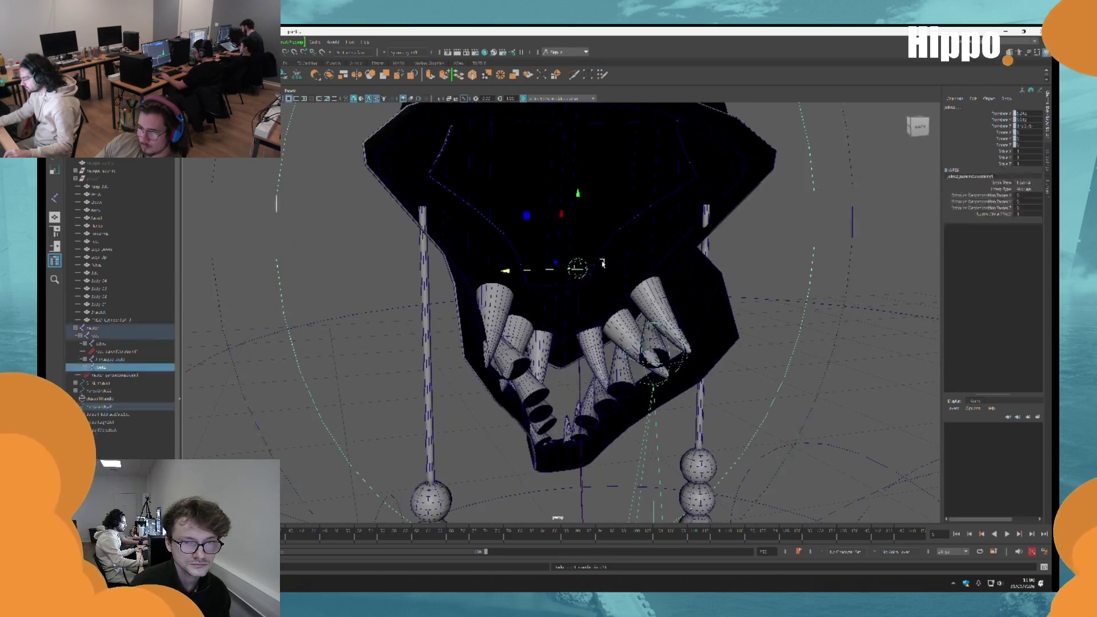
{"action": "scroll", "coordinate": [708, 219], "scroll_direction": "down", "scroll_amount": 3}
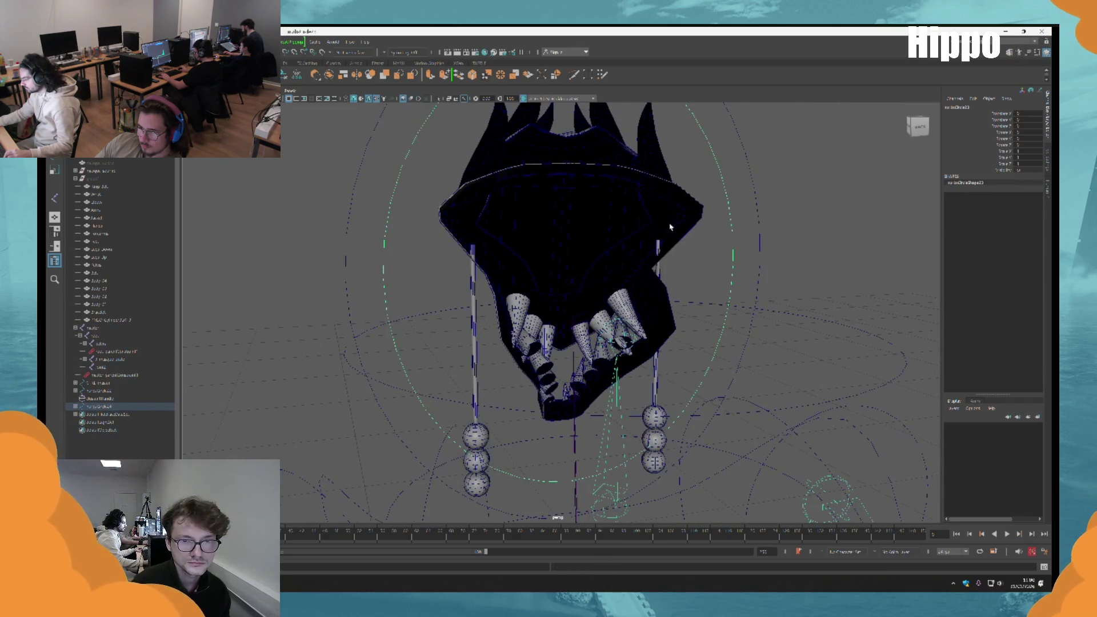
Lower the control curve slightly along Y and frame the whole head
{"action": "key", "text": "w"}
{"action": "scroll", "coordinate": [575, 268], "scroll_direction": "up", "scroll_amount": 3}
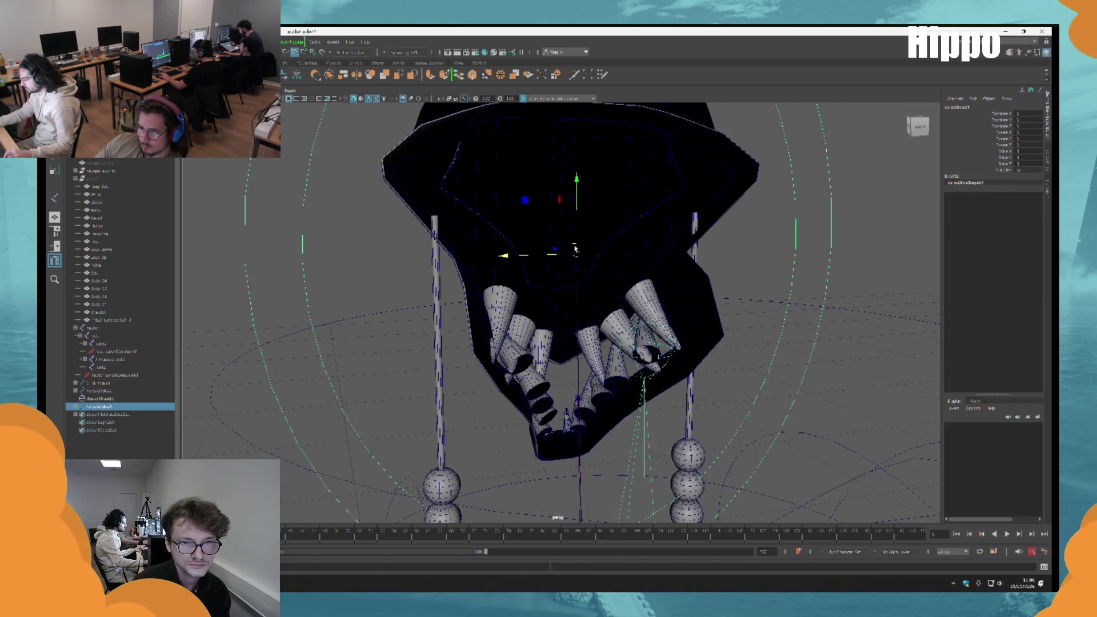
{"action": "mouse_move", "coordinate": [577, 253]}
{"action": "left_mouse_down"}
{"action": "mouse_move", "coordinate": [578, 273]}
{"action": "mouse_move", "coordinate": [586, 279]}
{"action": "mouse_move", "coordinate": [591, 266]}
{"action": "left_mouse_up"}
{"action": "scroll", "coordinate": [572, 274], "scroll_direction": "down", "scroll_amount": 5}
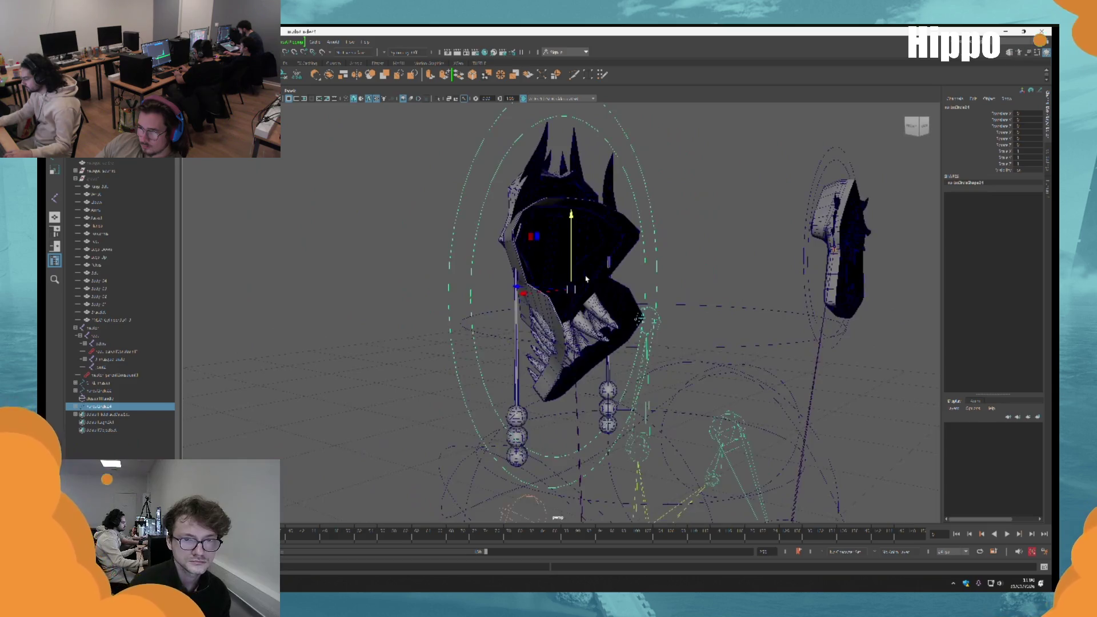
{"action": "scroll", "coordinate": [587, 278], "scroll_direction": "up", "scroll_amount": 5}
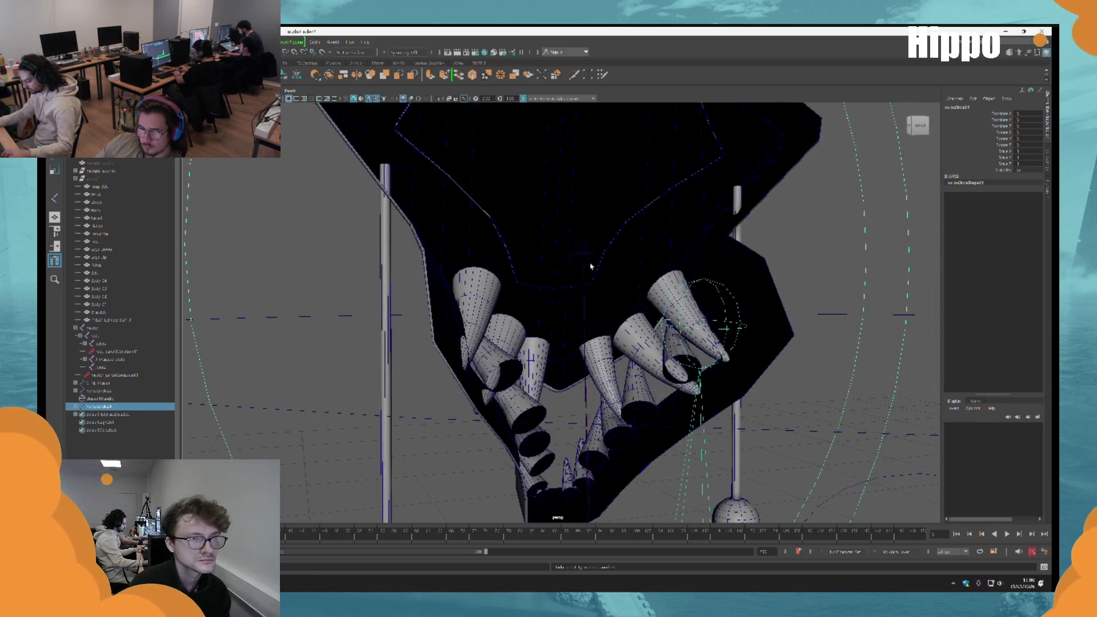
{"action": "left_click", "coordinate": [591, 267]}
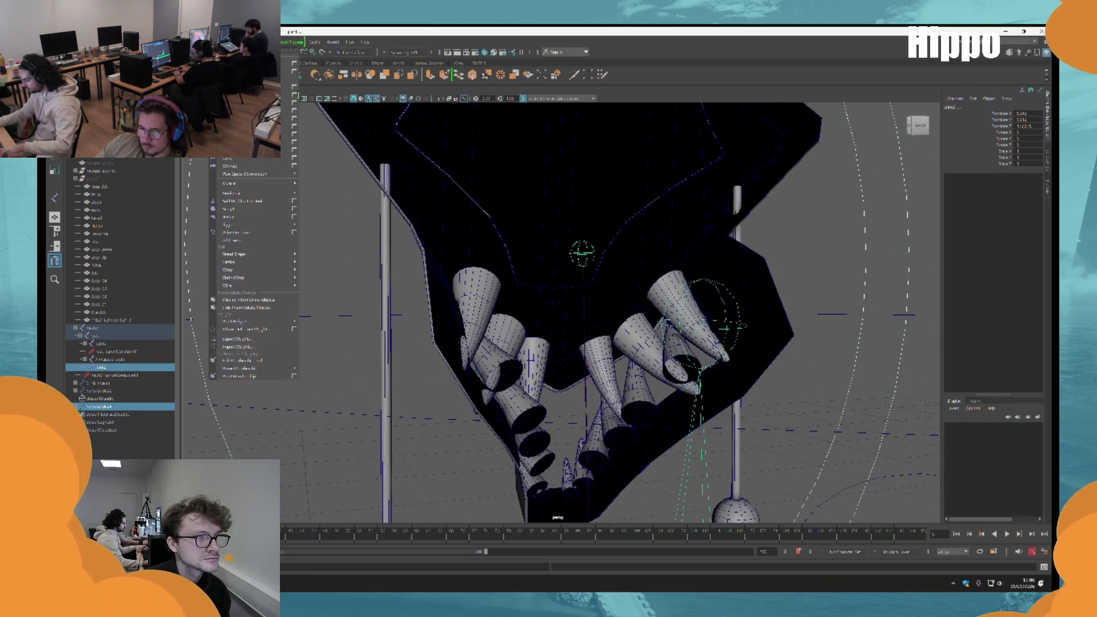
{"action": "left_click", "coordinate": [246, 165]}
{"action": "key", "text": "f"}
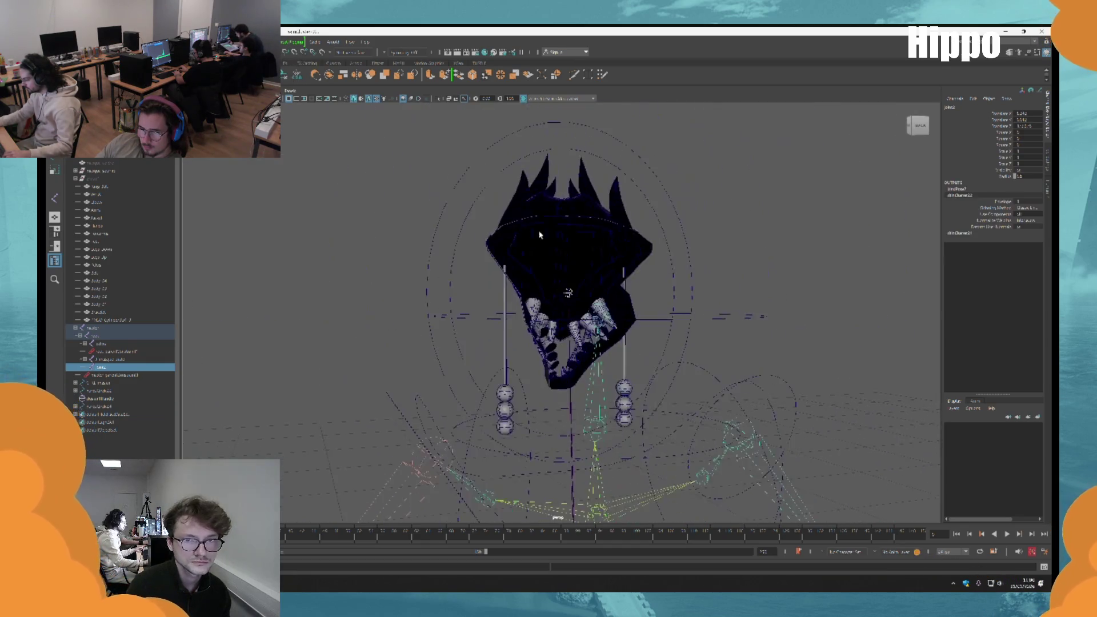
Inspect nurbsCircle21, the mouth joint, teeth cones, earring rods and spike cones
{"action": "scroll", "coordinate": [619, 384], "scroll_direction": "up", "scroll_amount": 2}
{"action": "left_click", "coordinate": [619, 383]}
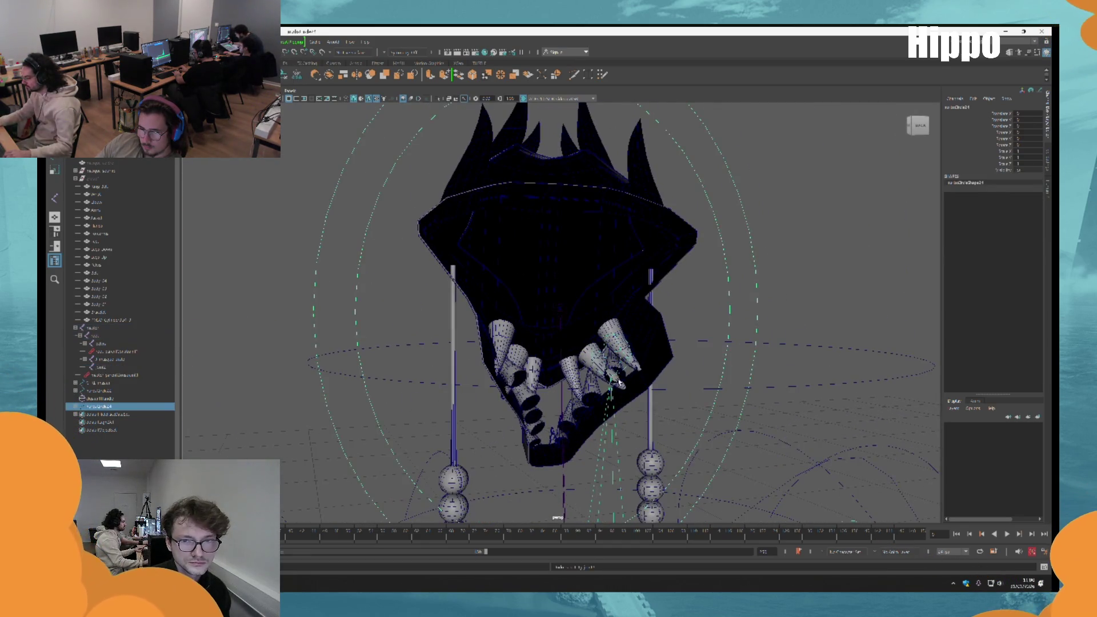
{"action": "scroll", "coordinate": [588, 326], "scroll_direction": "up", "scroll_amount": 3}
{"action": "left_click", "coordinate": [561, 311]}
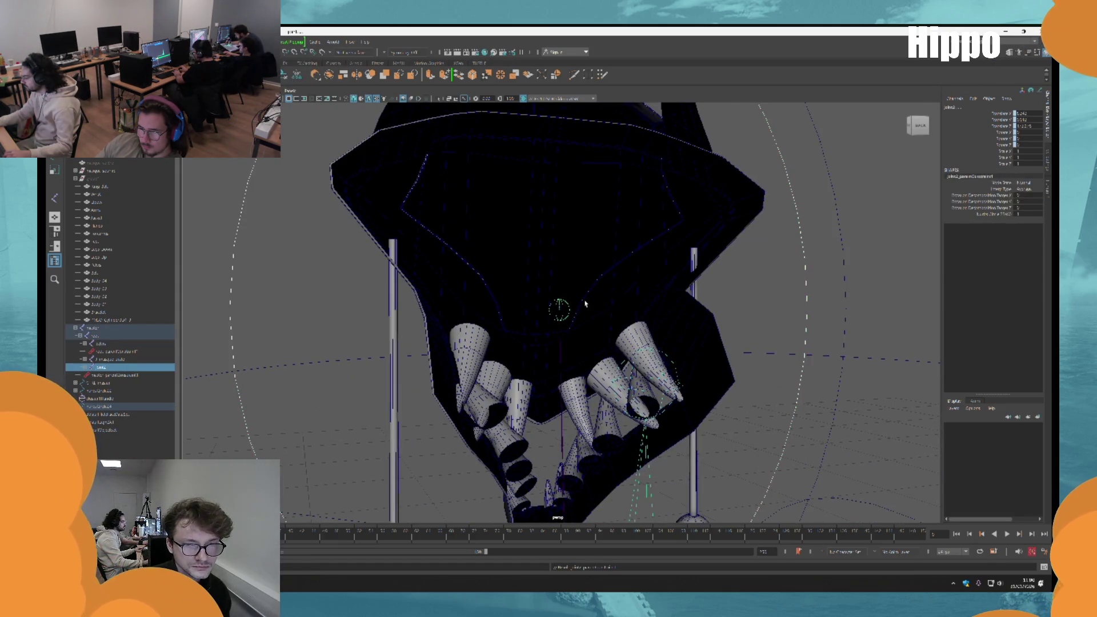
{"action": "left_click", "coordinate": [569, 318]}
{"action": "mouse_move", "coordinate": [569, 317]}
{"action": "left_mouse_down"}
{"action": "mouse_move", "coordinate": [571, 407]}
{"action": "mouse_move", "coordinate": [570, 308]}
{"action": "left_mouse_up"}
{"action": "scroll", "coordinate": [571, 407], "scroll_direction": "down", "scroll_amount": 3}
{"action": "left_click", "coordinate": [569, 343]}
{"action": "left_click", "coordinate": [571, 137]}
{"action": "left_click_drag", "start_coordinate": [572, 137], "coordinate": [572, 206]}
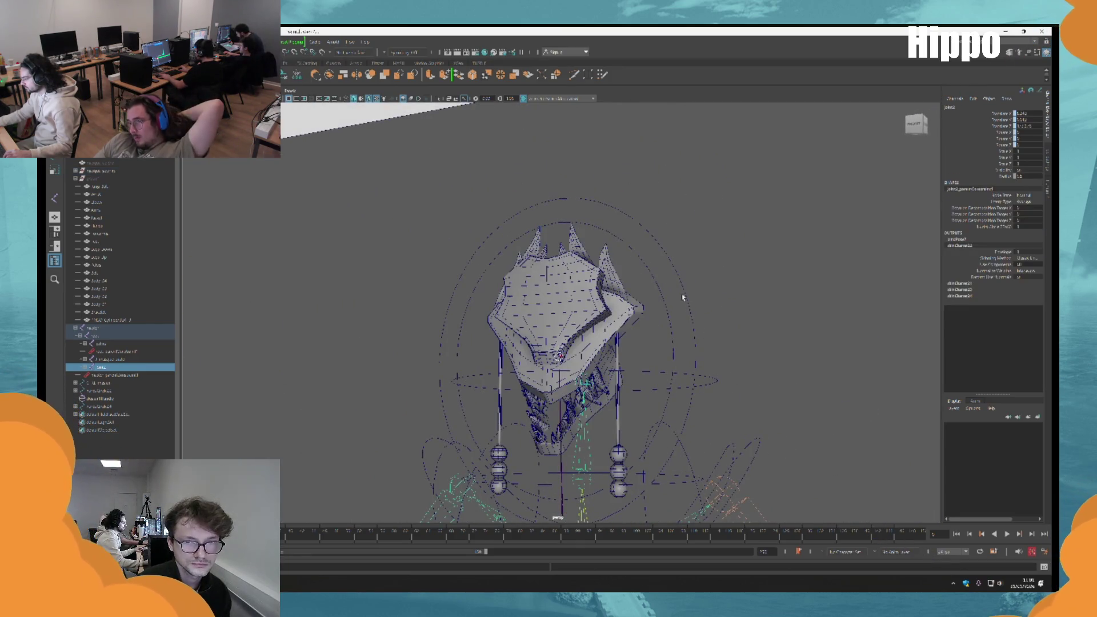
Move the spiky head by its large control circle left beside the other head
{"action": "left_click", "coordinate": [696, 251]}
{"action": "mouse_move", "coordinate": [605, 292]}
{"action": "left_mouse_down"}
{"action": "mouse_move", "coordinate": [502, 306]}
{"action": "mouse_move", "coordinate": [526, 208]}
{"action": "left_mouse_up"}
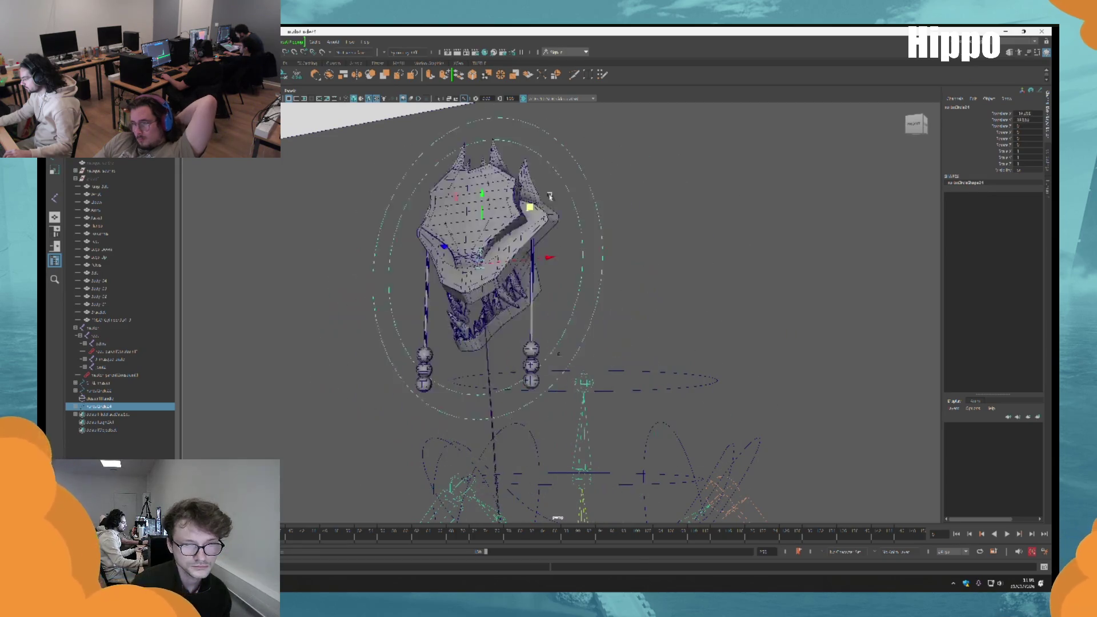
{"action": "scroll", "coordinate": [628, 326], "scroll_direction": "down", "scroll_amount": 5}
{"action": "left_click_drag", "start_coordinate": [629, 326], "coordinate": [465, 331]}
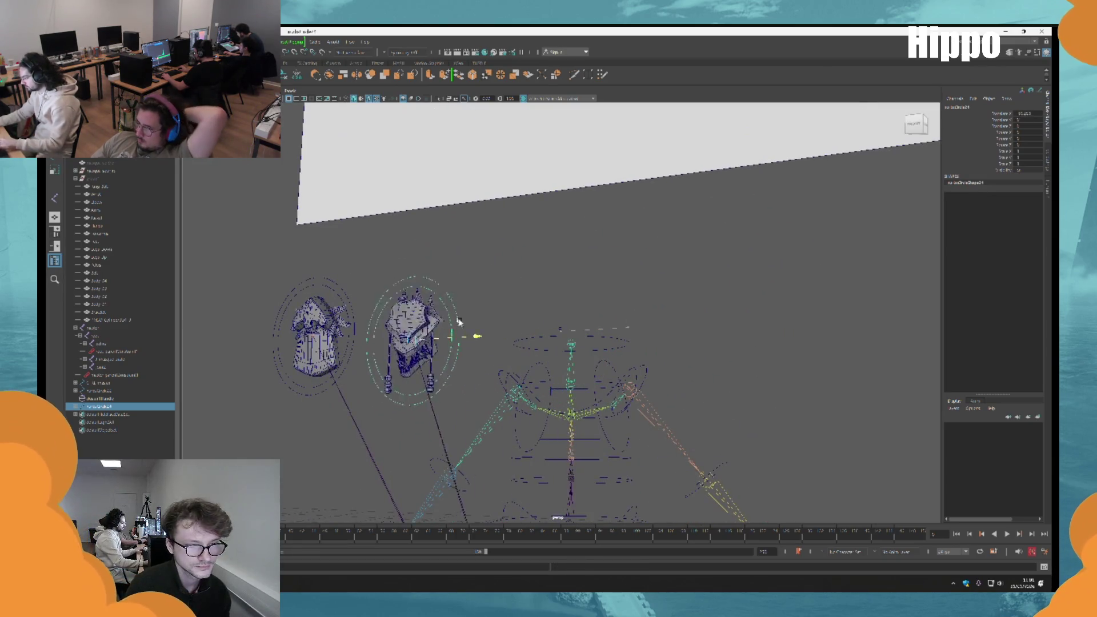
{"action": "left_click", "coordinate": [497, 281]}
Select the rig's central control from the front, then the masque_coline mask
{"action": "left_click_drag", "start_coordinate": [711, 375], "coordinate": [467, 340]}
{"action": "scroll", "coordinate": [400, 320], "scroll_direction": "down", "scroll_amount": 5}
{"action": "mouse_move", "coordinate": [372, 311]}
{"action": "left_mouse_down"}
{"action": "mouse_move", "coordinate": [693, 191]}
{"action": "mouse_move", "coordinate": [694, 343]}
{"action": "left_mouse_up"}
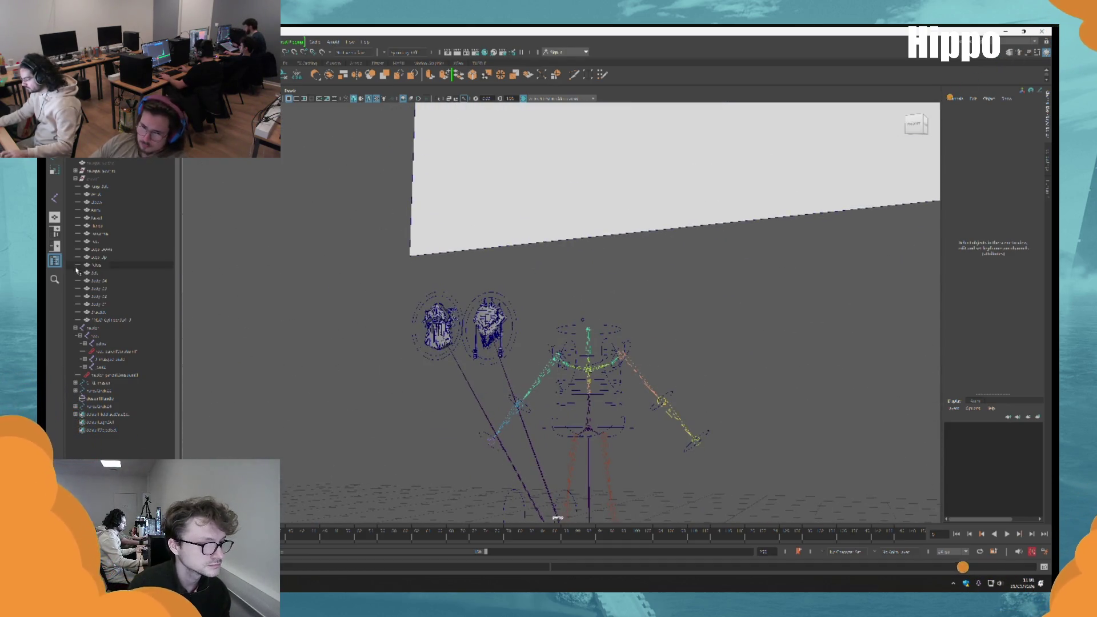
{"action": "left_click", "coordinate": [352, 368]}
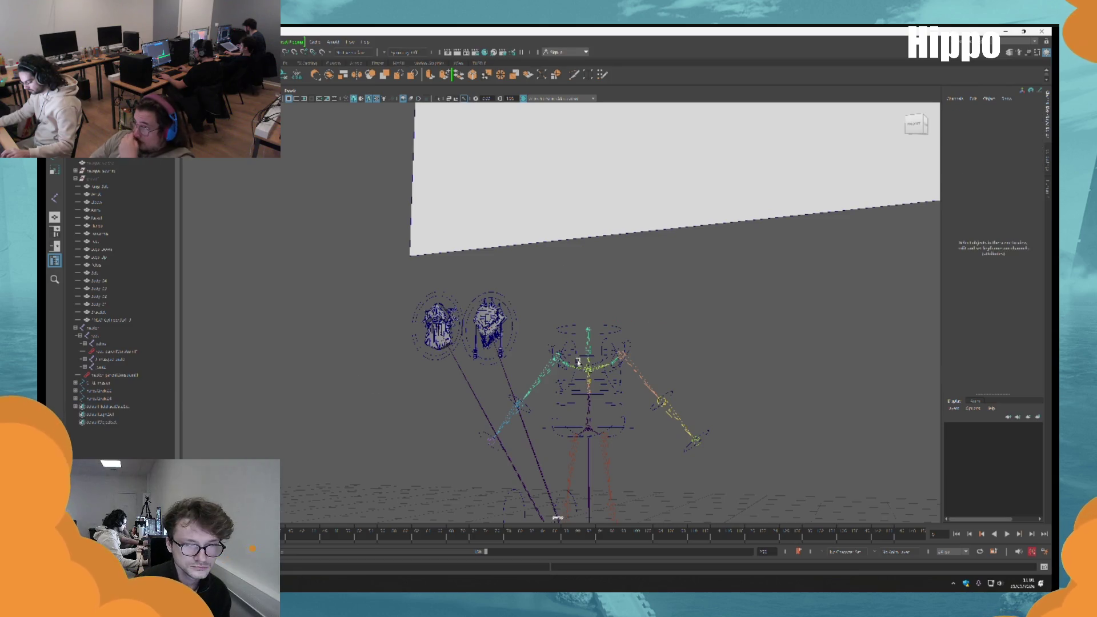
{"action": "scroll", "coordinate": [577, 274], "scroll_direction": "up", "scroll_amount": 4}
{"action": "scroll", "coordinate": [577, 274], "scroll_direction": "down", "scroll_amount": 2}
{"action": "scroll", "coordinate": [577, 274], "scroll_direction": "down", "scroll_amount": 1}
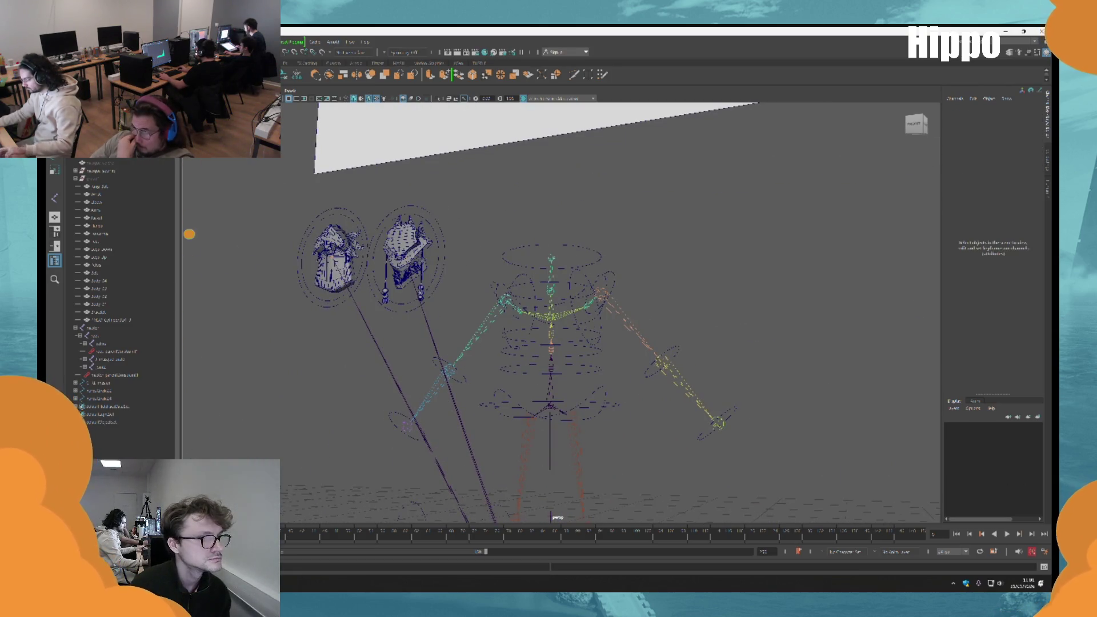
{"action": "left_click_drag", "start_coordinate": [434, 300], "coordinate": [449, 292]}
{"action": "left_click", "coordinate": [127, 164]}
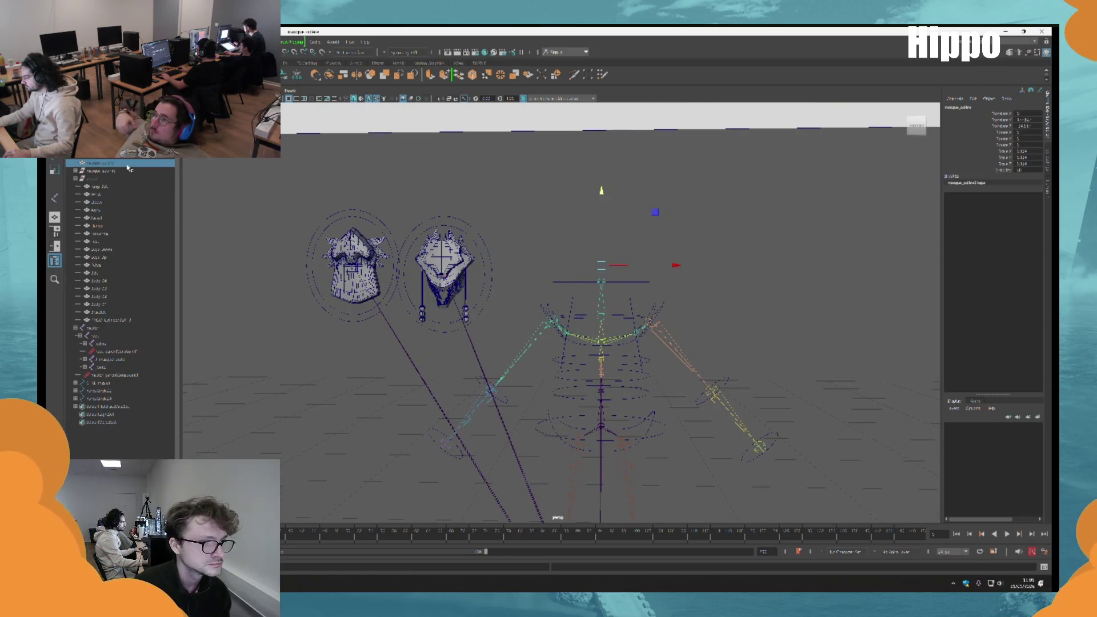
Frame the masque_coline mask on the rig's head, try Skin > Bind, then add a Cluster deformer
{"action": "key", "text": "shift+h"}
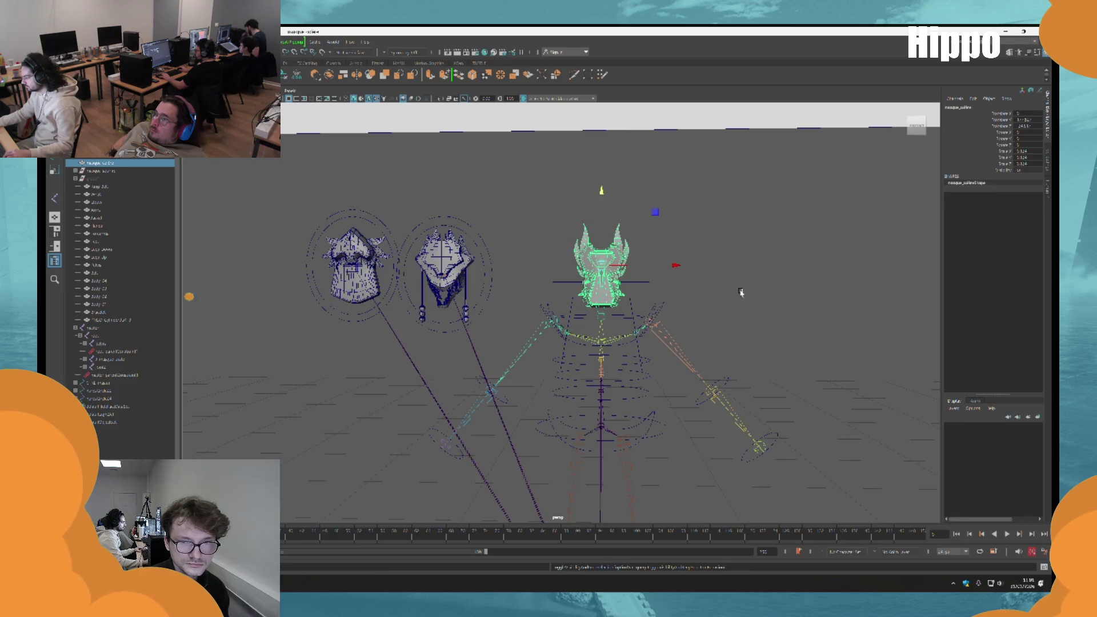
{"action": "key", "text": "f"}
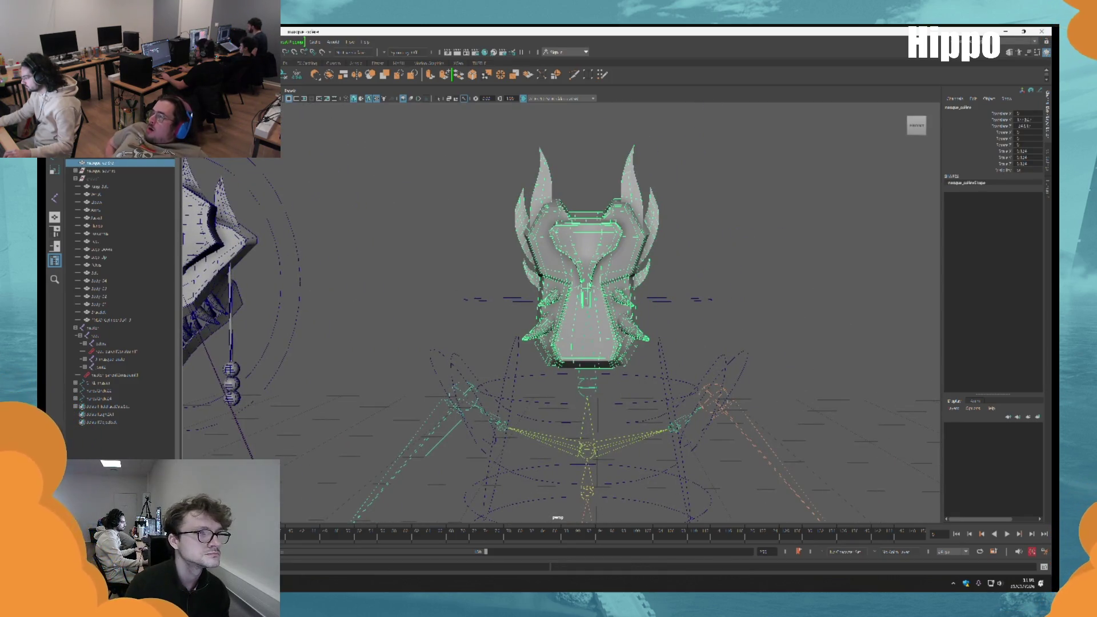
{"action": "left_click", "coordinate": [217, 41]}
{"action": "left_click", "coordinate": [240, 246]}
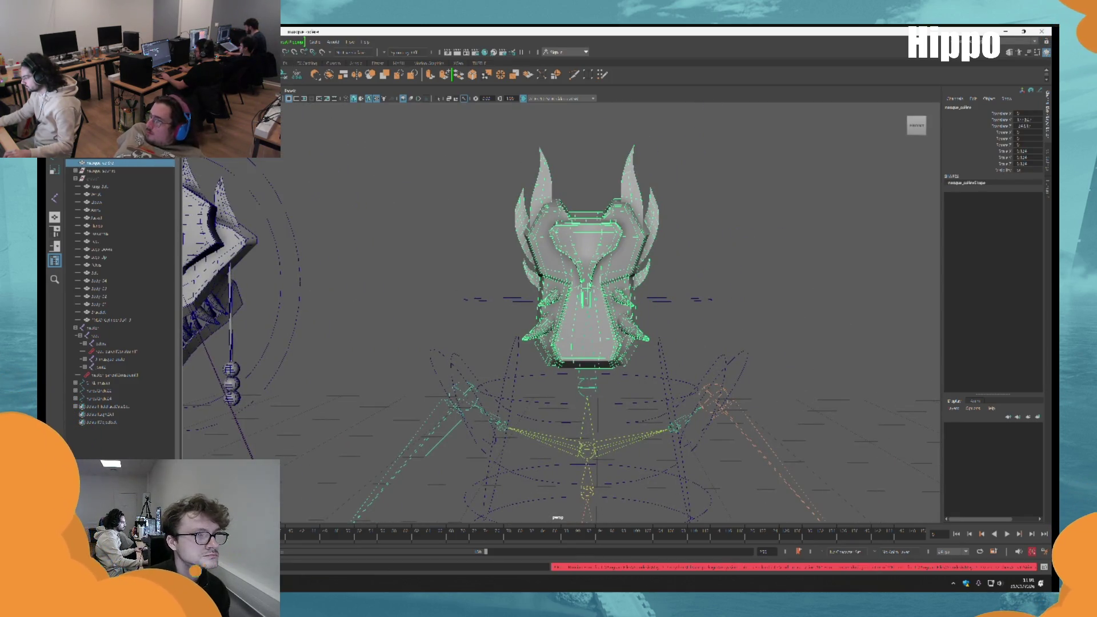
{"action": "left_click", "coordinate": [225, 42]}
{"action": "left_click", "coordinate": [231, 194]}
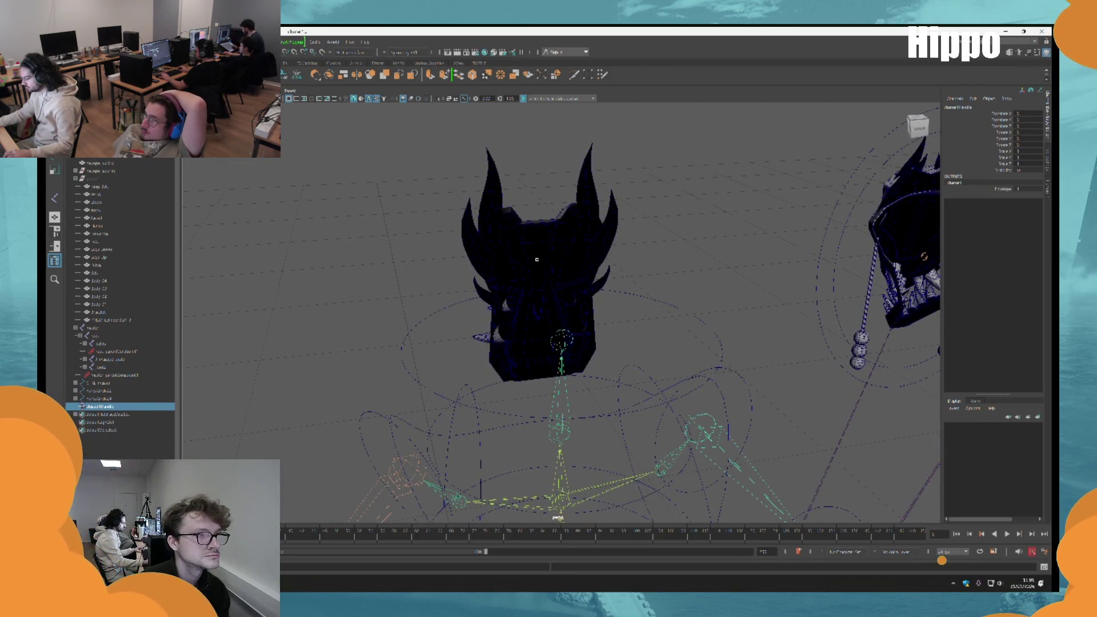
Place a new joint, joint2, in the head and reselect it
{"action": "key", "text": "q"}
{"action": "left_click", "coordinate": [536, 263]}
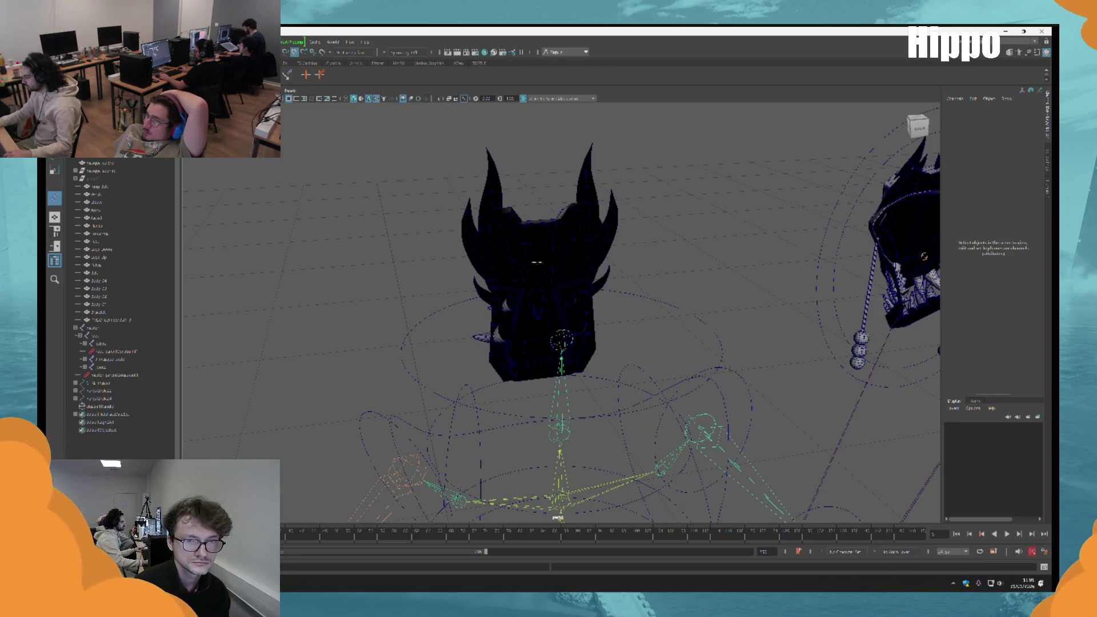
{"action": "left_click", "coordinate": [536, 262]}
{"action": "scroll", "coordinate": [509, 228], "scroll_direction": "up", "scroll_amount": 5}
{"action": "scroll", "coordinate": [509, 228], "scroll_direction": "down", "scroll_amount": 4}
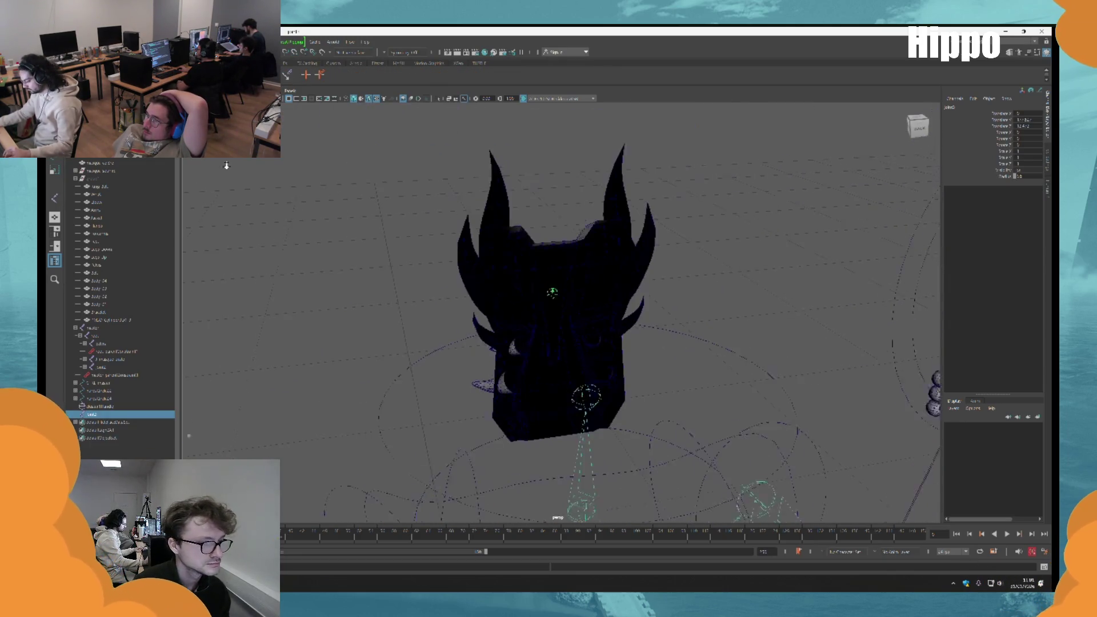
{"action": "left_click", "coordinate": [204, 394]}
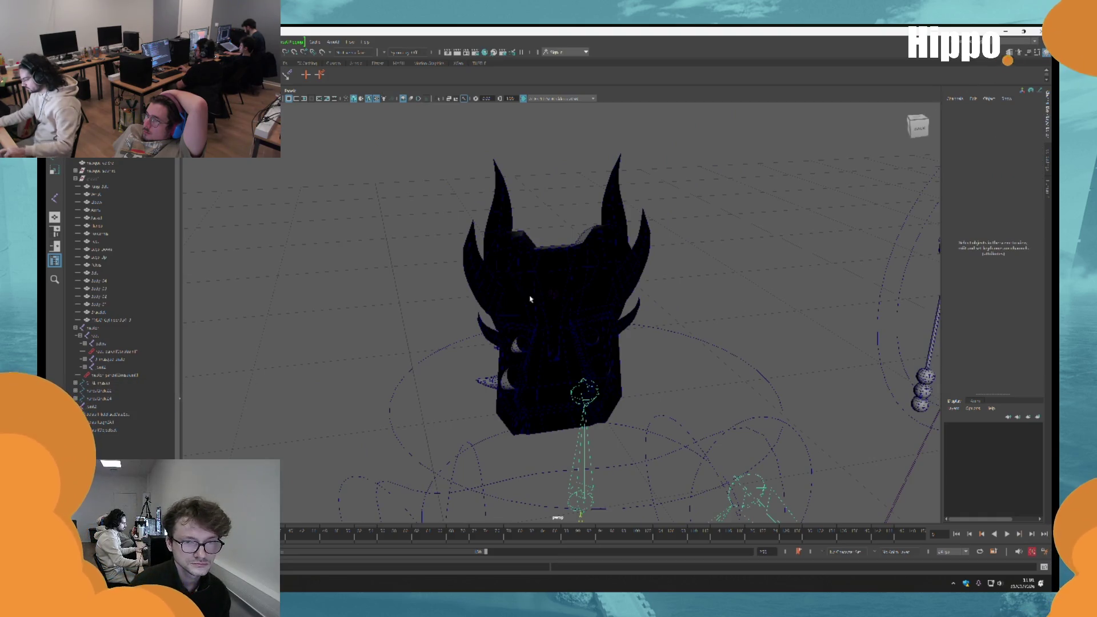
{"action": "left_click", "coordinate": [550, 295]}
Shift joint2 sideways along one axis and inspect the head joints from a side view
{"action": "mouse_move", "coordinate": [552, 318]}
{"action": "left_mouse_down"}
{"action": "mouse_move", "coordinate": [697, 334]}
{"action": "mouse_move", "coordinate": [633, 327]}
{"action": "left_mouse_up"}
{"action": "left_click_drag", "start_coordinate": [520, 330], "coordinate": [528, 329]}
{"action": "left_click_drag", "start_coordinate": [672, 343], "coordinate": [575, 364]}
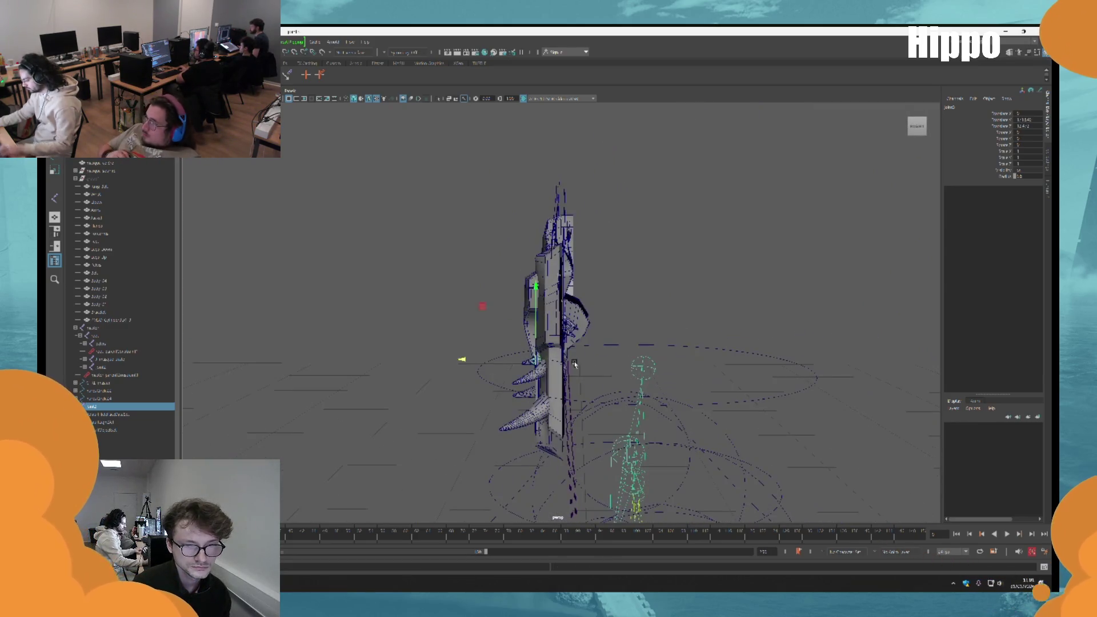
{"action": "mouse_move", "coordinate": [648, 254]}
{"action": "left_mouse_down"}
{"action": "mouse_move", "coordinate": [638, 158]}
{"action": "mouse_move", "coordinate": [651, 362]}
{"action": "mouse_move", "coordinate": [647, 269]}
{"action": "mouse_move", "coordinate": [591, 389]}
{"action": "left_mouse_up"}
{"action": "left_click", "coordinate": [566, 387]}
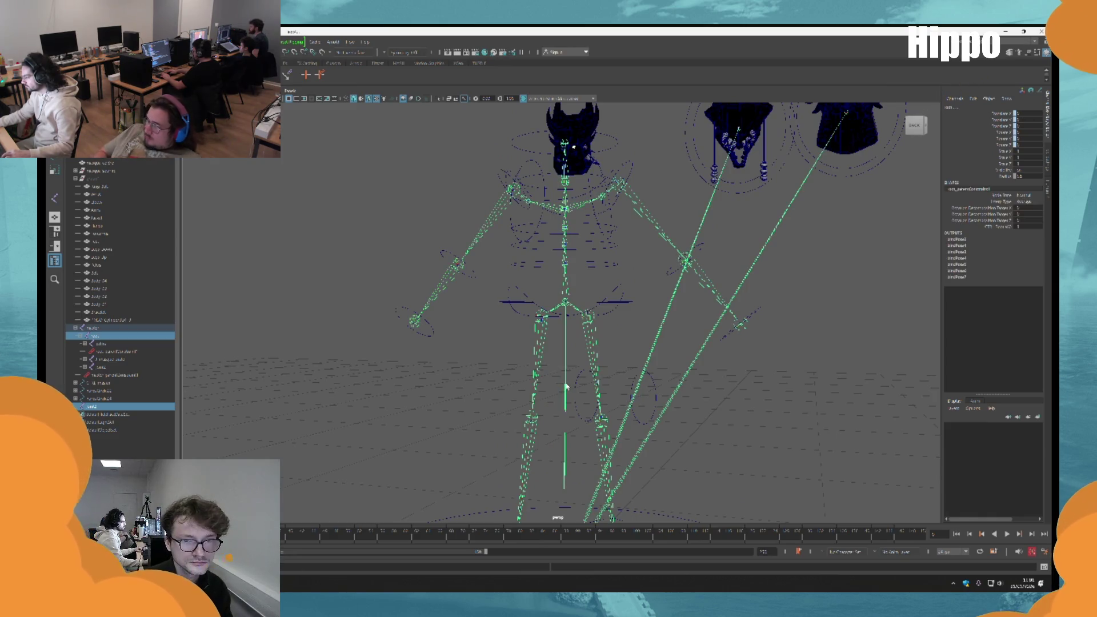
{"action": "left_click", "coordinate": [566, 387]}
{"action": "key", "text": "f"}
{"action": "mouse_move", "coordinate": [674, 321]}
{"action": "left_mouse_down"}
{"action": "mouse_move", "coordinate": [779, 297]}
{"action": "mouse_move", "coordinate": [580, 262]}
{"action": "mouse_move", "coordinate": [628, 320]}
{"action": "mouse_move", "coordinate": [705, 357]}
{"action": "mouse_move", "coordinate": [642, 343]}
{"action": "mouse_move", "coordinate": [633, 311]}
{"action": "mouse_move", "coordinate": [549, 354]}
{"action": "mouse_move", "coordinate": [530, 386]}
{"action": "left_mouse_up"}
{"action": "left_click", "coordinate": [588, 393]}
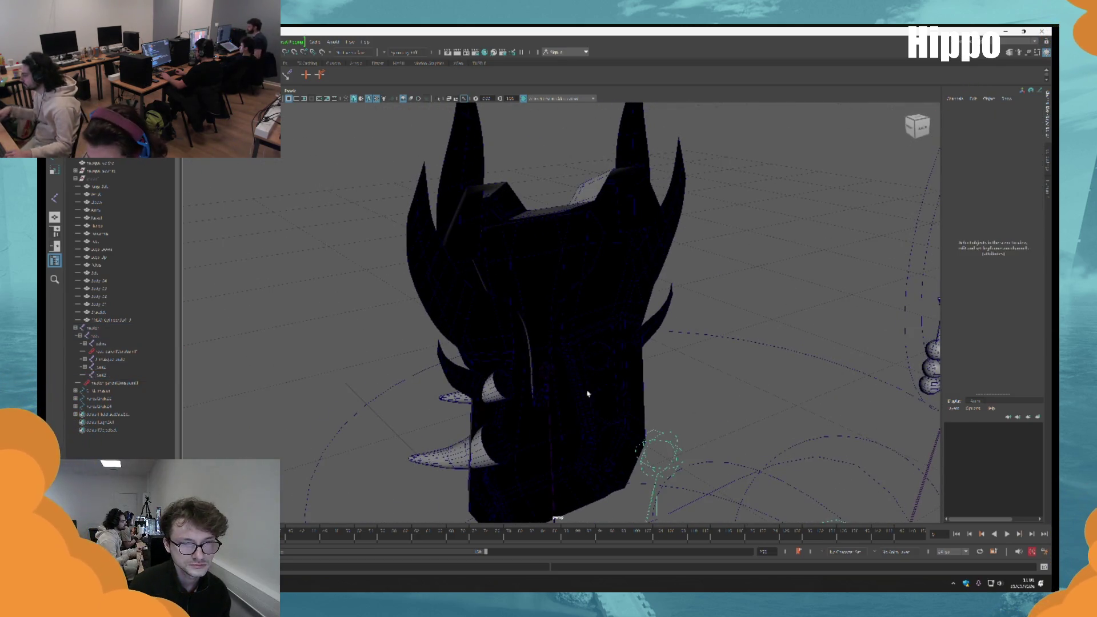
{"action": "left_click", "coordinate": [548, 375]}
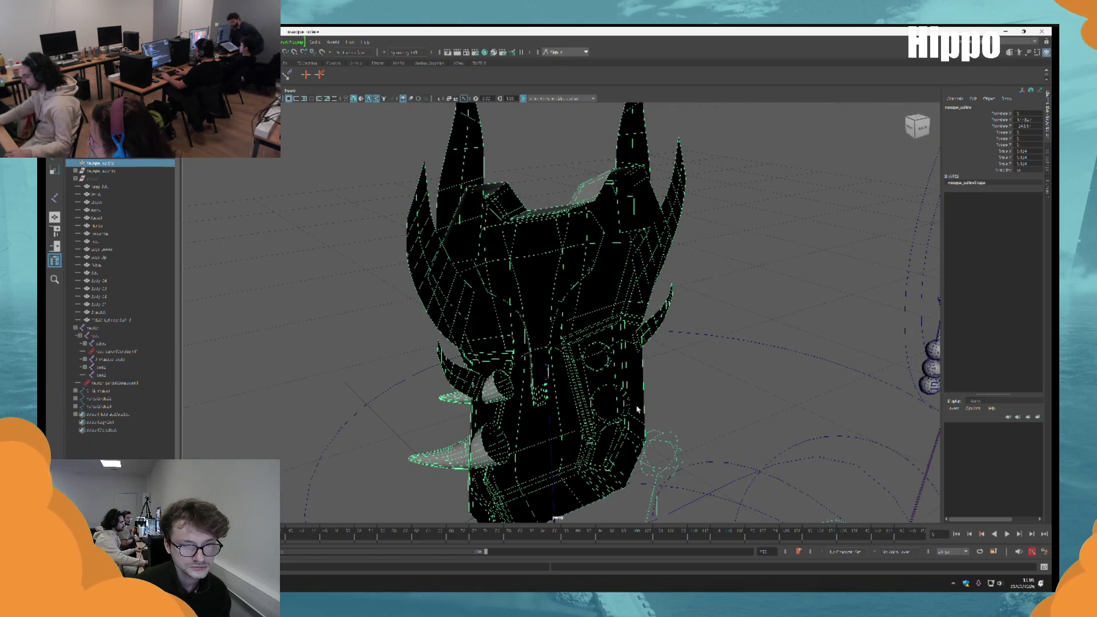
{"action": "left_click", "coordinate": [550, 373]}
{"action": "mouse_move", "coordinate": [544, 372]}
{"action": "left_mouse_down"}
{"action": "mouse_move", "coordinate": [572, 343]}
{"action": "mouse_move", "coordinate": [512, 289]}
{"action": "left_mouse_up"}
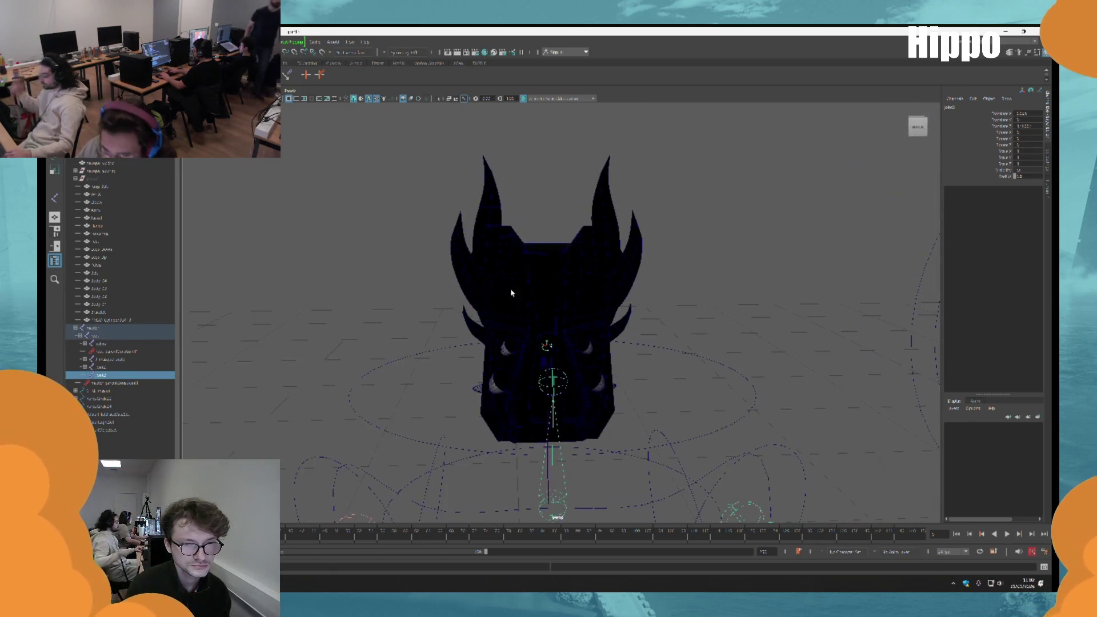
{"action": "left_click_drag", "start_coordinate": [737, 346], "coordinate": [609, 296]}
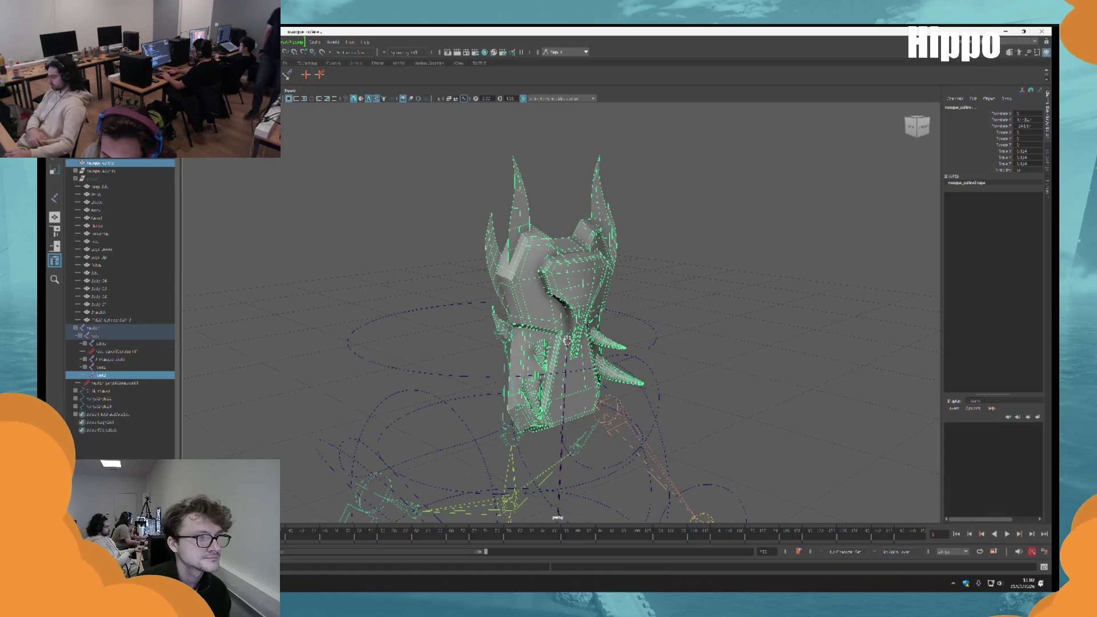
{"action": "left_click_drag", "start_coordinate": [718, 282], "coordinate": [665, 280]}
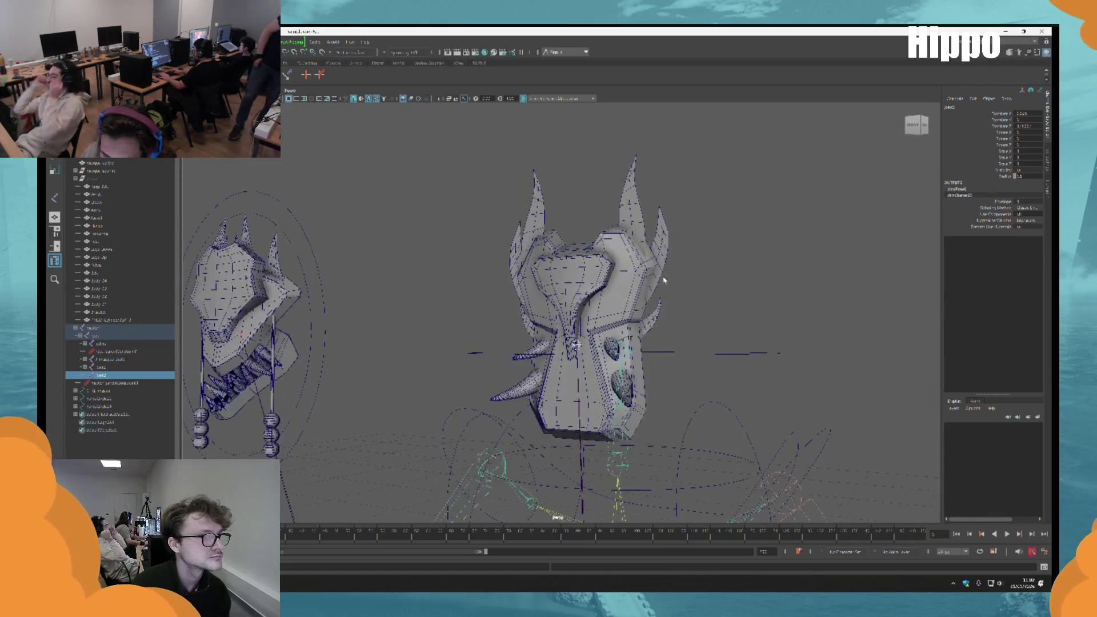
{"action": "scroll", "coordinate": [576, 343], "scroll_direction": "down", "scroll_amount": 5}
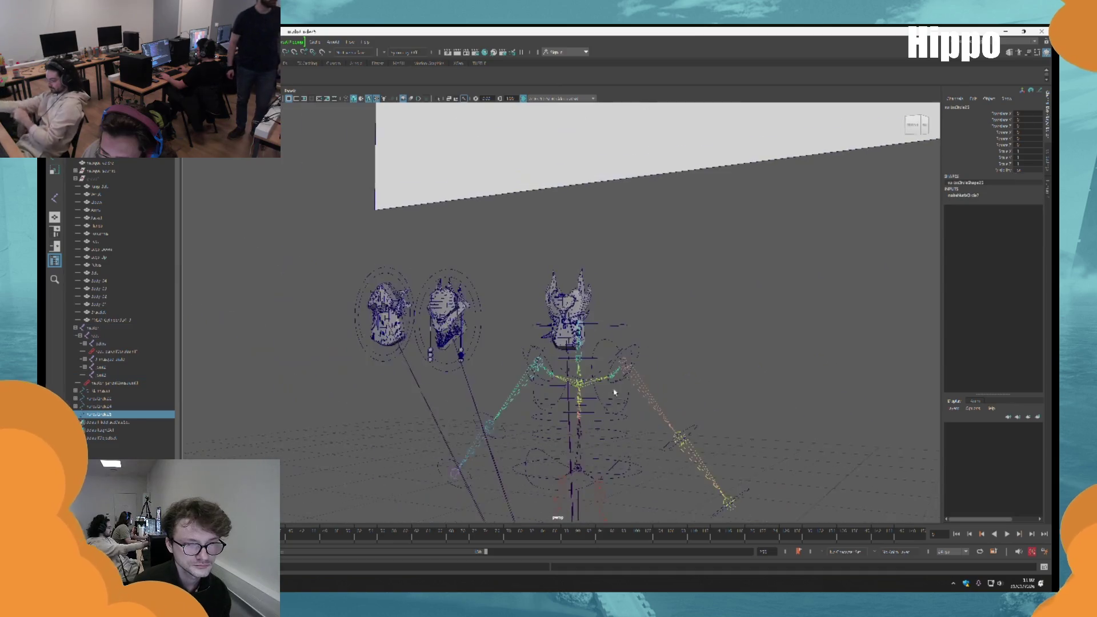
{"action": "left_click", "coordinate": [557, 416]}
{"action": "scroll", "coordinate": [550, 221], "scroll_direction": "up", "scroll_amount": 8}
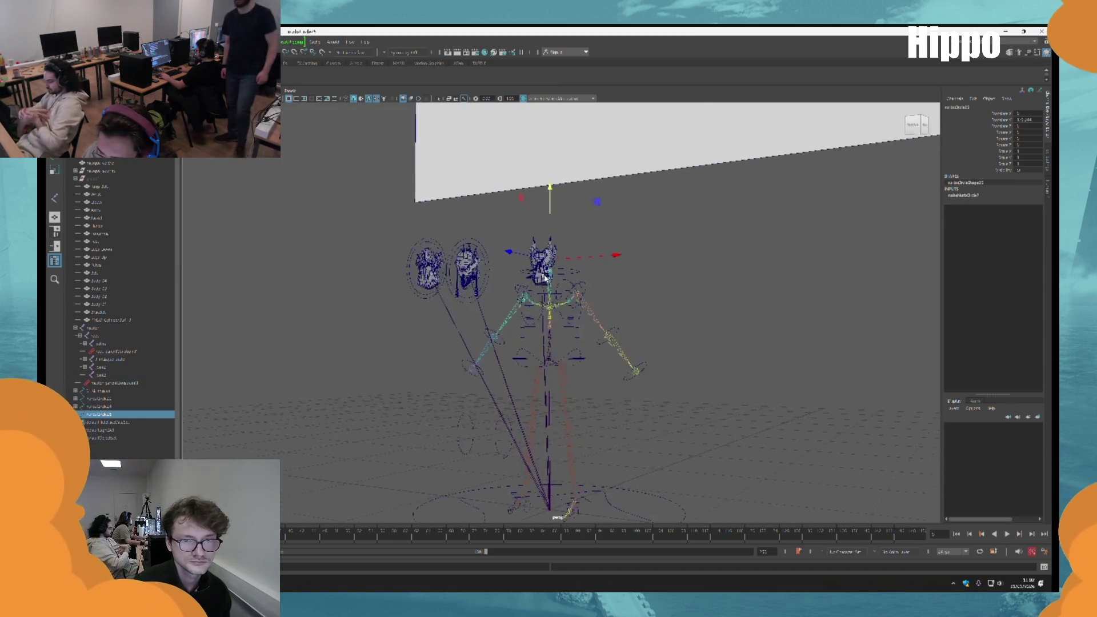
{"action": "mouse_move", "coordinate": [748, 175]}
{"action": "left_mouse_down"}
{"action": "mouse_move", "coordinate": [651, 260]}
{"action": "mouse_move", "coordinate": [559, 279]}
{"action": "left_mouse_up"}
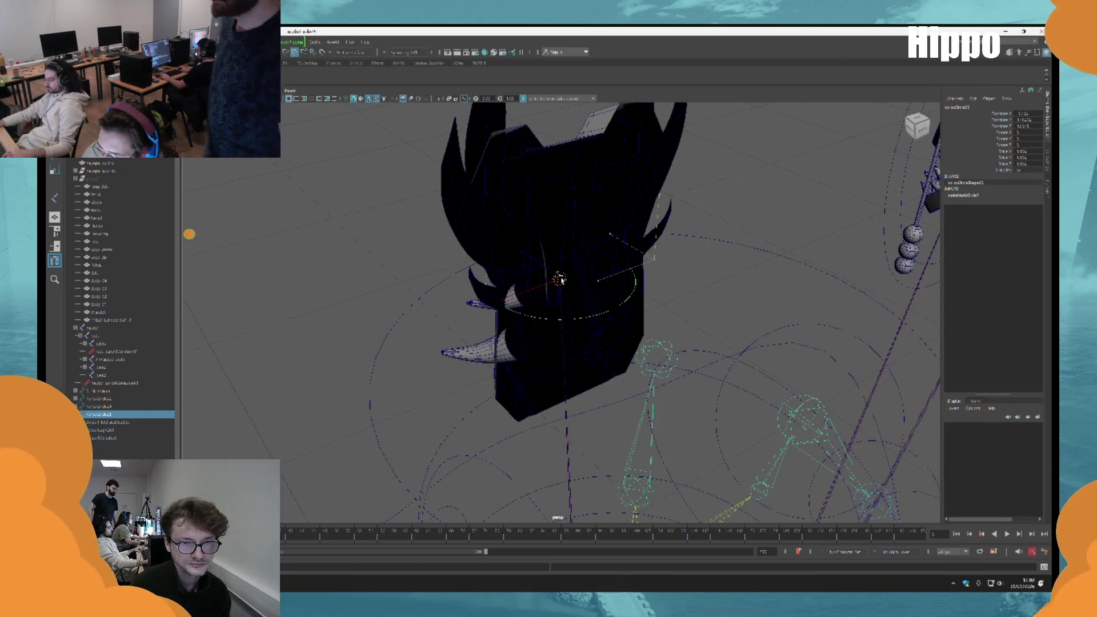
{"action": "scroll", "coordinate": [560, 286], "scroll_direction": "up", "scroll_amount": 10}
{"action": "scroll", "coordinate": [562, 316], "scroll_direction": "down", "scroll_amount": 10}
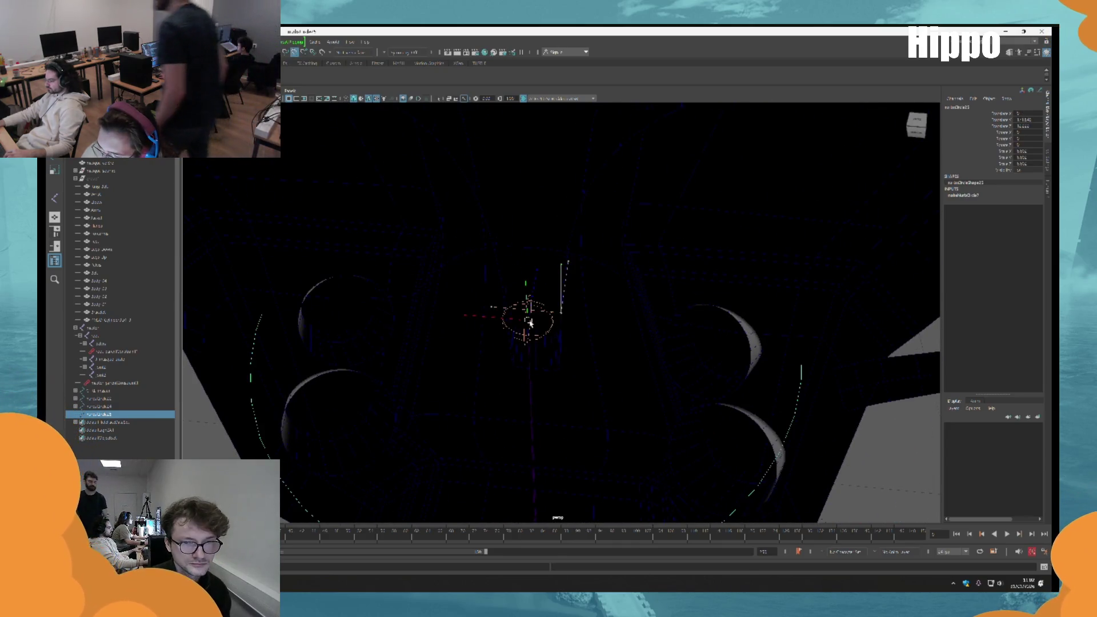
{"action": "mouse_move", "coordinate": [560, 333]}
{"action": "left_mouse_down"}
{"action": "mouse_move", "coordinate": [601, 304]}
{"action": "mouse_move", "coordinate": [588, 326]}
{"action": "left_mouse_up"}
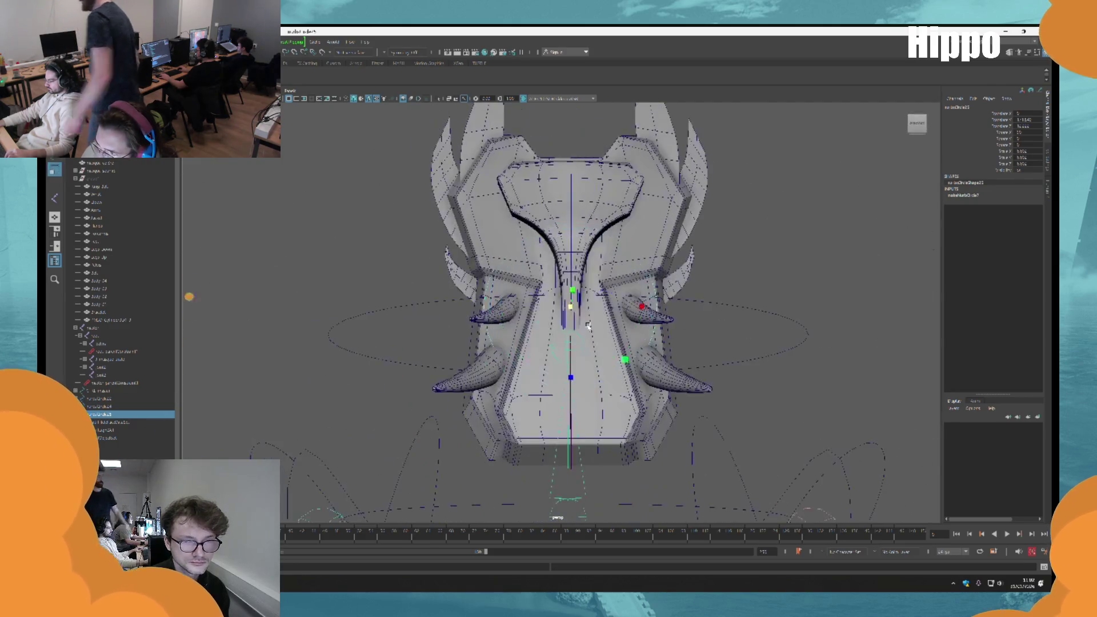
{"action": "left_click_drag", "start_coordinate": [732, 296], "coordinate": [576, 335]}
{"action": "left_click", "coordinate": [566, 205]}
{"action": "key", "text": "f"}
{"action": "left_click_drag", "start_coordinate": [555, 275], "coordinate": [569, 269]}
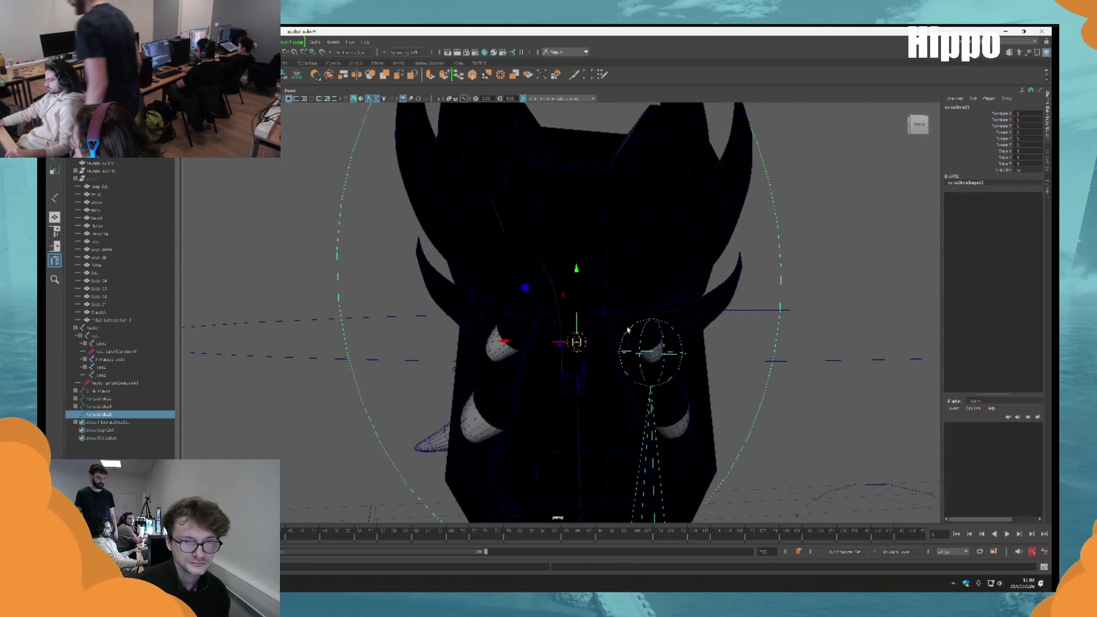
{"action": "scroll", "coordinate": [628, 330], "scroll_direction": "down", "scroll_amount": 3}
{"action": "mouse_move", "coordinate": [685, 323]}
{"action": "left_mouse_down"}
{"action": "mouse_move", "coordinate": [743, 294]}
{"action": "mouse_move", "coordinate": [616, 282]}
{"action": "mouse_move", "coordinate": [626, 280]}
{"action": "left_mouse_up"}
{"action": "scroll", "coordinate": [540, 241], "scroll_direction": "down", "scroll_amount": 3}
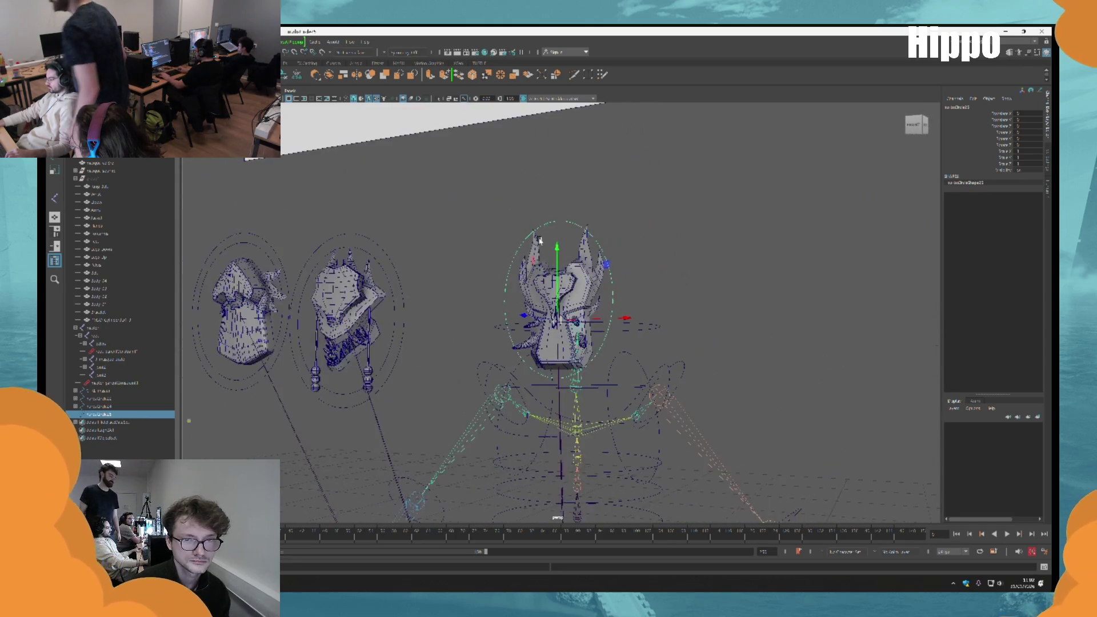
{"action": "scroll", "coordinate": [540, 241], "scroll_direction": "up", "scroll_amount": 3}
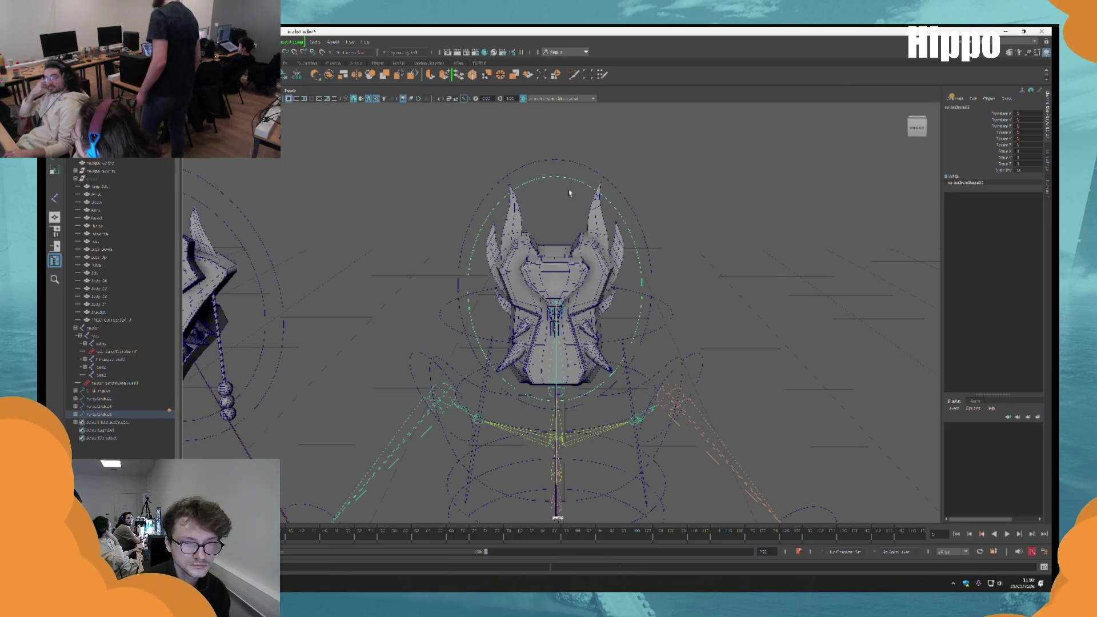
{"action": "left_click_drag", "start_coordinate": [571, 310], "coordinate": [559, 336], "text": "alt"}
Select the head circle control nurbsCircle25 and slide the head left past the other heads
{"action": "left_click", "coordinate": [559, 335]}
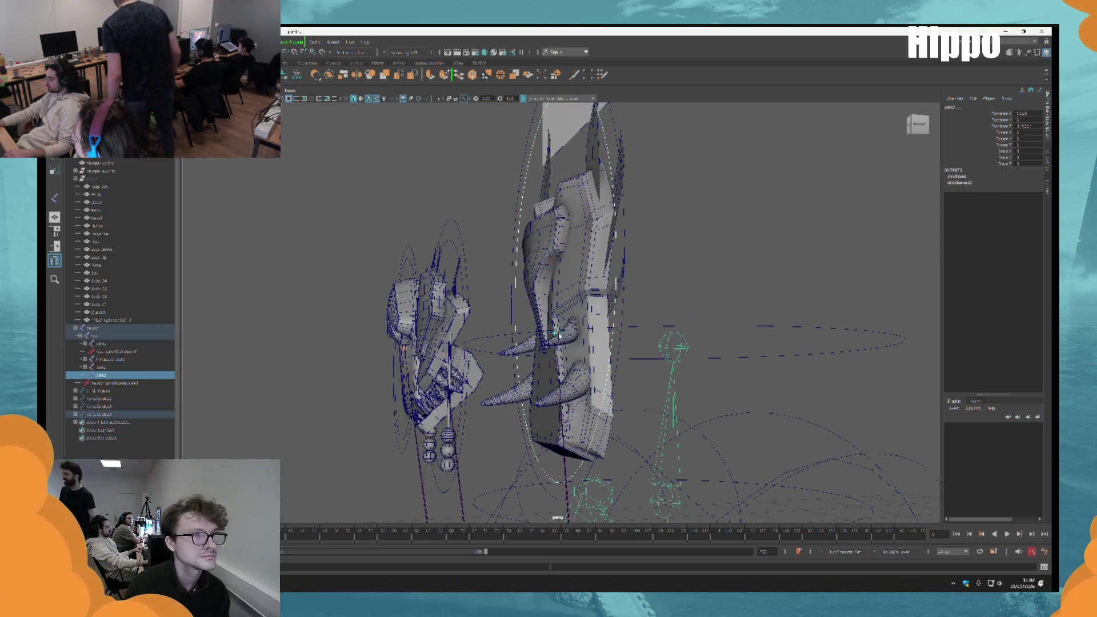
{"action": "left_click", "coordinate": [240, 63]}
{"action": "left_click", "coordinate": [254, 182]}
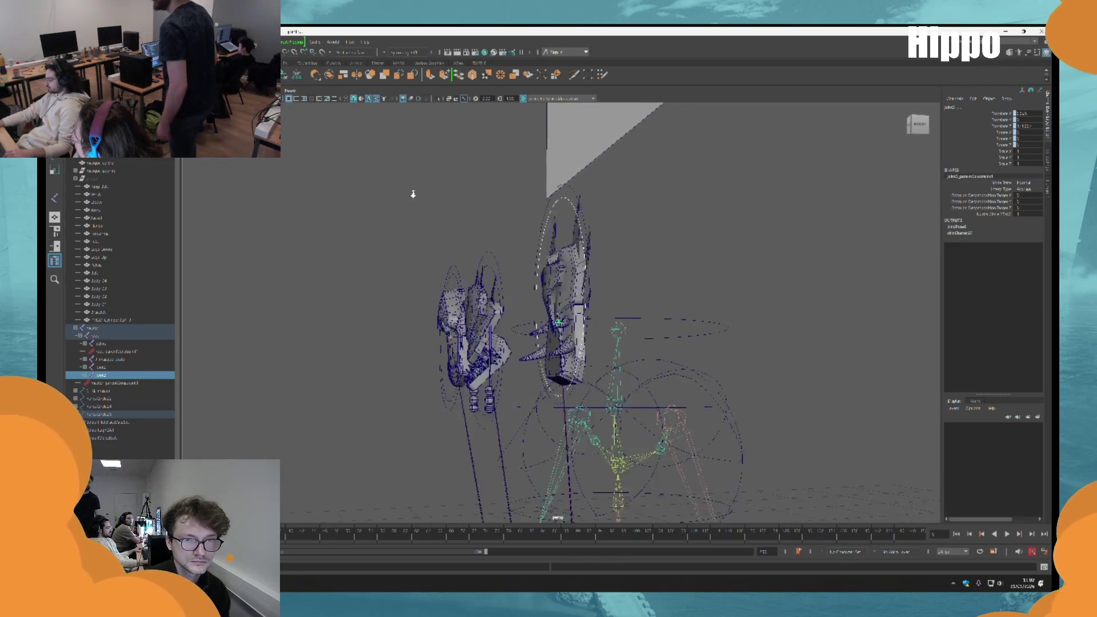
{"action": "left_click", "coordinate": [557, 211]}
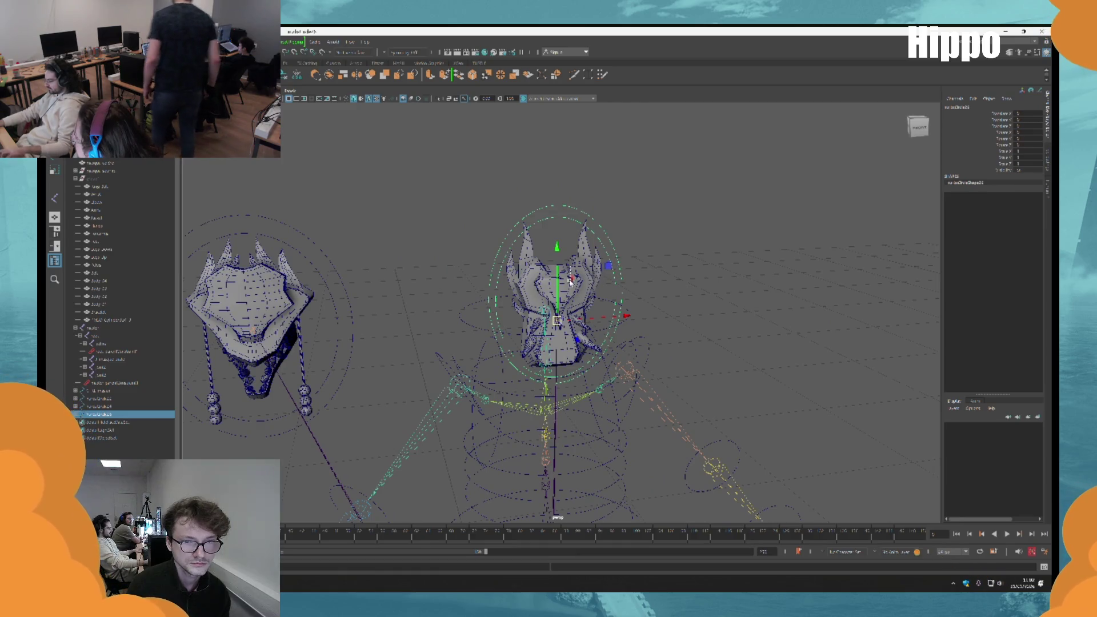
{"action": "left_click_drag", "start_coordinate": [607, 265], "coordinate": [583, 154]}
{"action": "key", "text": "ctrl+z"}
{"action": "scroll", "coordinate": [636, 313], "scroll_direction": "down", "scroll_amount": 3}
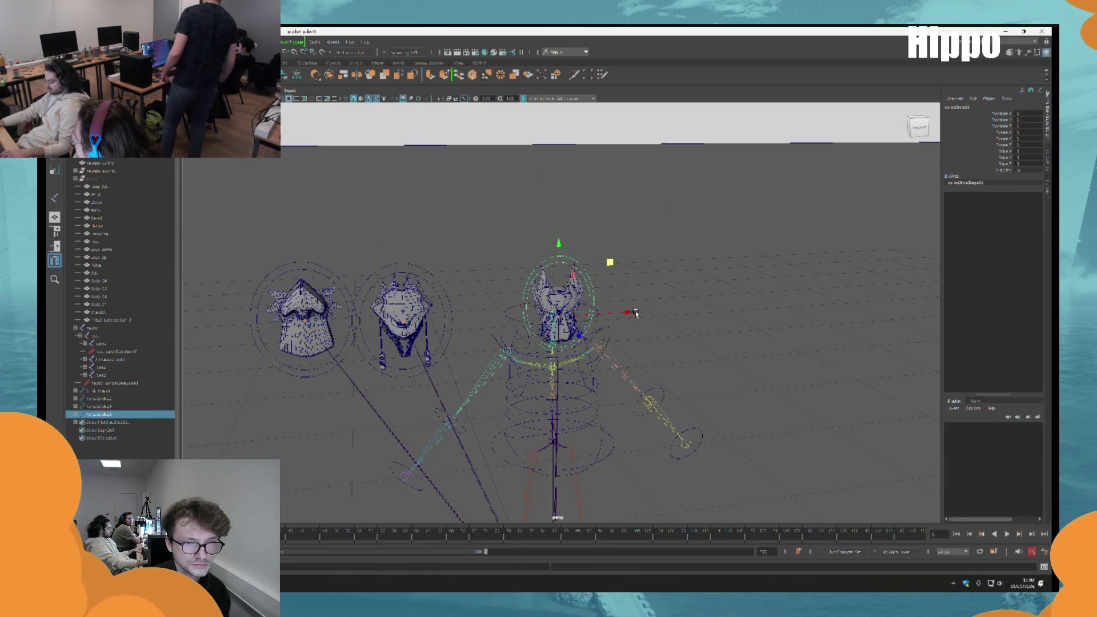
{"action": "left_click_drag", "start_coordinate": [614, 313], "coordinate": [253, 323]}
{"action": "scroll", "coordinate": [469, 224], "scroll_direction": "up", "scroll_amount": 2}
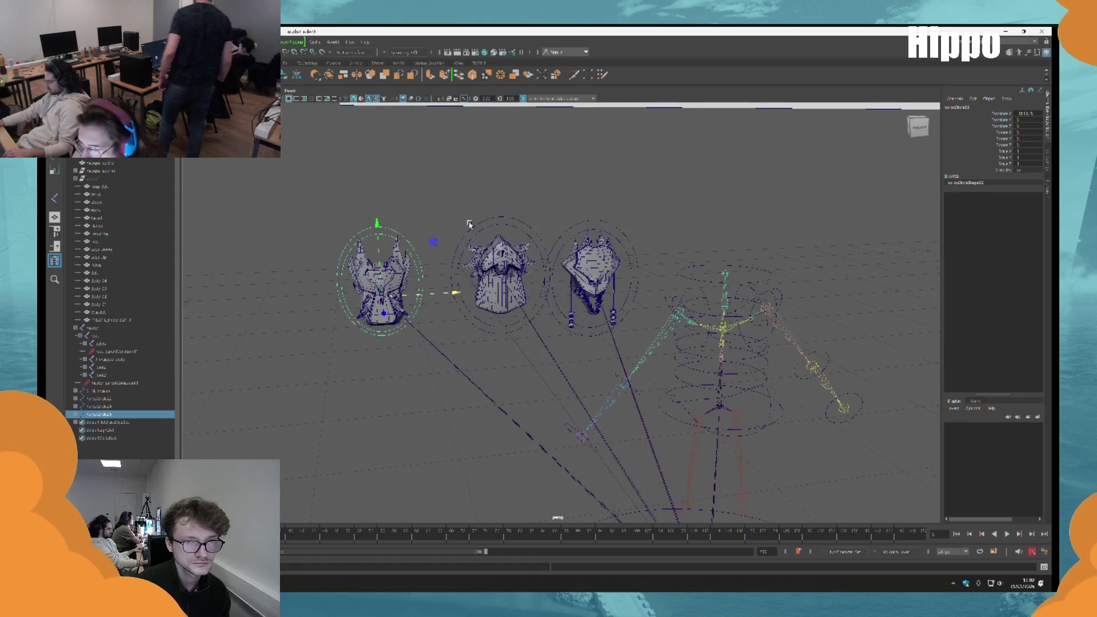
Select the three extra nurbsCircle curves at the rig's base and delete them
{"action": "left_click", "coordinate": [500, 220], "text": "shift"}
{"action": "left_click_drag", "start_coordinate": [599, 226], "coordinate": [548, 32]}
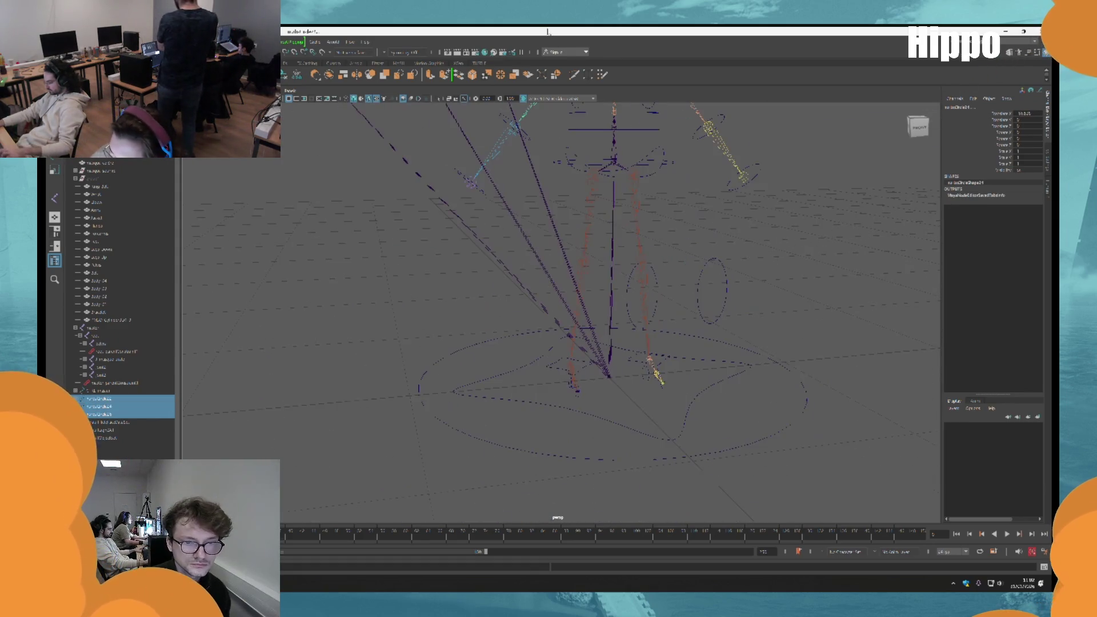
{"action": "left_click", "coordinate": [481, 428]}
{"action": "left_click", "coordinate": [529, 404]}
{"action": "left_click", "coordinate": [539, 417]}
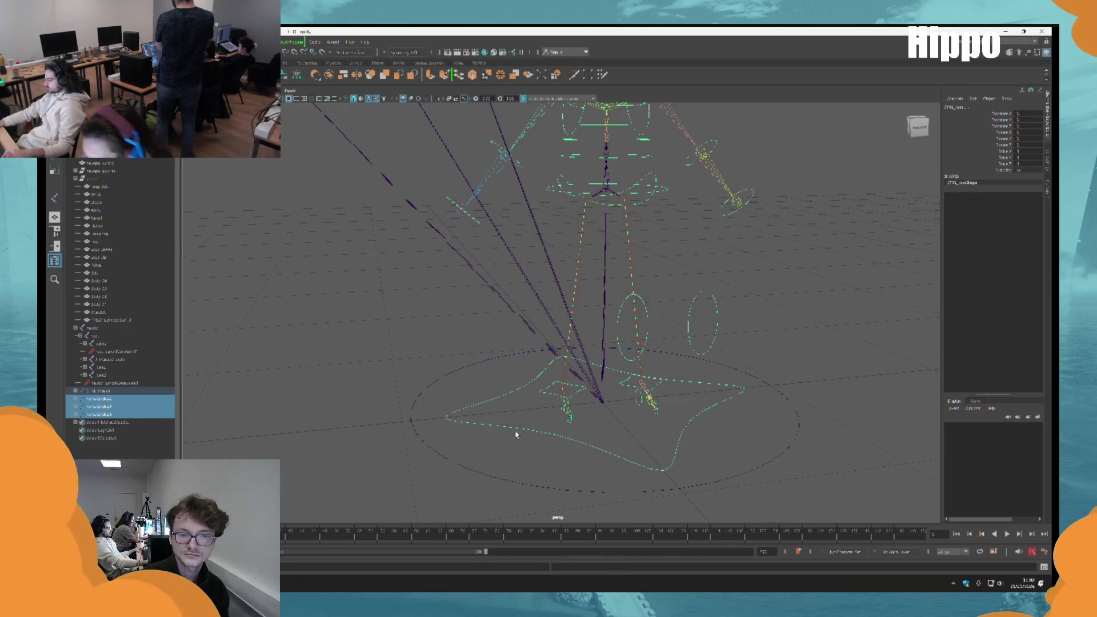
{"action": "key", "text": "p"}
Set the middle head control's Translate X to 0 as a test, then undo it
{"action": "left_click_drag", "start_coordinate": [537, 393], "coordinate": [537, 271]}
{"action": "left_click", "coordinate": [537, 271]}
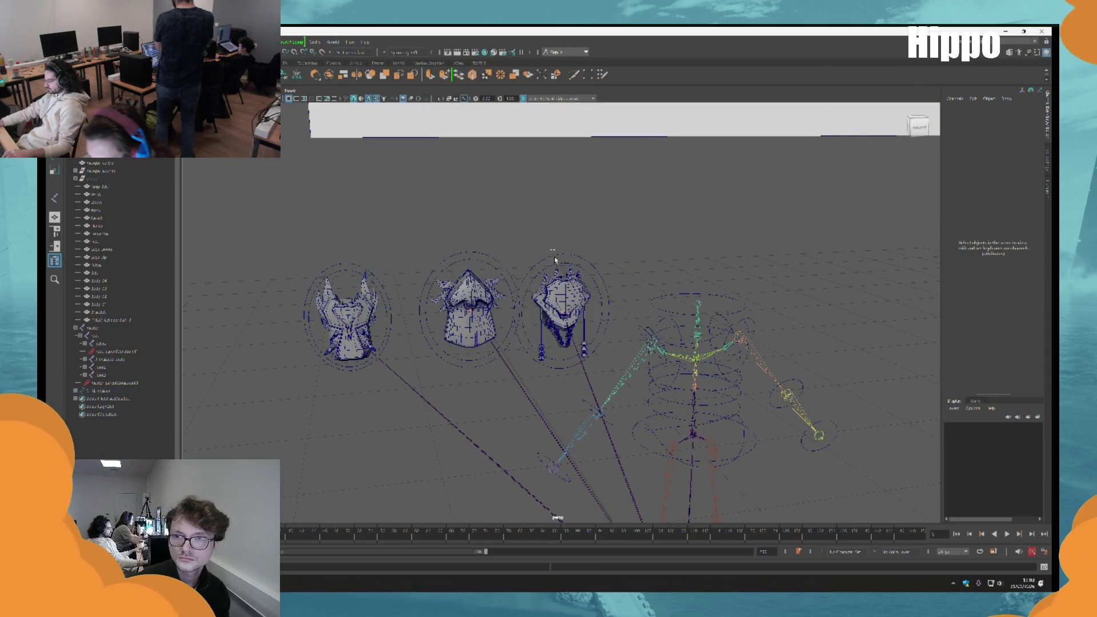
{"action": "left_click", "coordinate": [547, 257]}
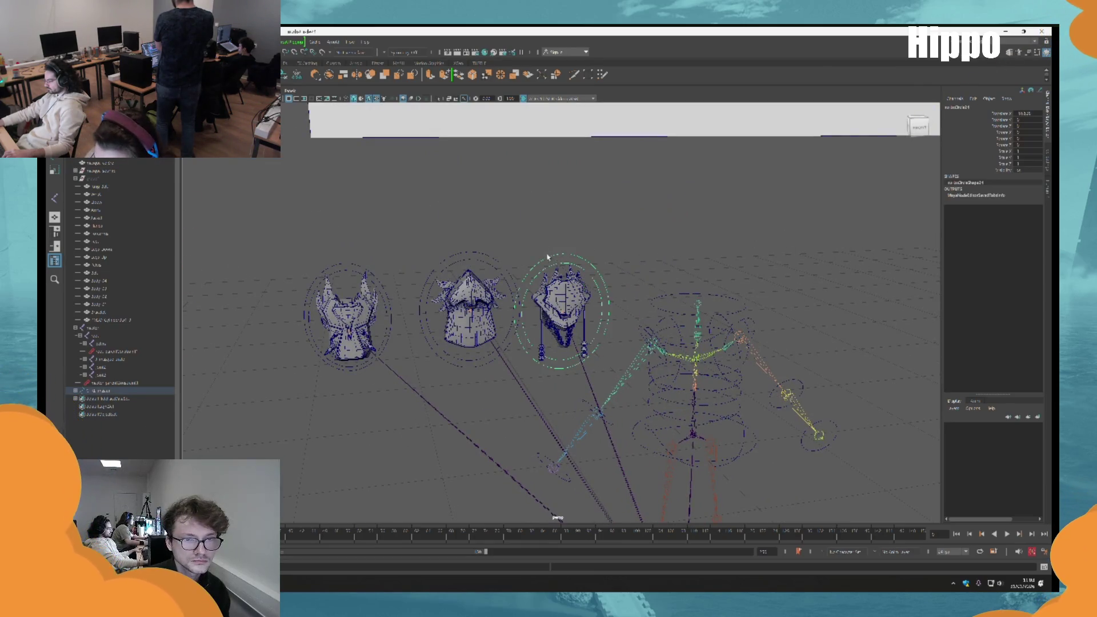
{"action": "left_click", "coordinate": [350, 268]}
{"action": "left_click", "coordinate": [493, 263]}
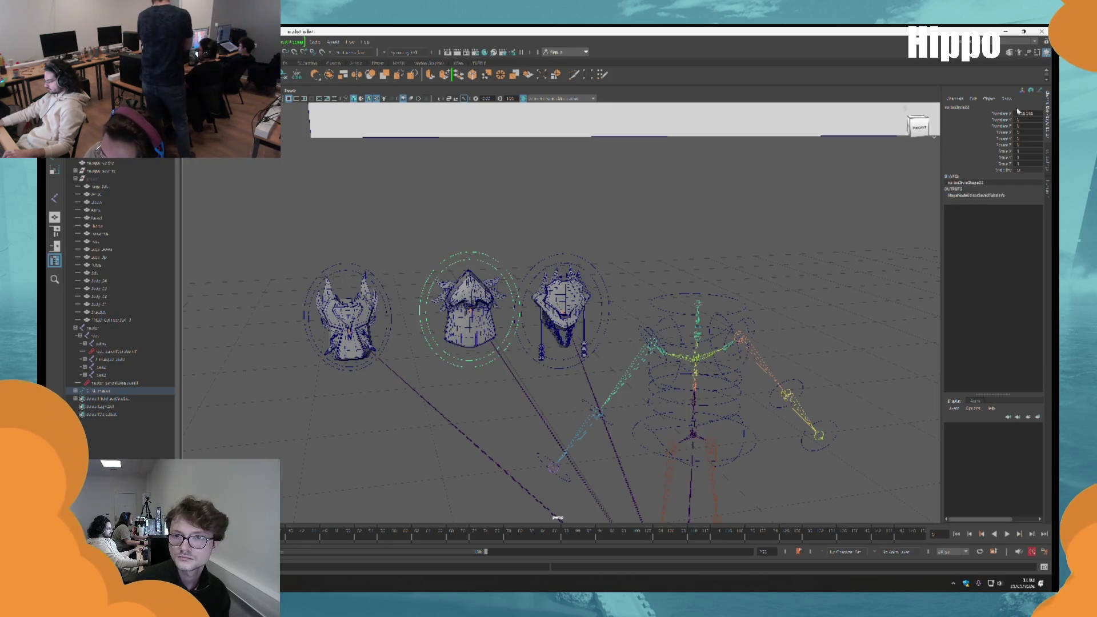
{"action": "type", "text": "0"}
{"action": "key", "text": "Return"}
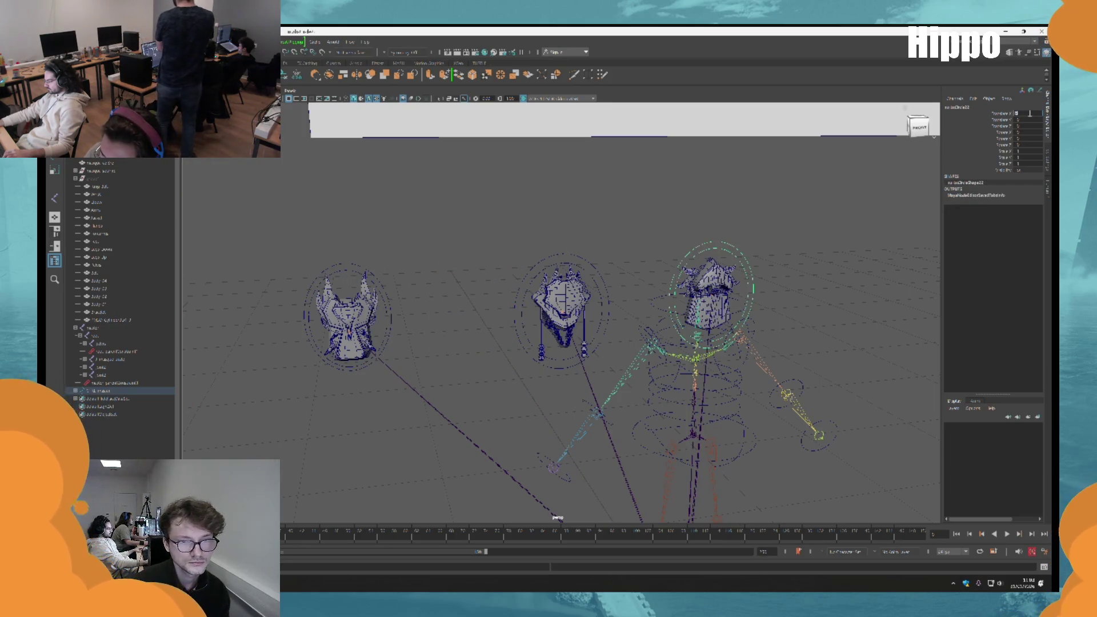
{"action": "scroll", "coordinate": [386, 346], "scroll_direction": "down", "scroll_amount": 3}
{"action": "key", "text": "ctrl+z"}
Unhide the character's body mesh via the top group in the outliner
{"action": "left_click", "coordinate": [386, 346]}
{"action": "scroll", "coordinate": [386, 346], "scroll_direction": "down", "scroll_amount": 2}
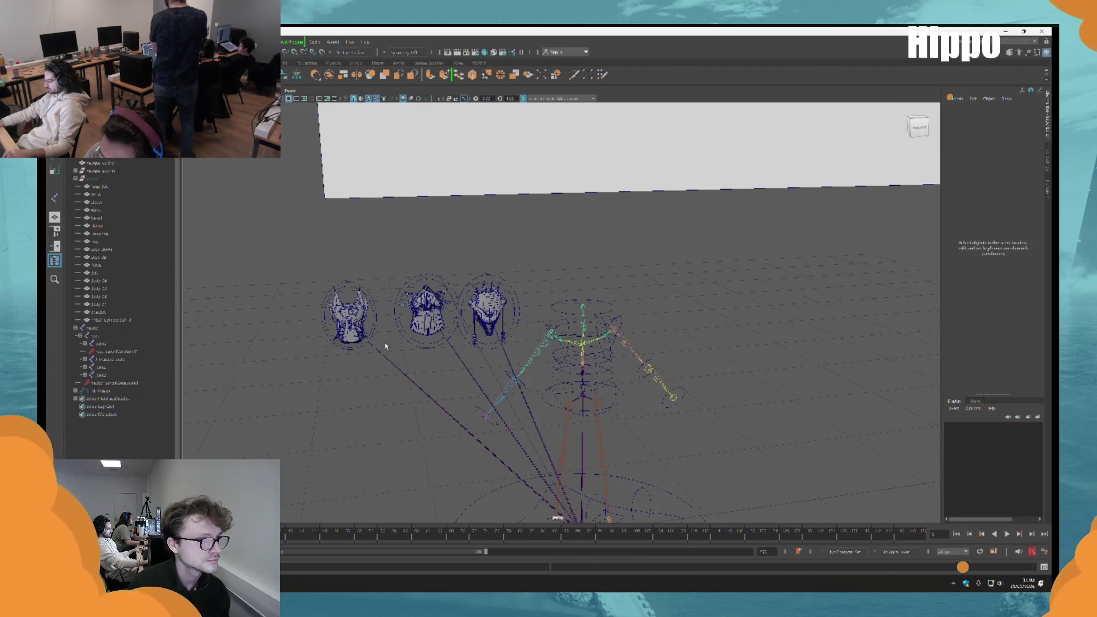
{"action": "left_click", "coordinate": [106, 179]}
{"action": "key", "text": "shift+h"}
{"action": "left_click", "coordinate": [718, 369]}
Get a closer frontal view of the character rig
{"action": "mouse_move", "coordinate": [717, 370]}
{"action": "left_mouse_down"}
{"action": "mouse_move", "coordinate": [613, 259]}
{"action": "mouse_move", "coordinate": [541, 297]}
{"action": "left_mouse_up"}
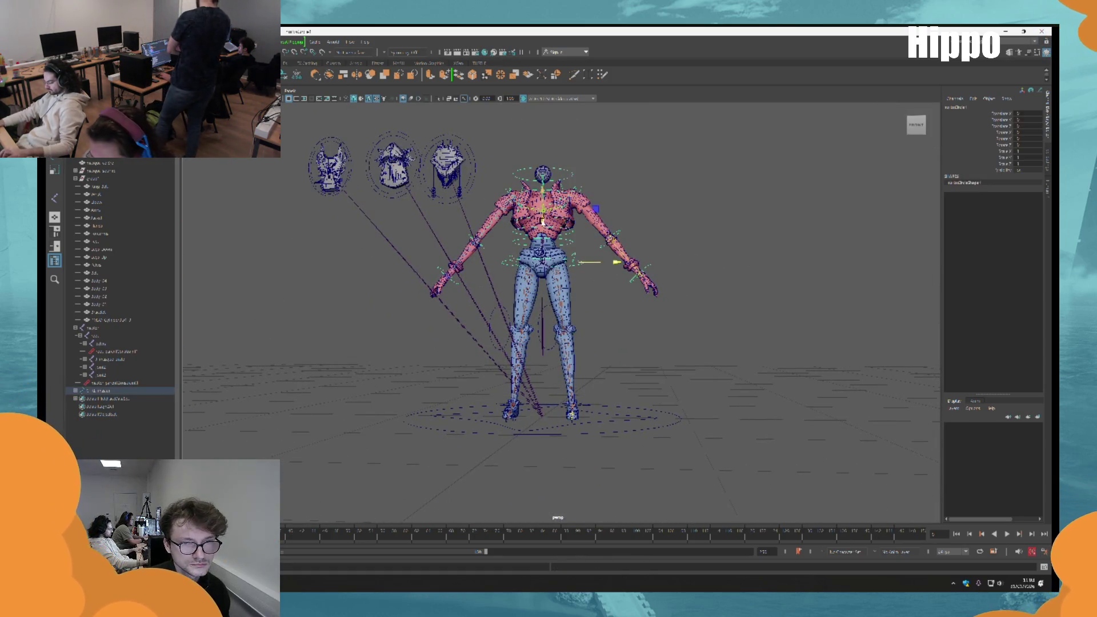
{"action": "left_click", "coordinate": [581, 265]}
{"action": "mouse_move", "coordinate": [581, 265]}
{"action": "left_mouse_down"}
{"action": "mouse_move", "coordinate": [595, 353]}
{"action": "mouse_move", "coordinate": [722, 348]}
{"action": "mouse_move", "coordinate": [667, 341]}
{"action": "left_mouse_up"}
{"action": "left_click", "coordinate": [554, 287]}
{"action": "left_click", "coordinate": [727, 277]}
{"action": "mouse_move", "coordinate": [728, 276]}
{"action": "left_mouse_down"}
{"action": "mouse_move", "coordinate": [663, 269]}
{"action": "mouse_move", "coordinate": [628, 280]}
{"action": "mouse_move", "coordinate": [623, 257]}
{"action": "left_mouse_up"}
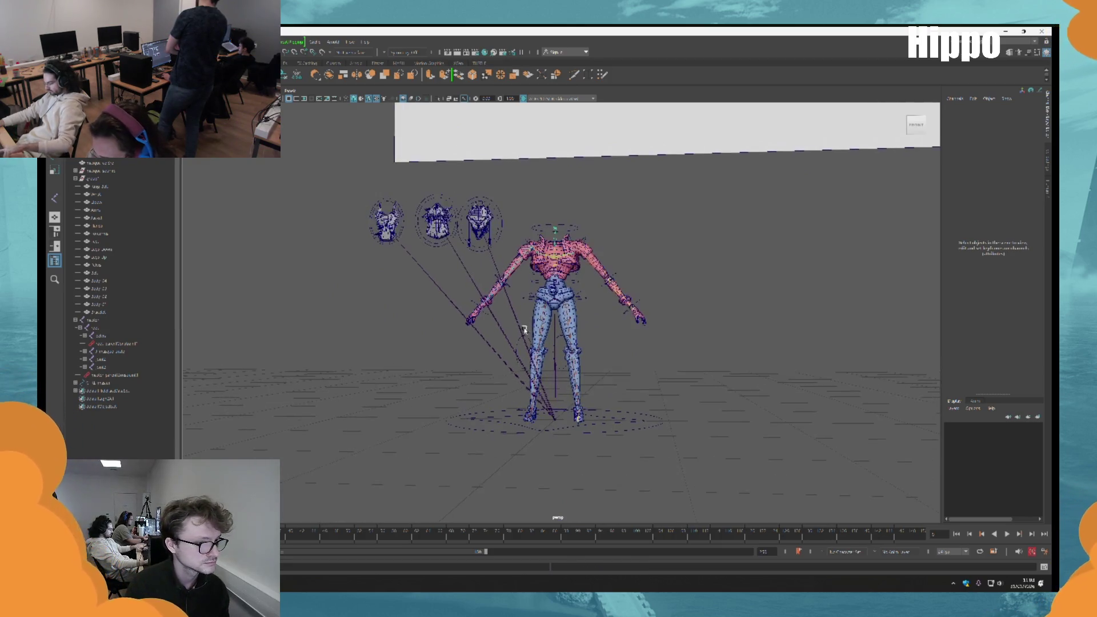
Collapse the master group hierarchy in the outliner and bring the reference backdrop into view
{"action": "left_click", "coordinate": [114, 321]}
{"action": "left_click", "coordinate": [76, 179]}
{"action": "left_click", "coordinate": [247, 246]}
{"action": "left_click_drag", "start_coordinate": [246, 246], "coordinate": [347, 313]}
{"action": "scroll", "coordinate": [612, 179], "scroll_direction": "down", "scroll_amount": 5}
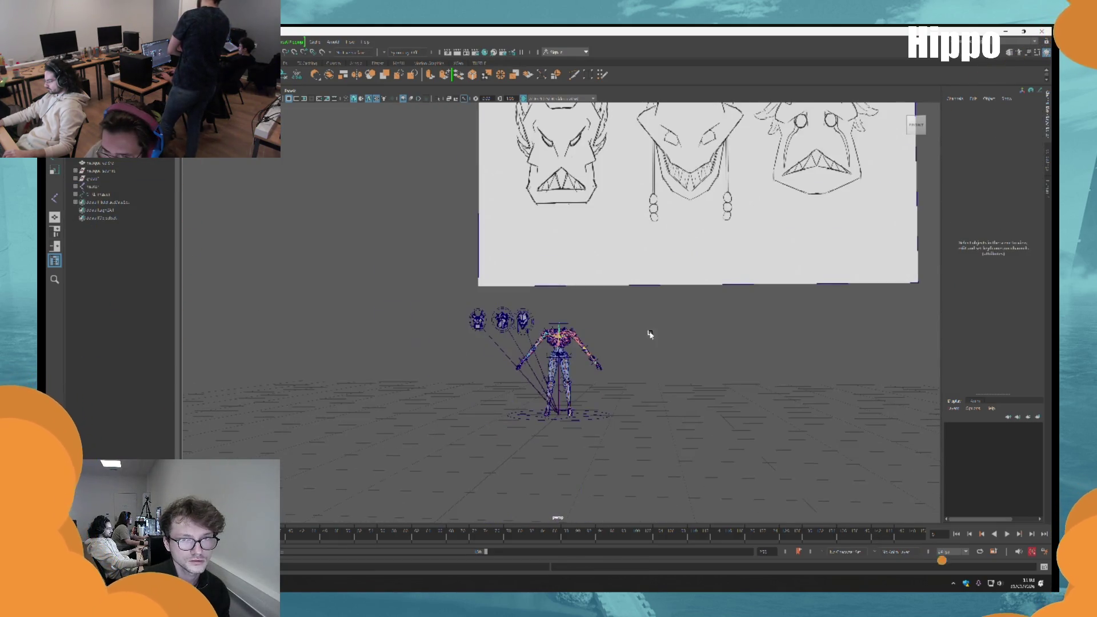
Delete the white reference sketch plane and frame the whole rig
{"action": "left_click", "coordinate": [691, 238]}
{"action": "key", "text": "Delete"}
{"action": "scroll", "coordinate": [633, 246], "scroll_direction": "down", "scroll_amount": 3}
{"action": "key", "text": "a"}
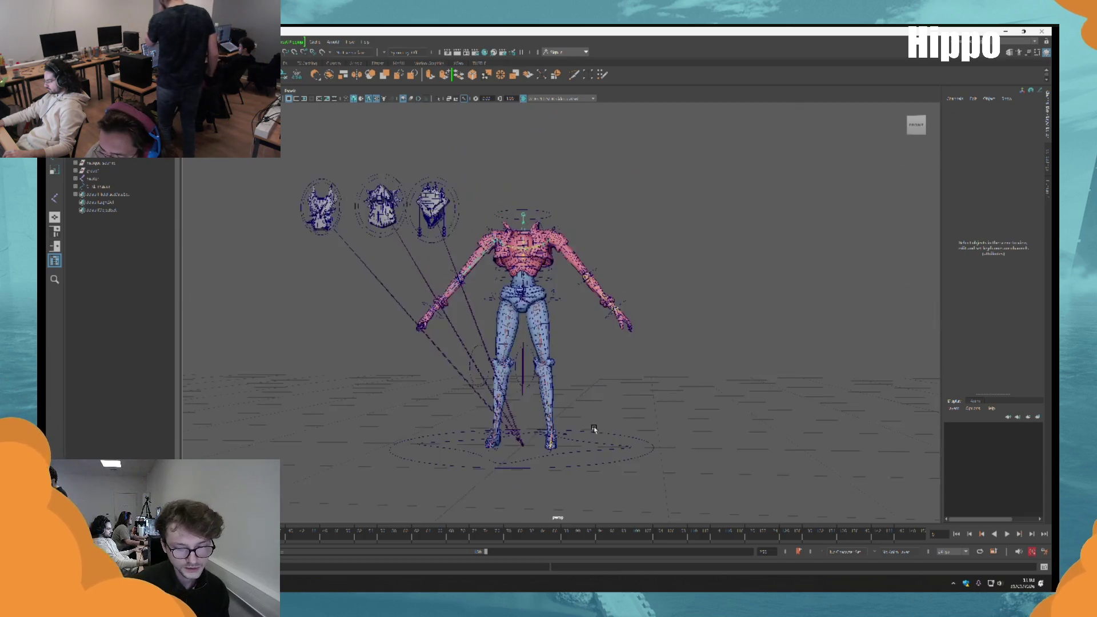
Test-rotate CTRL_master and undo it, then launch GitHub Desktop from the Start menu
{"action": "mouse_move", "coordinate": [599, 274]}
{"action": "left_mouse_down", "text": "alt"}
{"action": "mouse_move", "coordinate": [544, 306]}
{"action": "mouse_move", "coordinate": [588, 304]}
{"action": "mouse_move", "coordinate": [593, 342]}
{"action": "left_mouse_up", "text": "alt"}
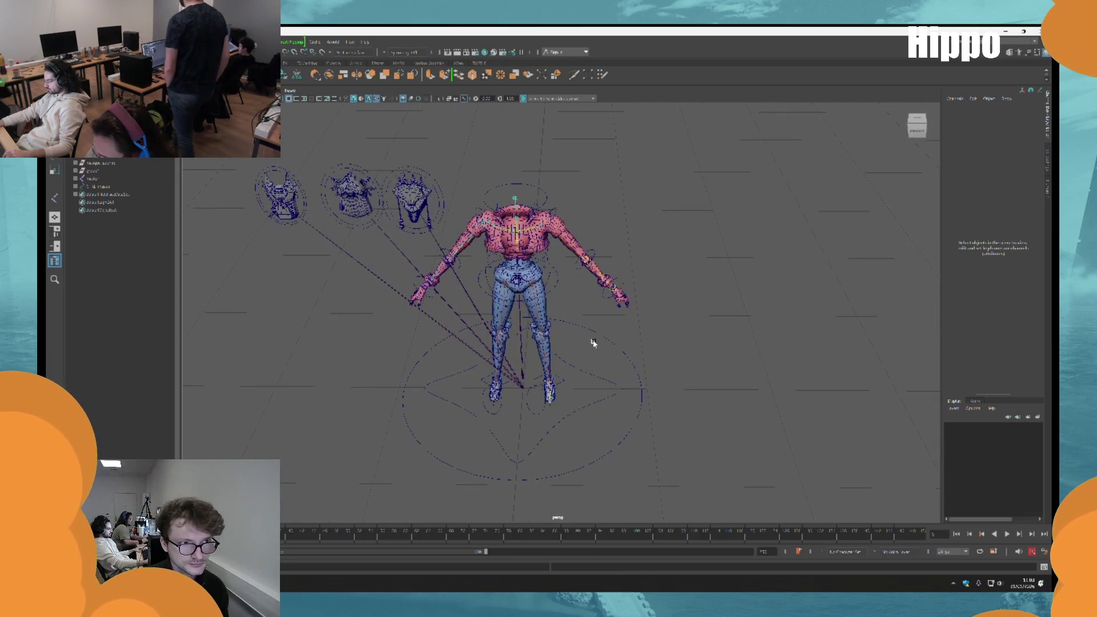
{"action": "left_click", "coordinate": [612, 405]}
{"action": "key", "text": "e"}
{"action": "mouse_move", "coordinate": [614, 404]}
{"action": "left_mouse_down"}
{"action": "mouse_move", "coordinate": [634, 400]}
{"action": "mouse_move", "coordinate": [443, 347]}
{"action": "mouse_move", "coordinate": [632, 412]}
{"action": "left_mouse_up"}
{"action": "key", "text": "ctrl+z"}
{"action": "key", "text": "ctrl+z"}
{"action": "key", "text": "ctrl+z"}
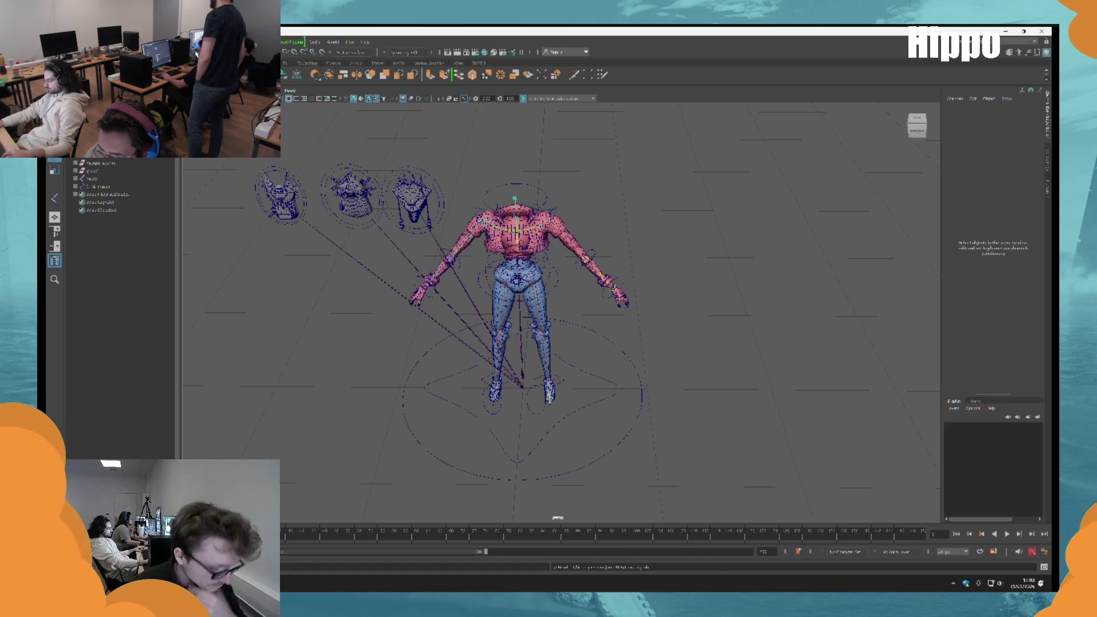
{"action": "key", "text": "super"}
{"action": "key", "text": "Escape"}
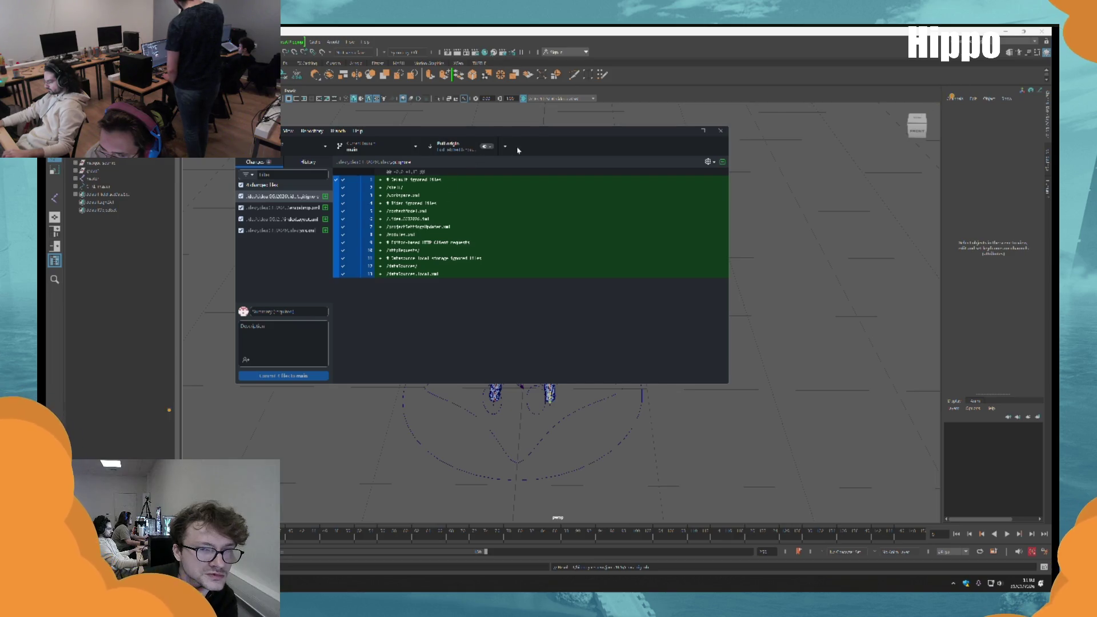
Attempt Pull origin, which fails with an error, and close the error message
{"action": "left_click", "coordinate": [506, 148]}
{"action": "left_click", "coordinate": [503, 187]}
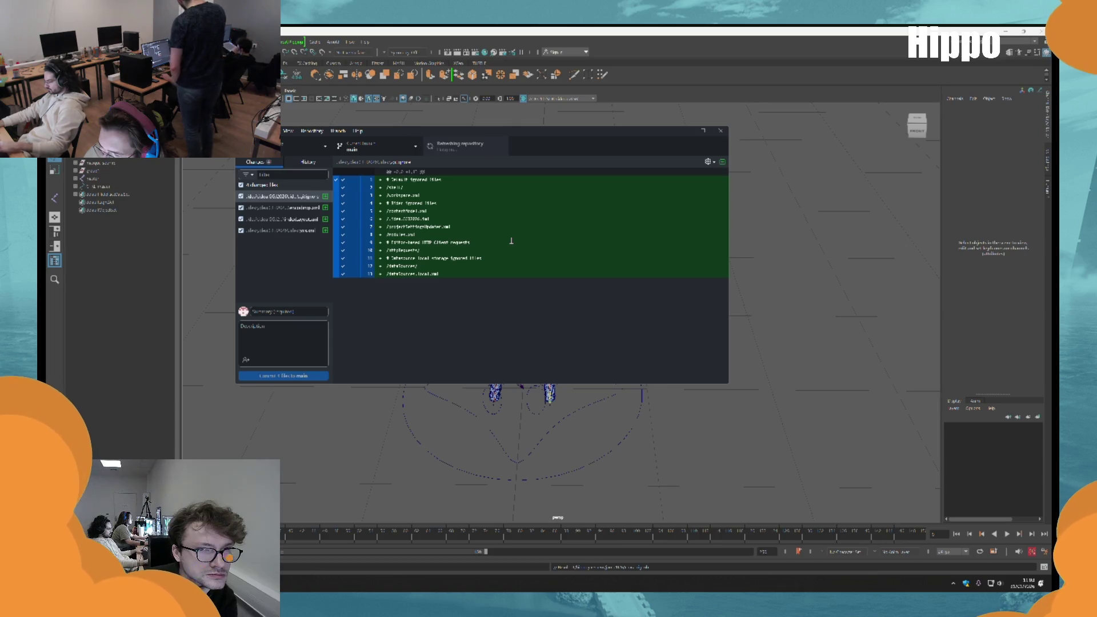
{"action": "left_click", "coordinate": [494, 149]}
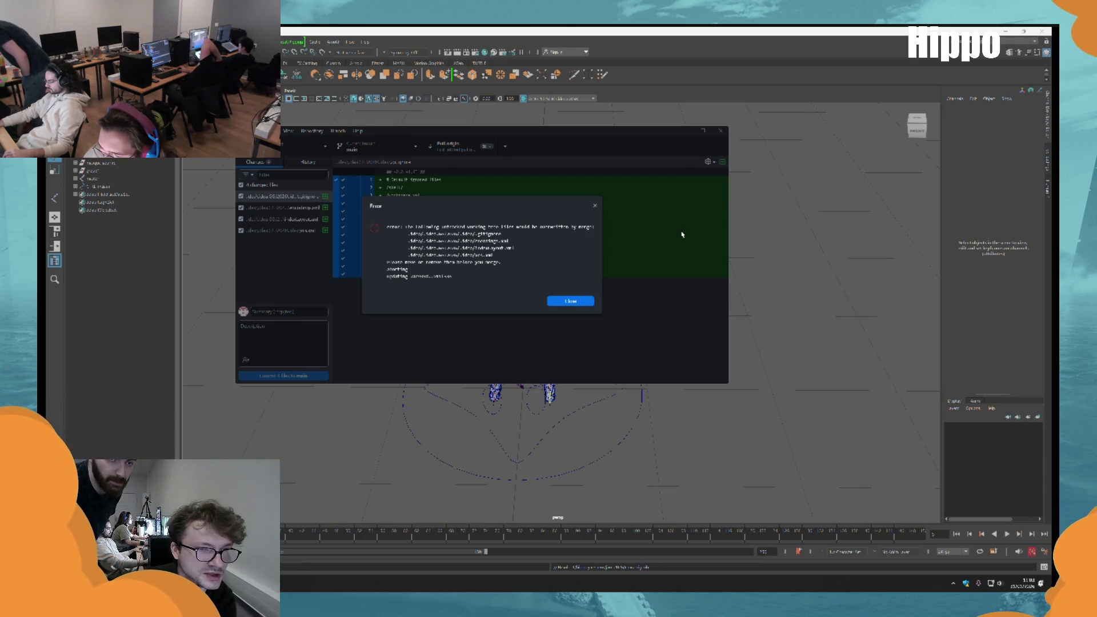
{"action": "left_click_drag", "start_coordinate": [411, 226], "coordinate": [387, 227]}
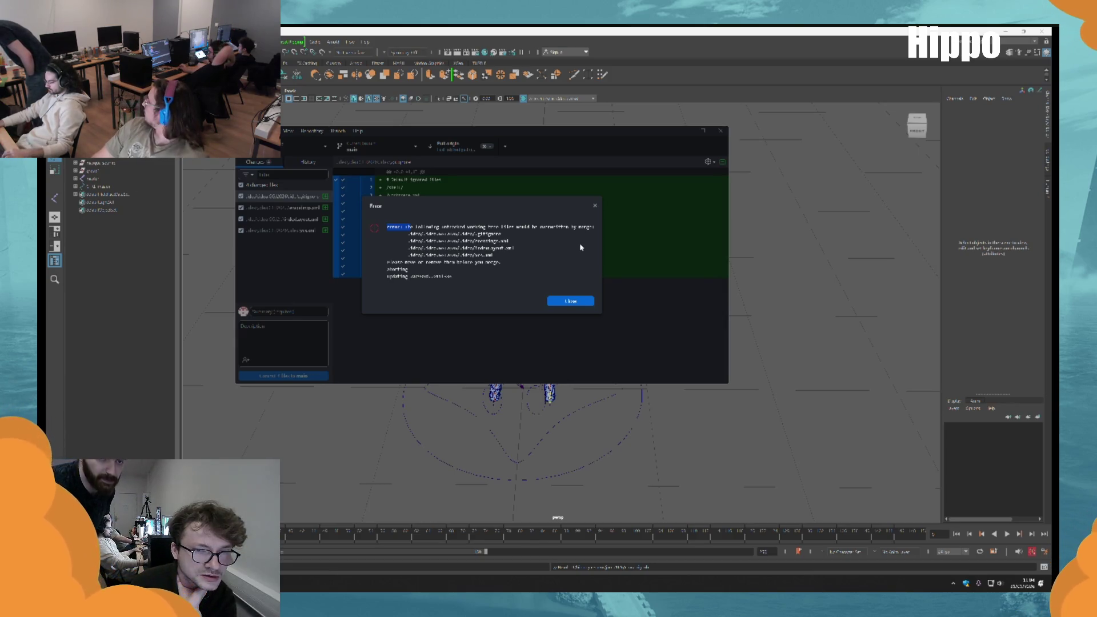
{"action": "left_click", "coordinate": [594, 206]}
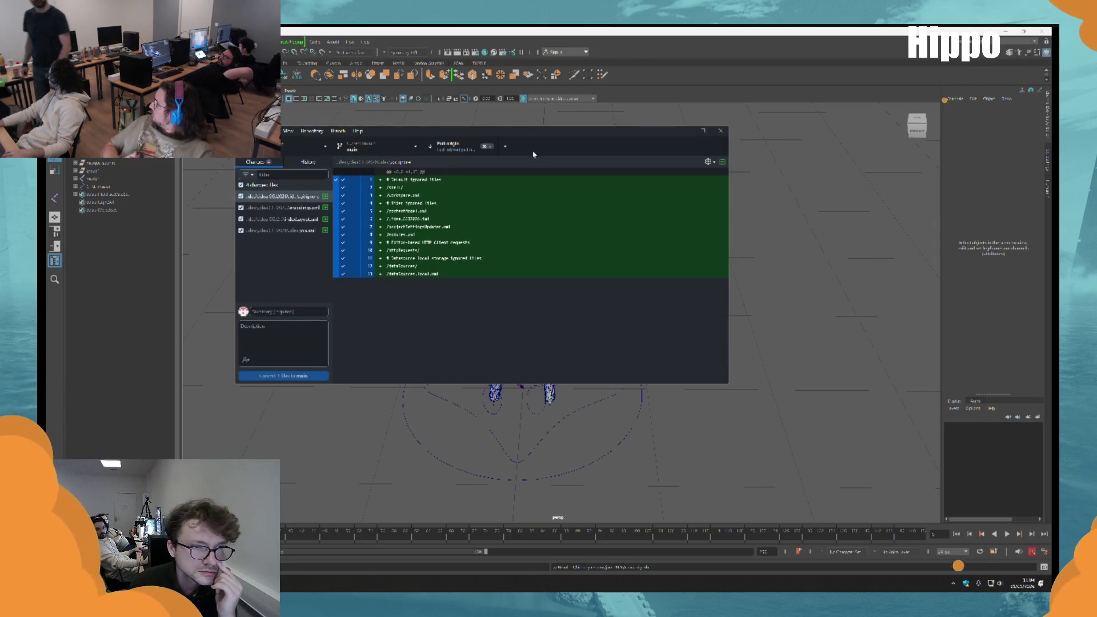
Discard the four selected changed files and confirm the discard
{"action": "left_click", "coordinate": [267, 185]}
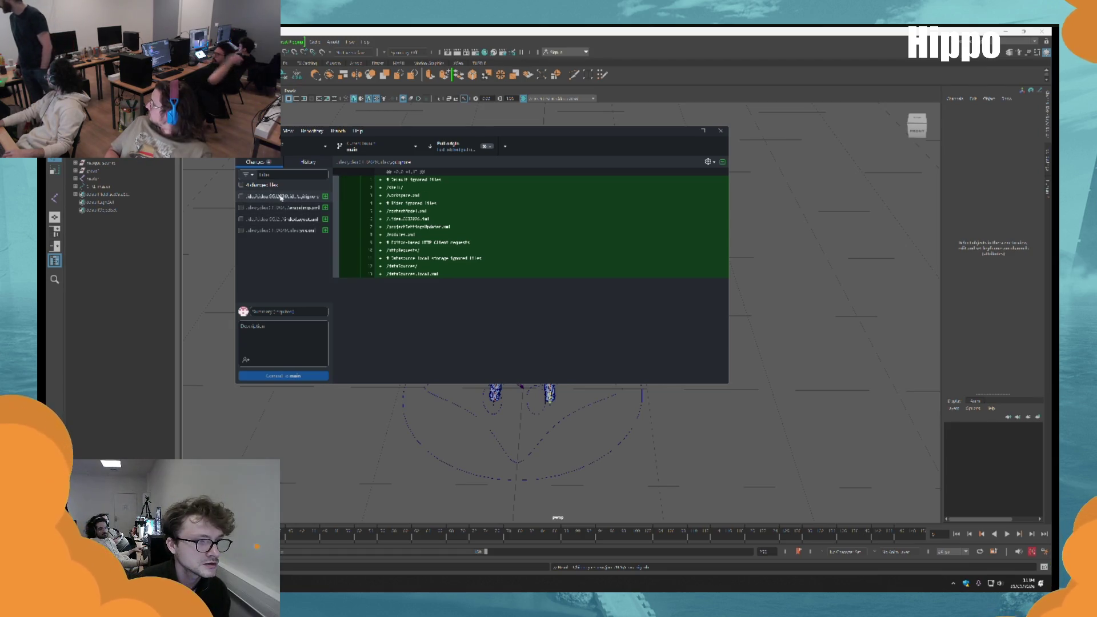
{"action": "left_click", "coordinate": [267, 186]}
{"action": "left_click", "coordinate": [278, 230], "text": "shift"}
{"action": "right_click", "coordinate": [278, 237]}
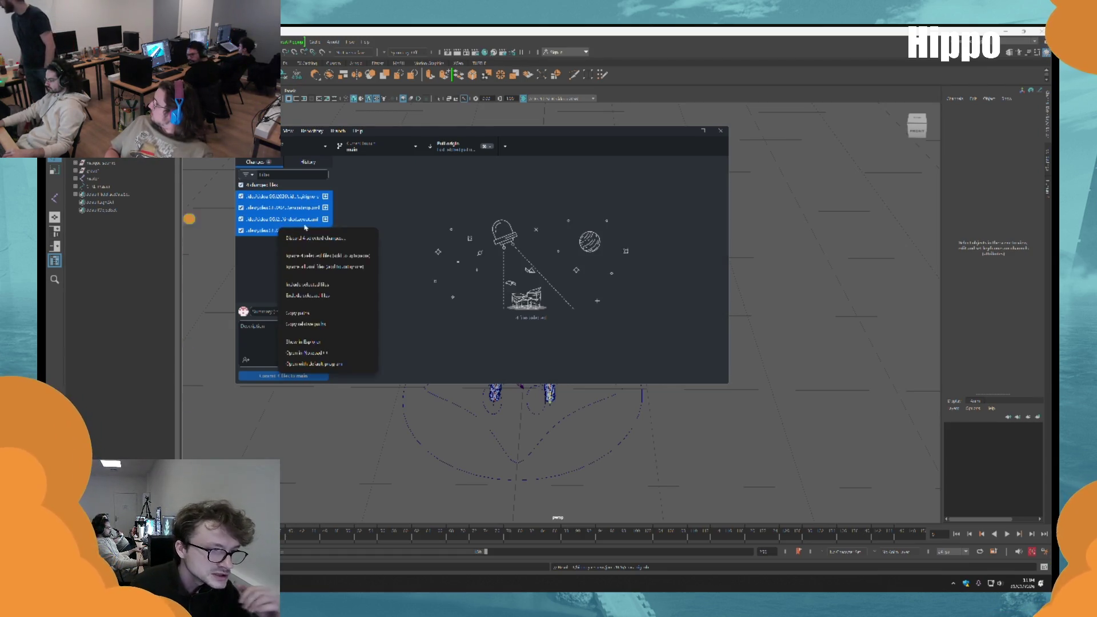
{"action": "left_click", "coordinate": [319, 239]}
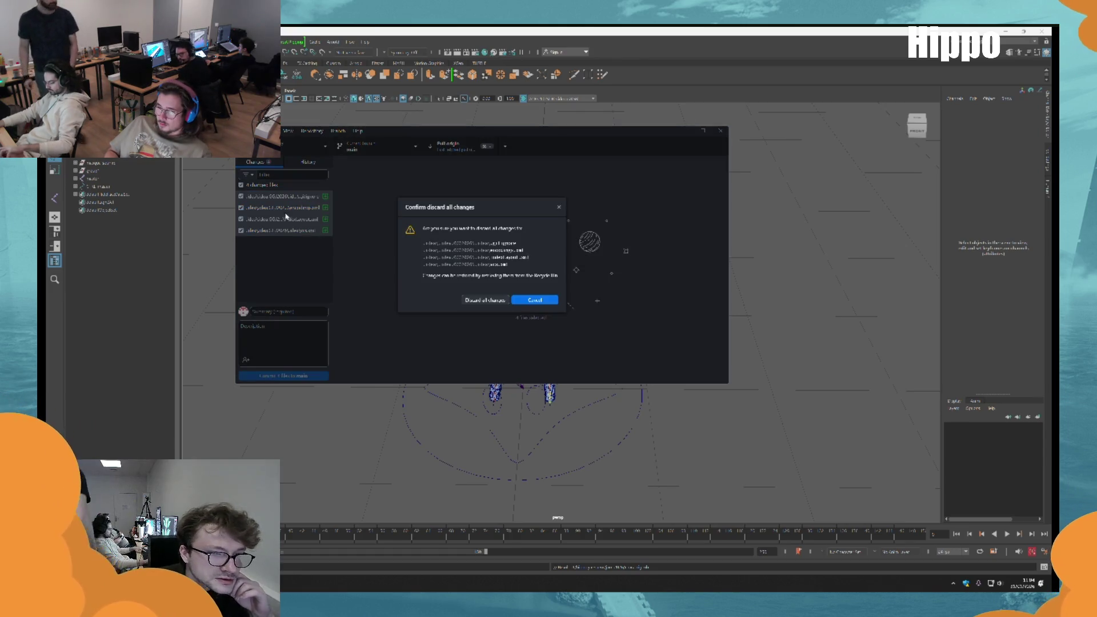
{"action": "key", "text": "Escape"}
{"action": "right_click", "coordinate": [285, 229]}
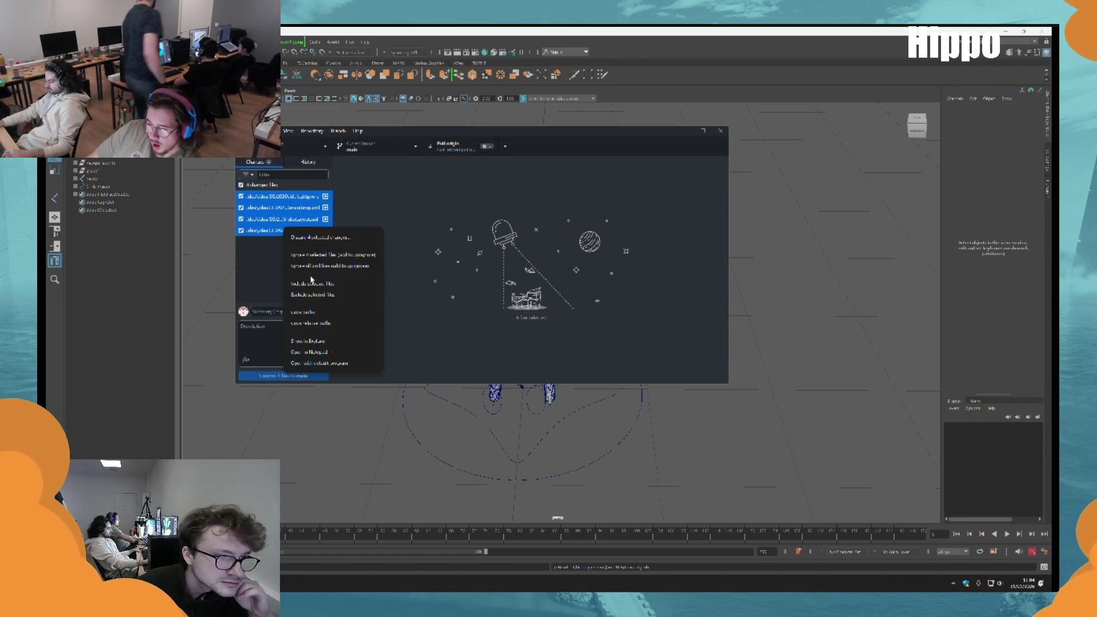
{"action": "left_click", "coordinate": [312, 237]}
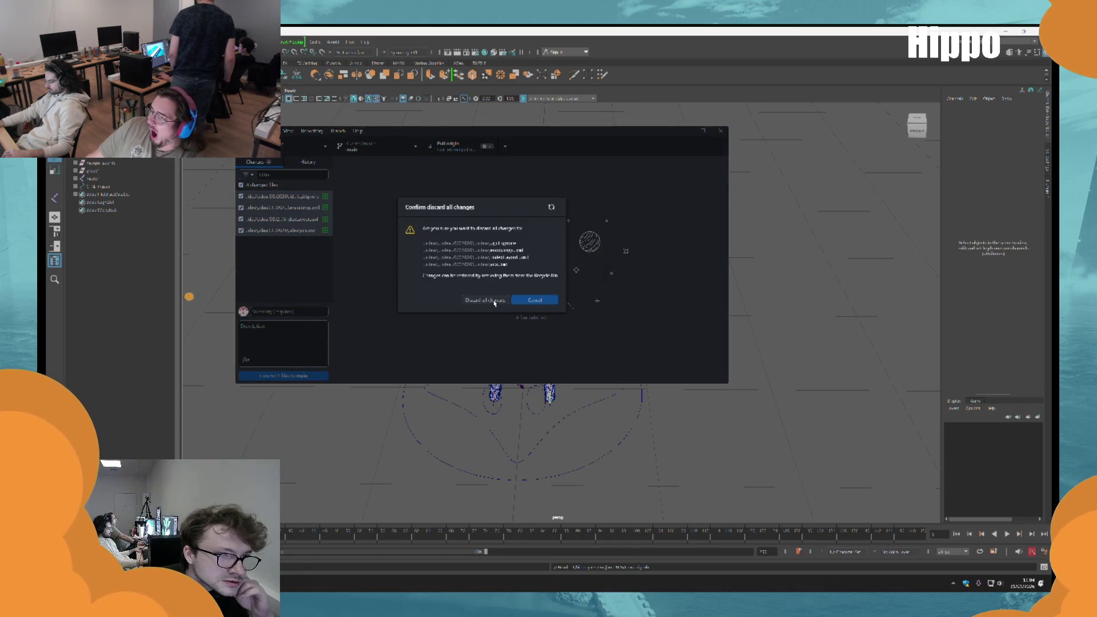
{"action": "left_click", "coordinate": [485, 300]}
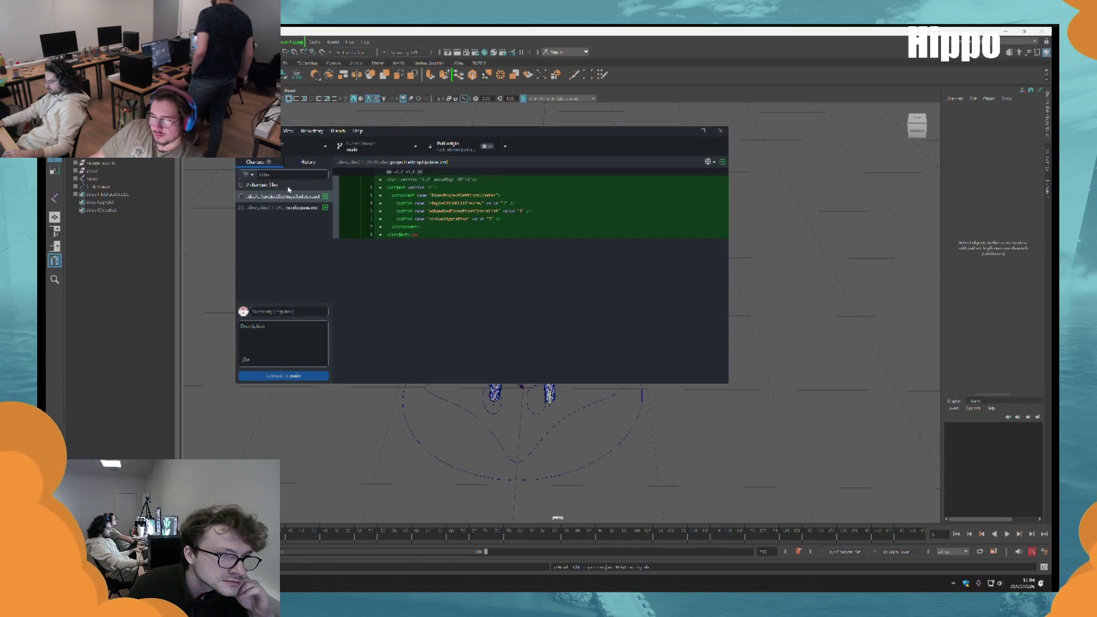
Discard all remaining local changes, pull from origin, and open the repository in File Explorer
{"action": "left_click", "coordinate": [288, 188]}
{"action": "right_click", "coordinate": [289, 188]}
{"action": "left_click", "coordinate": [303, 201]}
{"action": "left_click", "coordinate": [490, 293]}
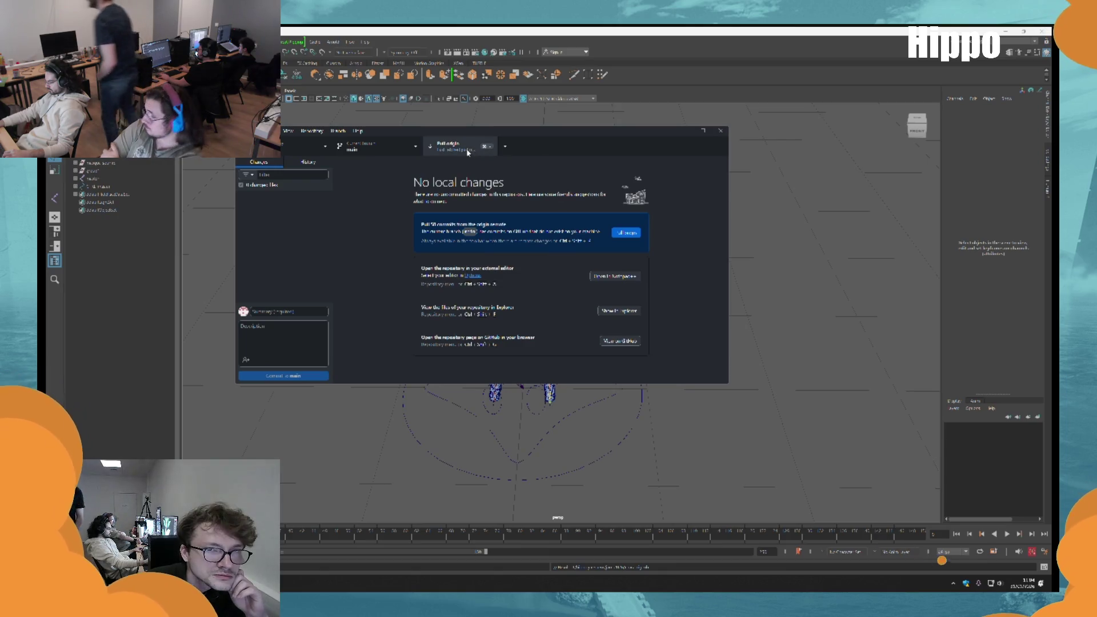
{"action": "left_click", "coordinate": [506, 147]}
{"action": "left_click", "coordinate": [495, 178]}
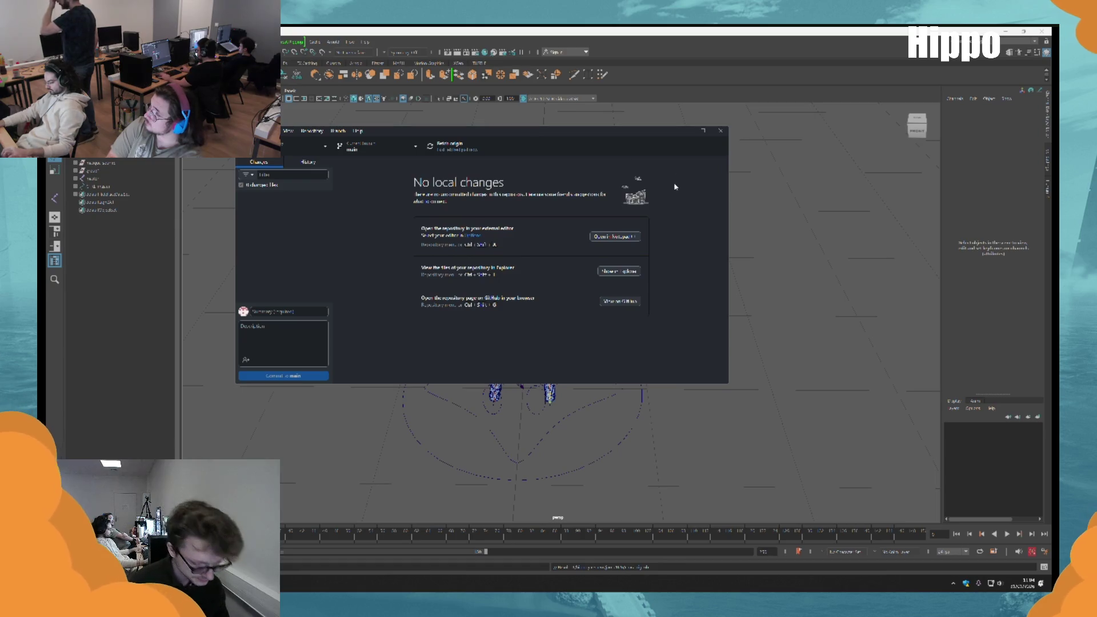
{"action": "key", "text": "ctrl+shift+f"}
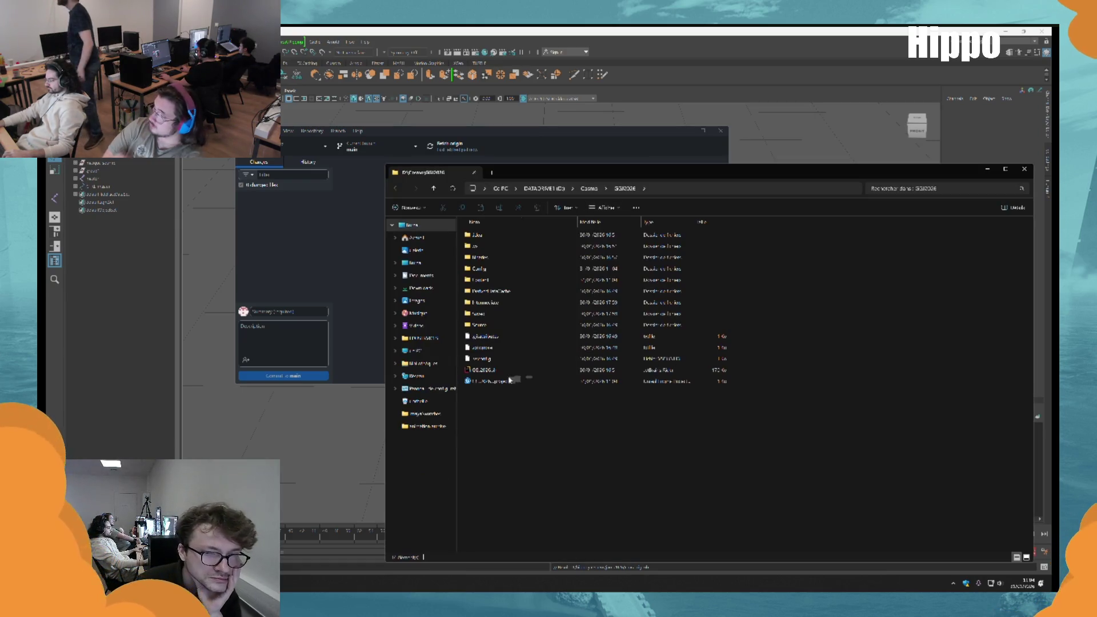
Launch the GGJ2026 .uproject file in Unreal and bring the Maya scene back to the front
{"action": "left_click", "coordinate": [504, 382]}
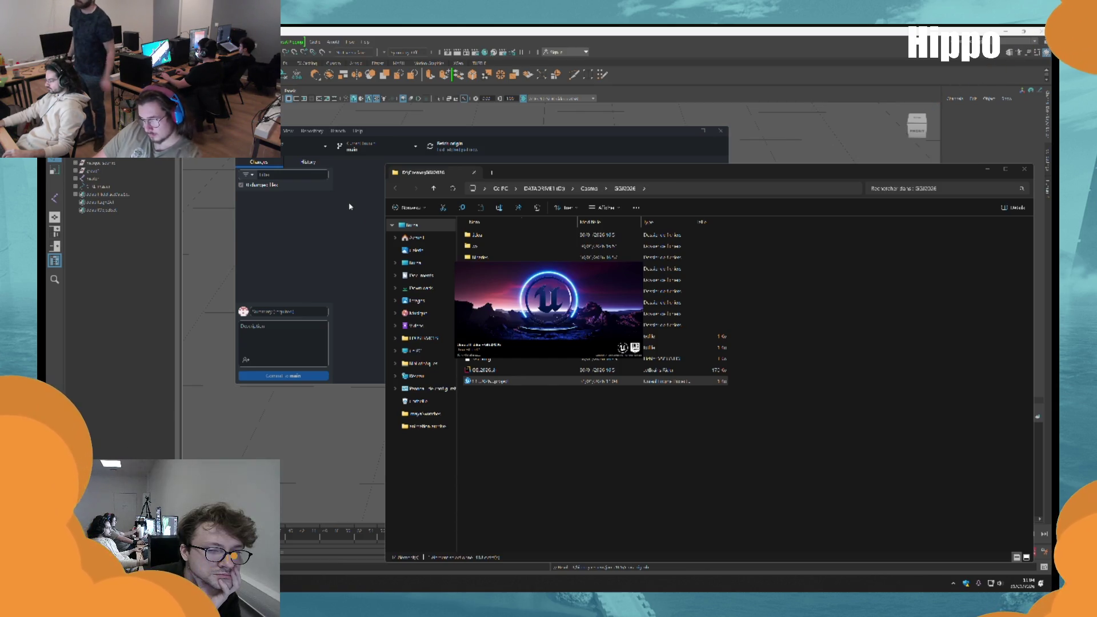
{"action": "left_click", "coordinate": [330, 456]}
{"action": "scroll", "coordinate": [616, 332], "scroll_direction": "up", "scroll_amount": 5}
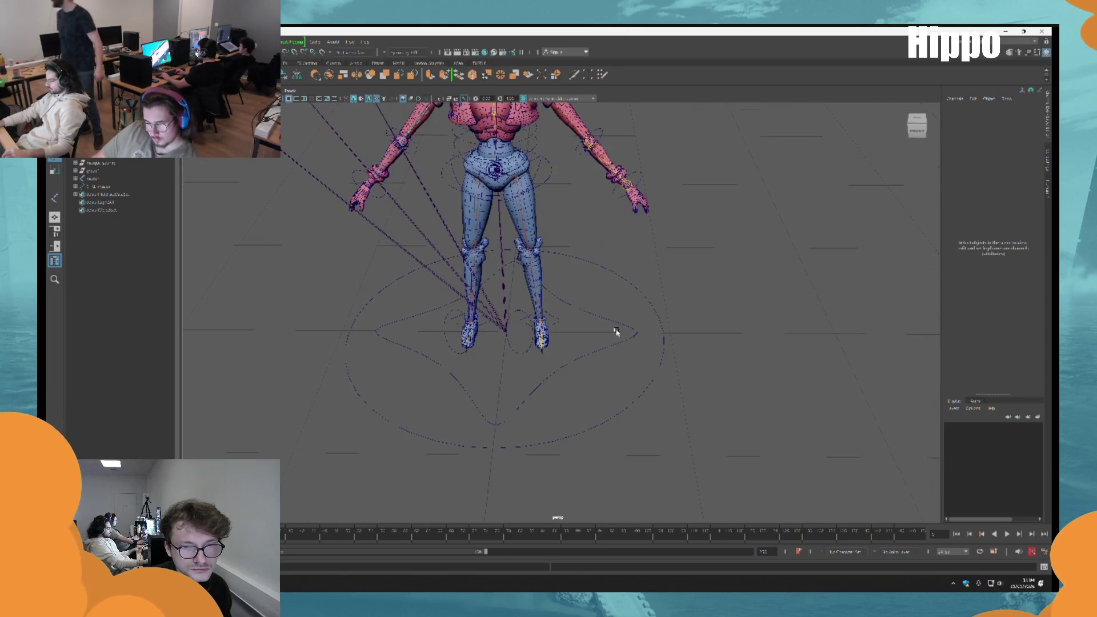
Zoom out on the rig, switch it to wireframe display with 4, and select the master control and IK handles
{"action": "left_click", "coordinate": [632, 359]}
{"action": "scroll", "coordinate": [649, 337], "scroll_direction": "down", "scroll_amount": 4}
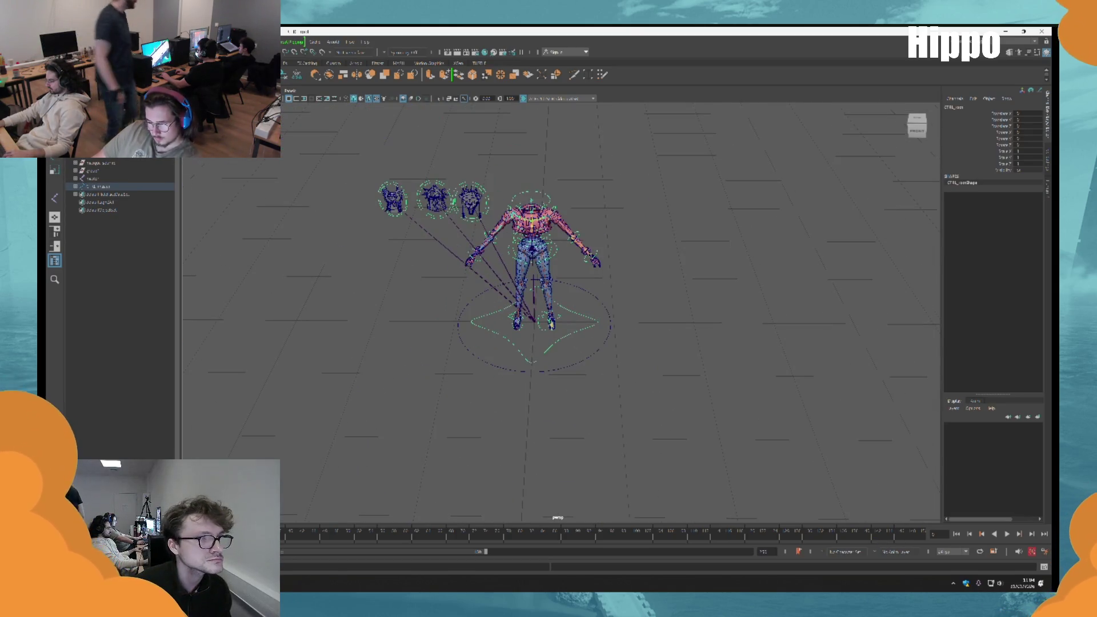
{"action": "scroll", "coordinate": [549, 310], "scroll_direction": "down", "scroll_amount": 1}
{"action": "key", "text": "4"}
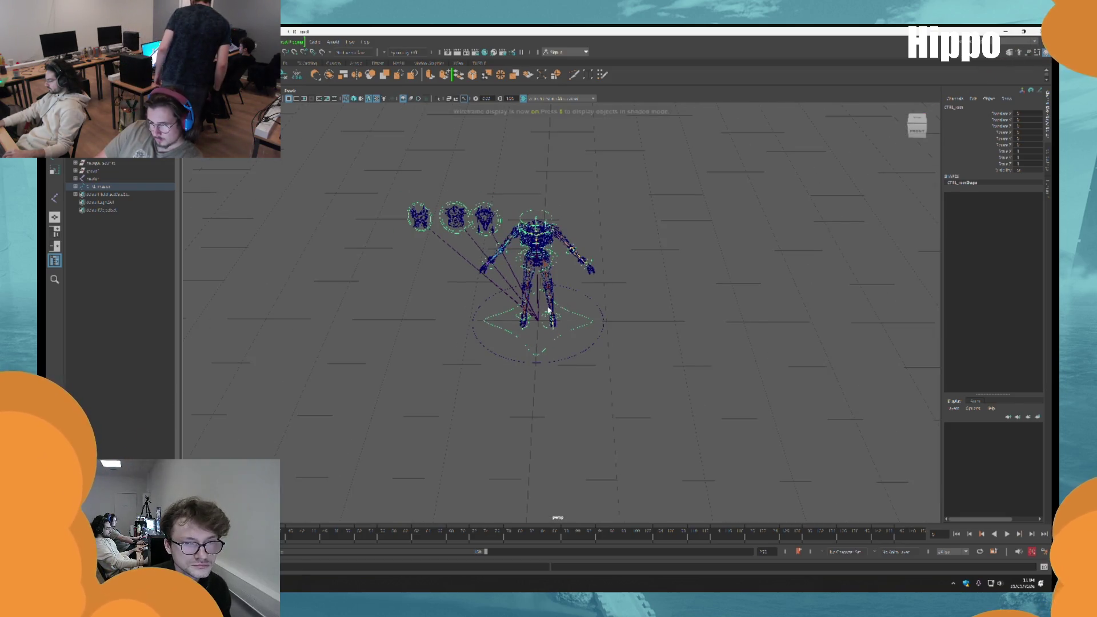
{"action": "left_click_drag", "start_coordinate": [390, 390], "coordinate": [864, 92]}
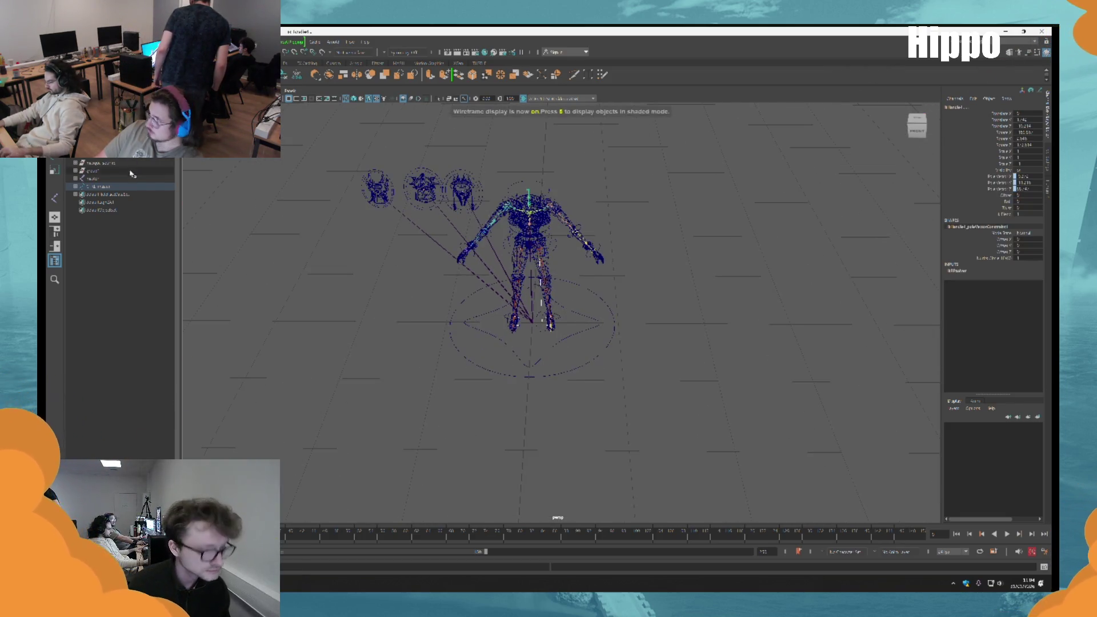
{"action": "left_click", "coordinate": [475, 323]}
{"action": "scroll", "coordinate": [426, 369], "scroll_direction": "up", "scroll_amount": 2}
{"action": "left_click_drag", "start_coordinate": [425, 370], "coordinate": [752, 170]}
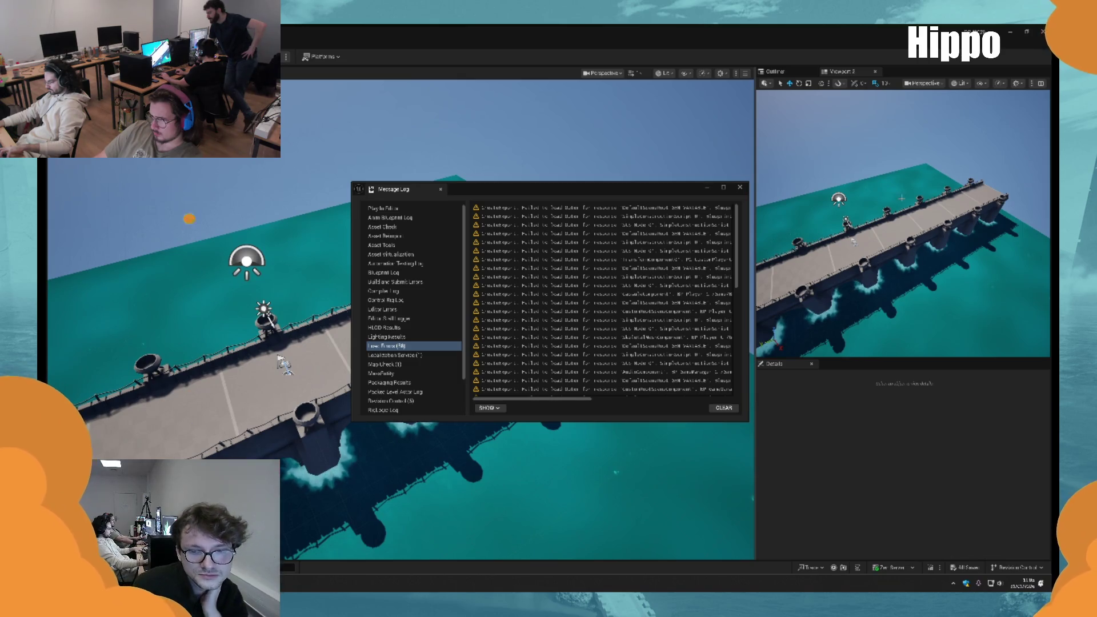
Close Unreal's Message Log and fly the camera down to a bridge pier
{"action": "left_click", "coordinate": [740, 187]}
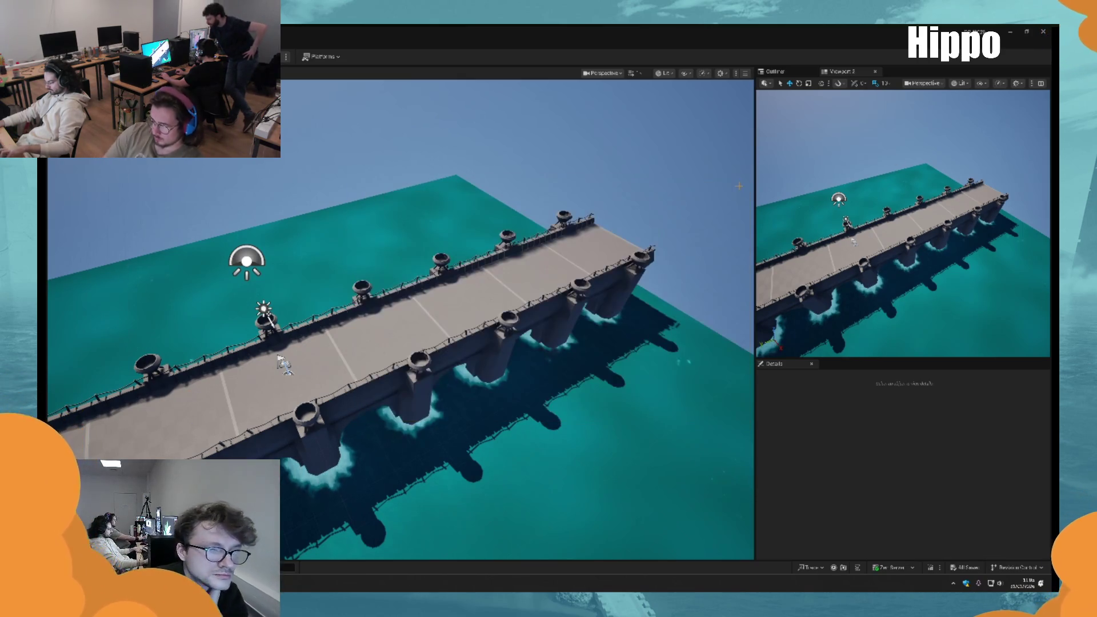
{"action": "mouse_move", "coordinate": [514, 320]}
{"action": "left_mouse_down"}
{"action": "mouse_move", "coordinate": [583, 274]}
{"action": "mouse_move", "coordinate": [605, 240]}
{"action": "mouse_move", "coordinate": [320, 354]}
{"action": "mouse_move", "coordinate": [268, 389]}
{"action": "left_mouse_up"}
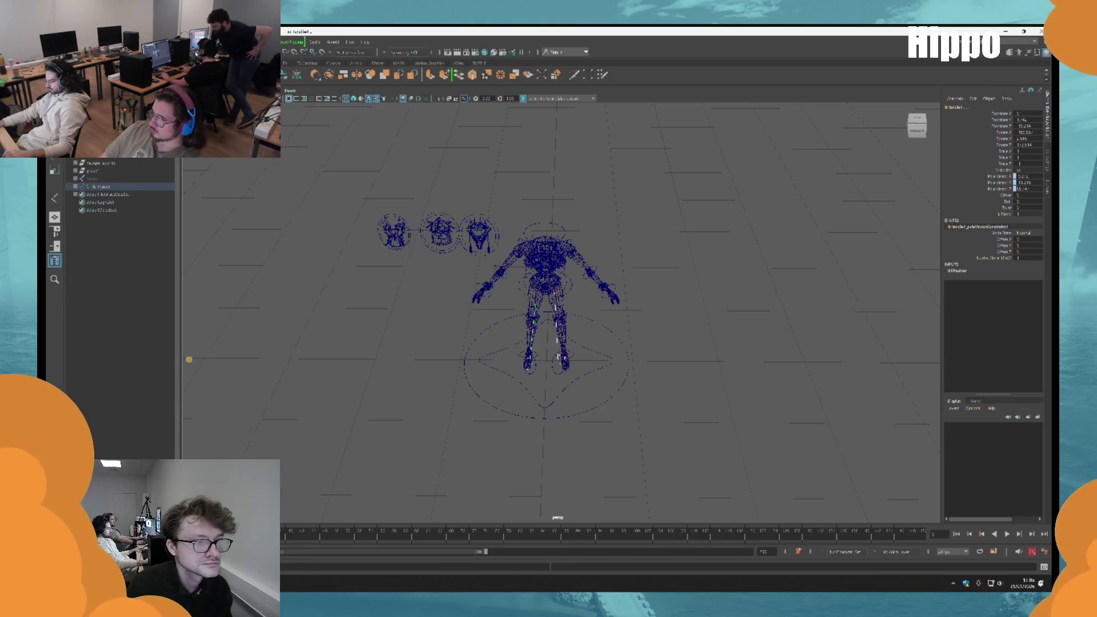
Apply a parent constraint and box-select the controls across the whole rig
{"action": "scroll", "coordinate": [549, 286], "scroll_direction": "up", "scroll_amount": 5}
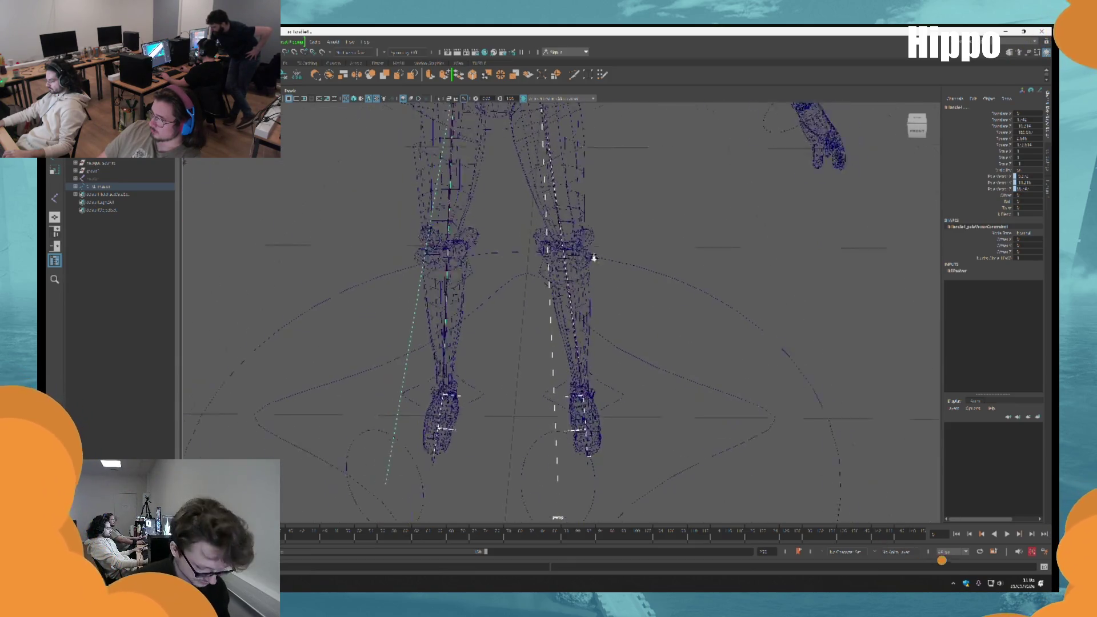
{"action": "key", "text": "p"}
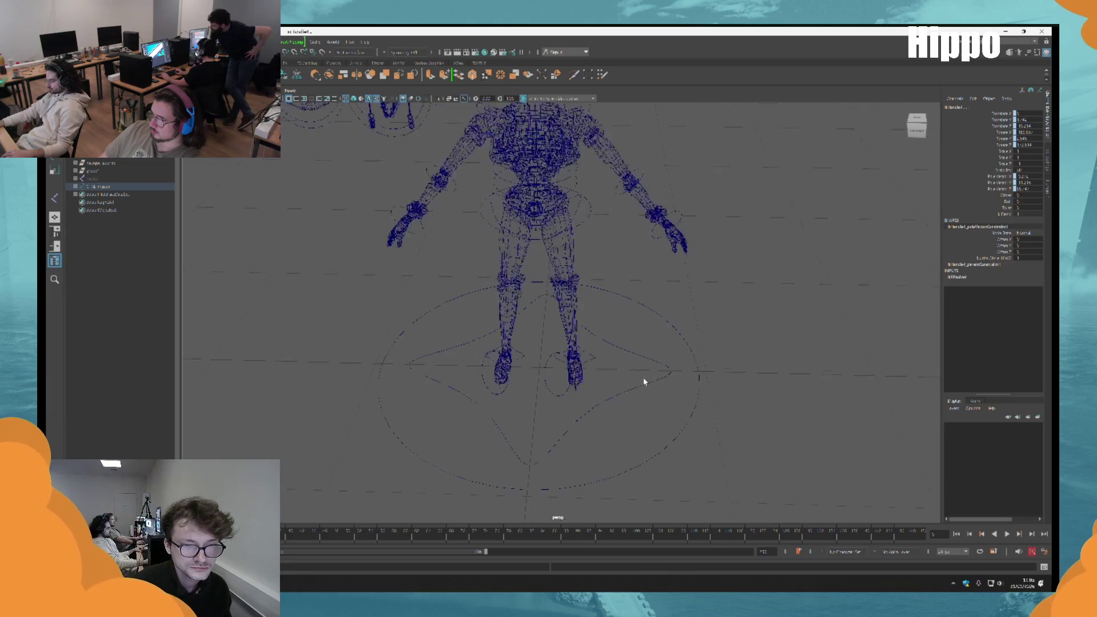
{"action": "scroll", "coordinate": [468, 482], "scroll_direction": "down", "scroll_amount": 5}
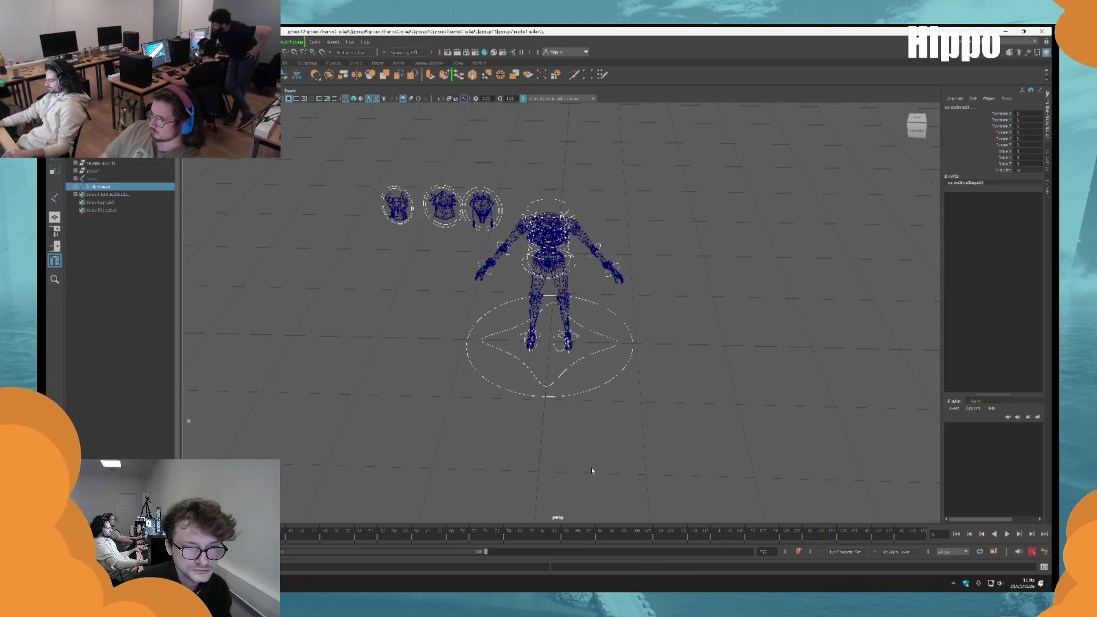
{"action": "left_click_drag", "start_coordinate": [331, 434], "coordinate": [760, 153]}
{"action": "scroll", "coordinate": [642, 392], "scroll_direction": "up", "scroll_amount": 3}
{"action": "scroll", "coordinate": [595, 411], "scroll_direction": "down", "scroll_amount": 3}
{"action": "mouse_move", "coordinate": [595, 411]}
{"action": "left_mouse_down"}
{"action": "mouse_move", "coordinate": [617, 335]}
{"action": "mouse_move", "coordinate": [549, 326]}
{"action": "left_mouse_up"}
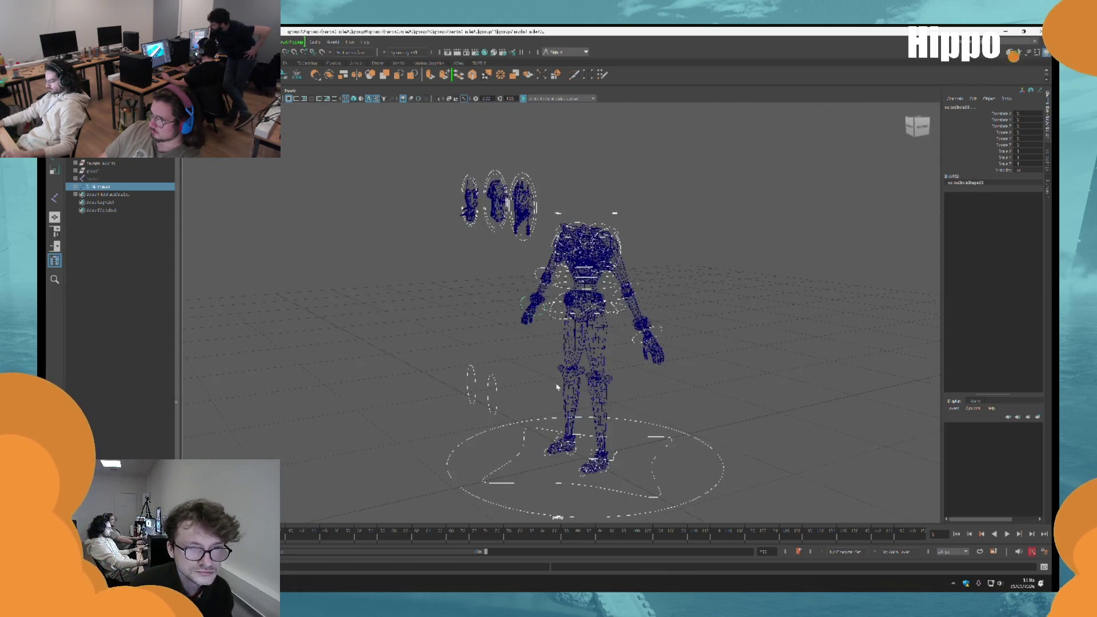
{"action": "scroll", "coordinate": [618, 335], "scroll_direction": "down", "scroll_amount": 5}
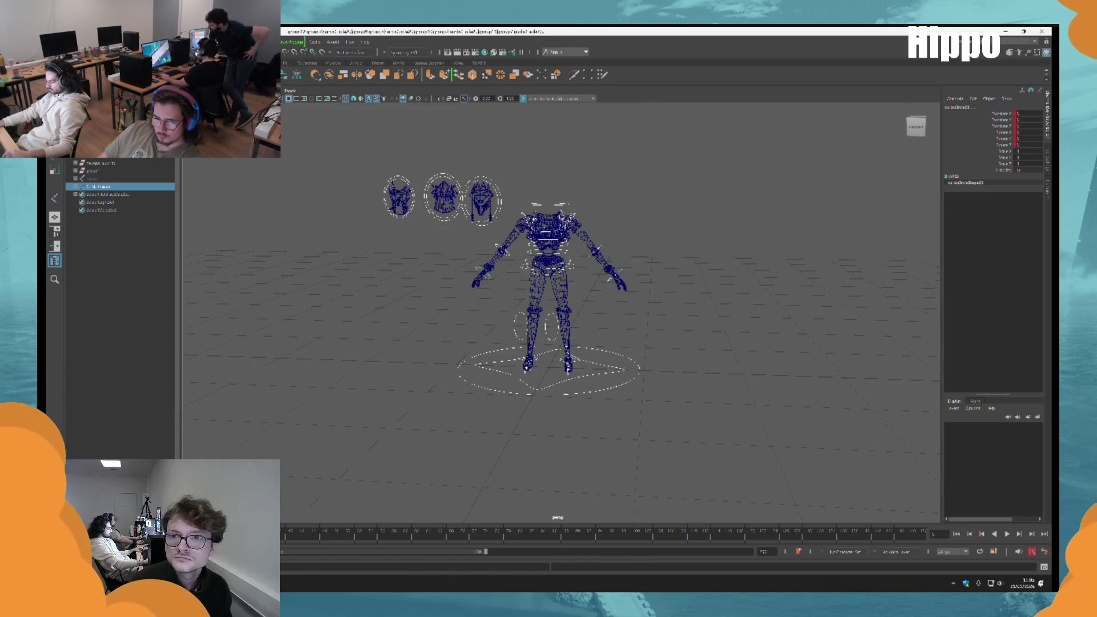
Switch to a workspace layout with a wider outliner
{"action": "left_click", "coordinate": [1020, 41]}
{"action": "left_click", "coordinate": [1006, 122]}
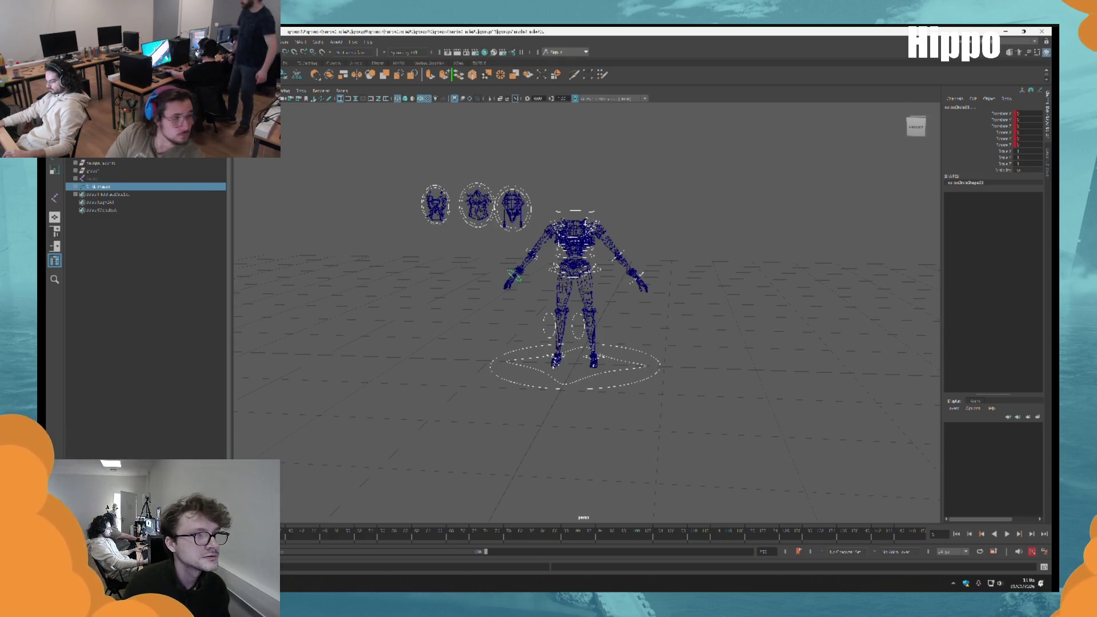
{"action": "right_click", "coordinate": [159, 161]}
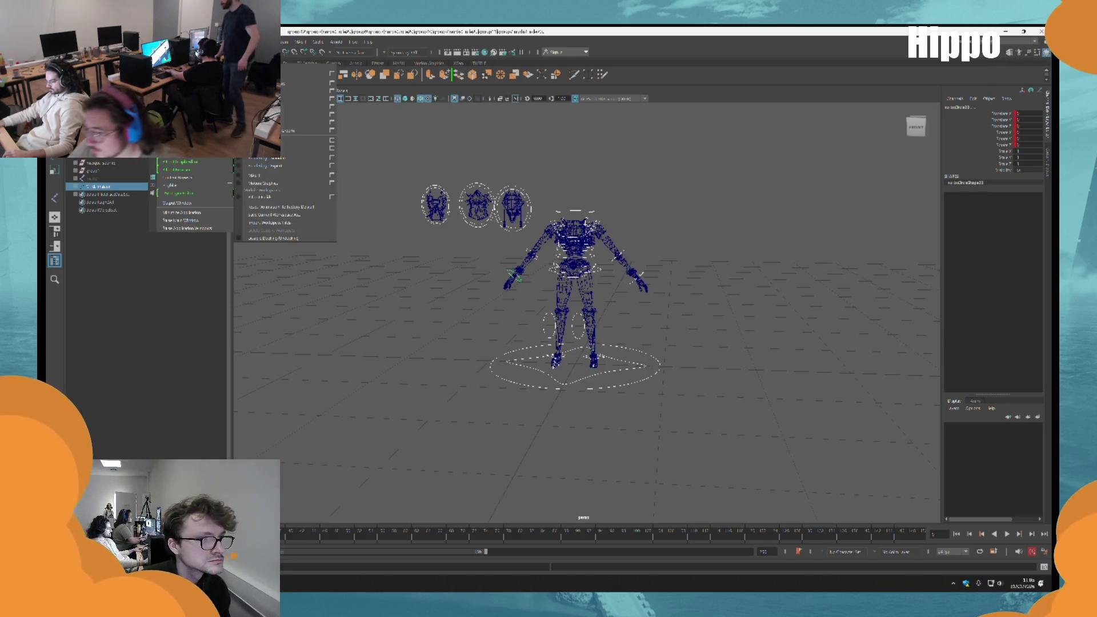
{"action": "key", "text": "Escape"}
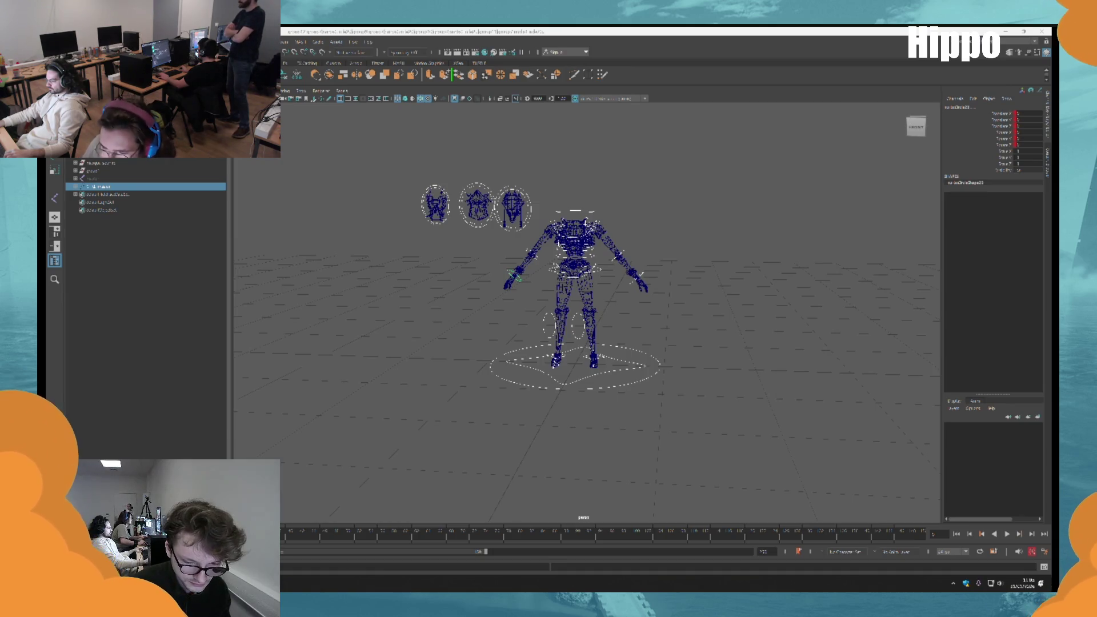
{"action": "scroll", "coordinate": [616, 347], "scroll_direction": "down", "scroll_amount": 6}
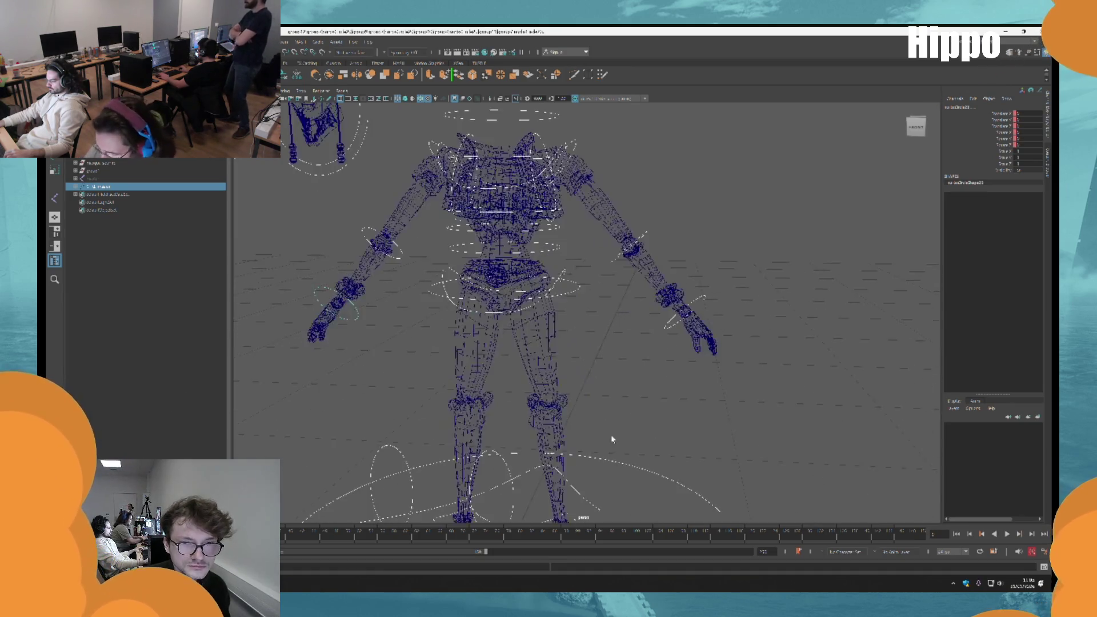
Lower the hip control and rotate both shoulder controls so the arms are raised level
{"action": "left_click", "coordinate": [595, 226]}
{"action": "left_click_drag", "start_coordinate": [533, 190], "coordinate": [590, 259]}
{"action": "left_click", "coordinate": [600, 150]}
{"action": "key", "text": "e"}
{"action": "left_click_drag", "start_coordinate": [681, 190], "coordinate": [512, 180]}
{"action": "left_click", "coordinate": [474, 166]}
{"action": "mouse_move", "coordinate": [446, 229]}
{"action": "left_mouse_down"}
{"action": "mouse_move", "coordinate": [422, 171]}
{"action": "mouse_move", "coordinate": [449, 324]}
{"action": "left_mouse_up"}
{"action": "left_click", "coordinate": [457, 286]}
{"action": "mouse_move", "coordinate": [461, 284]}
{"action": "left_mouse_down"}
{"action": "mouse_move", "coordinate": [443, 286]}
{"action": "mouse_move", "coordinate": [613, 300]}
{"action": "left_mouse_up"}
Reposition the foot controls to change the leg pose, then play the animation with Alt+V
{"action": "left_click", "coordinate": [577, 413]}
{"action": "mouse_move", "coordinate": [570, 330]}
{"action": "left_mouse_down"}
{"action": "mouse_move", "coordinate": [535, 349]}
{"action": "mouse_move", "coordinate": [444, 325]}
{"action": "mouse_move", "coordinate": [666, 340]}
{"action": "left_mouse_up"}
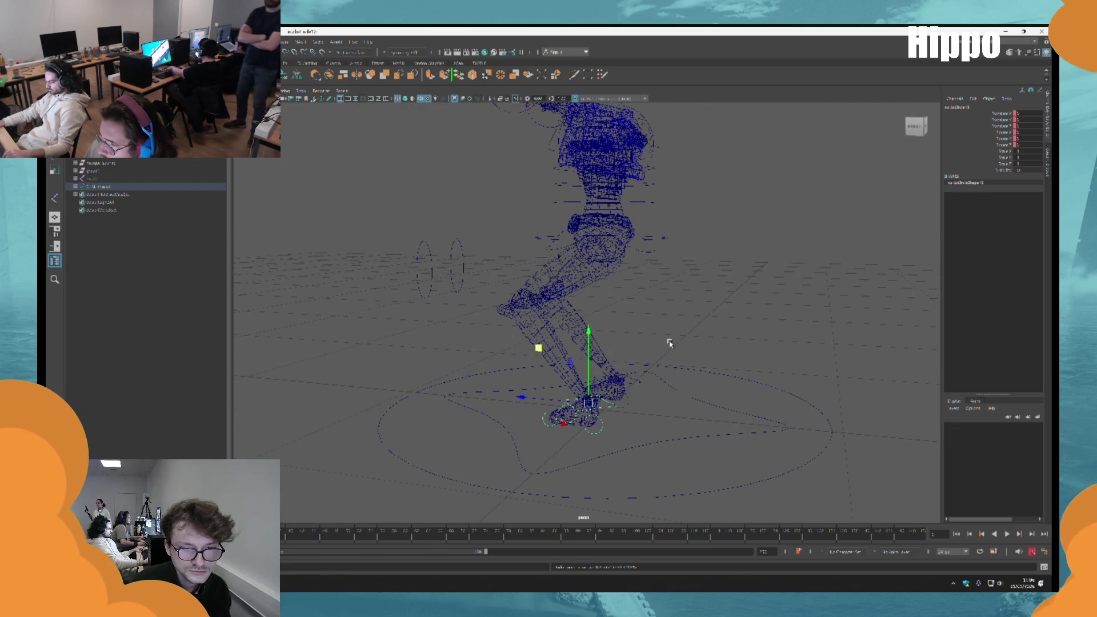
{"action": "left_click", "coordinate": [663, 419]}
{"action": "left_click_drag", "start_coordinate": [663, 419], "coordinate": [619, 435]}
{"action": "left_click", "coordinate": [622, 437]}
{"action": "mouse_move", "coordinate": [524, 377]}
{"action": "left_mouse_down"}
{"action": "mouse_move", "coordinate": [537, 377]}
{"action": "mouse_move", "coordinate": [482, 355]}
{"action": "mouse_move", "coordinate": [556, 360]}
{"action": "mouse_move", "coordinate": [516, 360]}
{"action": "mouse_move", "coordinate": [527, 385]}
{"action": "mouse_move", "coordinate": [507, 338]}
{"action": "mouse_move", "coordinate": [465, 308]}
{"action": "left_mouse_up"}
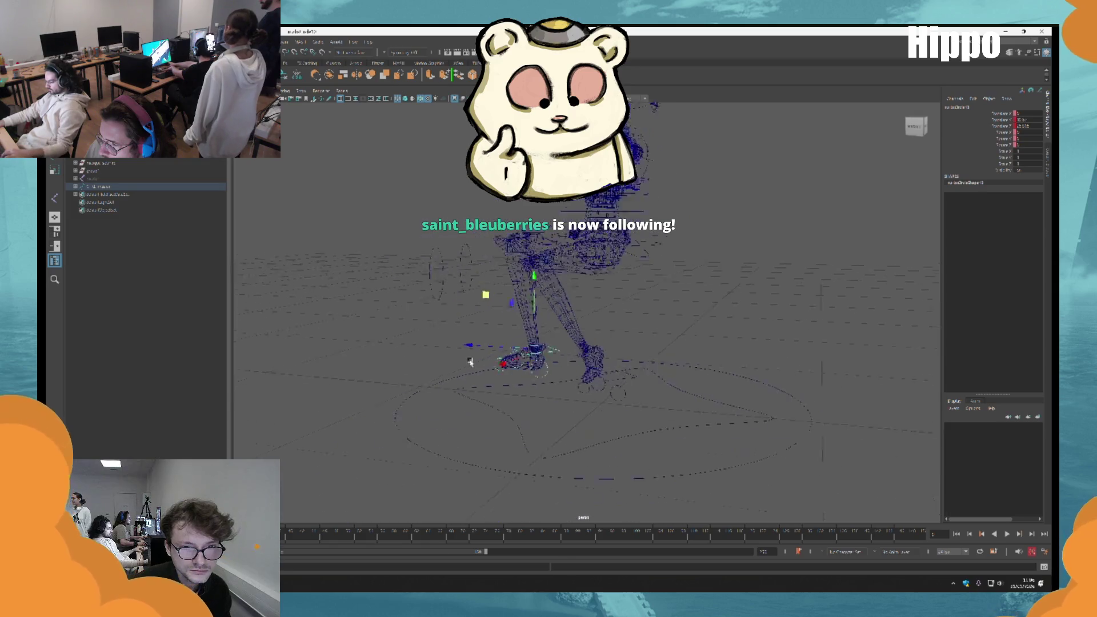
{"action": "mouse_move", "coordinate": [534, 412]}
{"action": "left_mouse_down"}
{"action": "mouse_move", "coordinate": [437, 417]}
{"action": "mouse_move", "coordinate": [475, 414]}
{"action": "mouse_move", "coordinate": [588, 362]}
{"action": "mouse_move", "coordinate": [697, 404]}
{"action": "mouse_move", "coordinate": [610, 400]}
{"action": "mouse_move", "coordinate": [650, 407]}
{"action": "mouse_move", "coordinate": [658, 394]}
{"action": "mouse_move", "coordinate": [669, 409]}
{"action": "mouse_move", "coordinate": [644, 436]}
{"action": "mouse_move", "coordinate": [659, 368]}
{"action": "mouse_move", "coordinate": [735, 412]}
{"action": "mouse_move", "coordinate": [662, 395]}
{"action": "mouse_move", "coordinate": [639, 364]}
{"action": "mouse_move", "coordinate": [548, 312]}
{"action": "mouse_move", "coordinate": [536, 282]}
{"action": "mouse_move", "coordinate": [549, 280]}
{"action": "mouse_move", "coordinate": [531, 283]}
{"action": "left_mouse_up"}
{"action": "left_click", "coordinate": [600, 325]}
{"action": "left_click", "coordinate": [625, 320]}
{"action": "mouse_move", "coordinate": [626, 320]}
{"action": "left_mouse_down"}
{"action": "mouse_move", "coordinate": [705, 208]}
{"action": "mouse_move", "coordinate": [668, 342]}
{"action": "mouse_move", "coordinate": [587, 348]}
{"action": "mouse_move", "coordinate": [714, 345]}
{"action": "mouse_move", "coordinate": [860, 320]}
{"action": "mouse_move", "coordinate": [437, 246]}
{"action": "mouse_move", "coordinate": [647, 342]}
{"action": "left_mouse_up"}
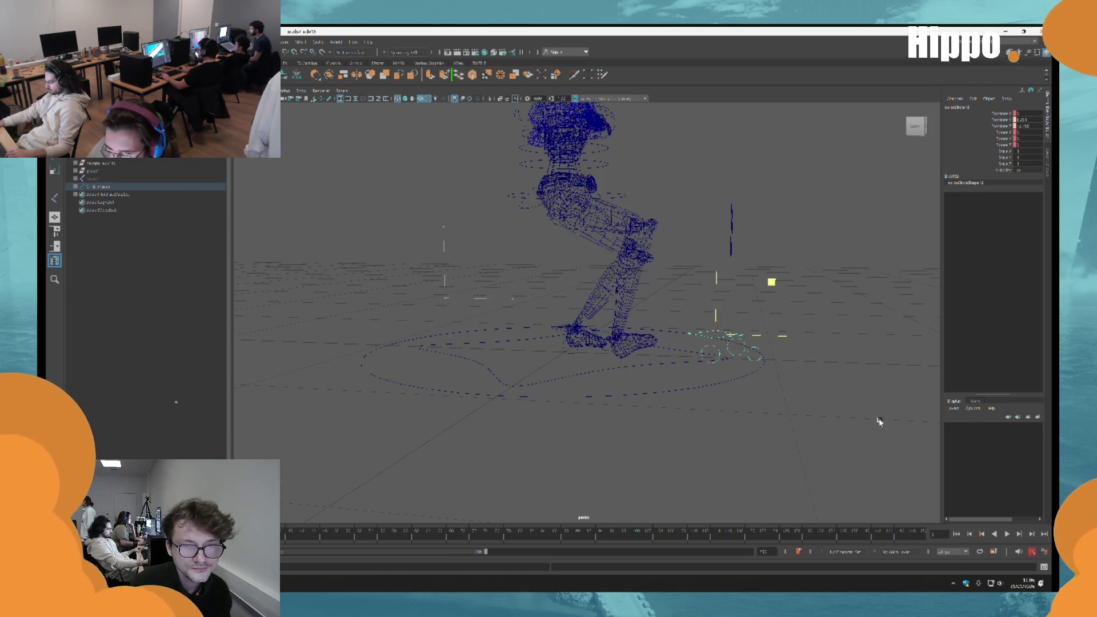
{"action": "mouse_move", "coordinate": [899, 417]}
{"action": "left_mouse_down"}
{"action": "mouse_move", "coordinate": [826, 435]}
{"action": "mouse_move", "coordinate": [678, 397]}
{"action": "mouse_move", "coordinate": [644, 440]}
{"action": "mouse_move", "coordinate": [657, 431]}
{"action": "mouse_move", "coordinate": [649, 451]}
{"action": "left_mouse_up"}
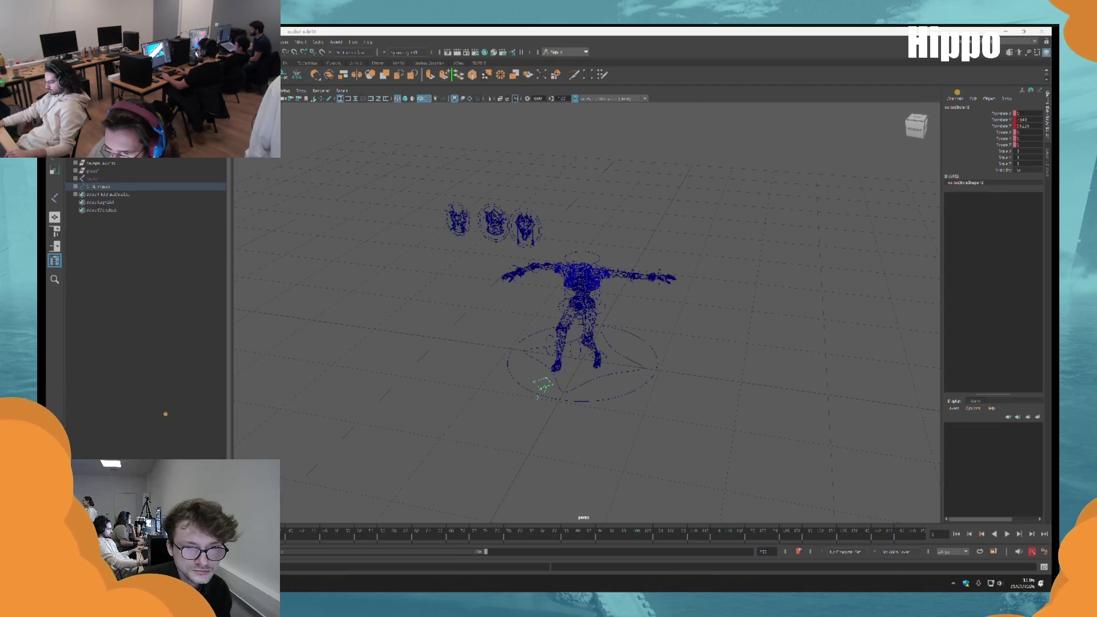
{"action": "key", "text": "alt+v"}
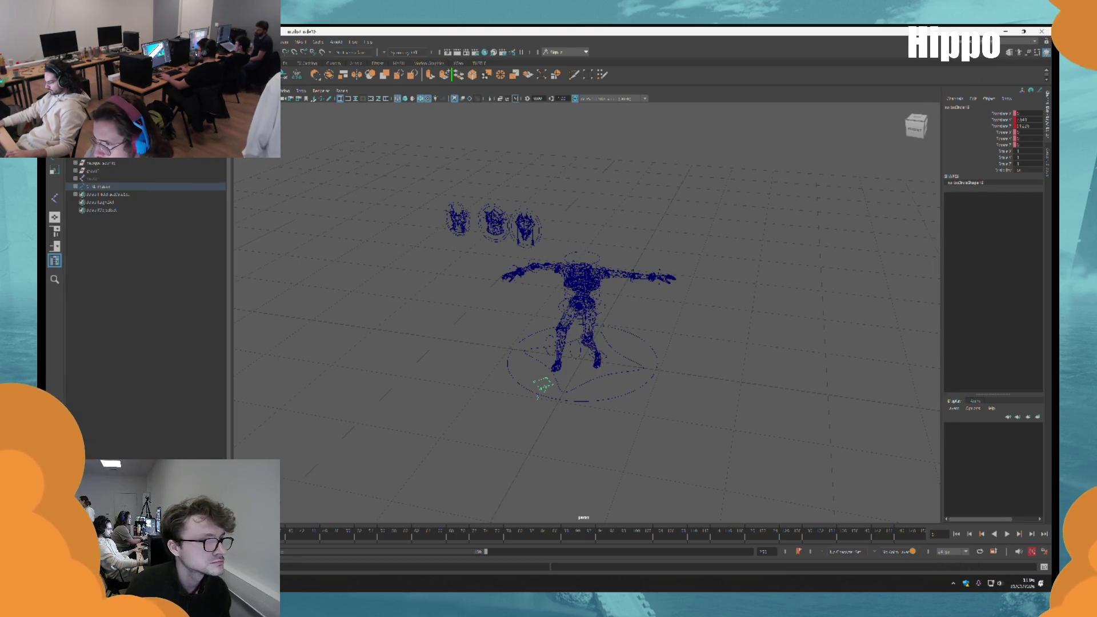
Frame the rig and select the character mesh group together with a head mask
{"action": "left_click", "coordinate": [122, 179]}
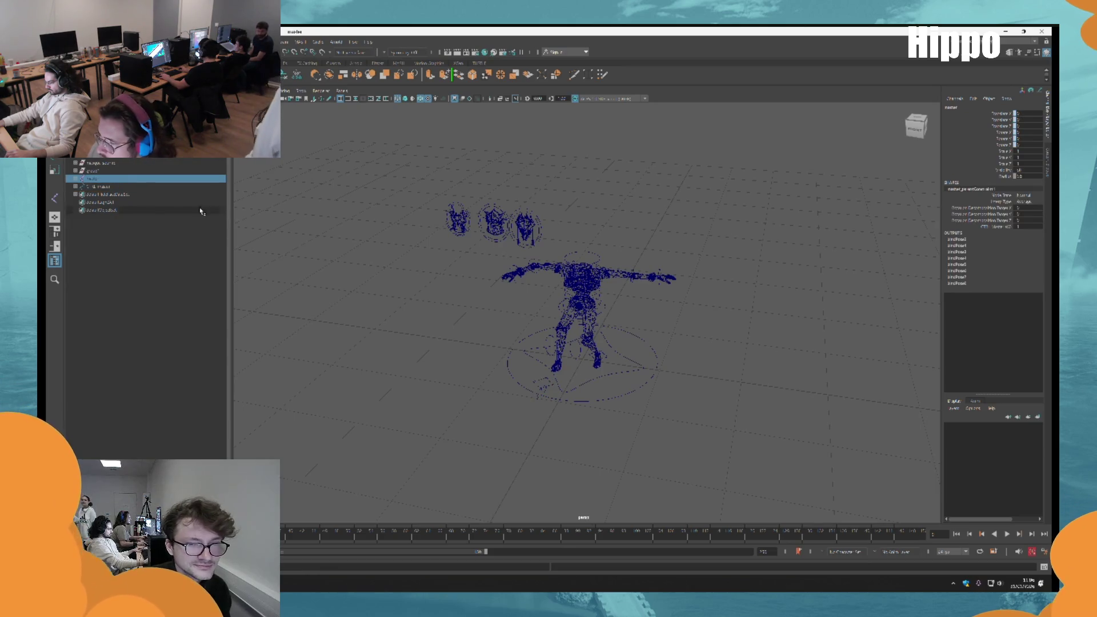
{"action": "key", "text": "f"}
{"action": "left_click", "coordinate": [549, 325]}
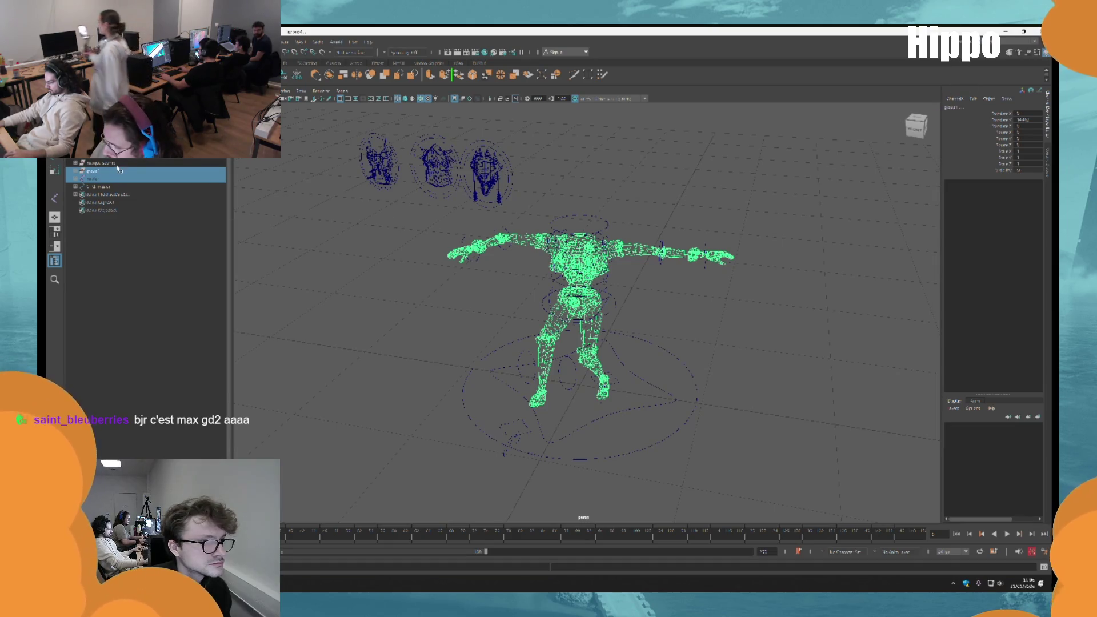
{"action": "left_click", "coordinate": [486, 172], "text": "shift"}
{"action": "left_click", "coordinate": [379, 163], "text": "shift"}
{"action": "left_click", "coordinate": [437, 165]}
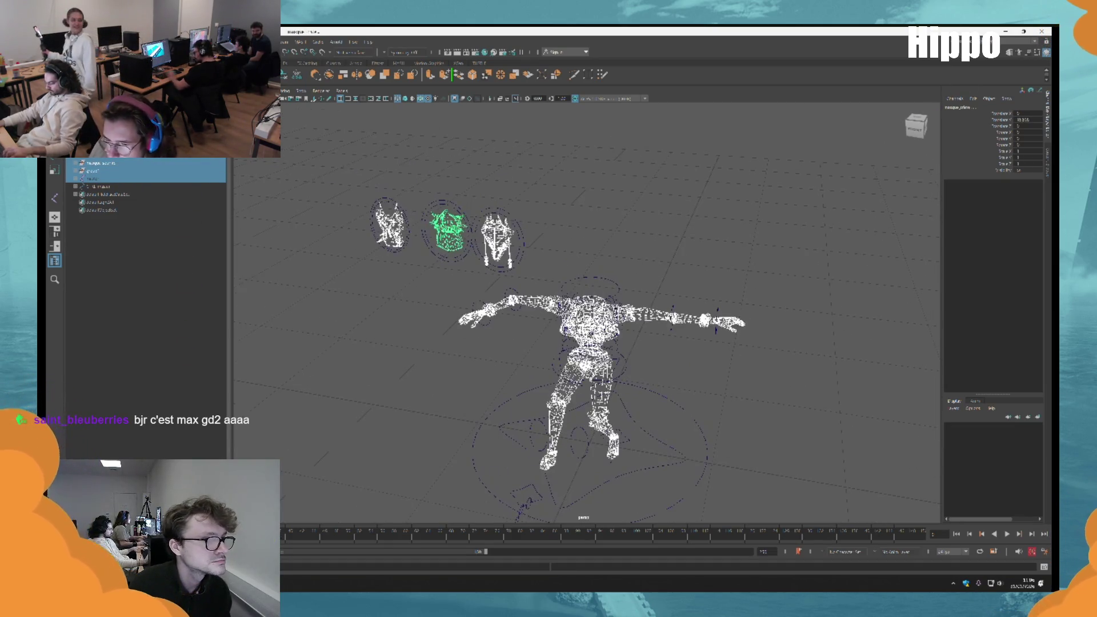
Export the selection to an FBX file with Bake Animation enabled
{"action": "left_click", "coordinate": [64, 154]}
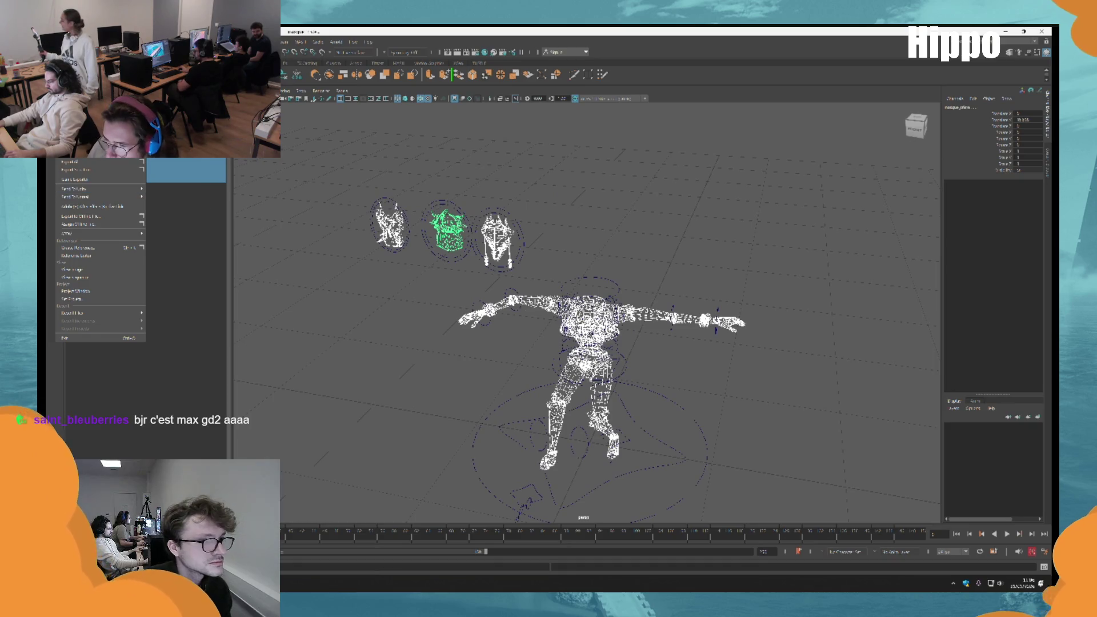
{"action": "left_click", "coordinate": [74, 169]}
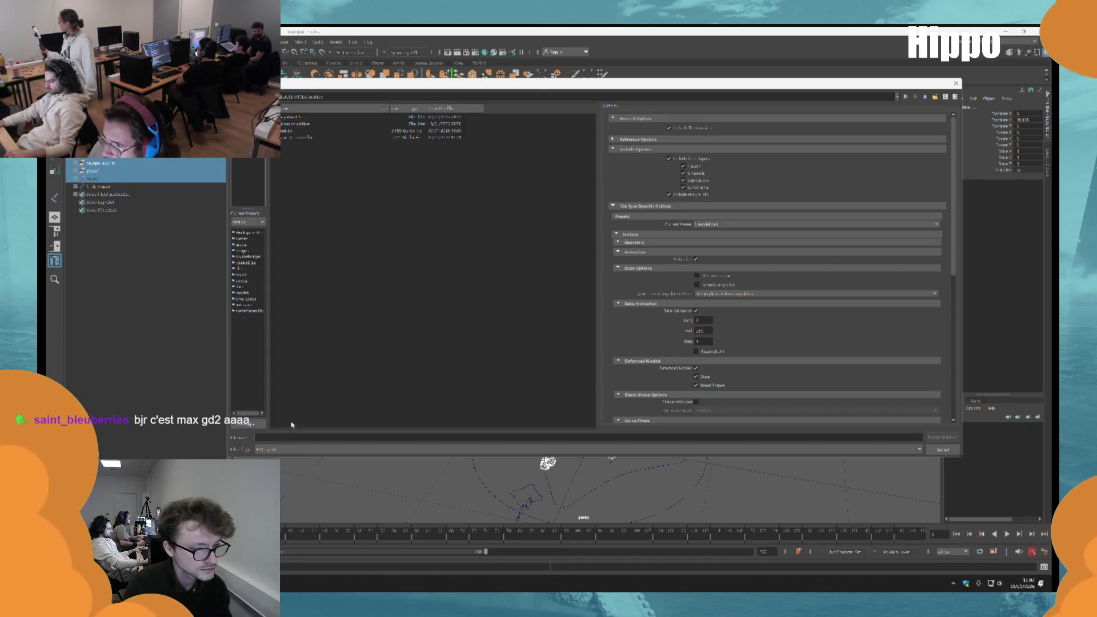
{"action": "left_click", "coordinate": [298, 437]}
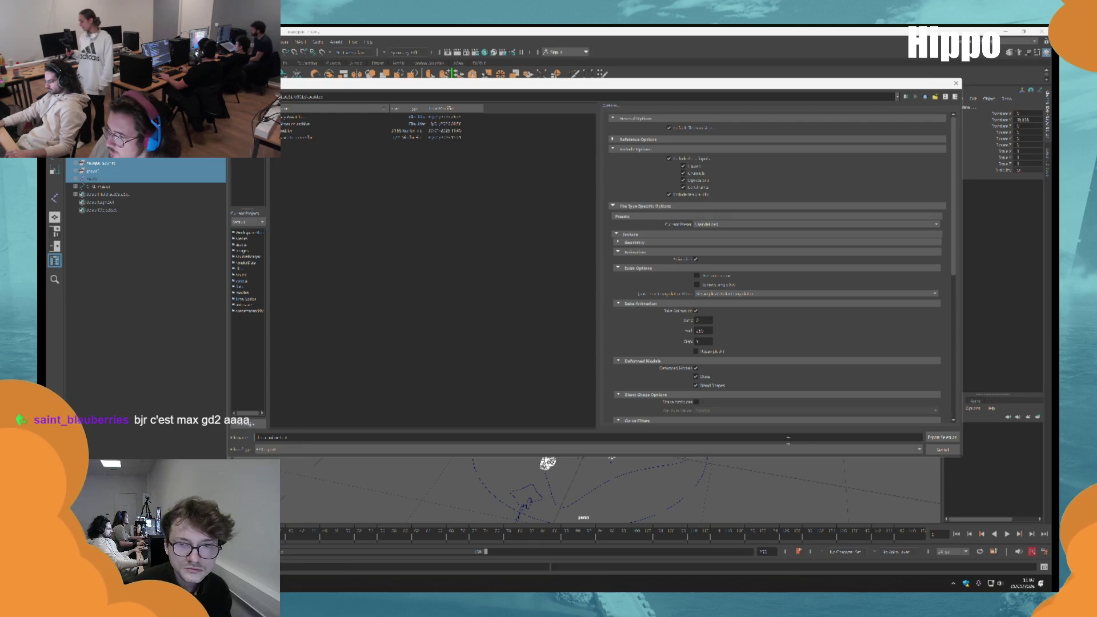
{"action": "scroll", "coordinate": [777, 335], "scroll_direction": "down", "scroll_amount": 3}
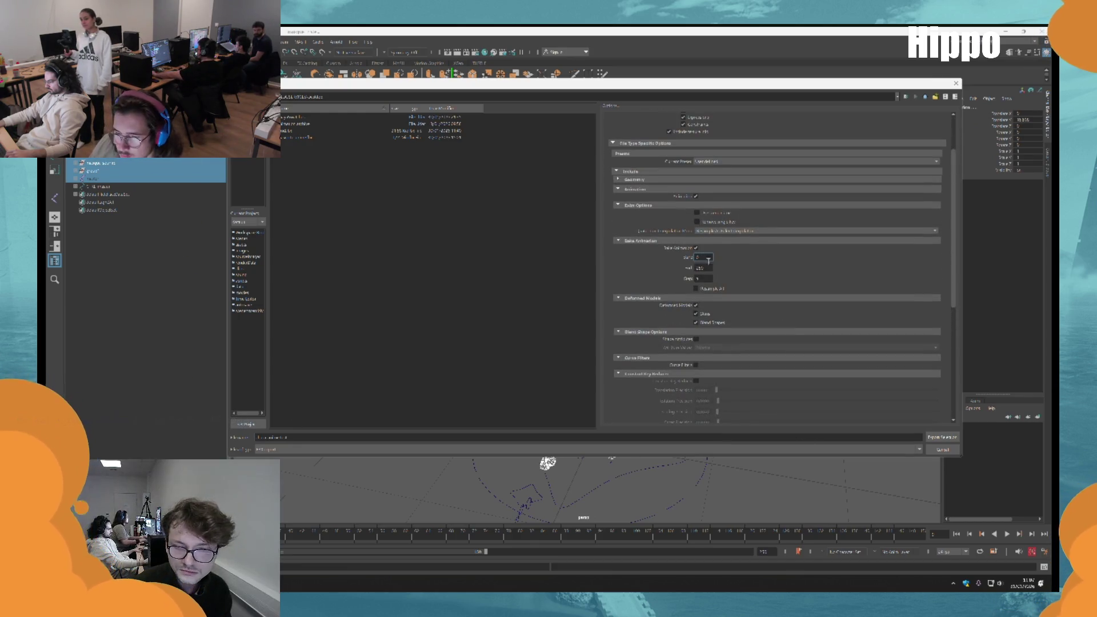
{"action": "left_click", "coordinate": [942, 437]}
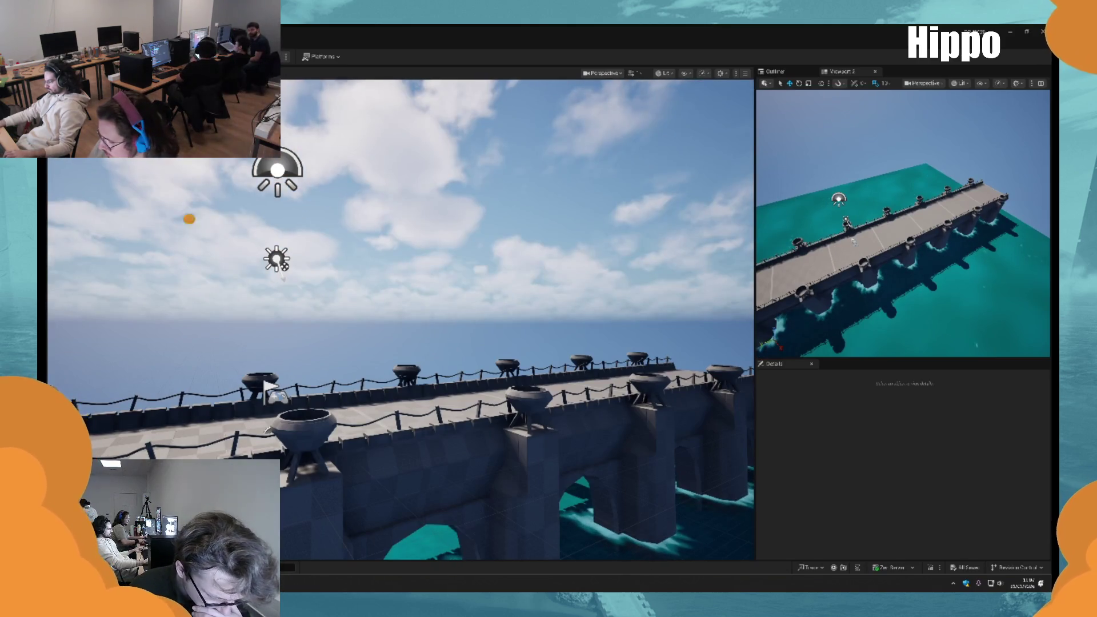
Pick the exported FBX from the desktop folder and start importing it into Unreal
{"action": "key", "text": "alt+Tab"}
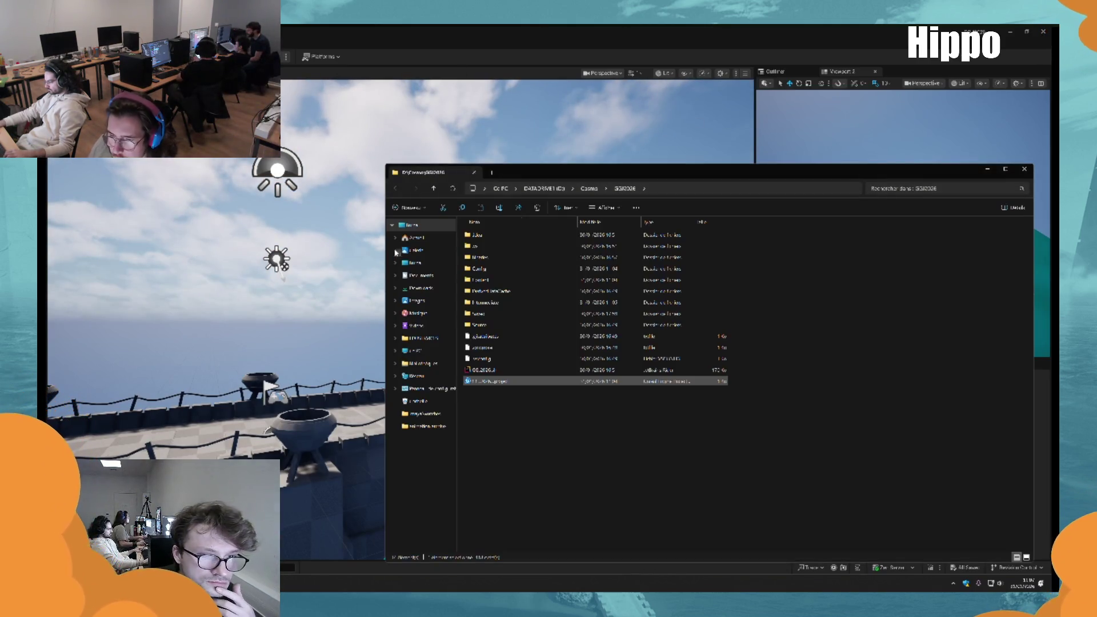
{"action": "left_click", "coordinate": [446, 262]}
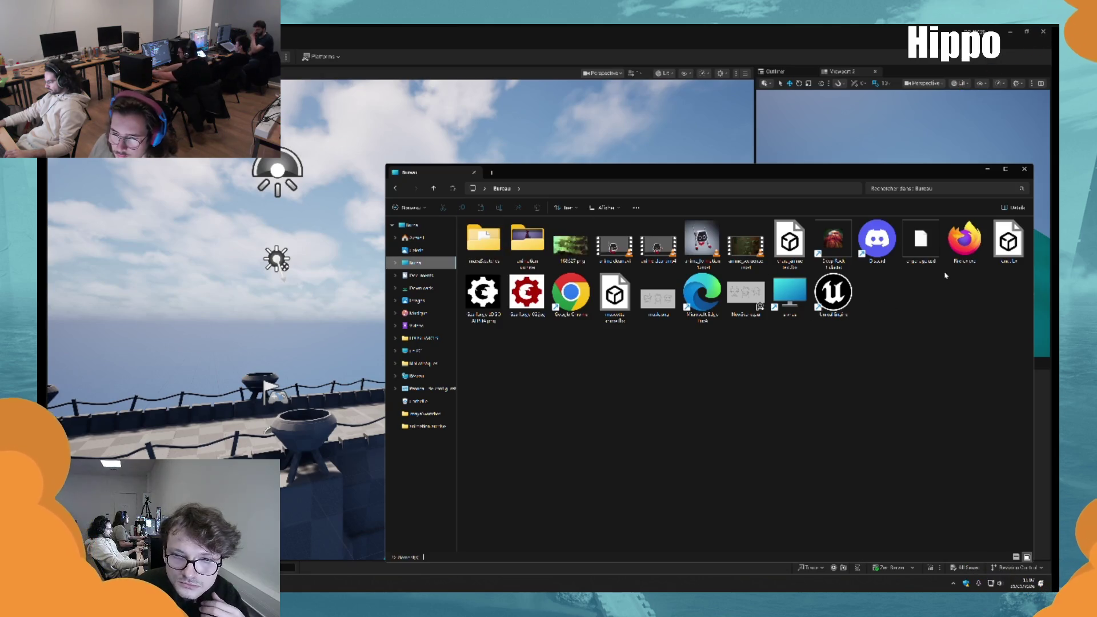
{"action": "left_click", "coordinate": [790, 243]}
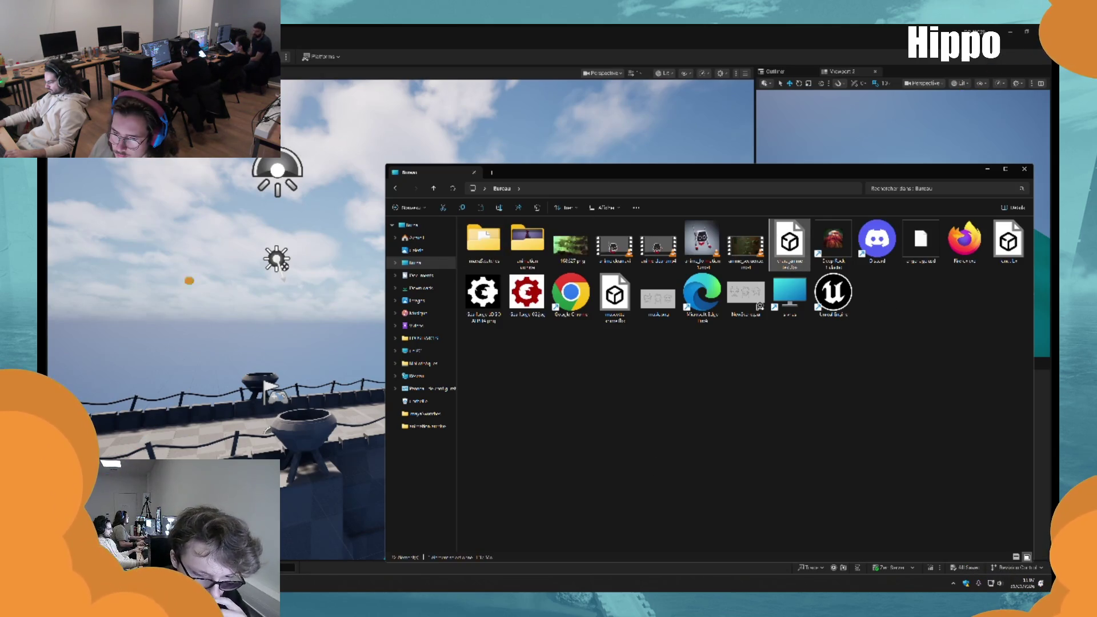
{"action": "left_click", "coordinate": [426, 157]}
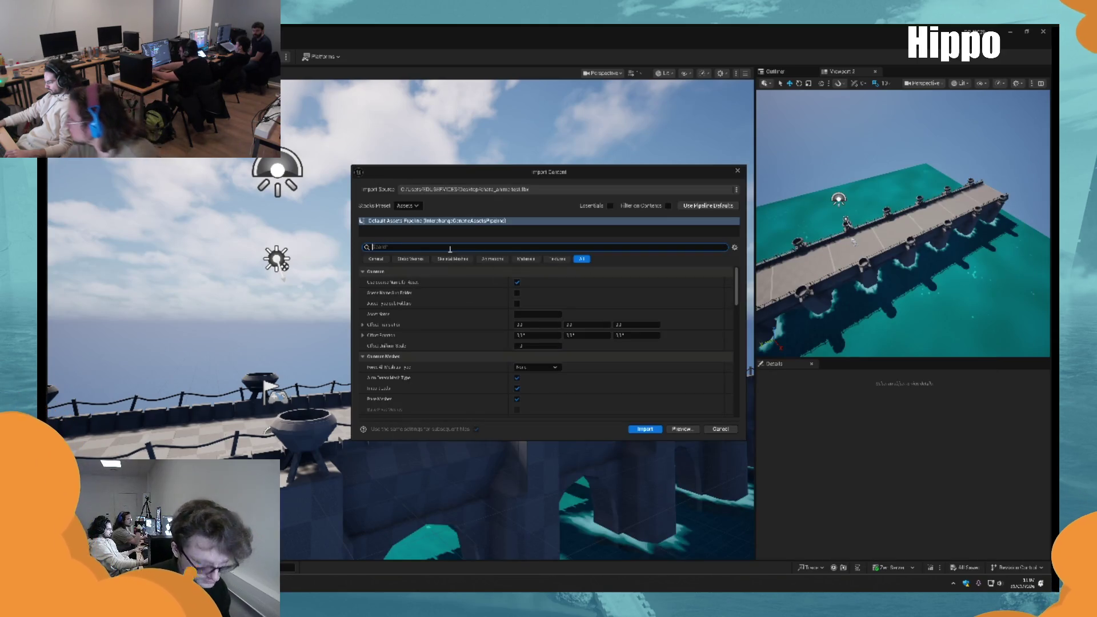
Turn off Recompute Normals in the import options, clear the search and run the import
{"action": "type", "text": "scapu"}
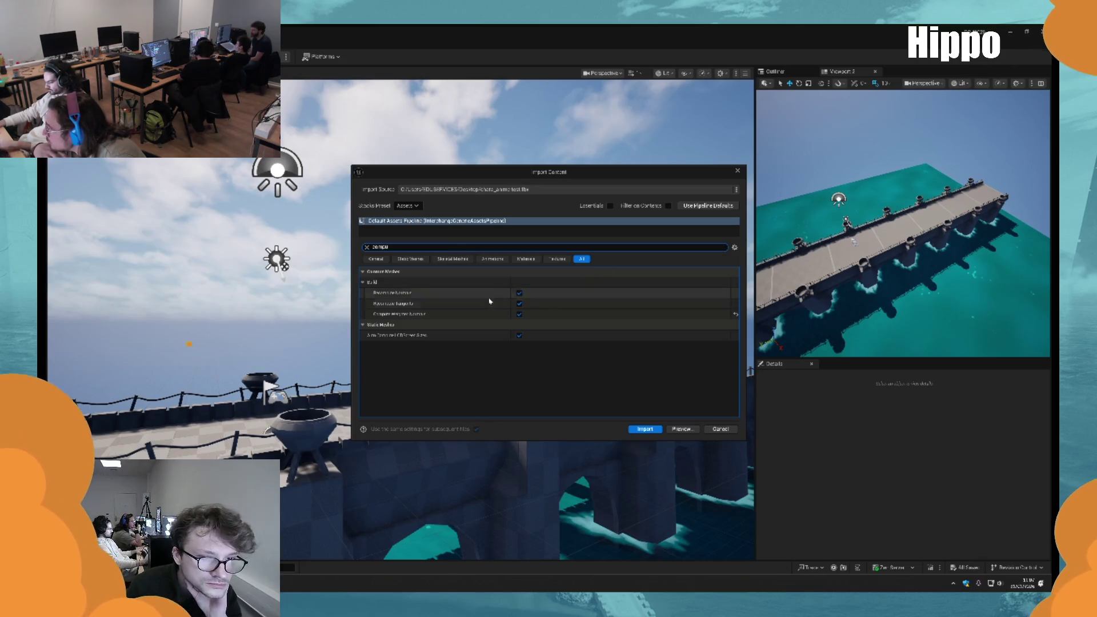
{"action": "left_click", "coordinate": [519, 294]}
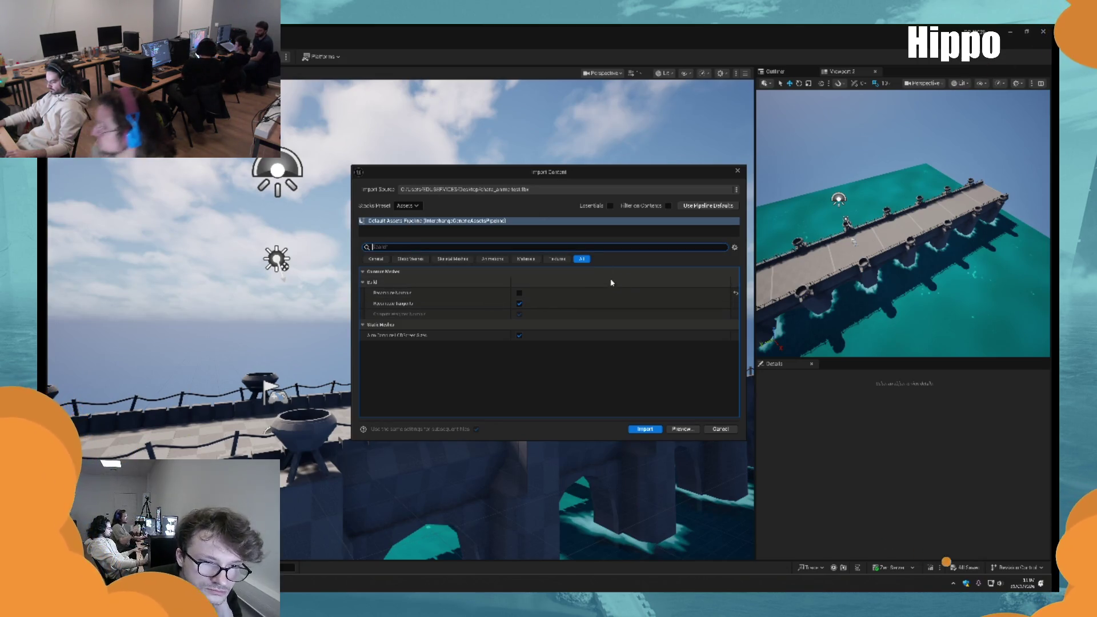
{"action": "key", "text": "BackSpace"}
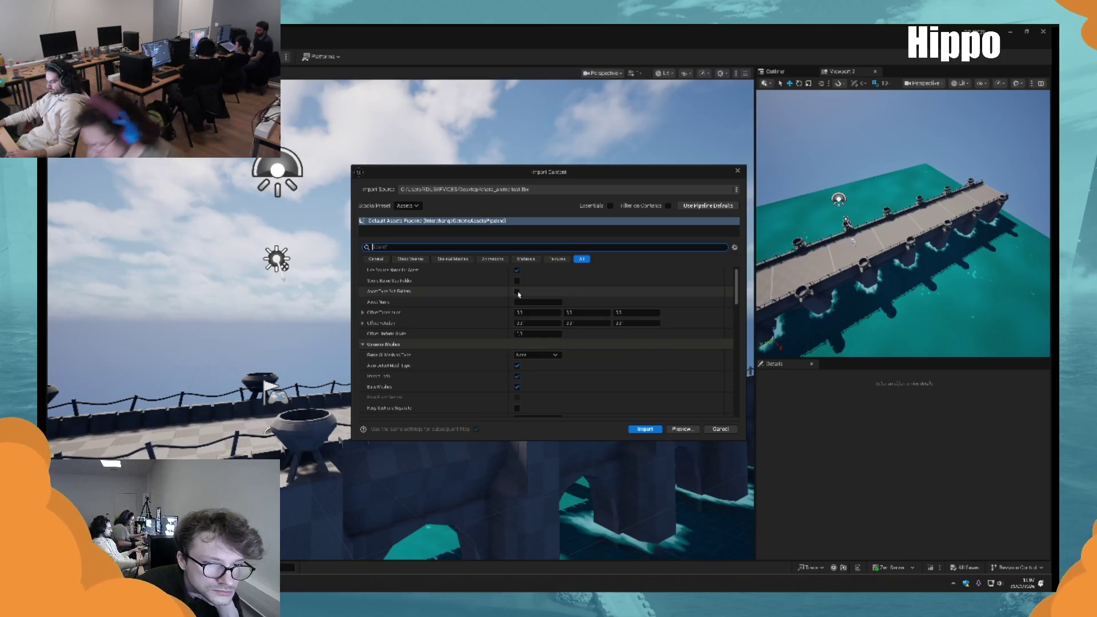
{"action": "scroll", "coordinate": [476, 329], "scroll_direction": "down", "scroll_amount": 5}
{"action": "scroll", "coordinate": [477, 329], "scroll_direction": "down", "scroll_amount": 3}
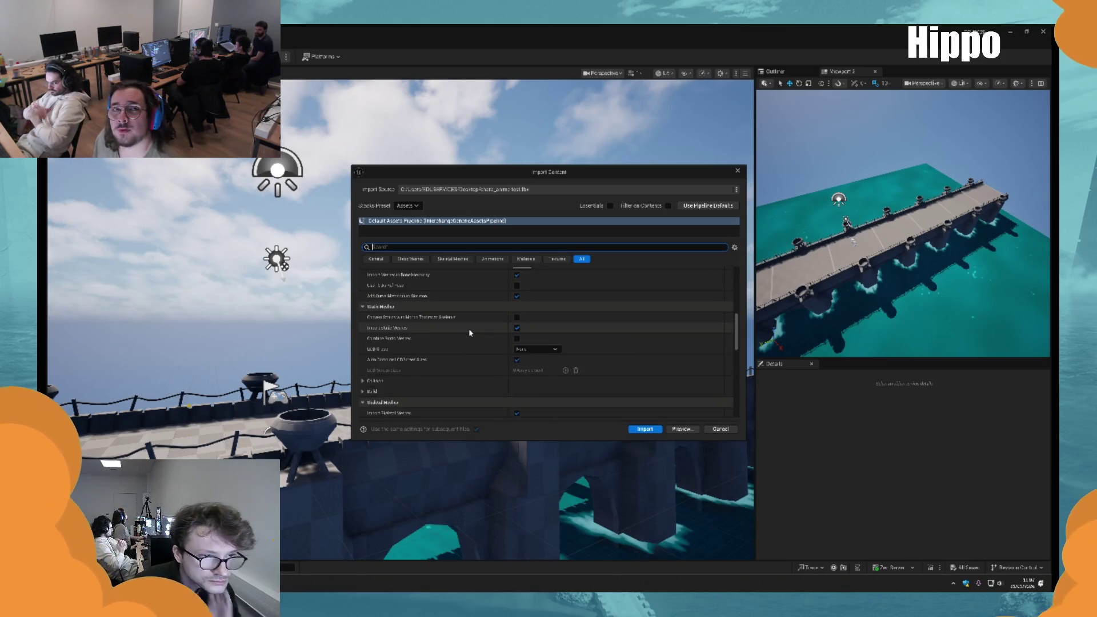
{"action": "type", "text": "Bni"}
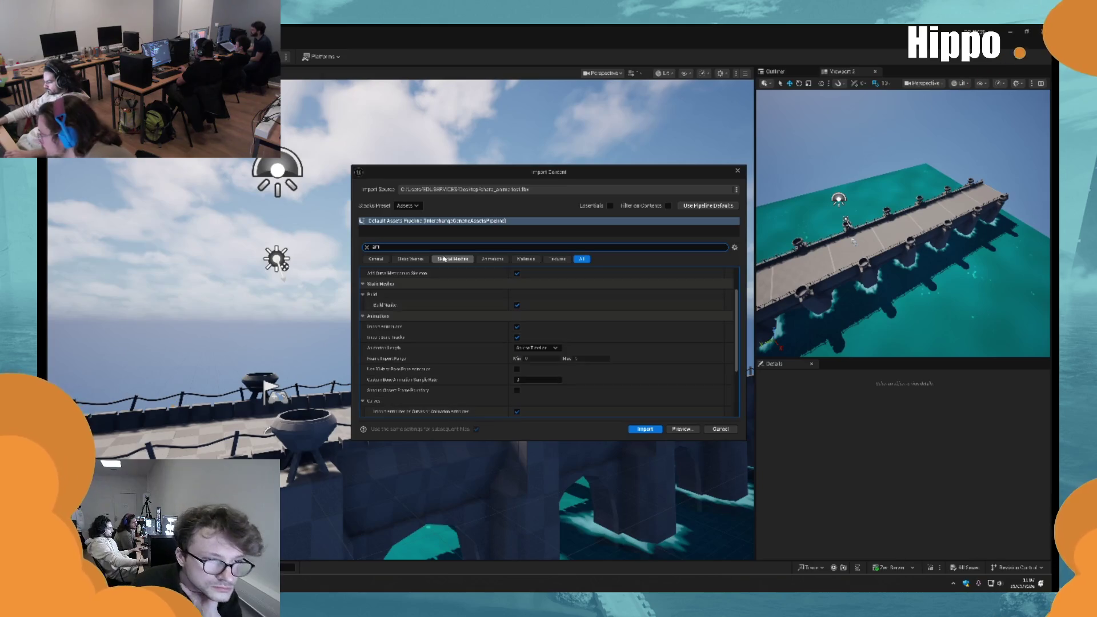
{"action": "scroll", "coordinate": [554, 318], "scroll_direction": "up", "scroll_amount": 2}
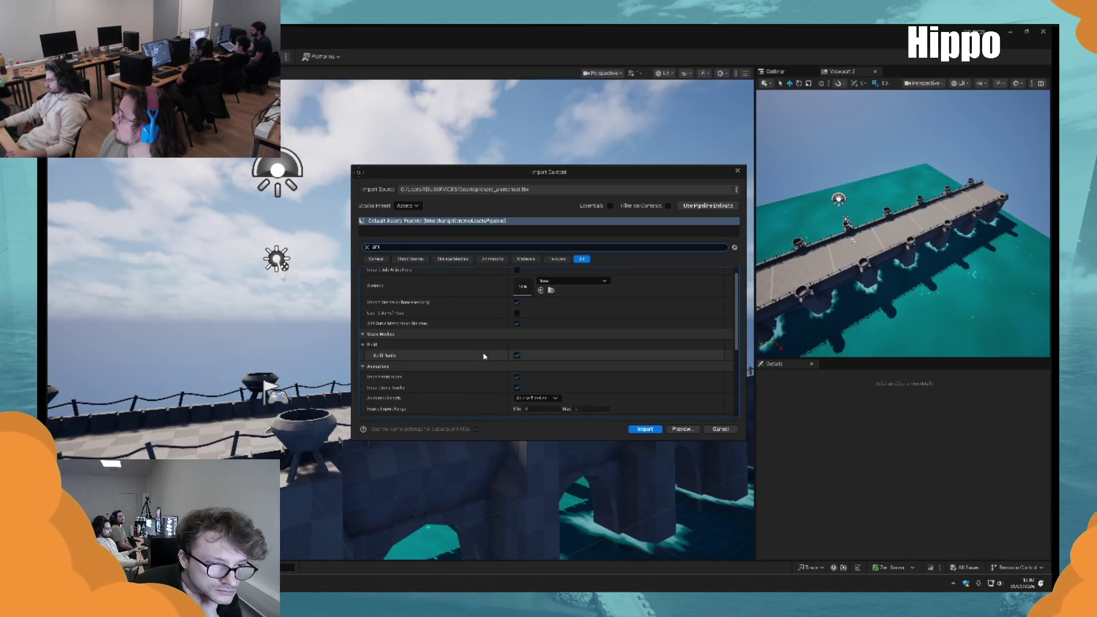
{"action": "left_click", "coordinate": [660, 431]}
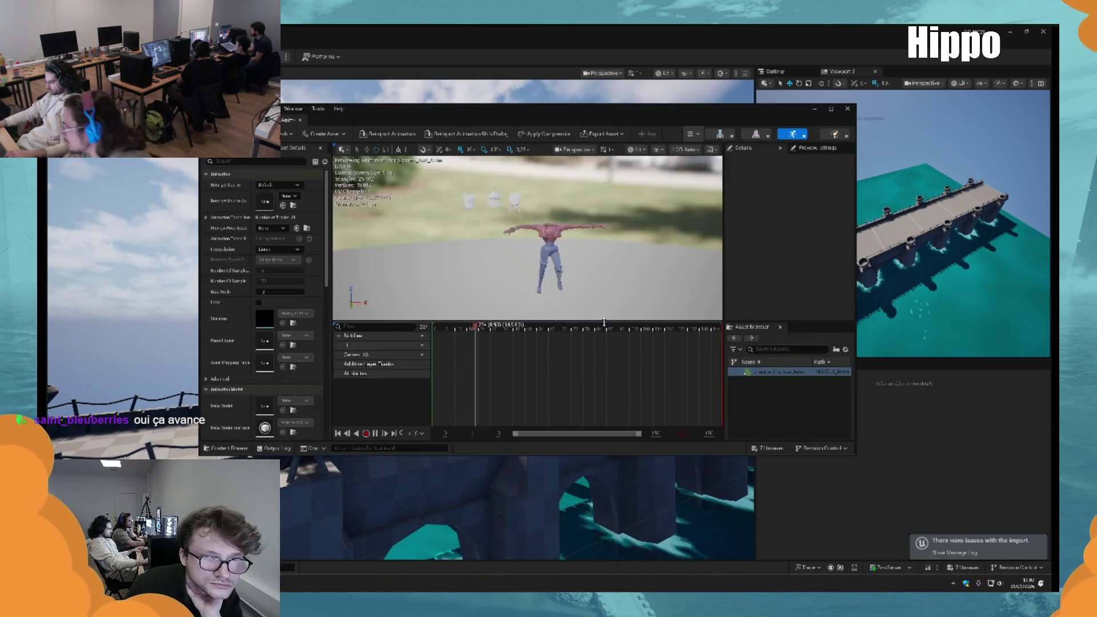
Close the animation editor window and dismiss the import Warnings and Errors dialog
{"action": "left_click_drag", "start_coordinate": [604, 323], "coordinate": [604, 338]}
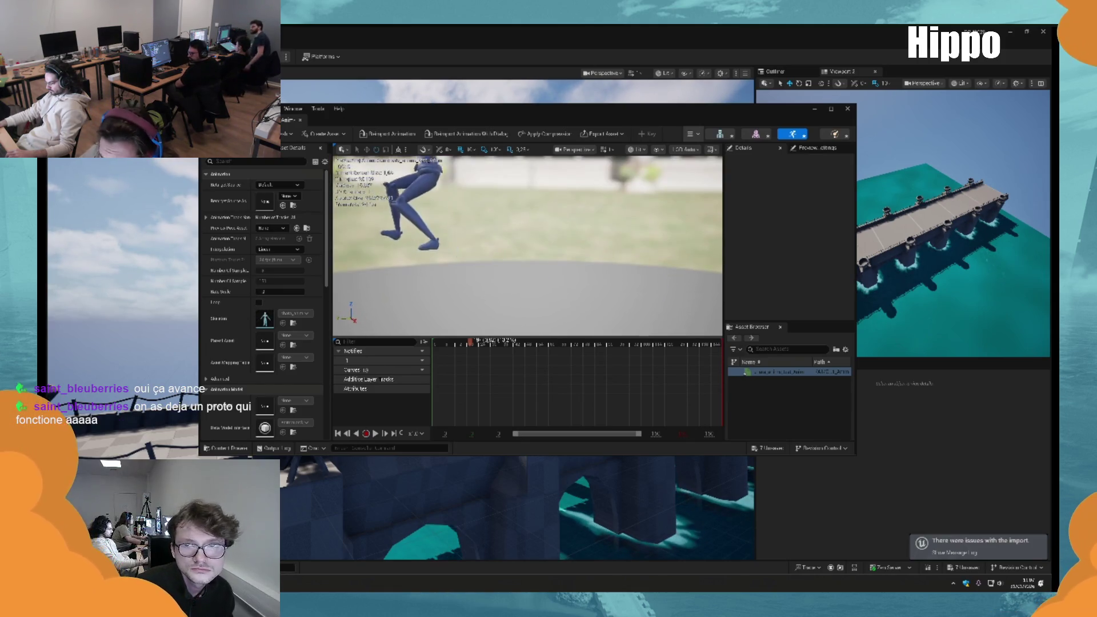
{"action": "left_click", "coordinate": [847, 109]}
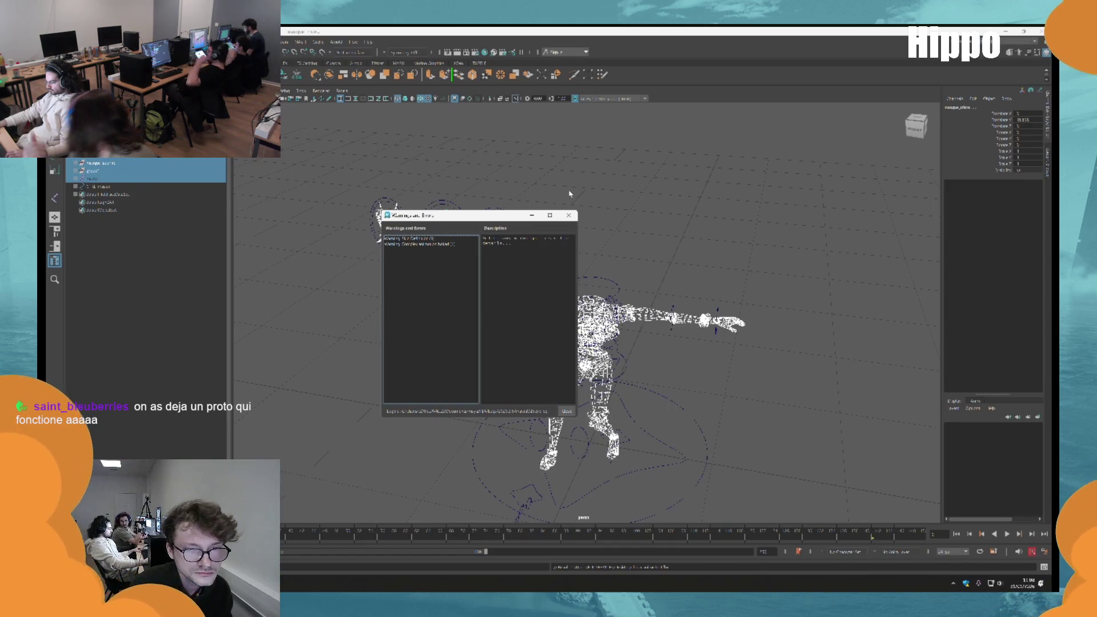
{"action": "left_click", "coordinate": [569, 215]}
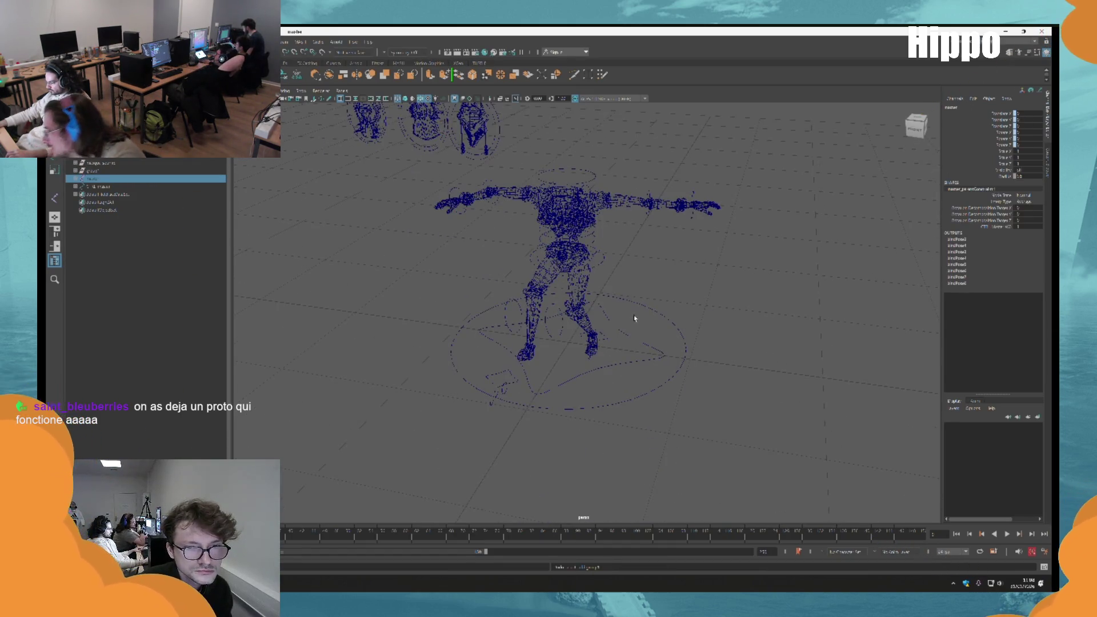
Marquee-select all rig controllers and enter 0 in their Channel Box transform fields
{"action": "scroll", "coordinate": [600, 411], "scroll_direction": "down", "scroll_amount": 3}
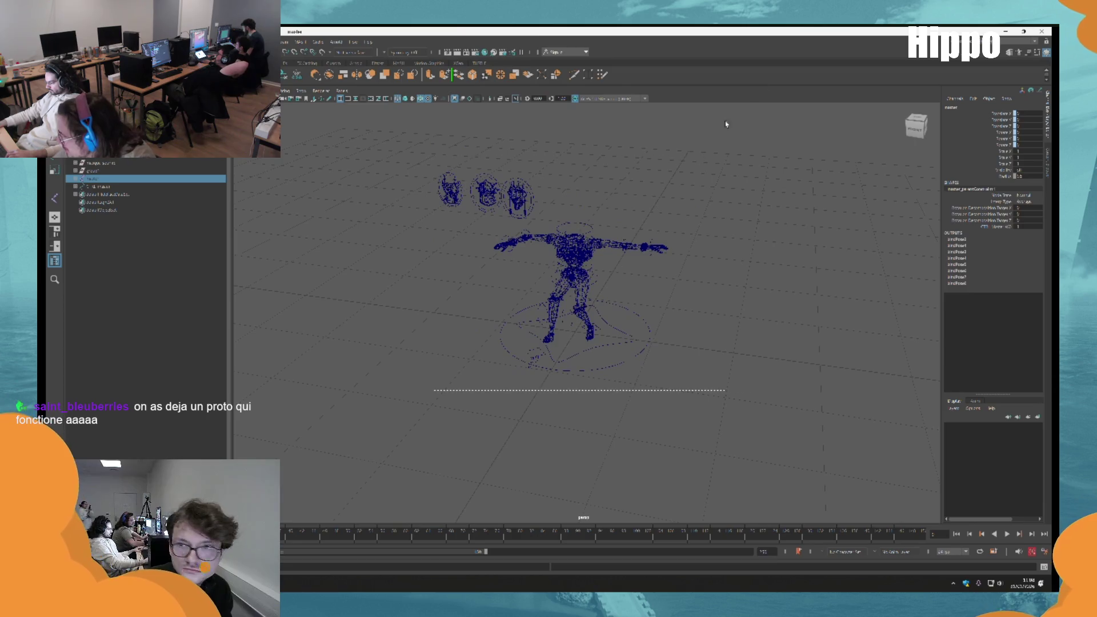
{"action": "left_click_drag", "start_coordinate": [435, 391], "coordinate": [726, 124]}
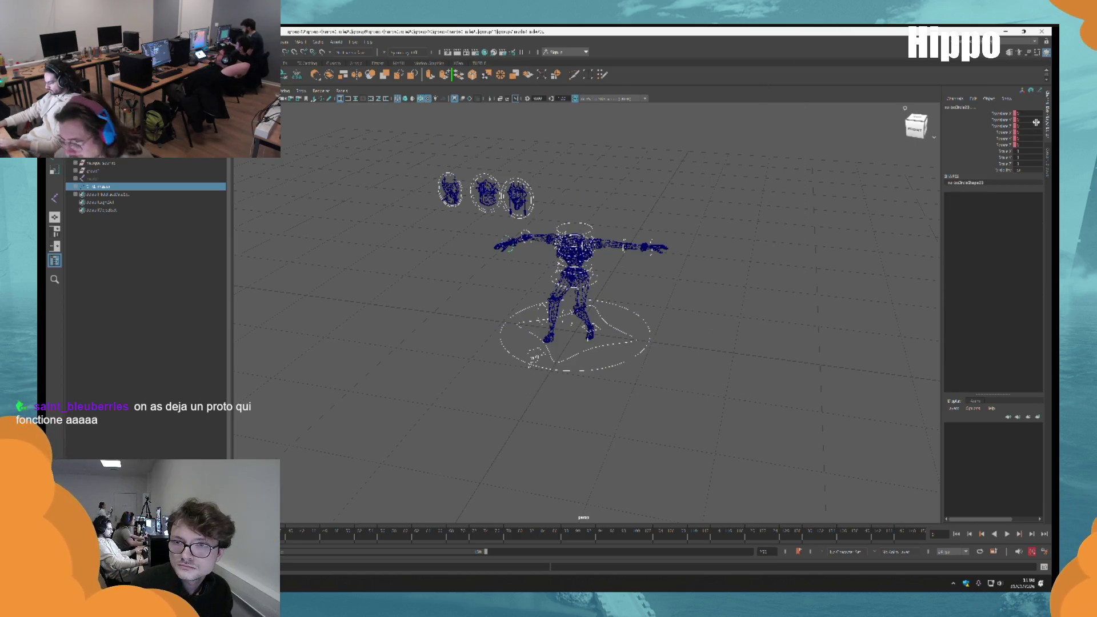
{"action": "key", "text": "Return"}
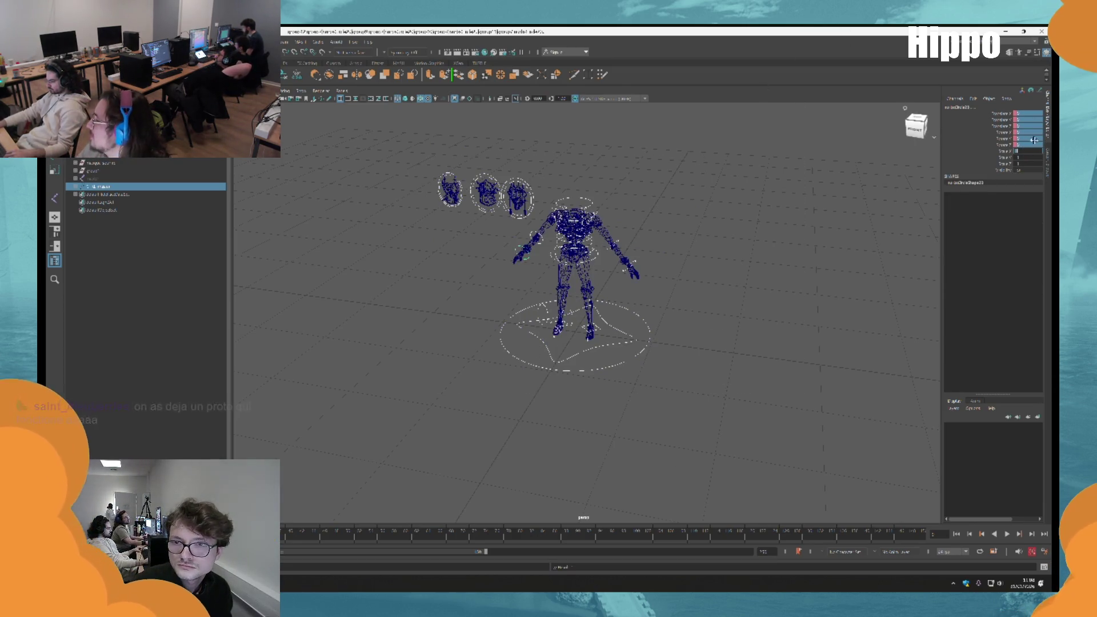
{"action": "type", "text": "0"}
{"action": "key", "text": "Return"}
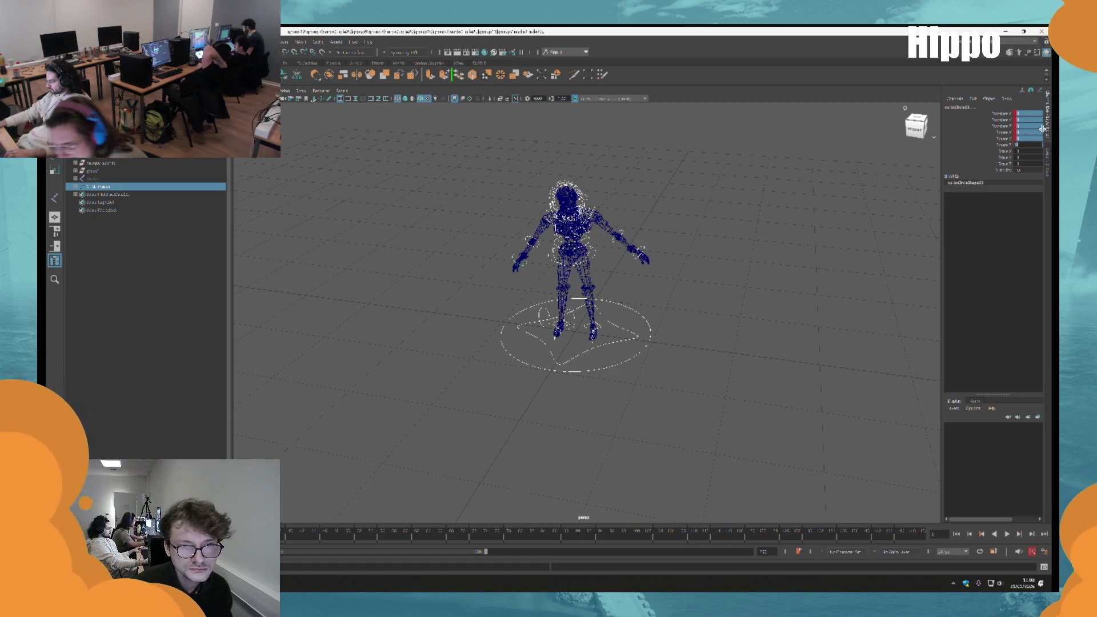
{"action": "key", "text": "Return"}
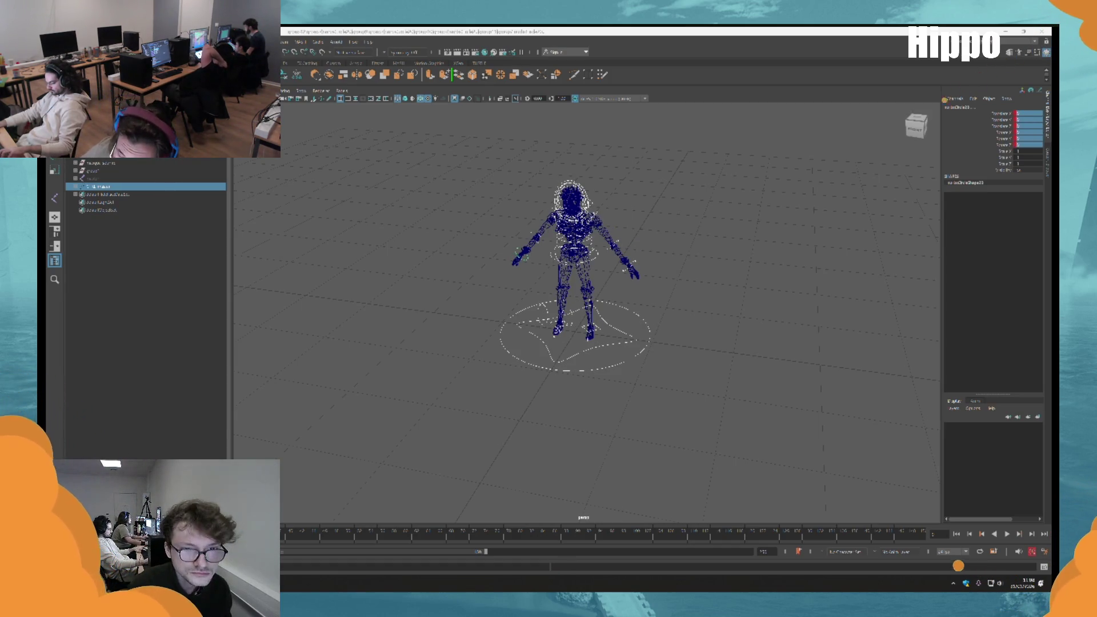
Deselect the rig and switch the viewport to textured shading with 6
{"action": "scroll", "coordinate": [629, 320], "scroll_direction": "up", "scroll_amount": 3}
{"action": "left_click", "coordinate": [693, 284]}
{"action": "key", "text": "6"}
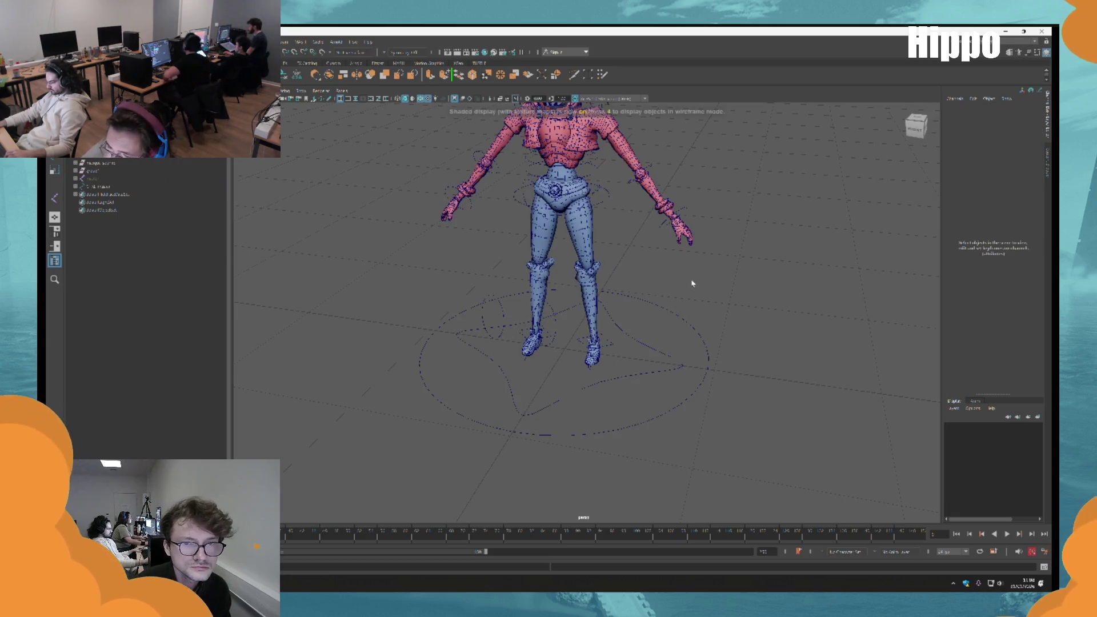
{"action": "scroll", "coordinate": [641, 262], "scroll_direction": "up", "scroll_amount": 3}
{"action": "left_click_drag", "start_coordinate": [557, 167], "coordinate": [620, 148]}
Select the head control and move it far left along X to check the helmet follows
{"action": "left_click", "coordinate": [621, 146]}
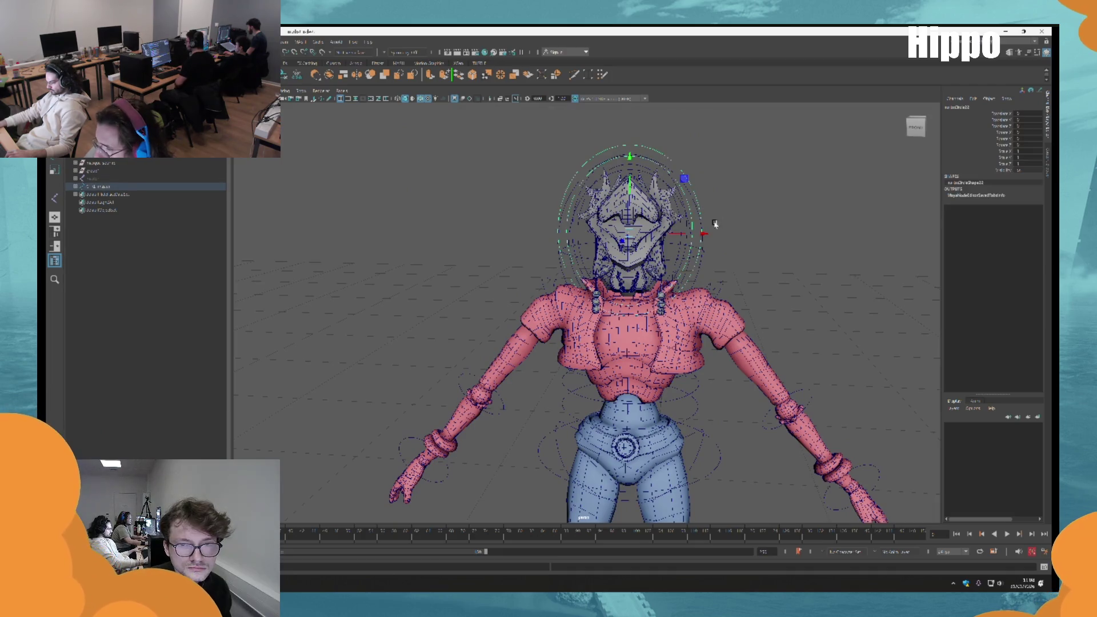
{"action": "left_click", "coordinate": [578, 179]}
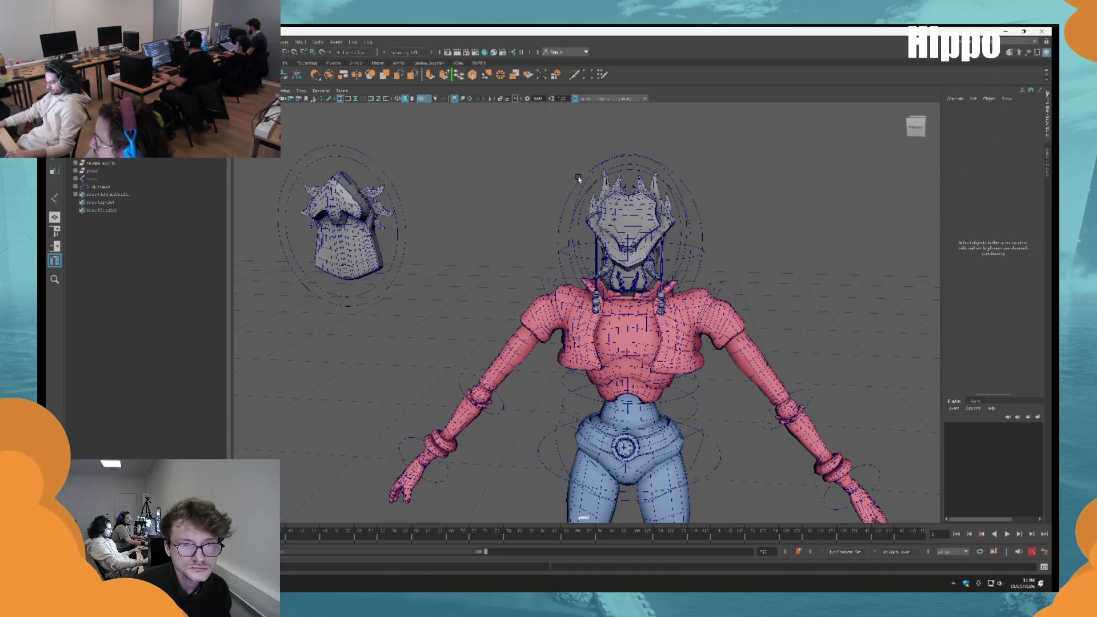
{"action": "left_click", "coordinate": [583, 180]}
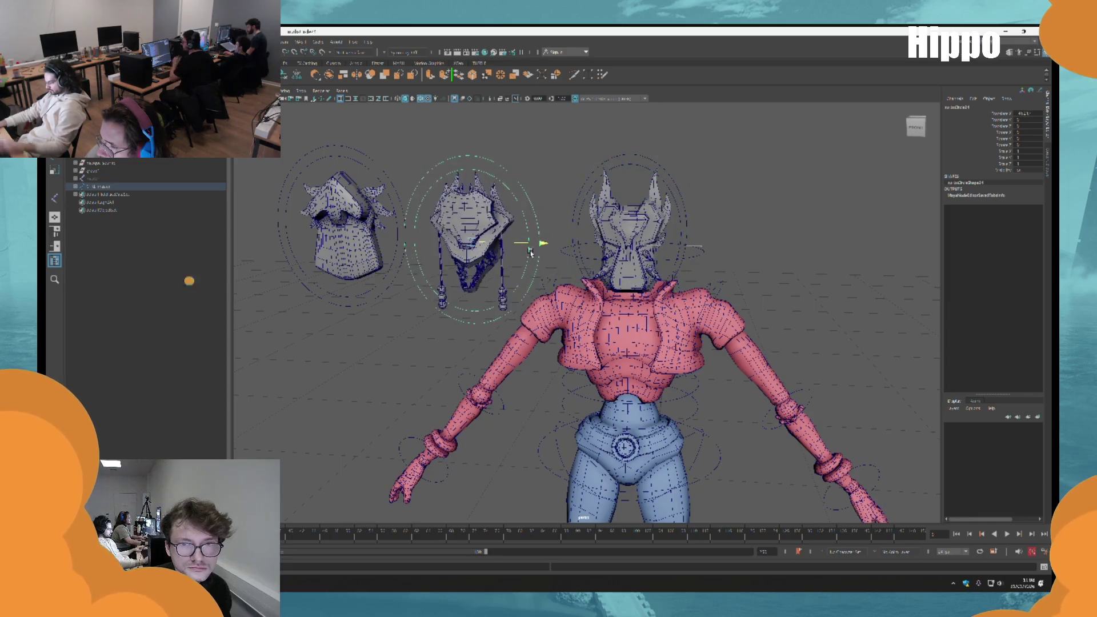
{"action": "left_click", "coordinate": [652, 165]}
{"action": "left_click", "coordinate": [687, 187]}
{"action": "left_click_drag", "start_coordinate": [700, 257], "coordinate": [298, 251]}
{"action": "scroll", "coordinate": [675, 213], "scroll_direction": "up", "scroll_amount": 5}
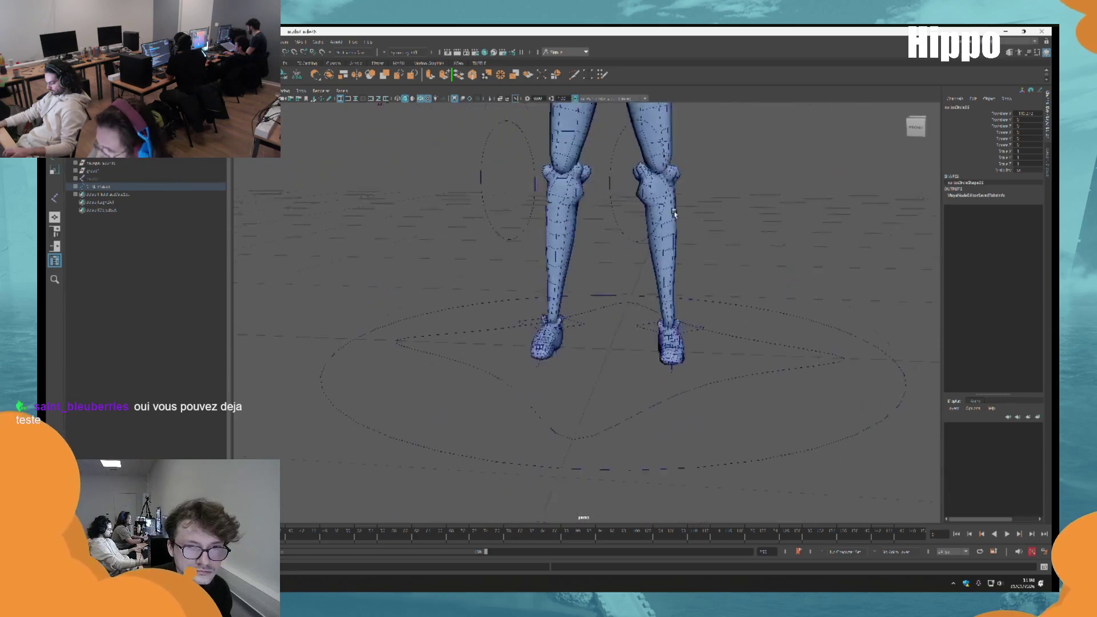
{"action": "left_click", "coordinate": [574, 308]}
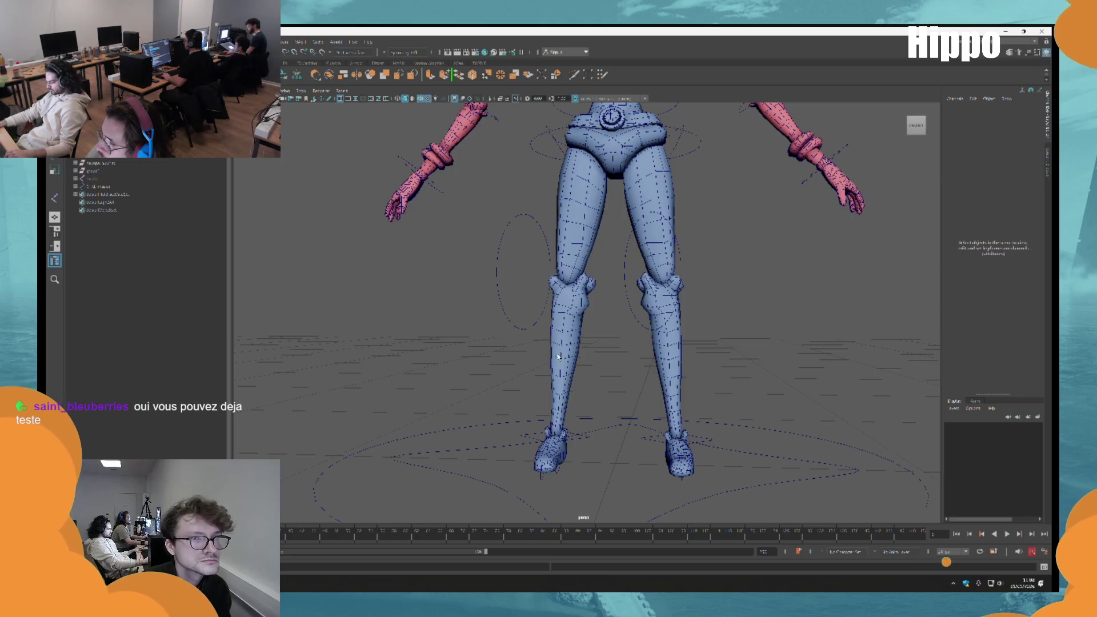
In front view, lift the left foot control in Y, undo it, then select the Feet mesh
{"action": "left_click", "coordinate": [559, 358]}
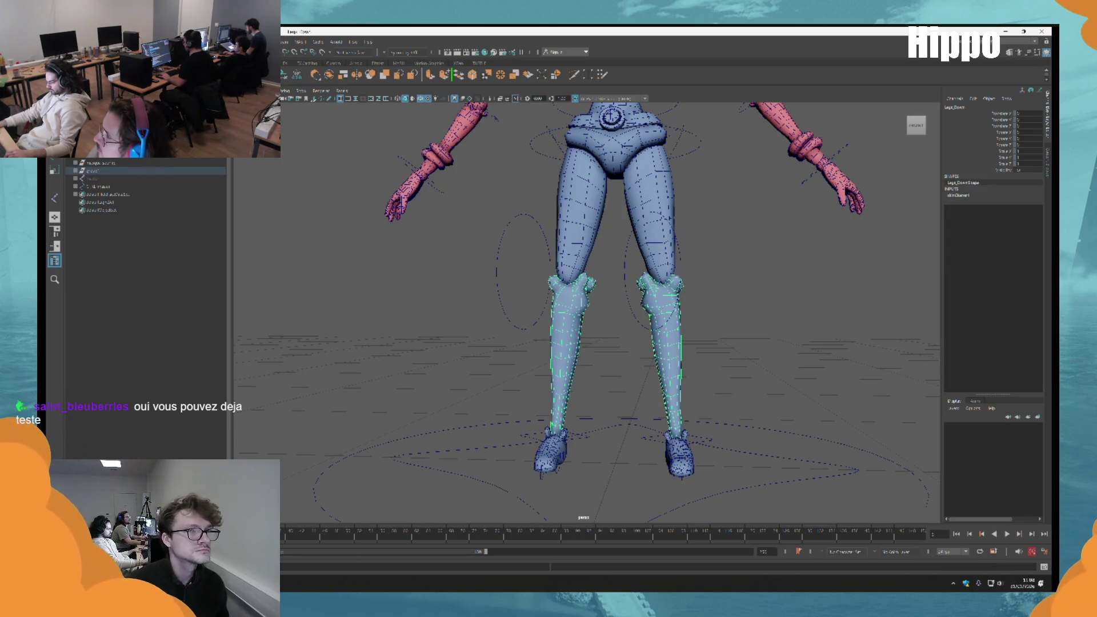
{"action": "left_click_drag", "start_coordinate": [594, 418], "coordinate": [498, 227]}
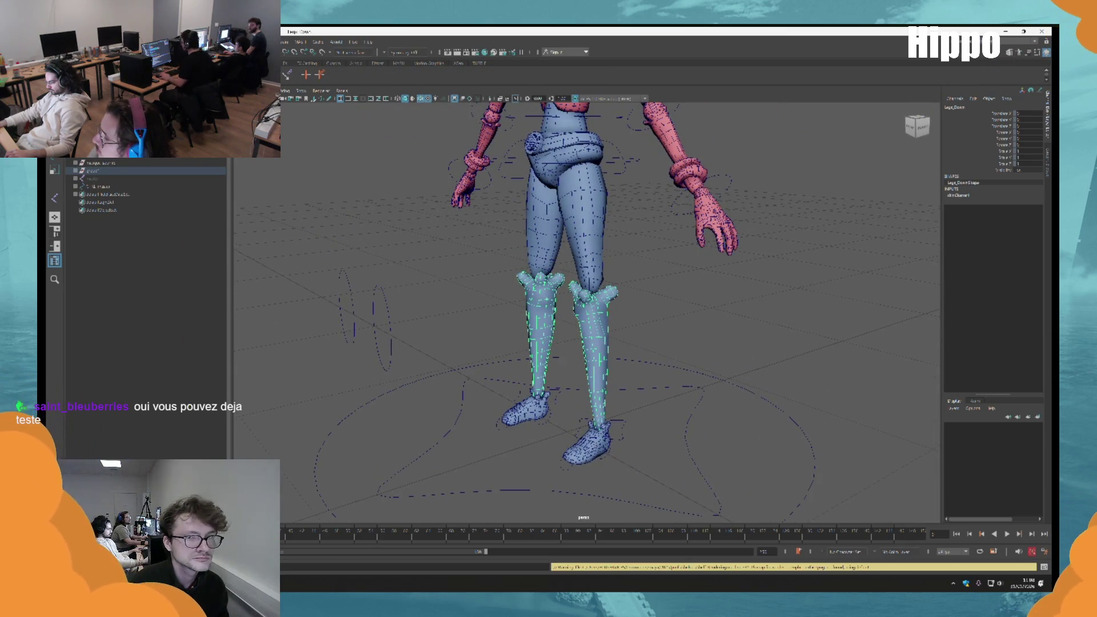
{"action": "left_click", "coordinate": [912, 128]}
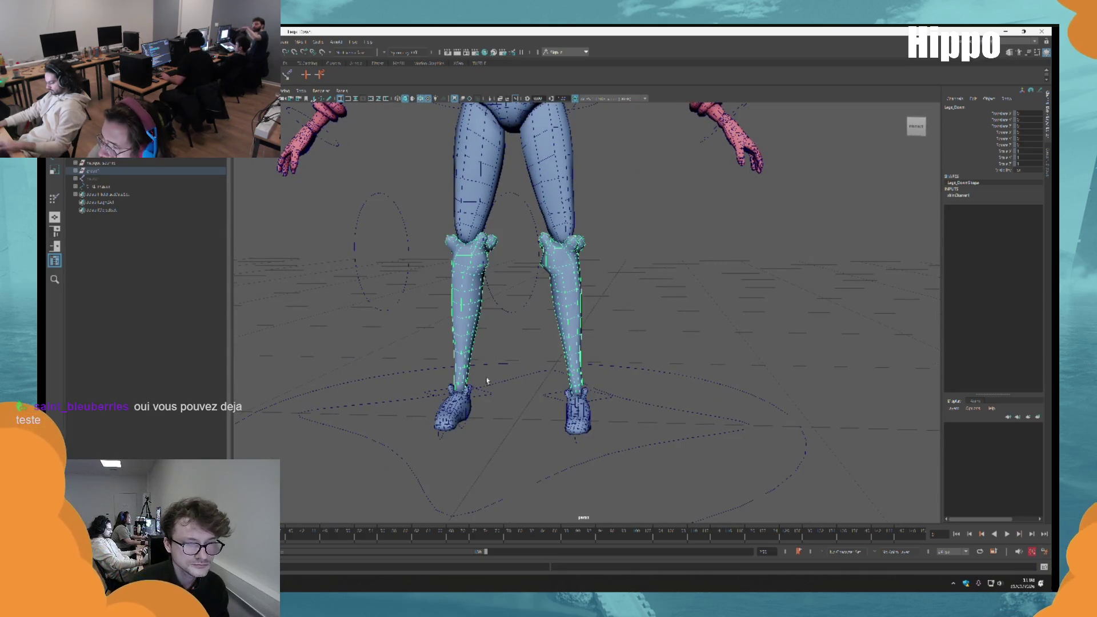
{"action": "left_click", "coordinate": [459, 409]}
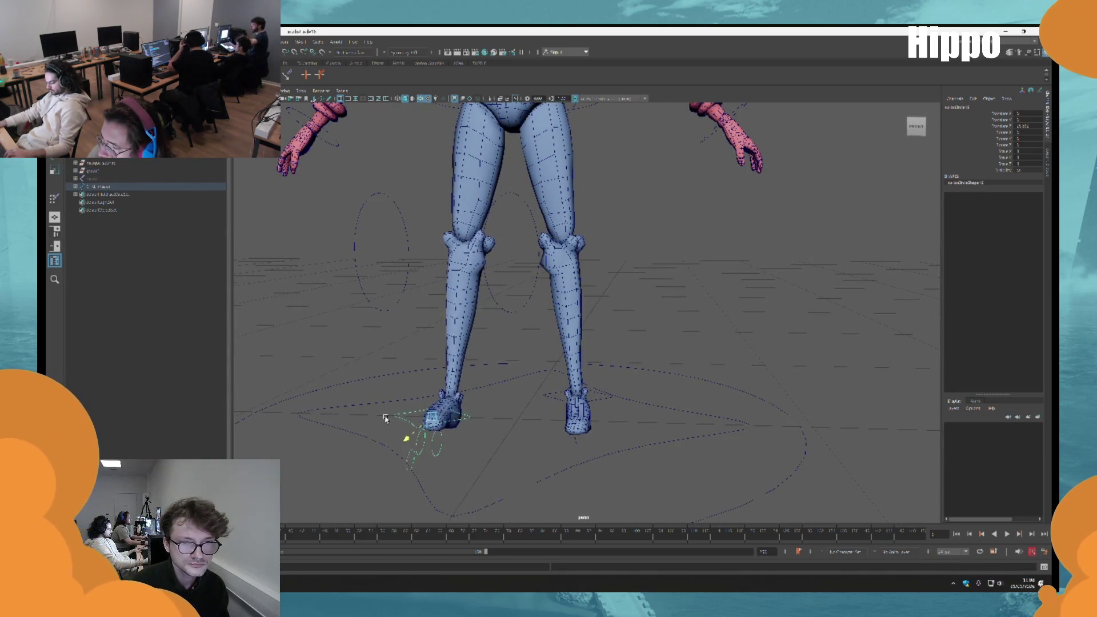
{"action": "mouse_move", "coordinate": [544, 311]}
{"action": "left_mouse_down"}
{"action": "mouse_move", "coordinate": [546, 280]}
{"action": "mouse_move", "coordinate": [584, 288]}
{"action": "left_mouse_up"}
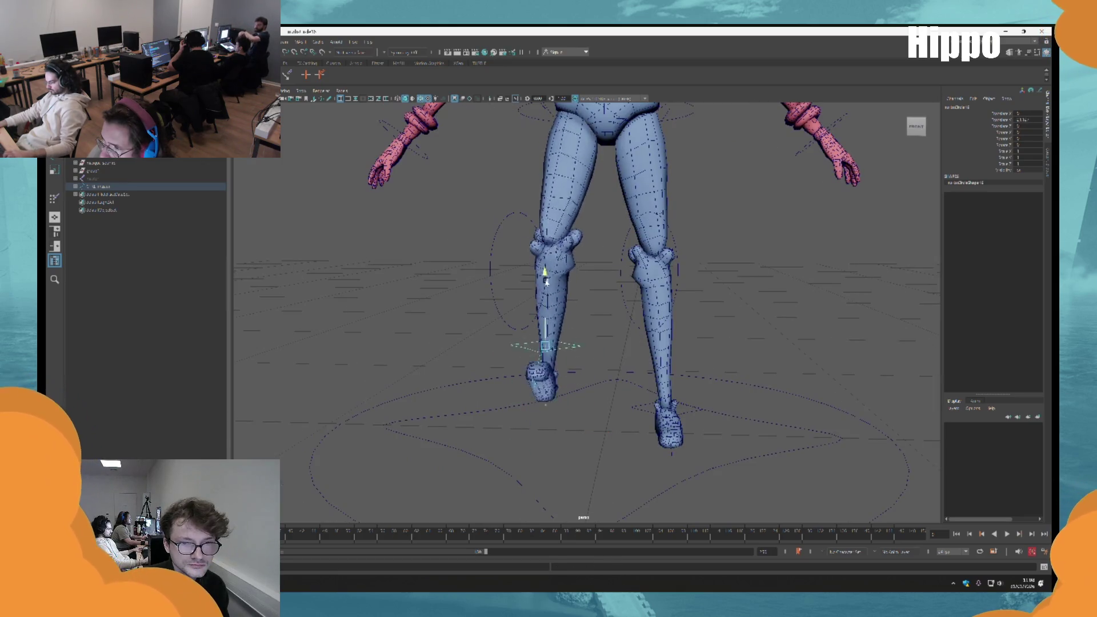
{"action": "key", "text": "ctrl+z"}
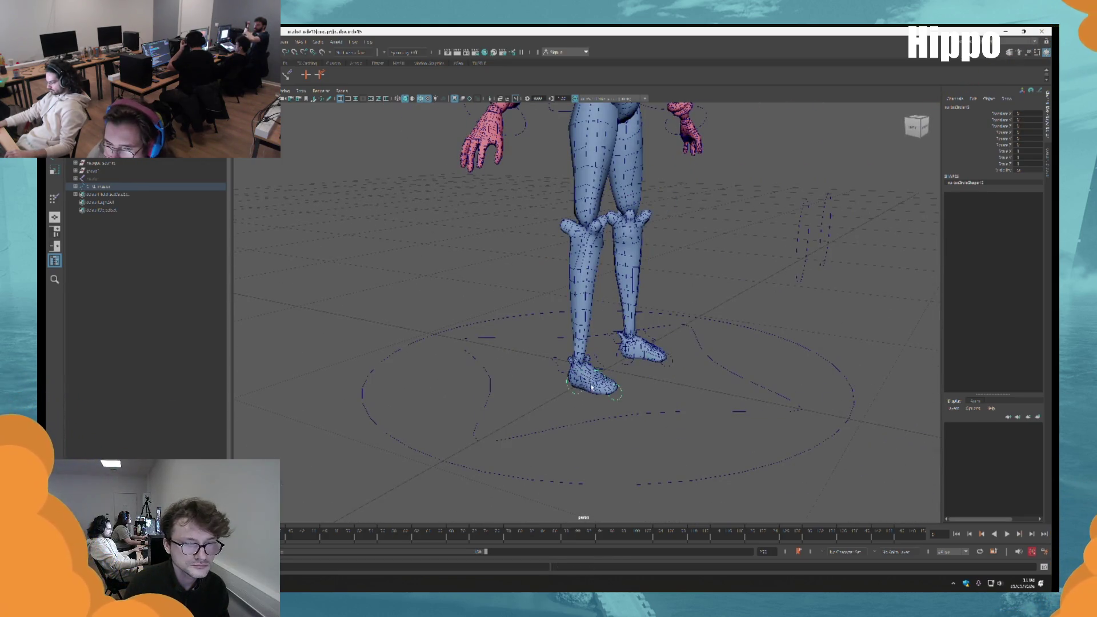
{"action": "left_click", "coordinate": [593, 388]}
{"action": "left_click_drag", "start_coordinate": [590, 355], "coordinate": [588, 312], "text": "alt"}
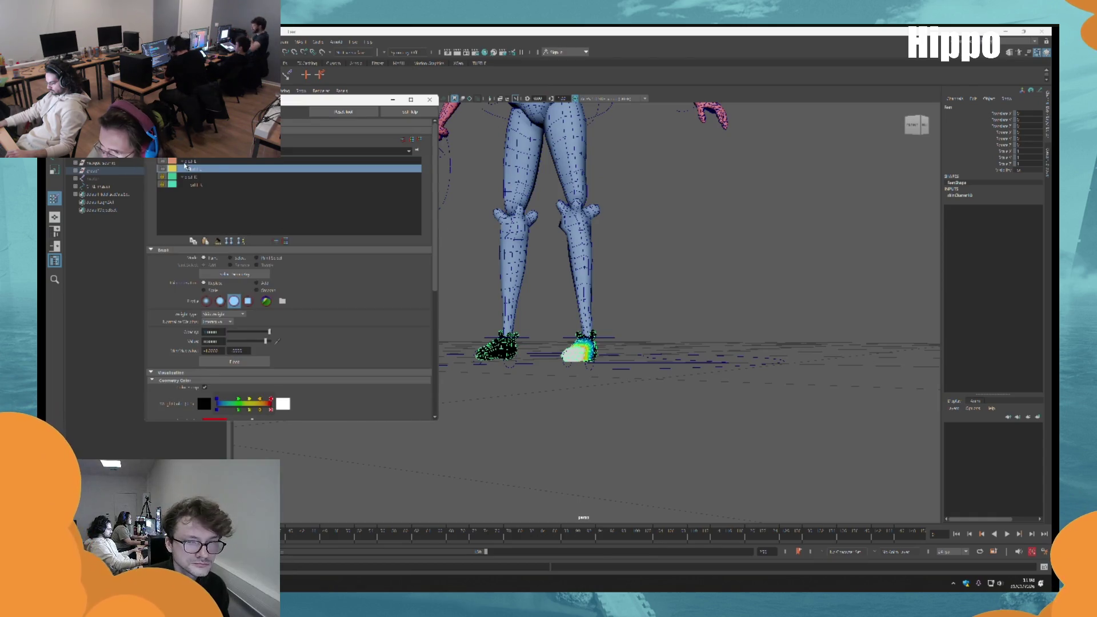
Paint skin weights for the remaining foot influences
{"action": "left_click", "coordinate": [192, 162]}
{"action": "left_click", "coordinate": [197, 170]}
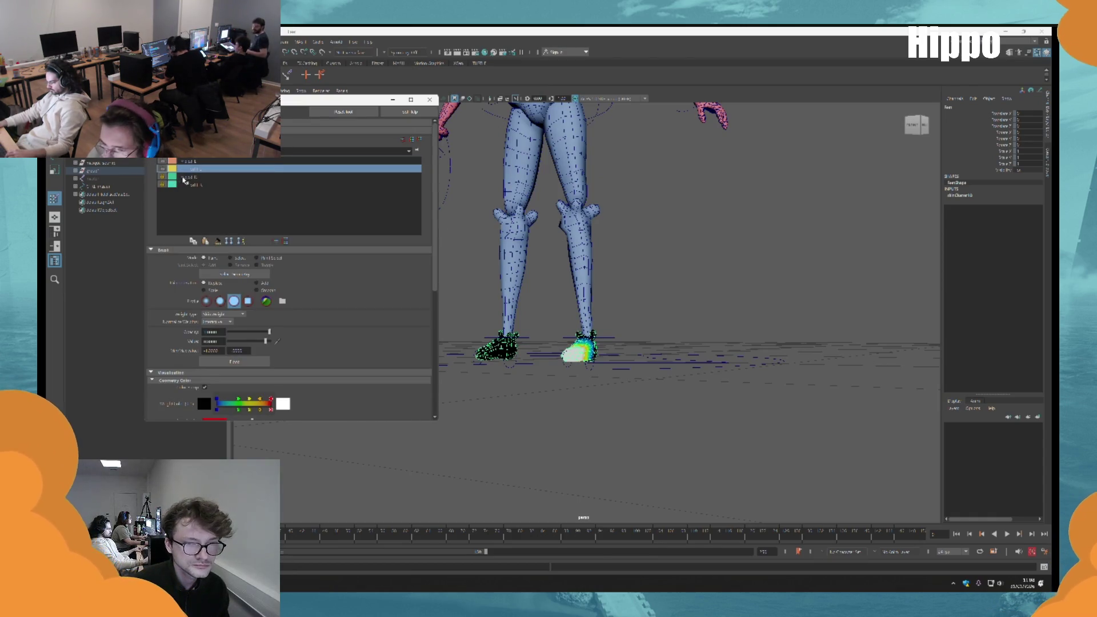
{"action": "left_click", "coordinate": [183, 178]}
{"action": "left_click", "coordinate": [203, 184]}
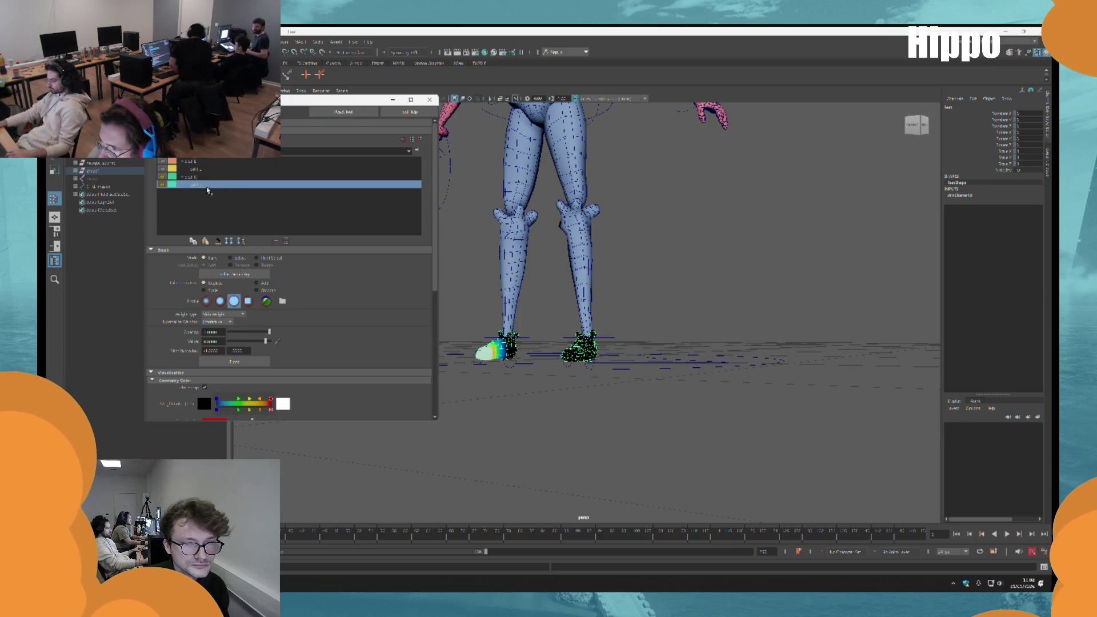
Exit weight painting, lift a foot control with Move (W) to test, and undo
{"action": "key", "text": "q"}
{"action": "left_click", "coordinate": [588, 338]}
{"action": "key", "text": "f"}
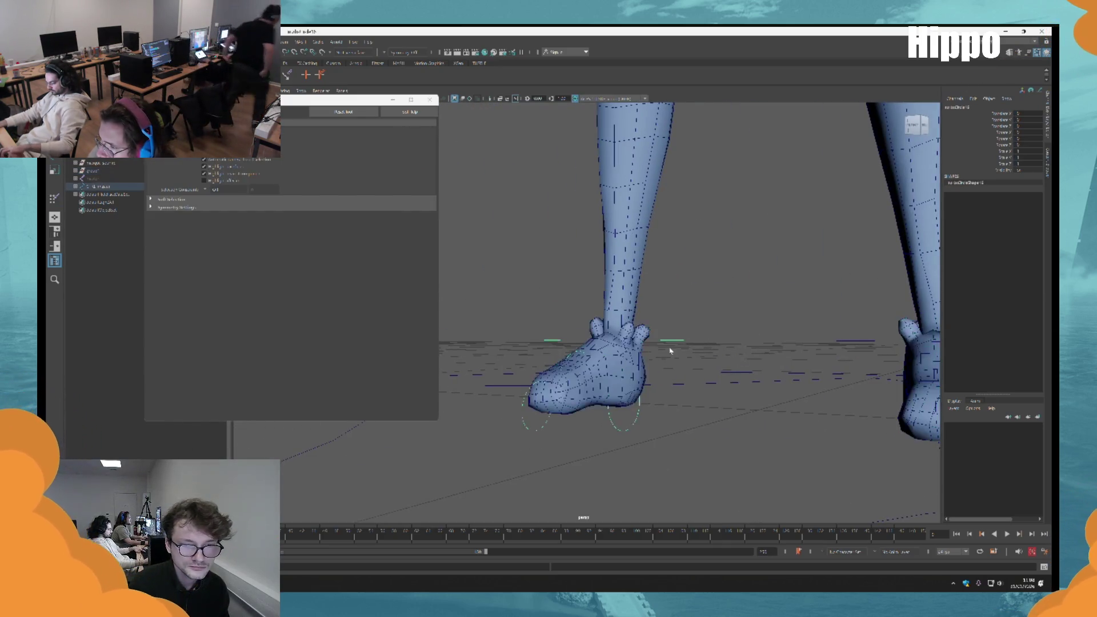
{"action": "key", "text": "w"}
{"action": "mouse_move", "coordinate": [572, 343]}
{"action": "left_mouse_down"}
{"action": "mouse_move", "coordinate": [558, 281]}
{"action": "mouse_move", "coordinate": [490, 184]}
{"action": "mouse_move", "coordinate": [632, 255]}
{"action": "mouse_move", "coordinate": [674, 208]}
{"action": "mouse_move", "coordinate": [543, 239]}
{"action": "mouse_move", "coordinate": [602, 282]}
{"action": "mouse_move", "coordinate": [595, 208]}
{"action": "mouse_move", "coordinate": [624, 236]}
{"action": "left_mouse_up"}
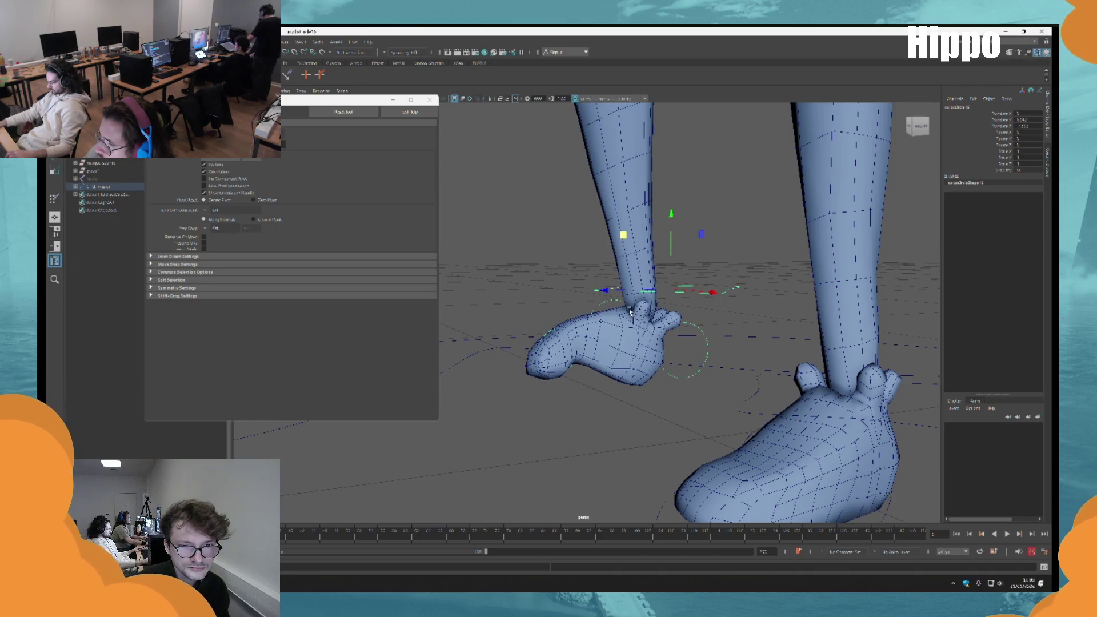
{"action": "key", "text": "ctrl+z"}
{"action": "key", "text": "ctrl+z"}
{"action": "key", "text": "ctrl+z"}
{"action": "key", "text": "q"}
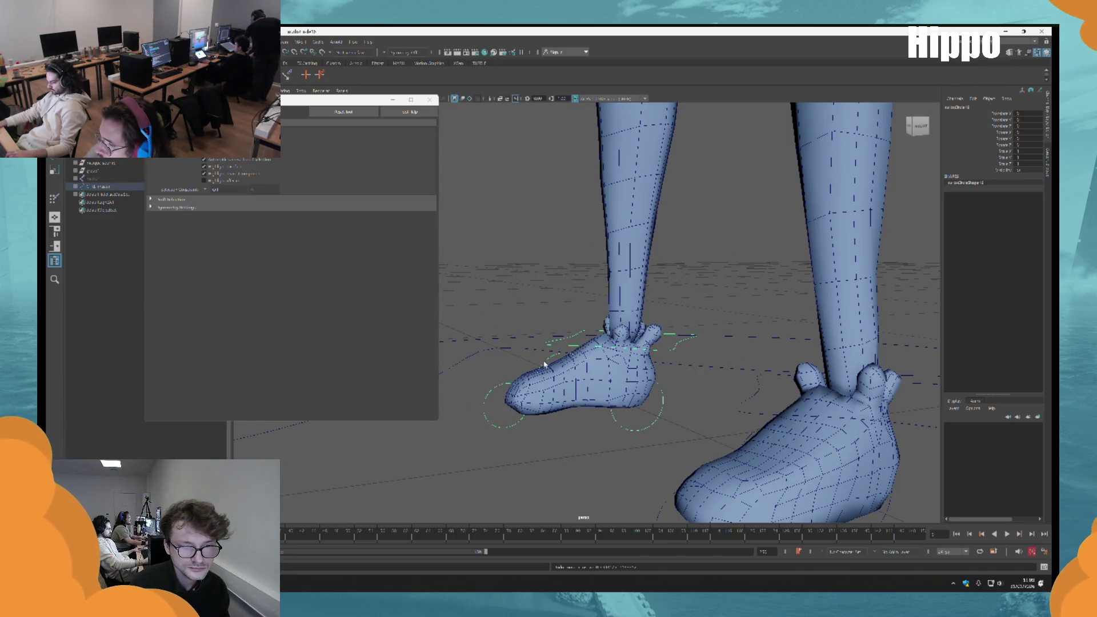
Tilt the other foot with Rotate (E), set it back flat, and close the tool settings window
{"action": "left_click", "coordinate": [543, 367]}
{"action": "key", "text": "e"}
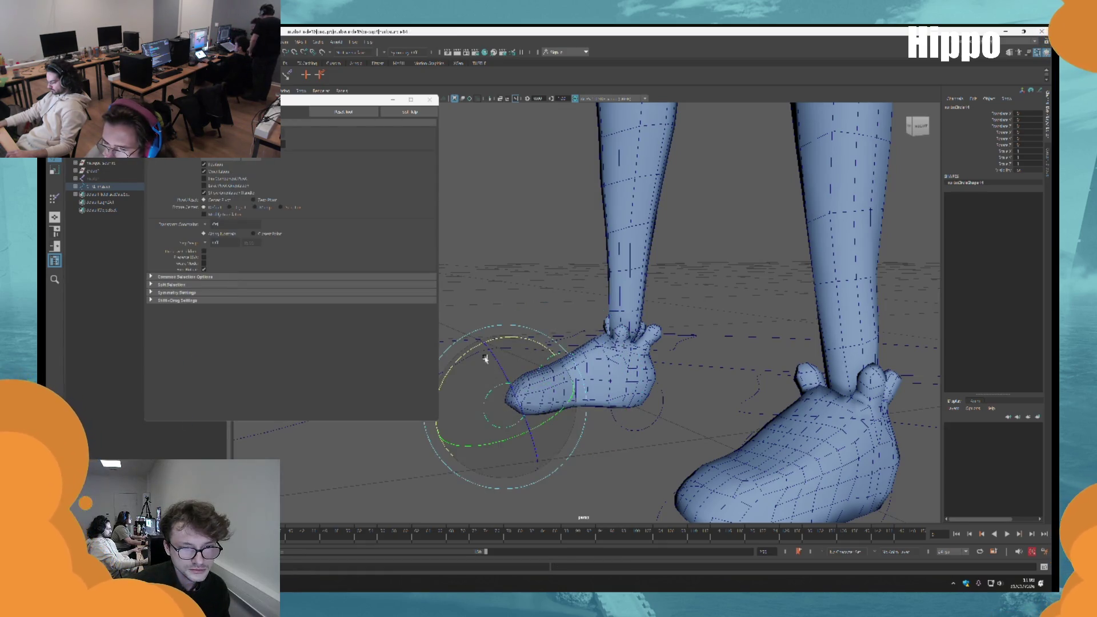
{"action": "mouse_move", "coordinate": [502, 343]}
{"action": "left_mouse_down"}
{"action": "mouse_move", "coordinate": [462, 351]}
{"action": "mouse_move", "coordinate": [507, 350]}
{"action": "left_mouse_up"}
{"action": "key", "text": "q"}
{"action": "mouse_move", "coordinate": [680, 272]}
{"action": "left_mouse_down"}
{"action": "mouse_move", "coordinate": [507, 301]}
{"action": "mouse_move", "coordinate": [548, 310]}
{"action": "left_mouse_up"}
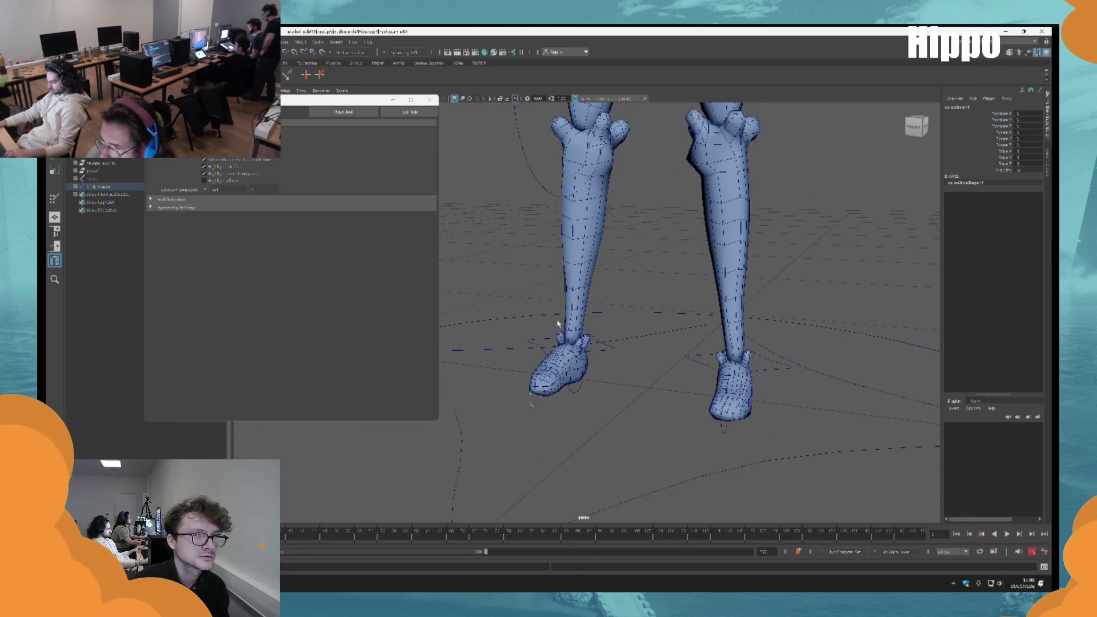
{"action": "left_click", "coordinate": [430, 99]}
{"action": "scroll", "coordinate": [478, 269], "scroll_direction": "up", "scroll_amount": 2}
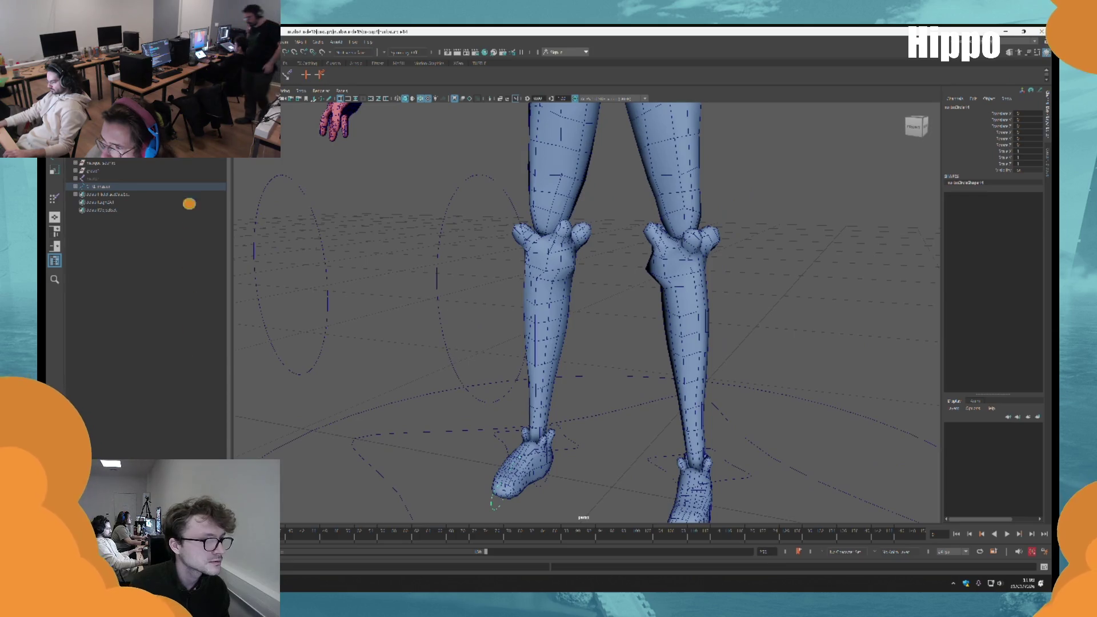
{"action": "left_click", "coordinate": [109, 178]}
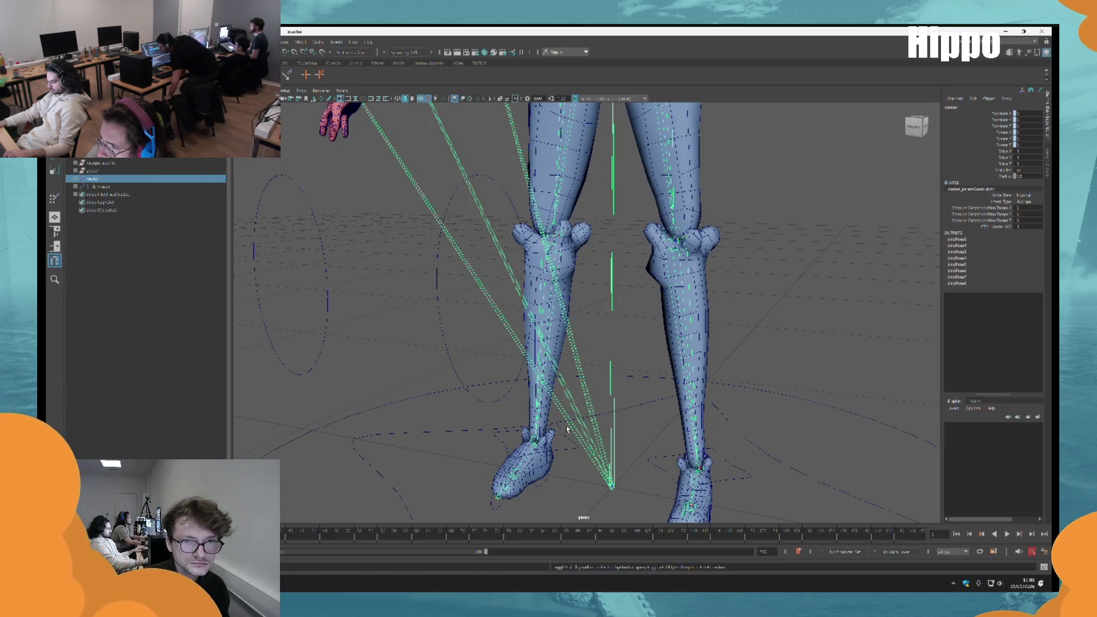
Hide the group1 character mesh with Ctrl+H to expose the leg joints and foot controls
{"action": "scroll", "coordinate": [468, 272], "scroll_direction": "down", "scroll_amount": 2}
{"action": "mouse_move", "coordinate": [468, 272]}
{"action": "left_mouse_down"}
{"action": "mouse_move", "coordinate": [646, 350]}
{"action": "mouse_move", "coordinate": [608, 362]}
{"action": "mouse_move", "coordinate": [809, 400]}
{"action": "mouse_move", "coordinate": [661, 375]}
{"action": "mouse_move", "coordinate": [693, 438]}
{"action": "mouse_move", "coordinate": [568, 395]}
{"action": "left_mouse_up"}
{"action": "left_click", "coordinate": [646, 350]}
{"action": "key", "text": "ctrl+h"}
{"action": "left_click", "coordinate": [547, 374]}
{"action": "mouse_move", "coordinate": [680, 426]}
{"action": "left_mouse_down"}
{"action": "mouse_move", "coordinate": [563, 379]}
{"action": "mouse_move", "coordinate": [338, 341]}
{"action": "left_mouse_up"}
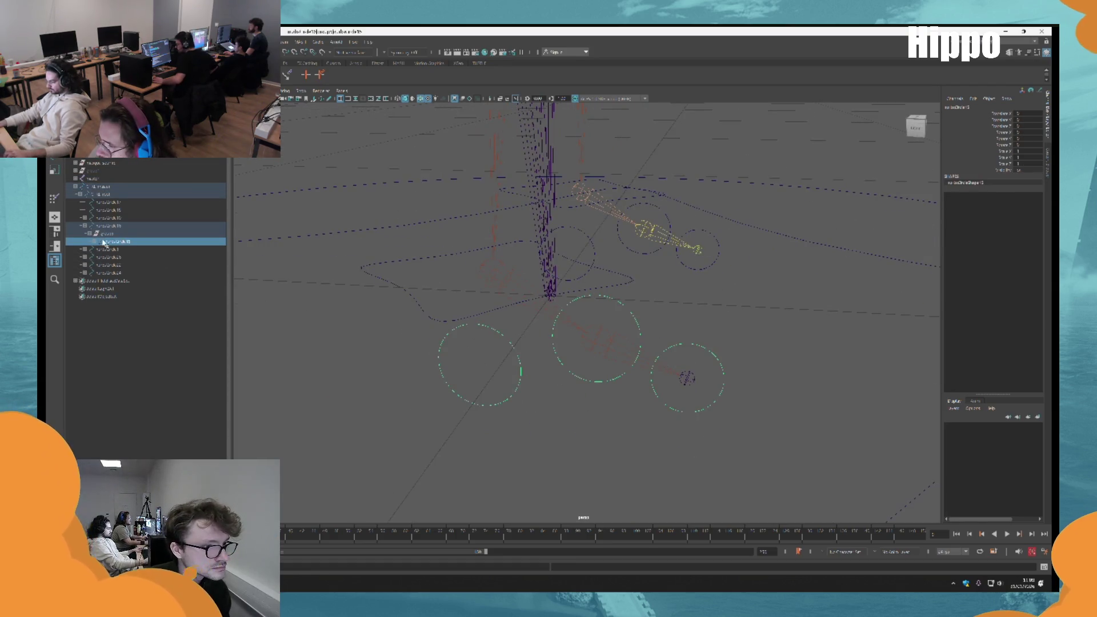
Expand nurbsCircle14 in the Outliner and delete ikHandle4's point constraint, keeping the pole vector
{"action": "left_click", "coordinate": [95, 242], "text": "shift"}
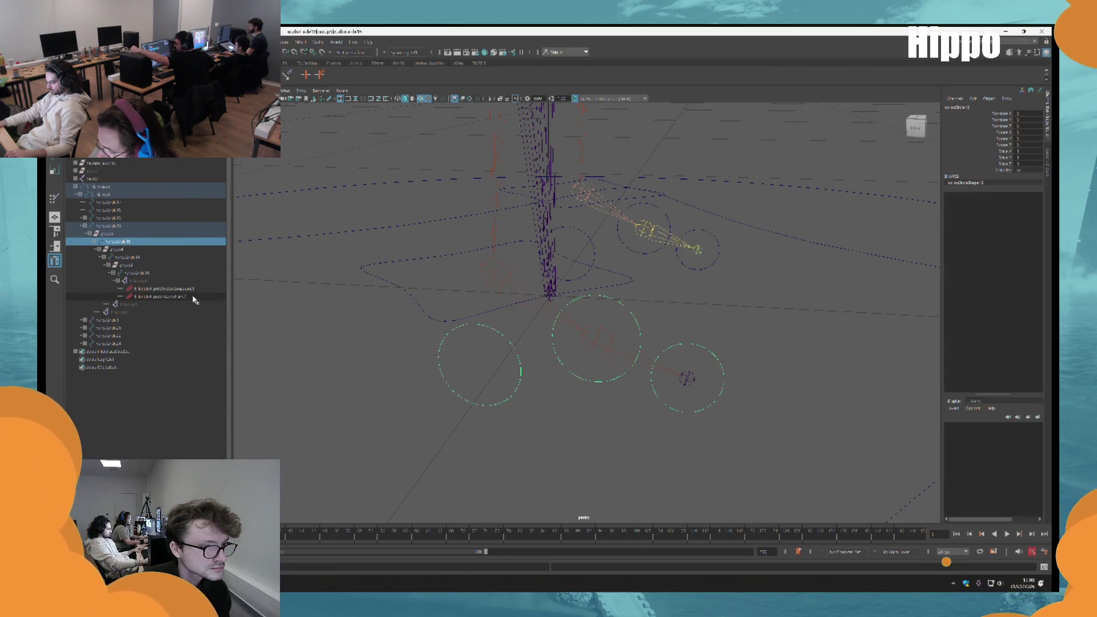
{"action": "left_click", "coordinate": [171, 297]}
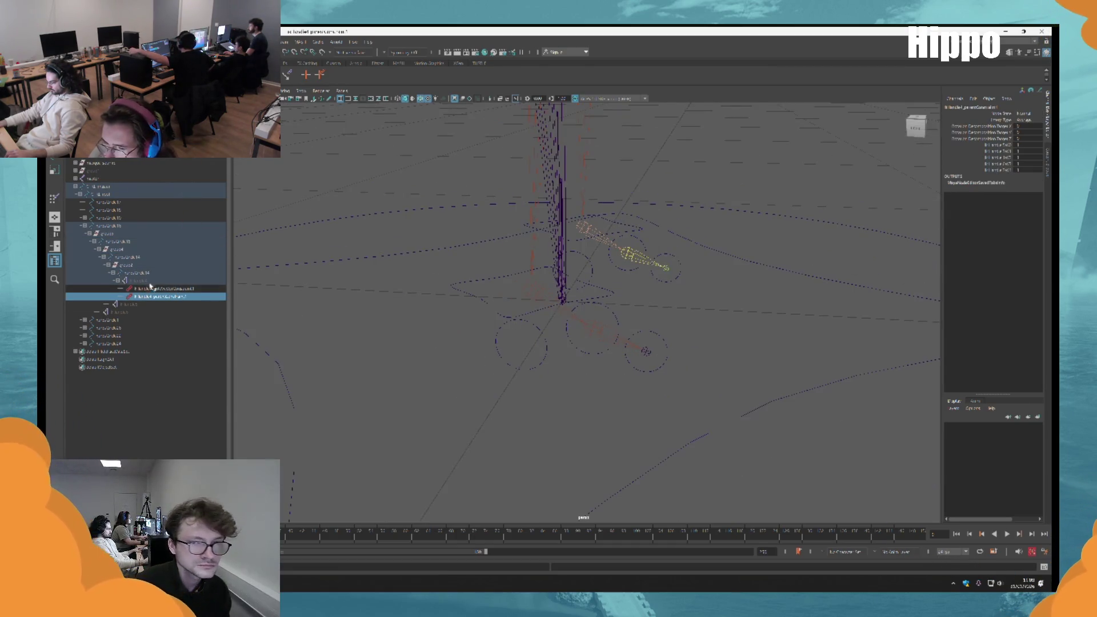
{"action": "left_click", "coordinate": [137, 273]}
{"action": "mouse_move", "coordinate": [515, 320]}
{"action": "left_mouse_down"}
{"action": "mouse_move", "coordinate": [549, 325]}
{"action": "mouse_move", "coordinate": [540, 333]}
{"action": "mouse_move", "coordinate": [593, 370]}
{"action": "mouse_move", "coordinate": [593, 351]}
{"action": "mouse_move", "coordinate": [661, 439]}
{"action": "mouse_move", "coordinate": [552, 387]}
{"action": "left_mouse_up"}
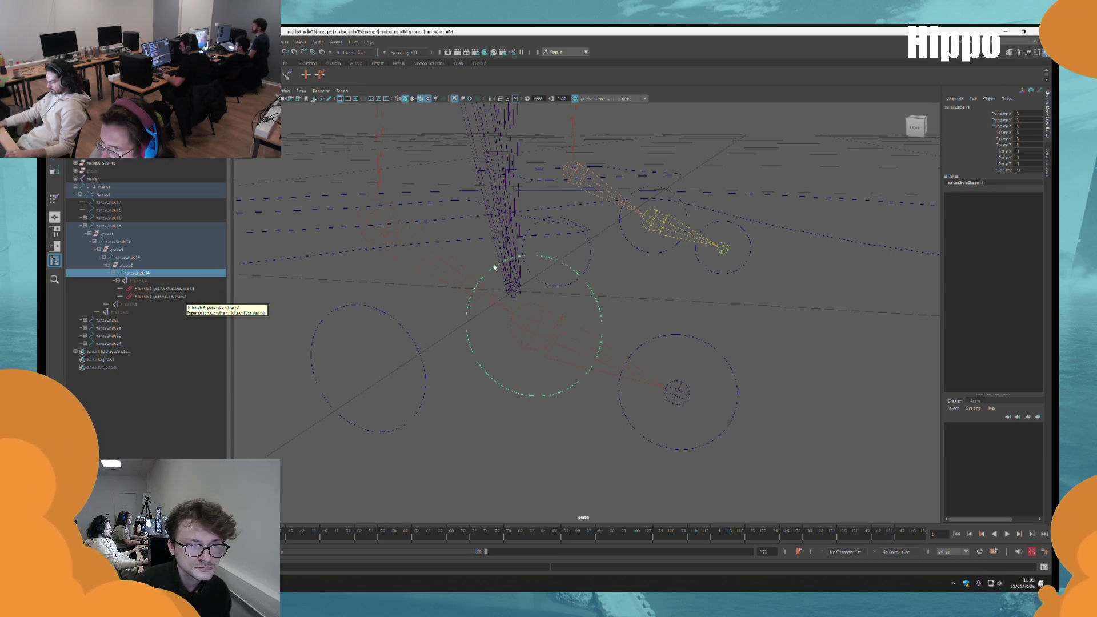
{"action": "left_click_drag", "start_coordinate": [578, 278], "coordinate": [615, 342]}
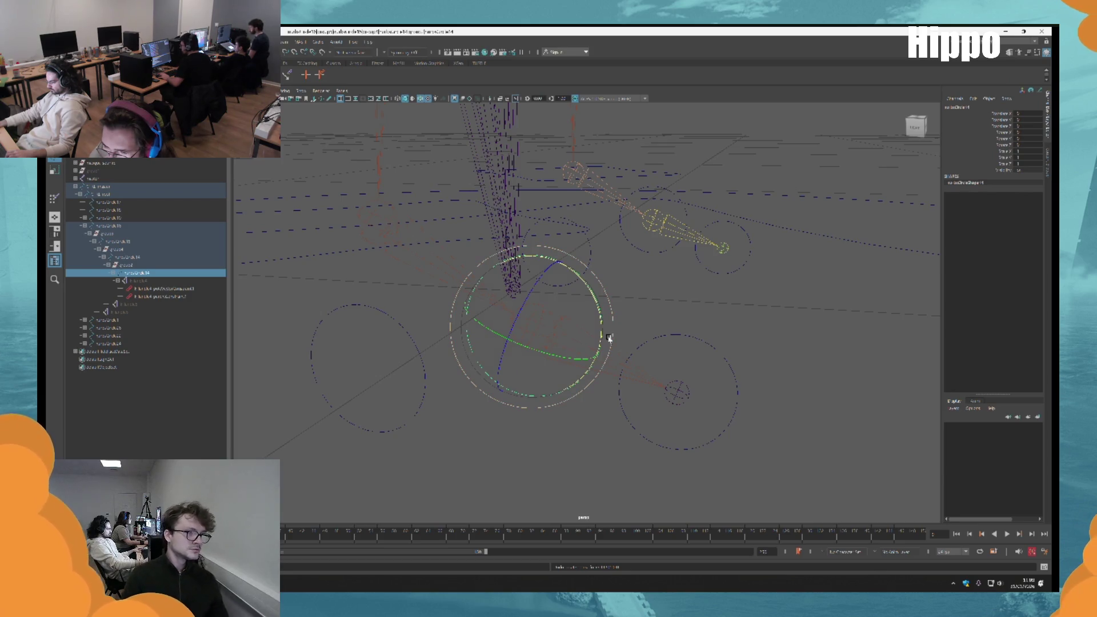
{"action": "left_click_drag", "start_coordinate": [160, 289], "coordinate": [160, 297]}
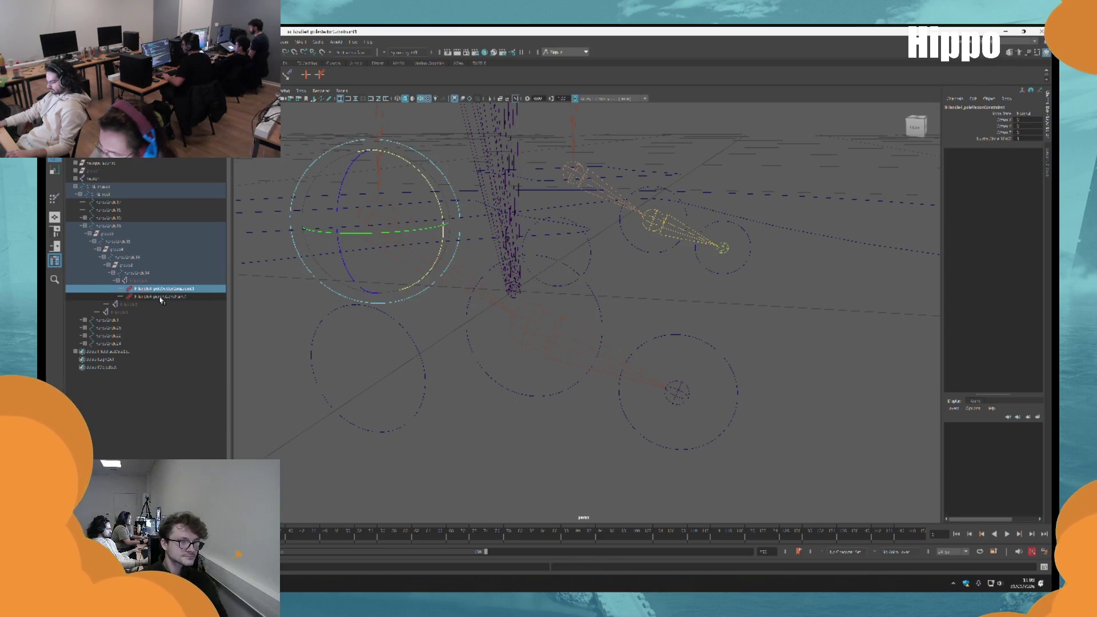
{"action": "left_click", "coordinate": [147, 281]}
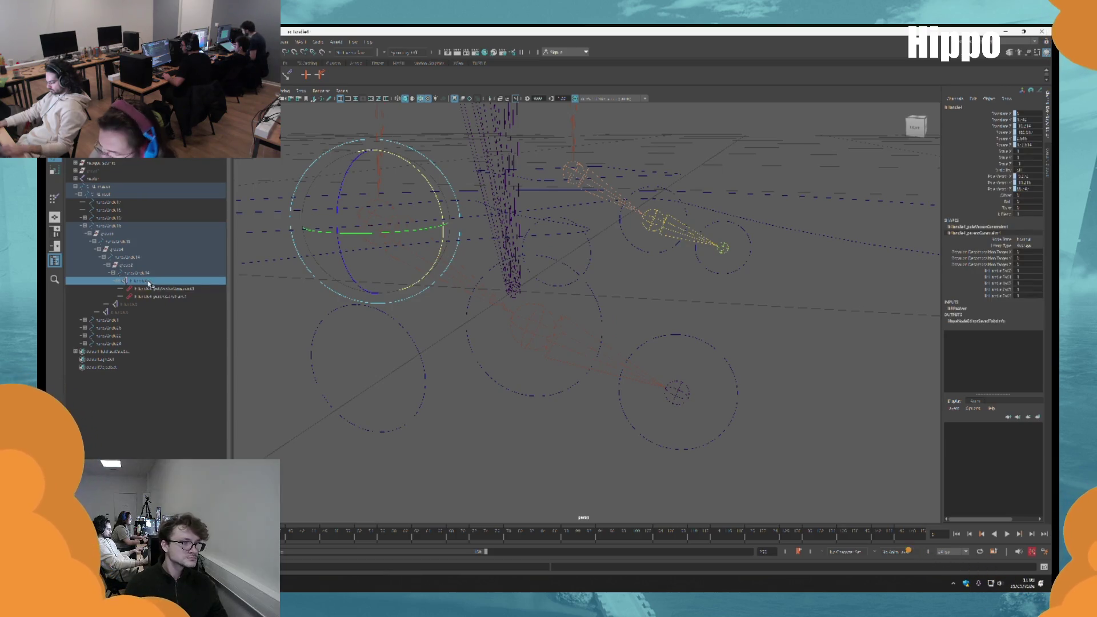
{"action": "left_click", "coordinate": [176, 297]}
{"action": "key", "text": "Delete"}
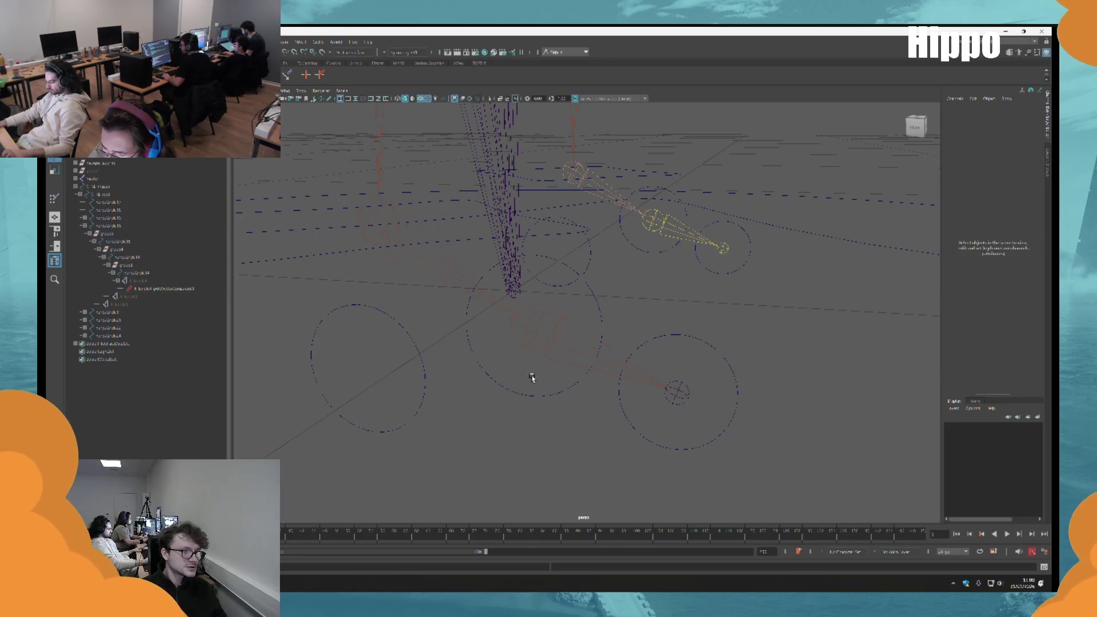
Rotate the nurbsCircle14 and nurbsCircle15 foot controls to test the leg
{"action": "left_click_drag", "start_coordinate": [531, 377], "coordinate": [512, 345]}
{"action": "left_click", "coordinate": [148, 273]}
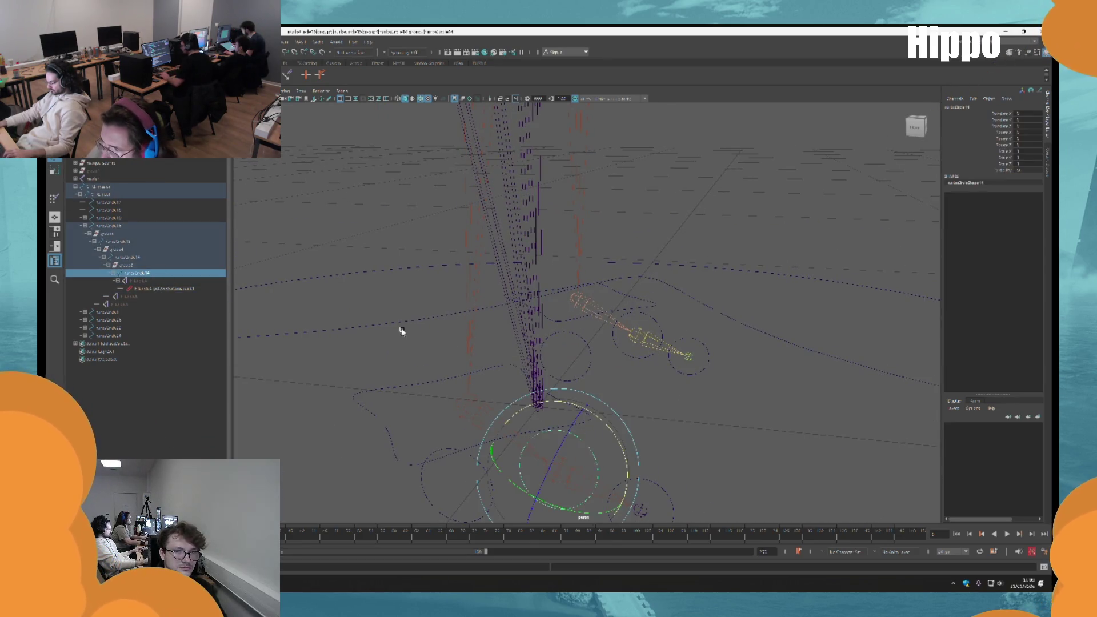
{"action": "key", "text": "f"}
{"action": "left_click_drag", "start_coordinate": [436, 328], "coordinate": [466, 340]}
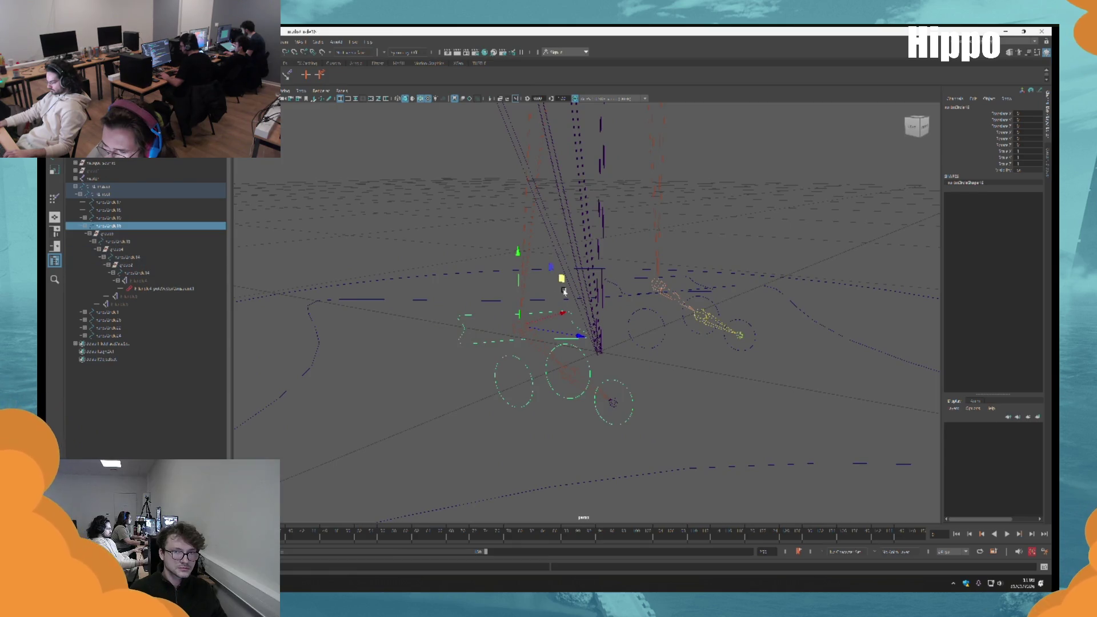
{"action": "left_click", "coordinate": [592, 369]}
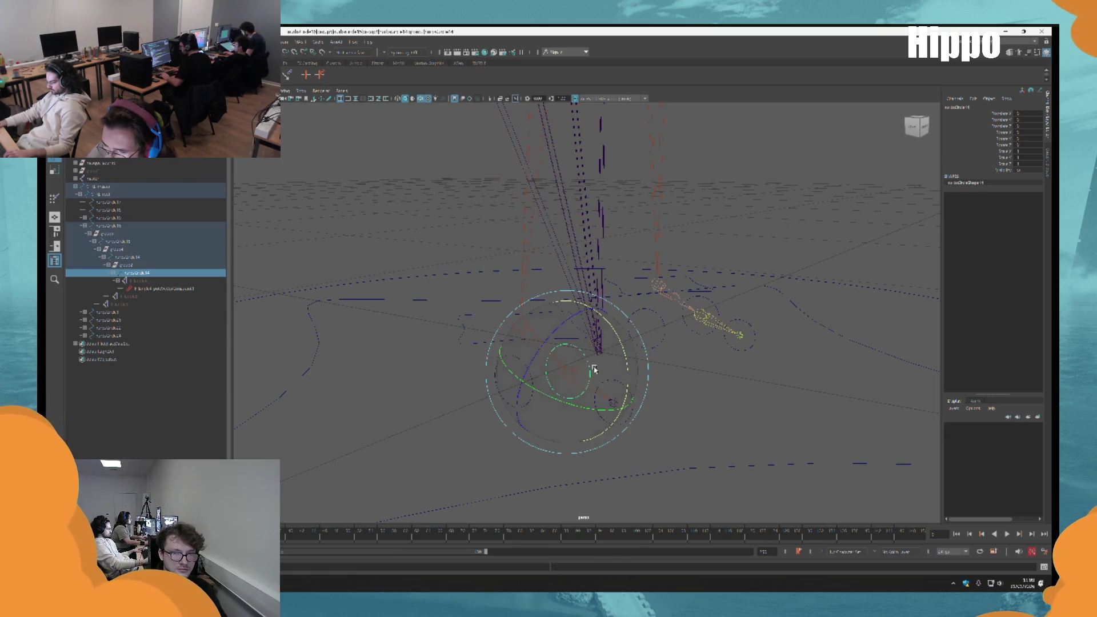
{"action": "left_click_drag", "start_coordinate": [622, 343], "coordinate": [623, 374]}
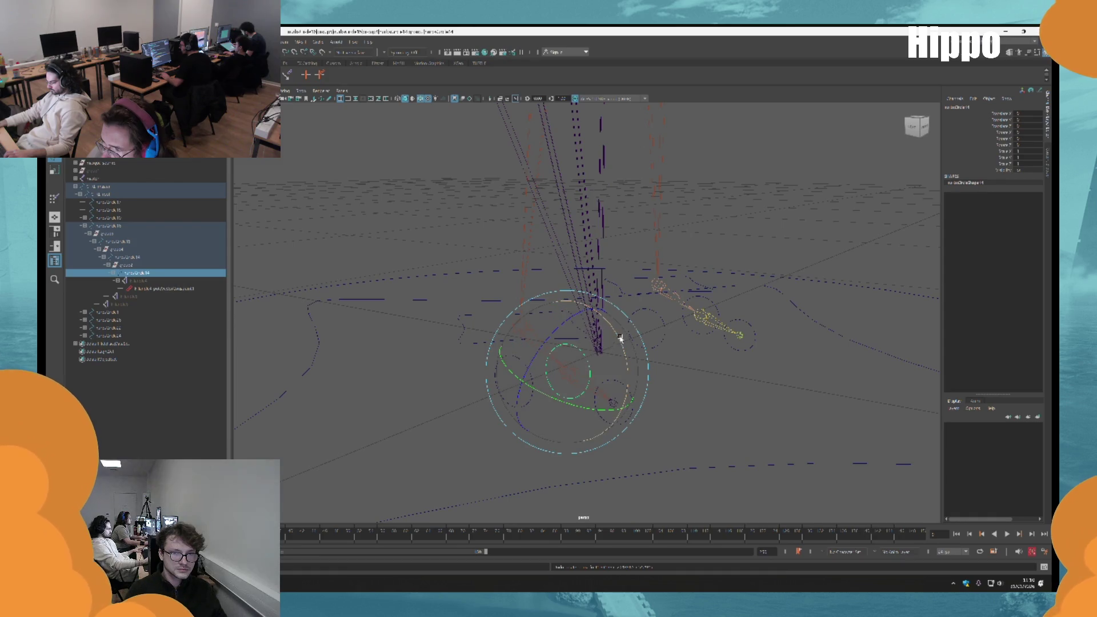
{"action": "left_click", "coordinate": [642, 409]}
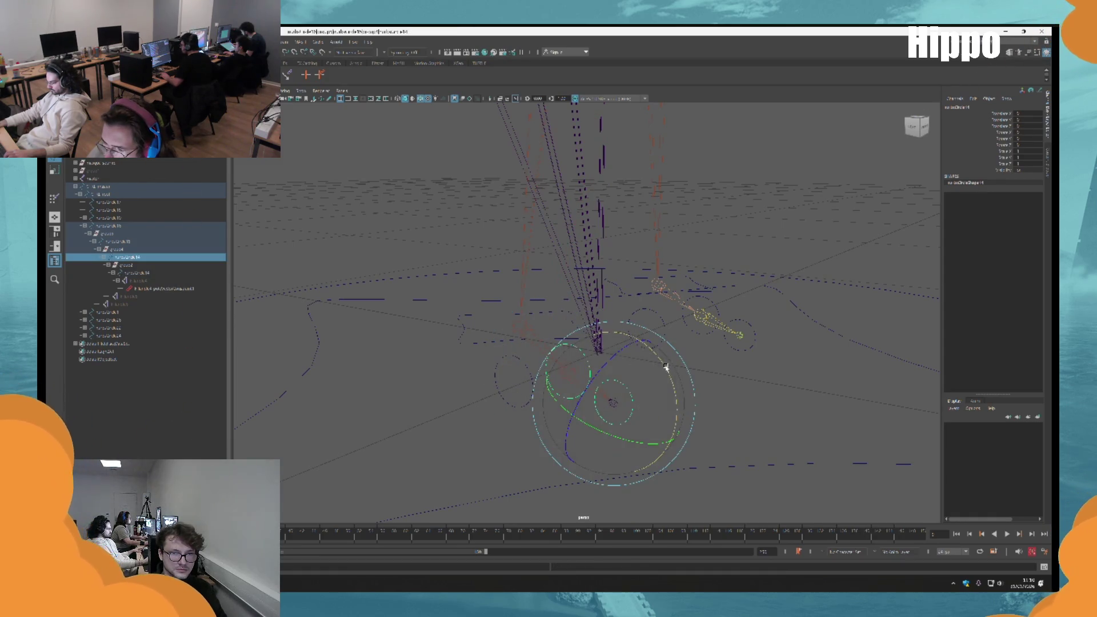
{"action": "left_click_drag", "start_coordinate": [666, 366], "coordinate": [674, 440]}
{"action": "left_click", "coordinate": [585, 393]}
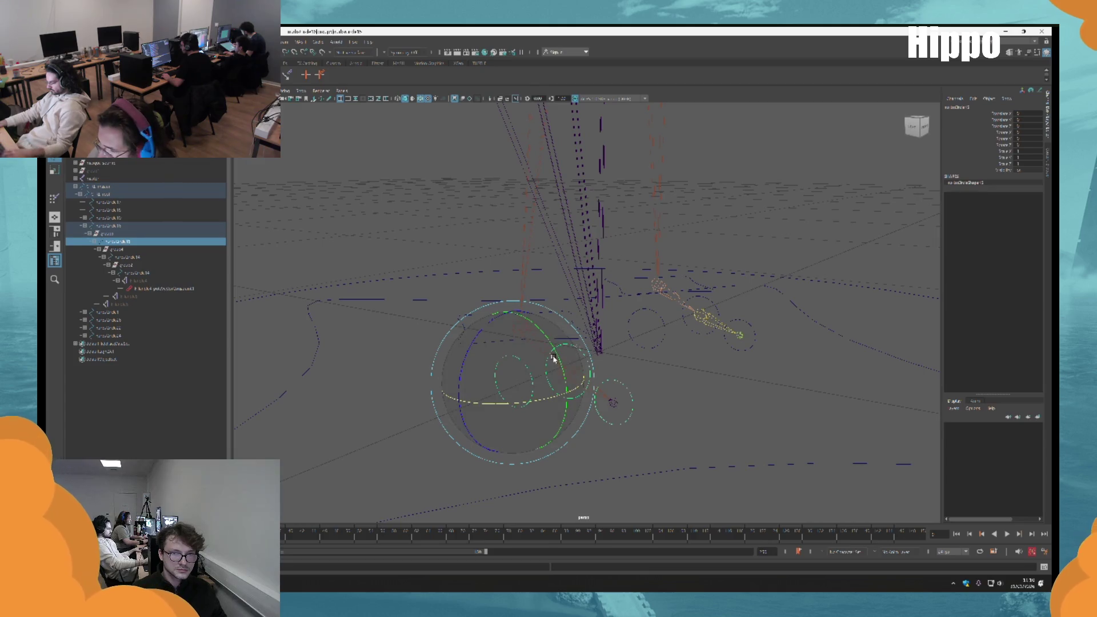
Turn on textured display and unhide the legs mesh with Shift+H
{"action": "scroll", "coordinate": [583, 343], "scroll_direction": "down", "scroll_amount": 3}
{"action": "key", "text": "F8"}
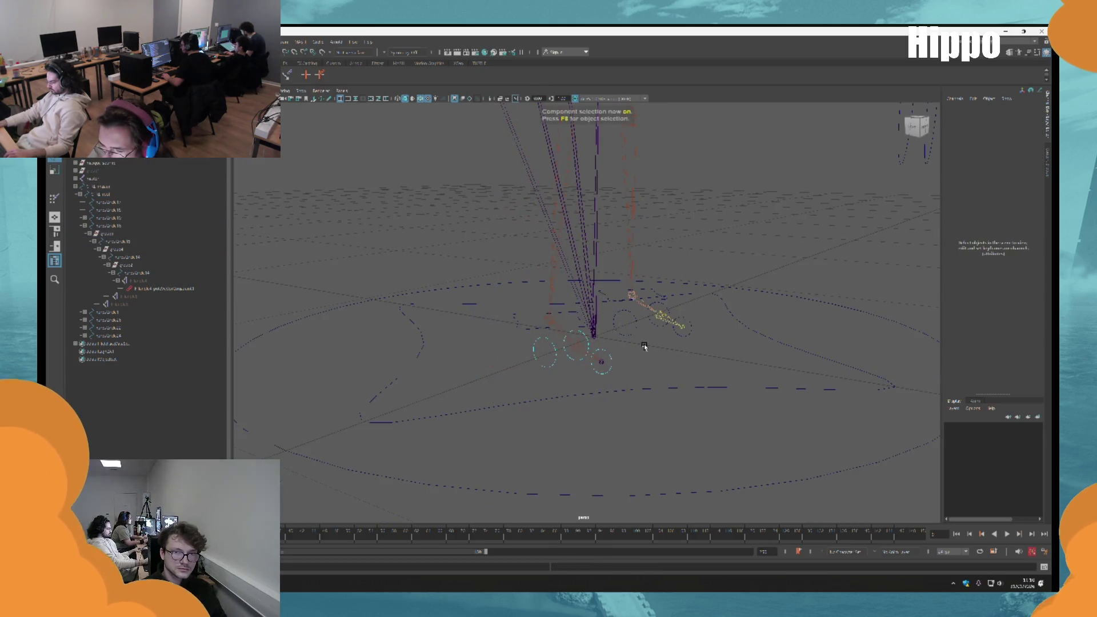
{"action": "key", "text": "F8"}
{"action": "key", "text": "6"}
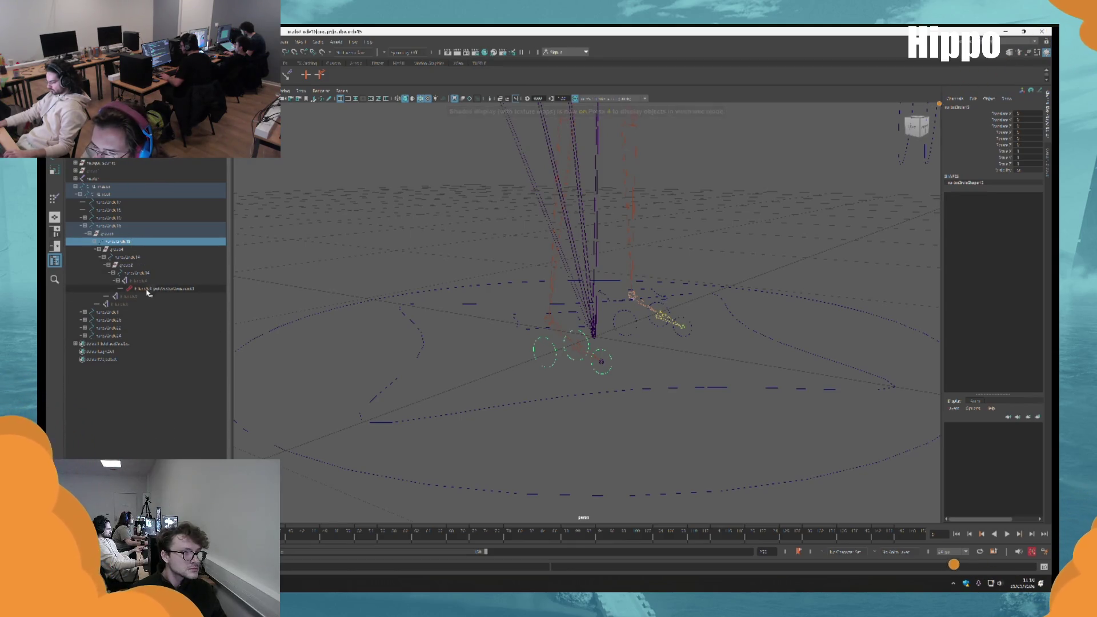
{"action": "left_click", "coordinate": [140, 170]}
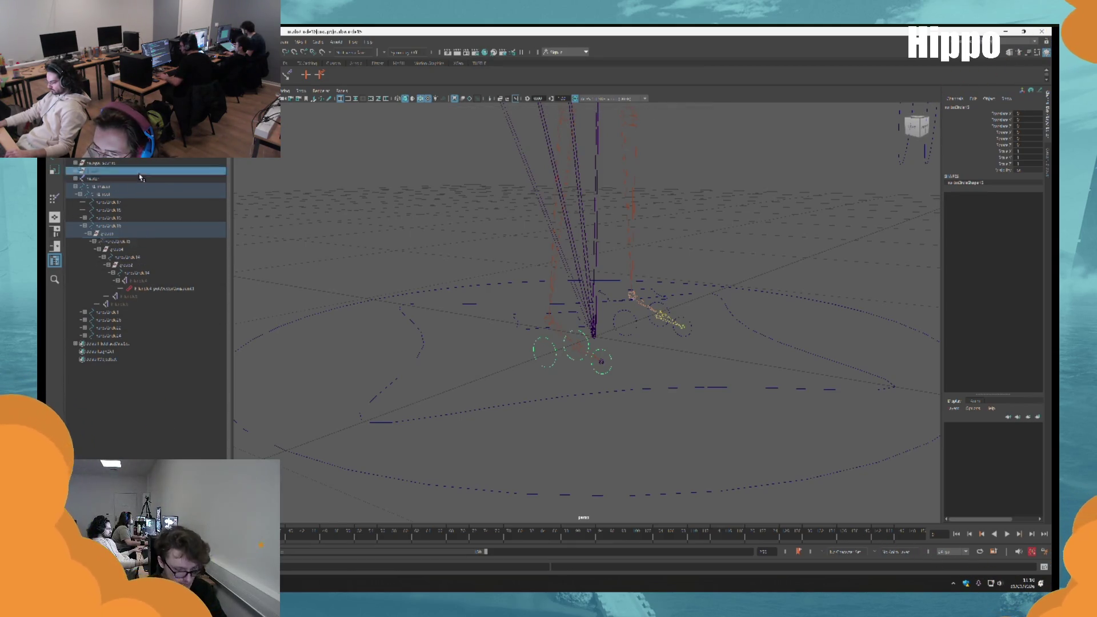
{"action": "key", "text": "shift+h"}
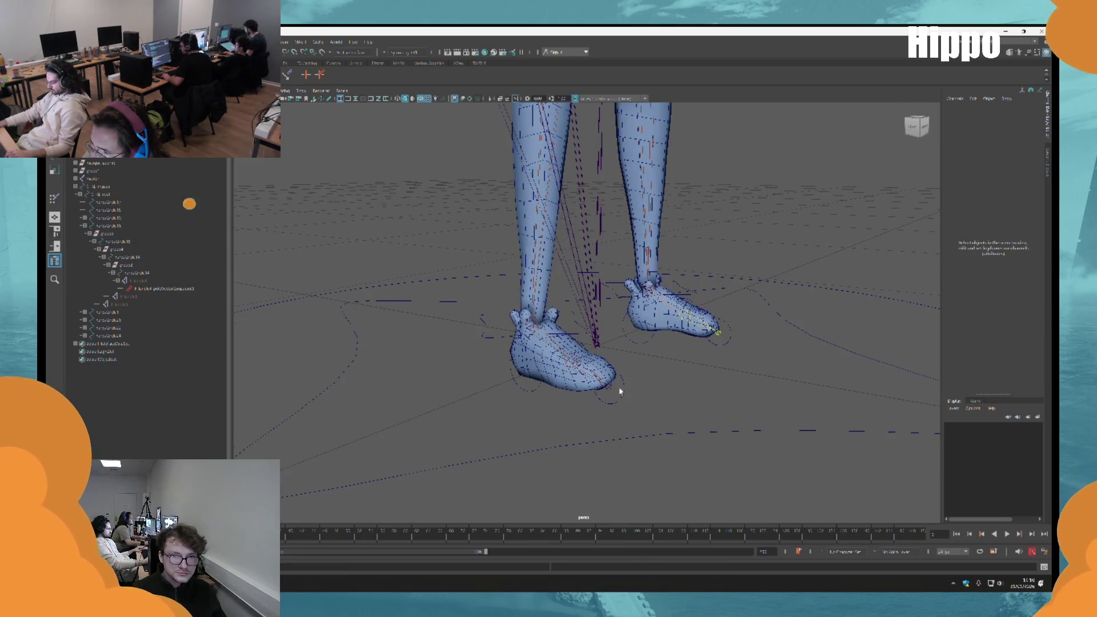
Bend the leg with nurbsCircle14 and nurbsCircle15, undo it, and switch to the Unreal Engine editor
{"action": "left_click", "coordinate": [603, 371]}
{"action": "mouse_move", "coordinate": [603, 377]}
{"action": "left_mouse_down"}
{"action": "mouse_move", "coordinate": [595, 384]}
{"action": "mouse_move", "coordinate": [571, 368]}
{"action": "mouse_move", "coordinate": [698, 373]}
{"action": "mouse_move", "coordinate": [467, 310]}
{"action": "left_mouse_up"}
{"action": "left_click", "coordinate": [588, 251]}
{"action": "mouse_move", "coordinate": [588, 252]}
{"action": "left_mouse_down"}
{"action": "mouse_move", "coordinate": [571, 269]}
{"action": "mouse_move", "coordinate": [539, 208]}
{"action": "mouse_move", "coordinate": [607, 319]}
{"action": "left_mouse_up"}
{"action": "key", "text": "ctrl+z"}
{"action": "key", "text": "ctrl+z"}
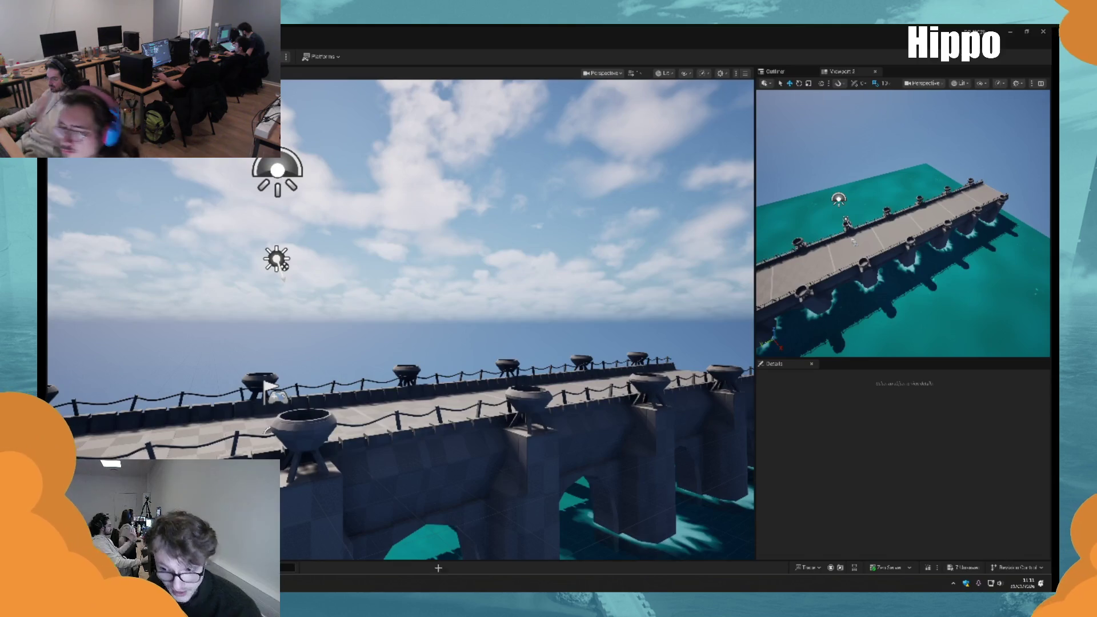
{"action": "left_click", "coordinate": [315, 528]}
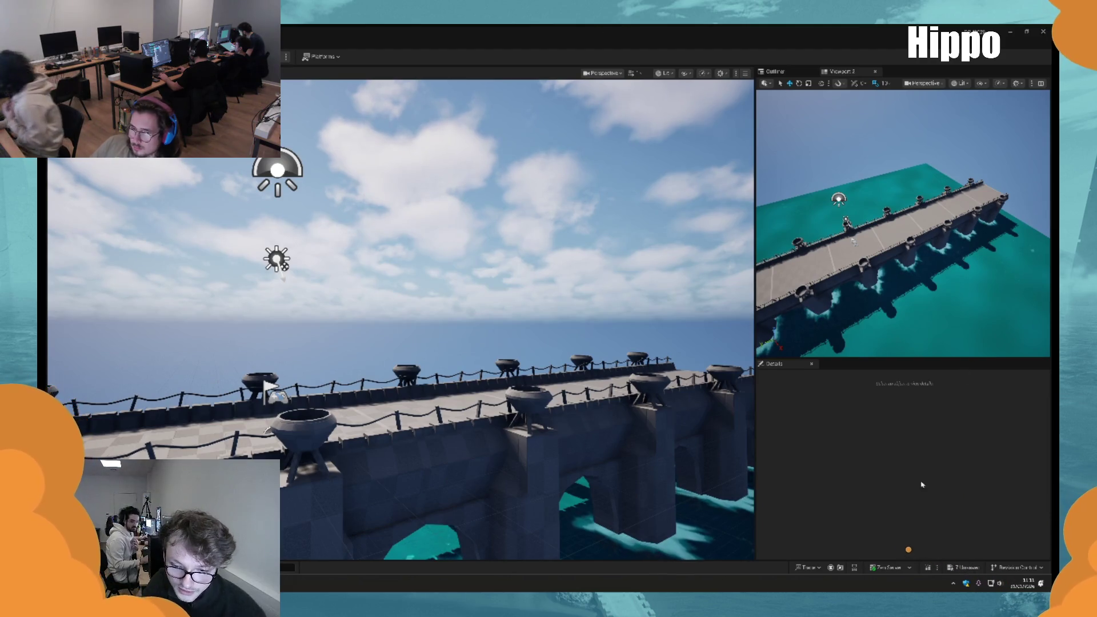
Close Unreal without saving and show the repository folder in Explorer from GitHub Desktop (Ctrl+Shift+F)
{"action": "left_click", "coordinate": [1044, 32]}
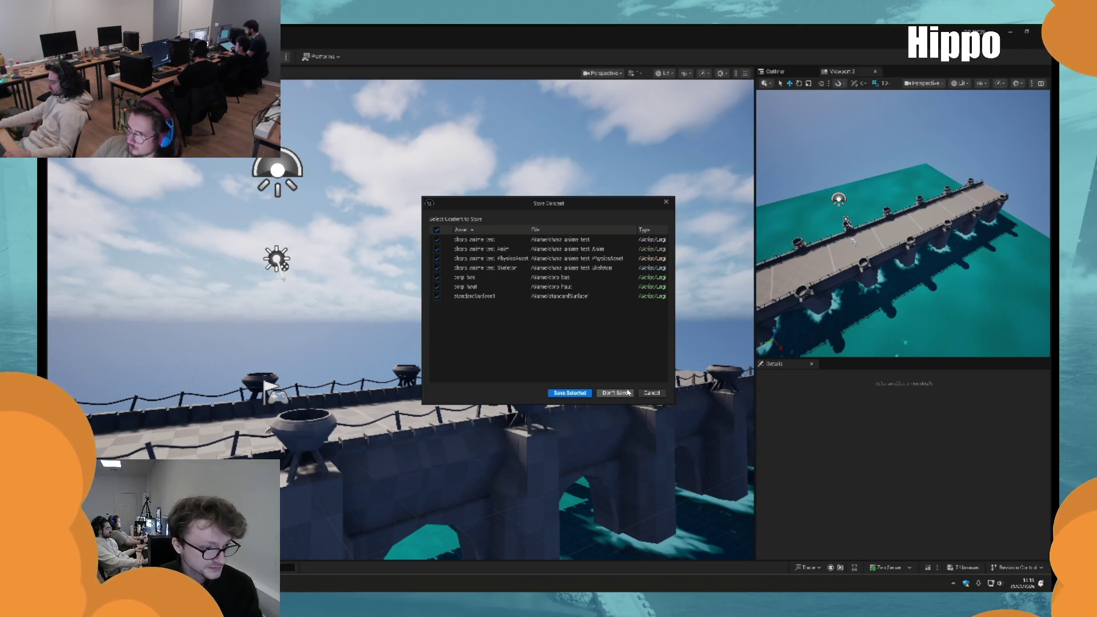
{"action": "left_click", "coordinate": [627, 392]}
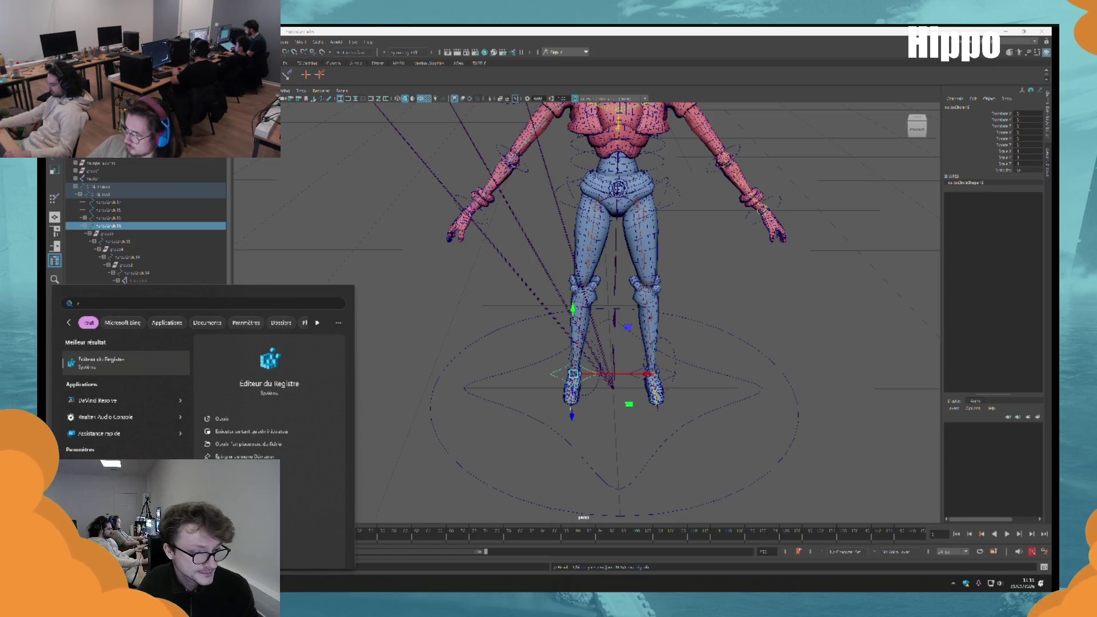
{"action": "key", "text": "super+e"}
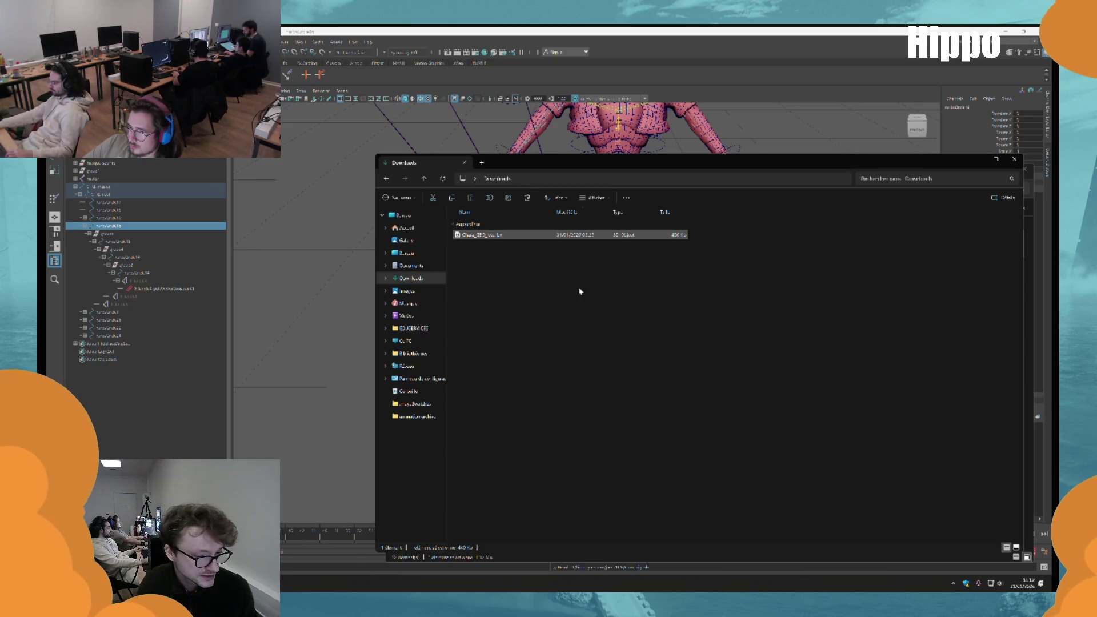
{"action": "left_click", "coordinate": [581, 347]}
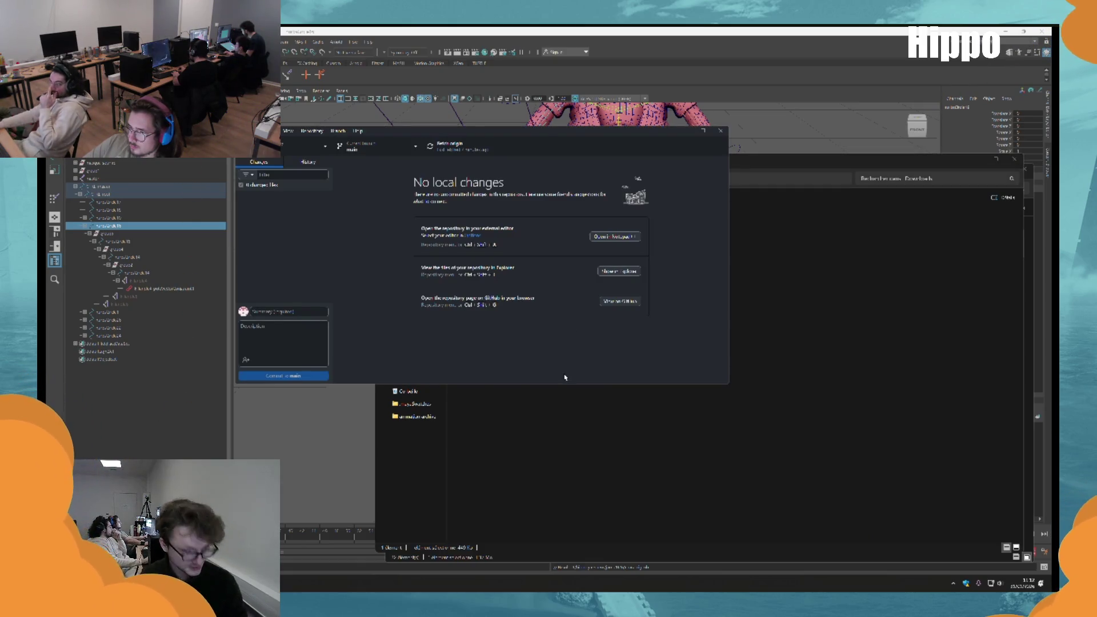
{"action": "key", "text": "ctrl+shift+f"}
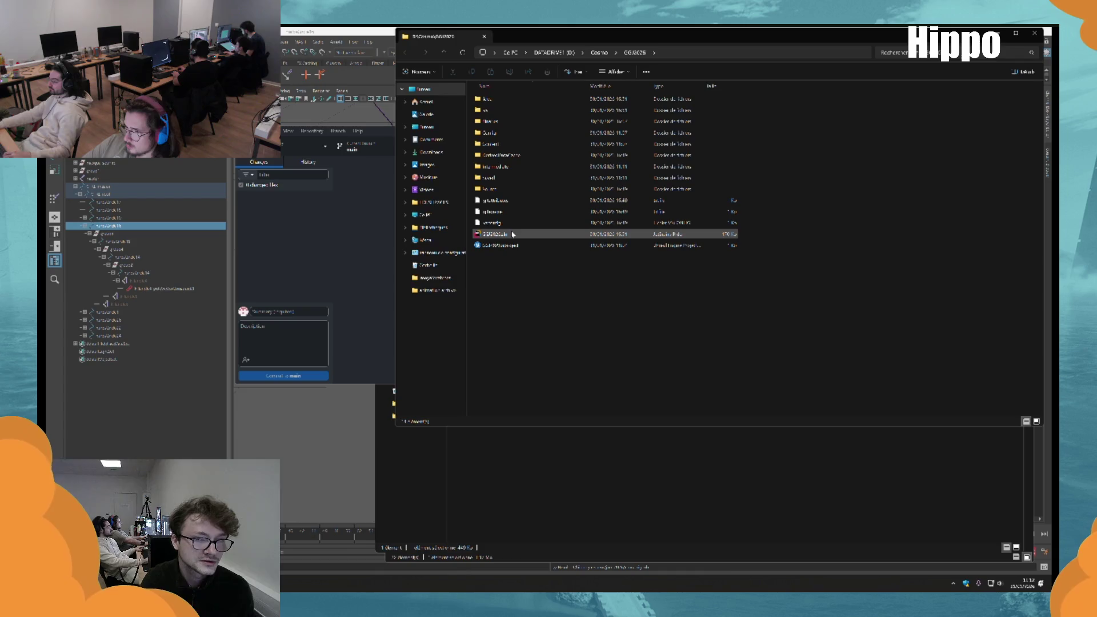
Open GGJ2025.sln in Rider and build the solution's selected projects
{"action": "double_click", "coordinate": [512, 233]}
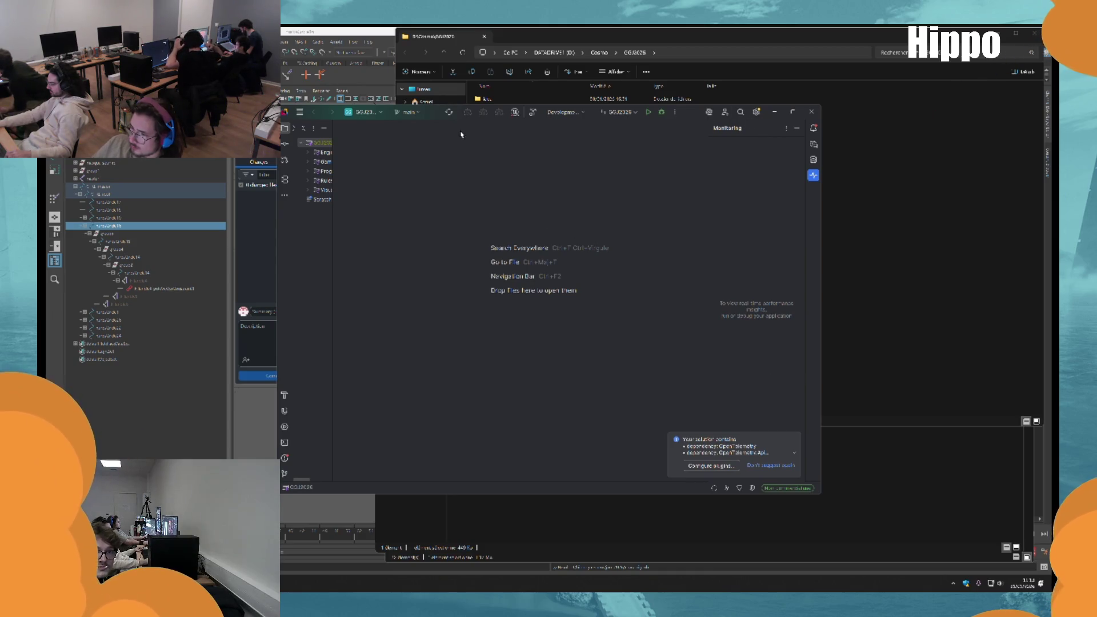
{"action": "left_click", "coordinate": [534, 112]}
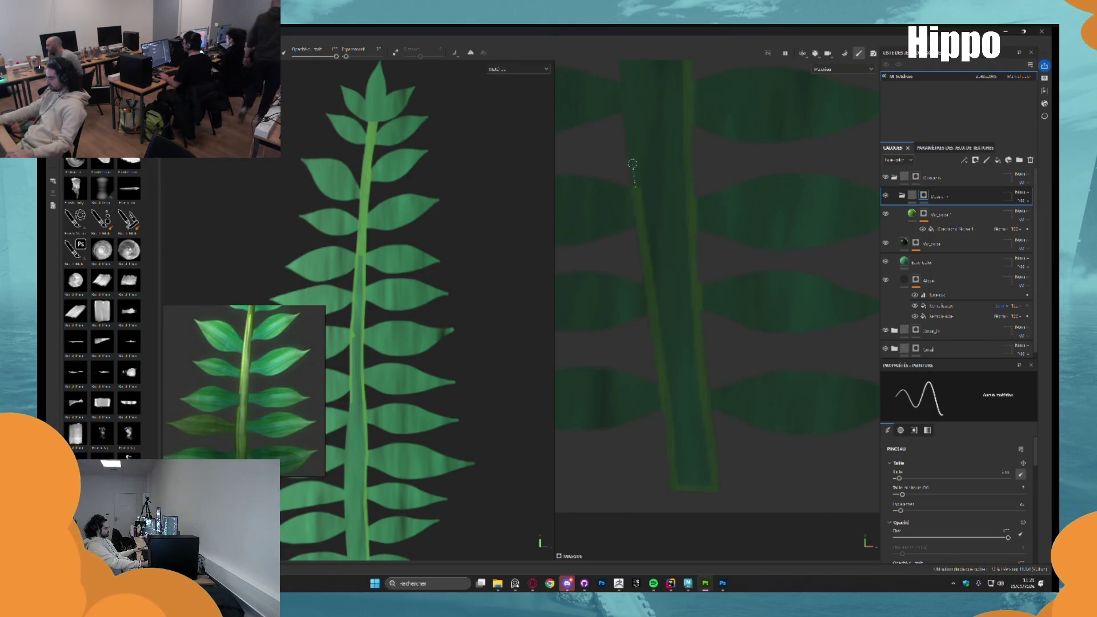
Extend the lighter green streak further up the stem's left edge
{"action": "left_click", "coordinate": [629, 131], "text": "shift"}
Draw straight green lines up the stem's left edge with Shift-click strokes
{"action": "scroll", "coordinate": [646, 257], "scroll_direction": "up", "scroll_amount": 2}
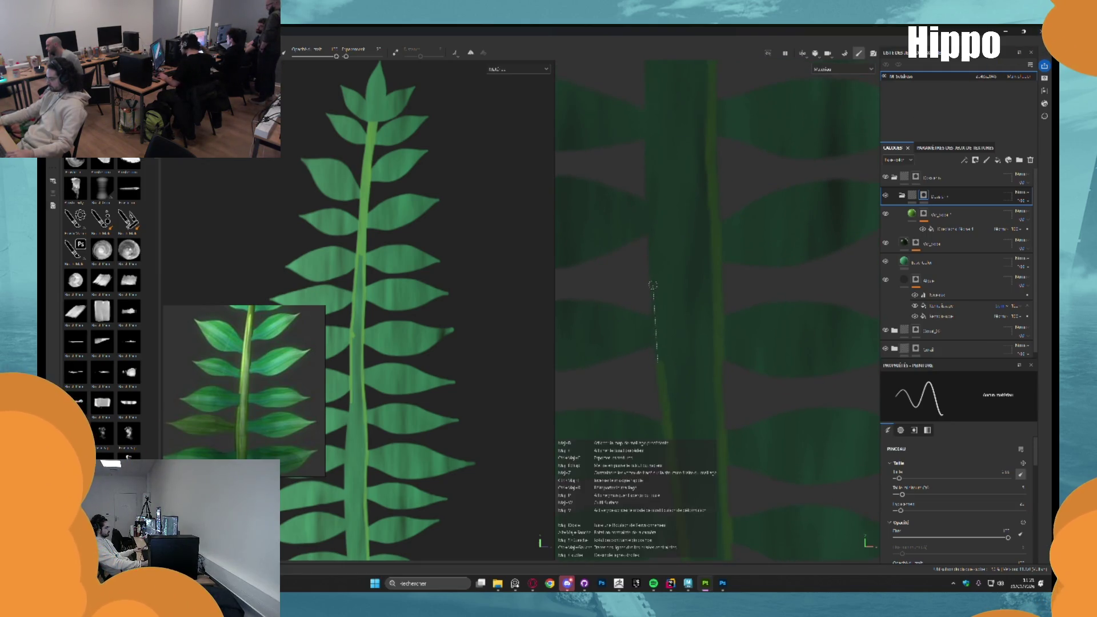
{"action": "left_click", "coordinate": [650, 206], "text": "shift"}
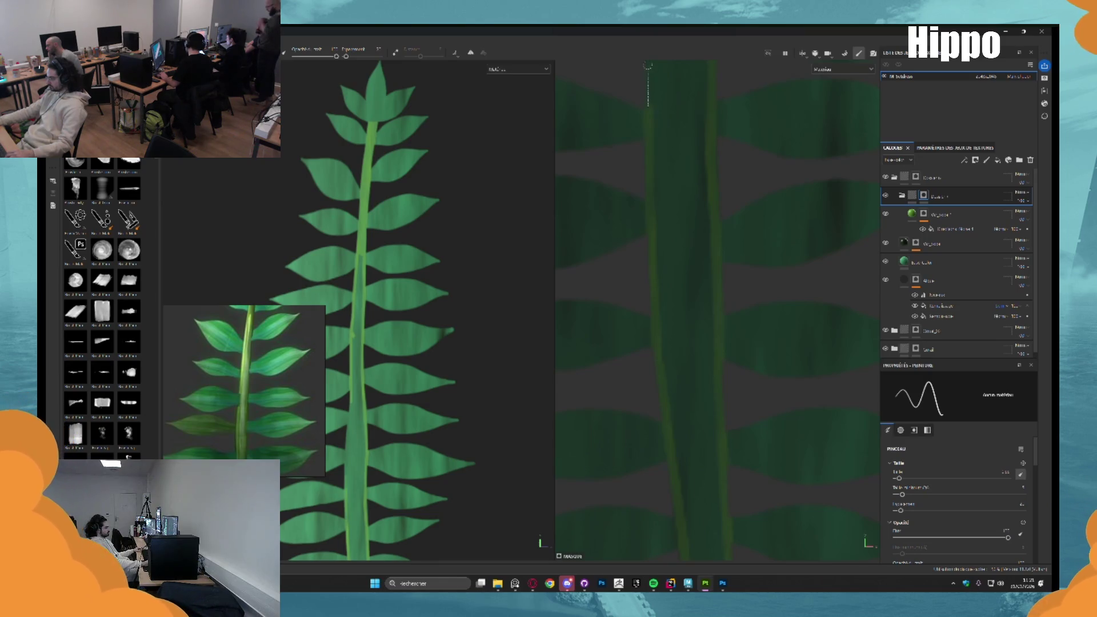
{"action": "scroll", "coordinate": [653, 409], "scroll_direction": "up", "scroll_amount": 1}
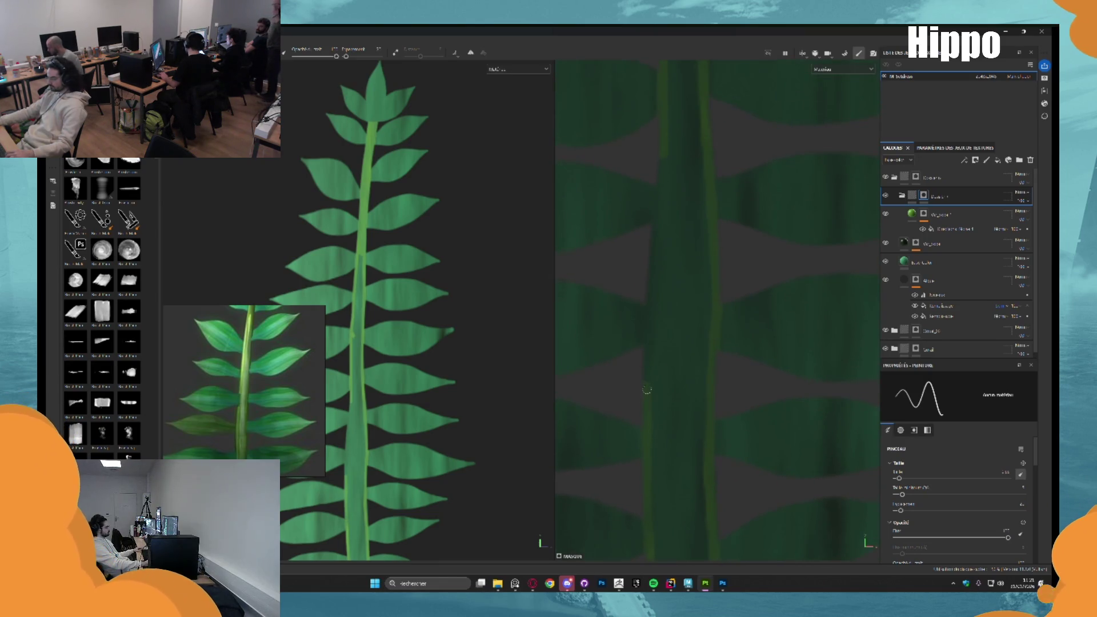
{"action": "left_click", "coordinate": [647, 314], "text": "shift"}
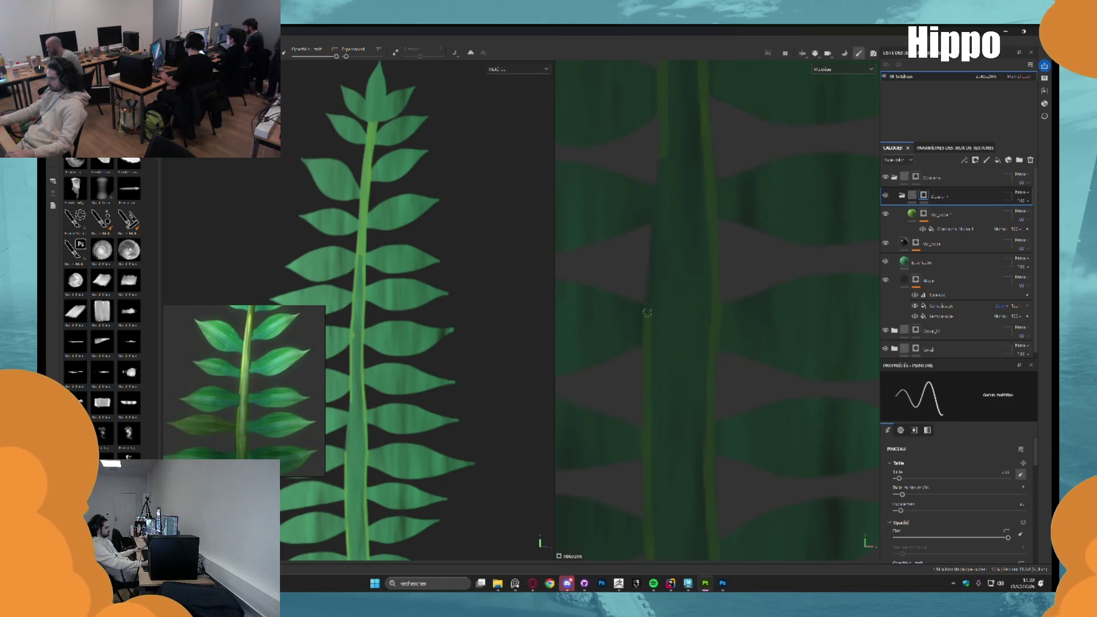
{"action": "left_click", "coordinate": [652, 226], "text": "shift"}
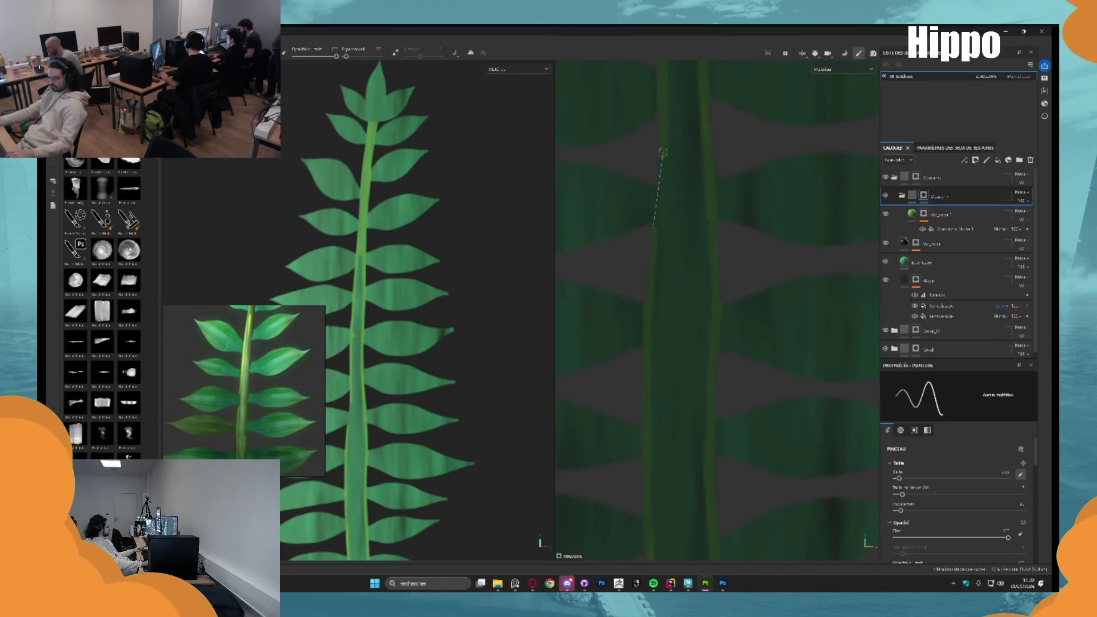
{"action": "left_click", "coordinate": [658, 159], "text": "shift"}
{"action": "scroll", "coordinate": [628, 364], "scroll_direction": "down", "scroll_amount": 5}
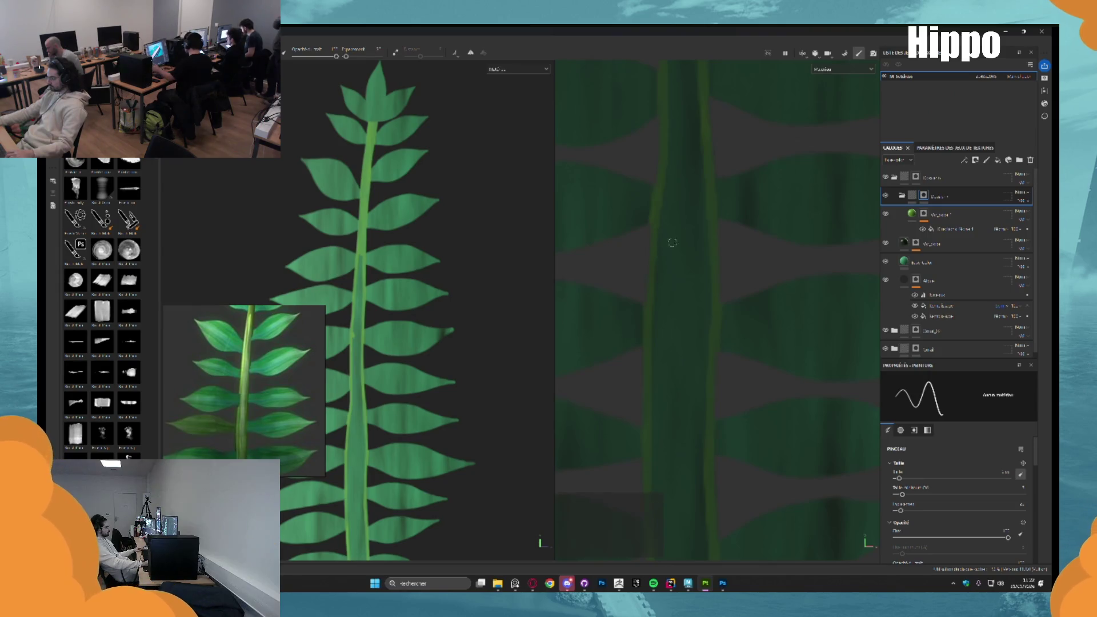
{"action": "scroll", "coordinate": [680, 199], "scroll_direction": "up", "scroll_amount": 5}
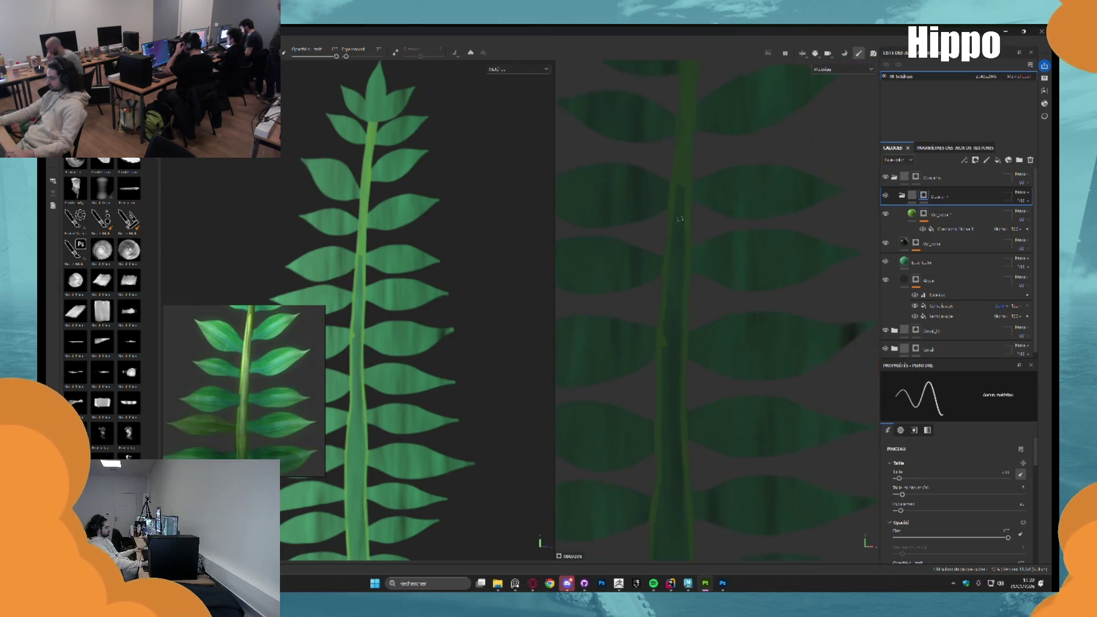
Paint over the dark notch at the stem's top and spread green down the stem
{"action": "mouse_move", "coordinate": [676, 162]}
{"action": "left_mouse_down"}
{"action": "mouse_move", "coordinate": [674, 307]}
{"action": "mouse_move", "coordinate": [648, 307]}
{"action": "left_mouse_up"}
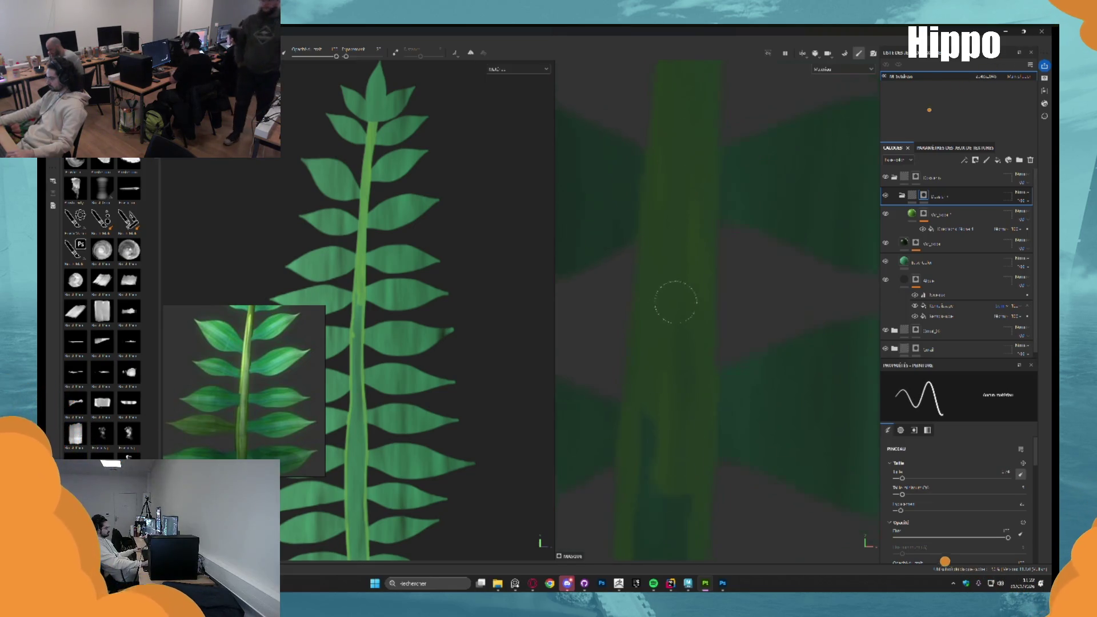
{"action": "scroll", "coordinate": [679, 375], "scroll_direction": "down", "scroll_amount": 4}
{"action": "mouse_move", "coordinate": [663, 172]}
{"action": "left_mouse_down"}
{"action": "mouse_move", "coordinate": [657, 318]}
{"action": "mouse_move", "coordinate": [670, 302]}
{"action": "mouse_move", "coordinate": [669, 343]}
{"action": "mouse_move", "coordinate": [648, 330]}
{"action": "mouse_move", "coordinate": [656, 435]}
{"action": "mouse_move", "coordinate": [664, 406]}
{"action": "mouse_move", "coordinate": [669, 423]}
{"action": "mouse_move", "coordinate": [663, 470]}
{"action": "left_mouse_up"}
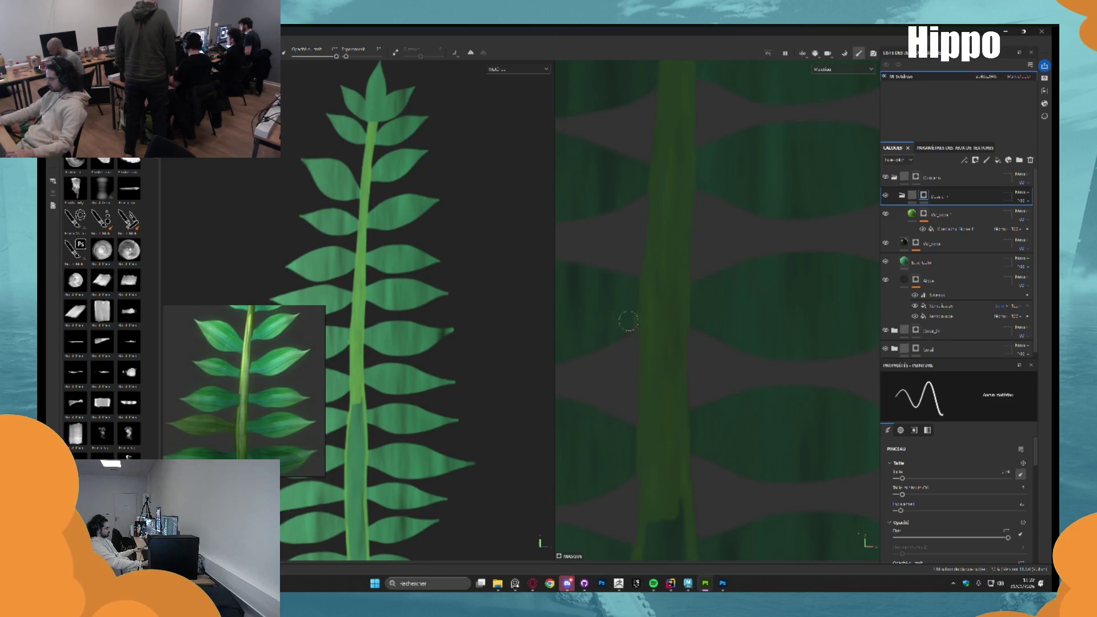
{"action": "scroll", "coordinate": [622, 308], "scroll_direction": "up", "scroll_amount": 5}
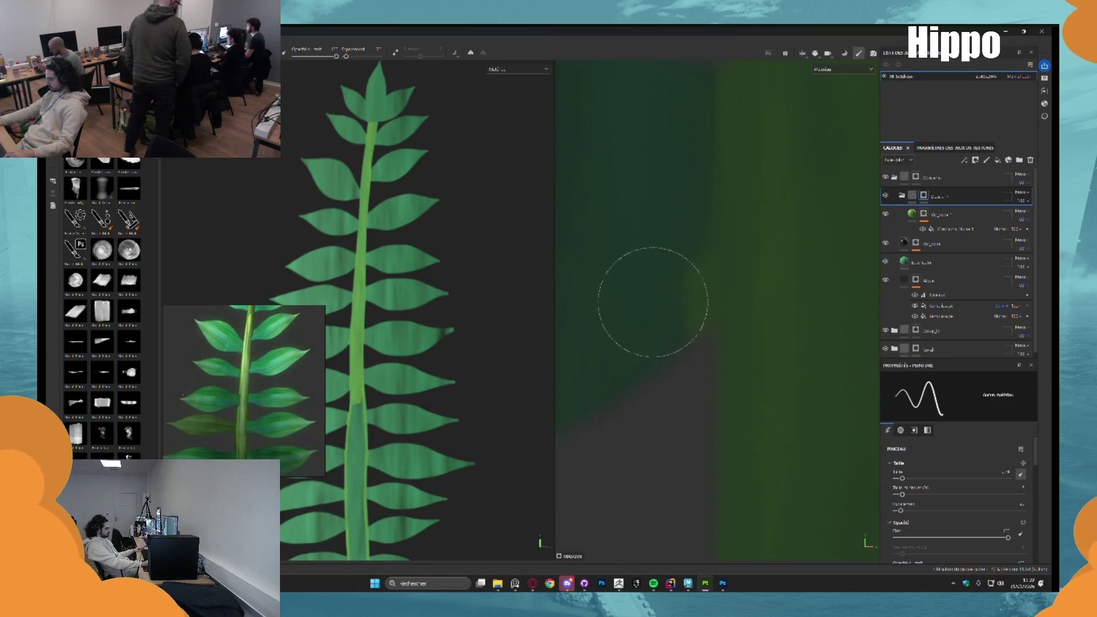
{"action": "scroll", "coordinate": [649, 276], "scroll_direction": "down", "scroll_amount": 6}
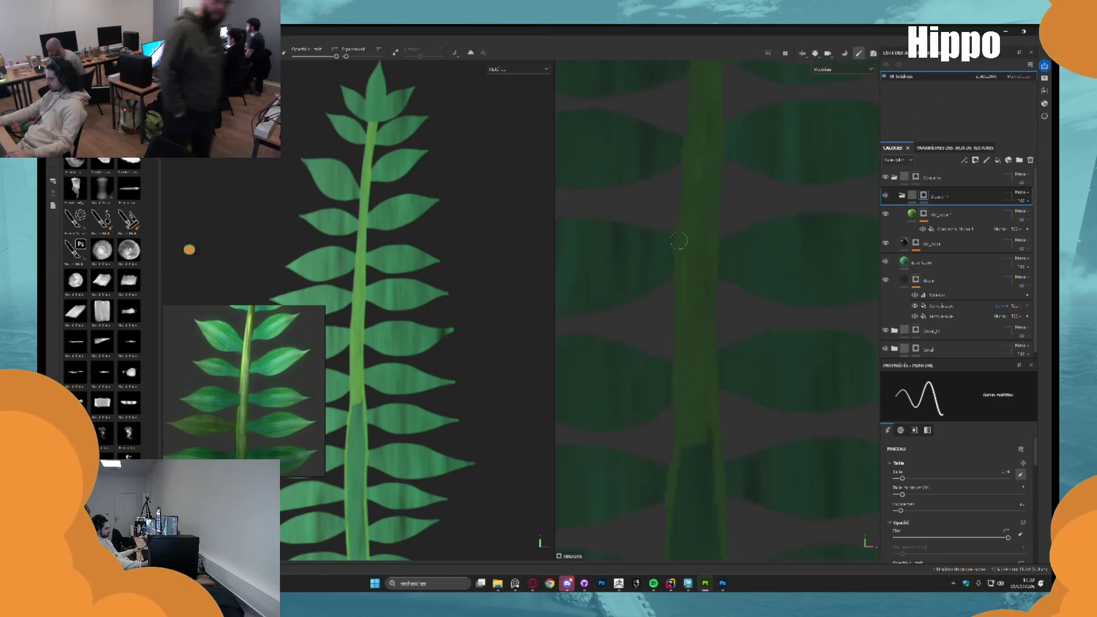
{"action": "scroll", "coordinate": [684, 270], "scroll_direction": "up", "scroll_amount": 3}
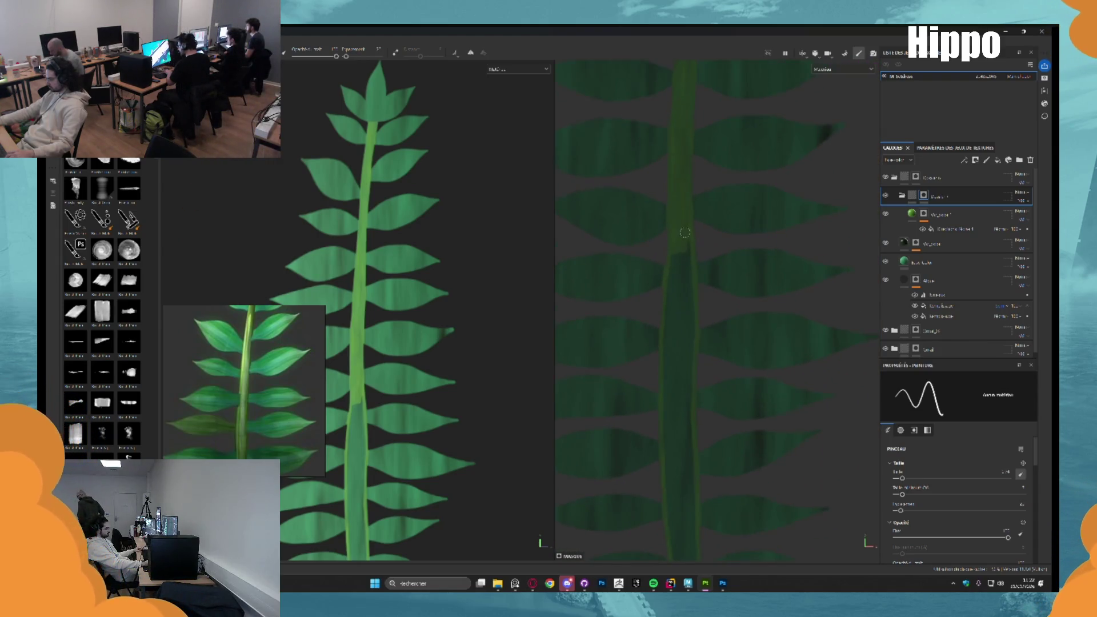
Add lighter green strokes on the lower stem, undoing the bad ones and repainting one
{"action": "left_click_drag", "start_coordinate": [692, 344], "coordinate": [679, 260]}
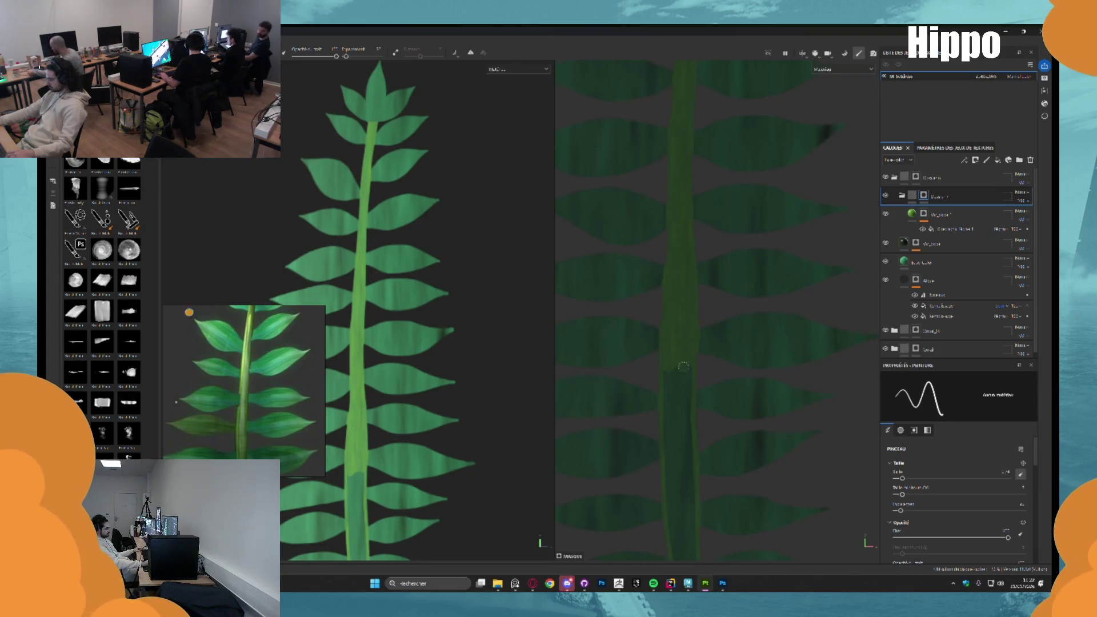
{"action": "left_click_drag", "start_coordinate": [686, 426], "coordinate": [674, 372]}
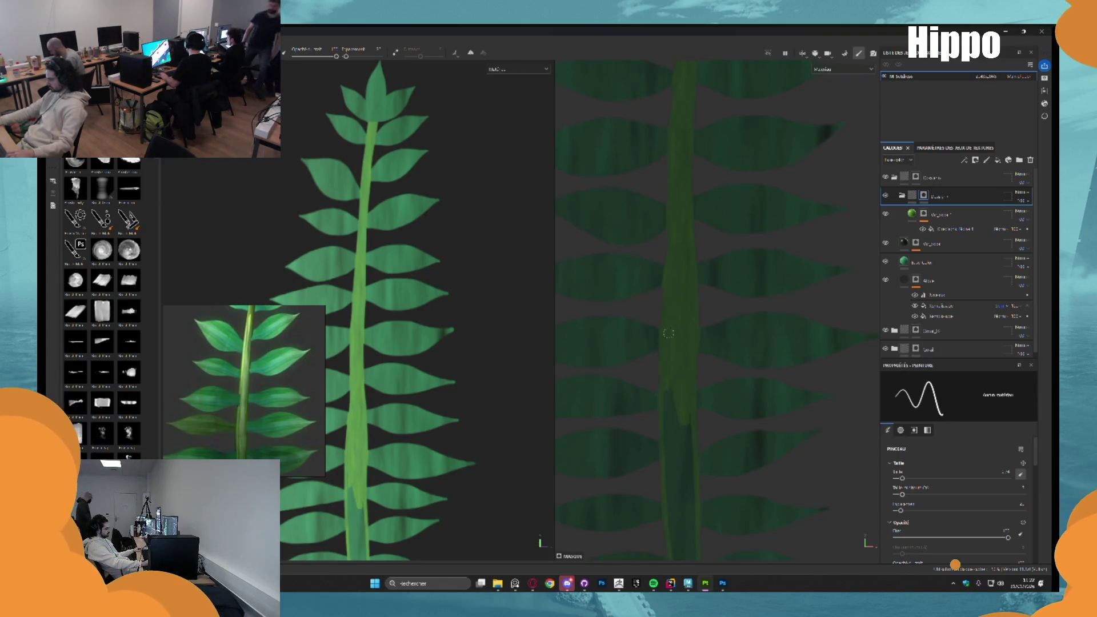
{"action": "left_click_drag", "start_coordinate": [678, 440], "coordinate": [684, 411]}
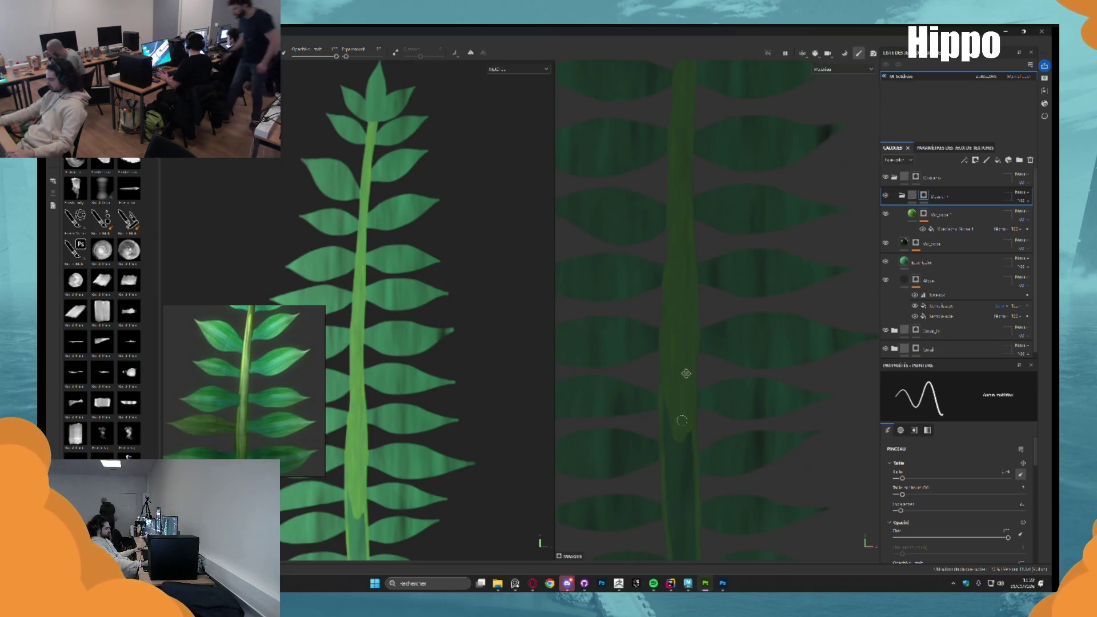
{"action": "key", "text": "ctrl+z"}
{"action": "key", "text": "ctrl+z"}
{"action": "key", "text": "bracketright"}
{"action": "left_click_drag", "start_coordinate": [667, 277], "coordinate": [680, 395]}
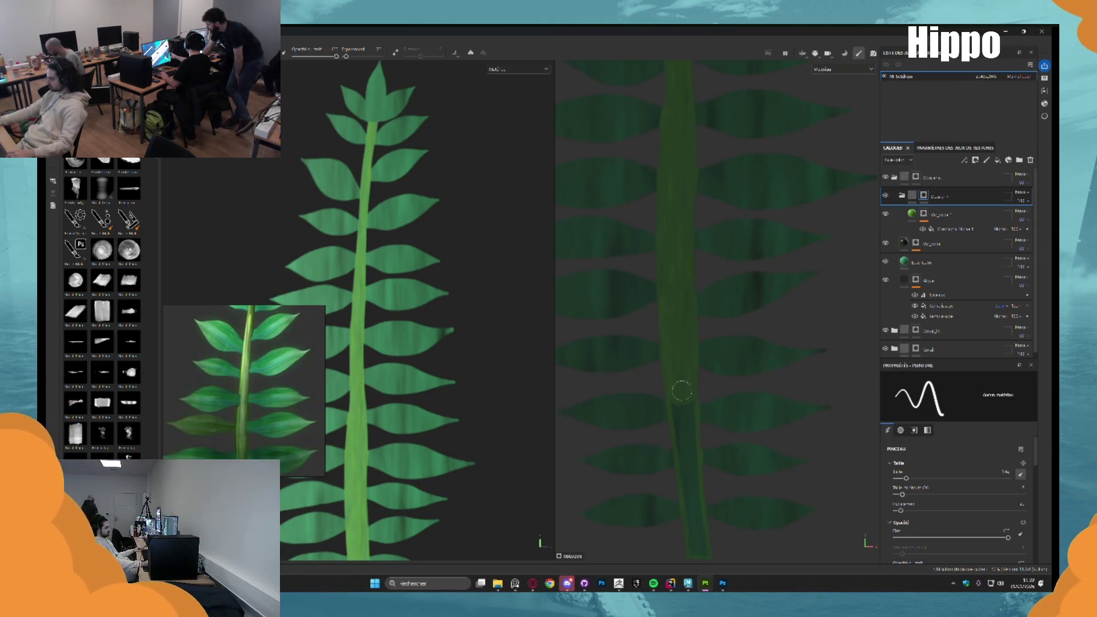
Add a lighter green stroke higher on the stem and shrink the brush for finer detail
{"action": "scroll", "coordinate": [658, 246], "scroll_direction": "up", "scroll_amount": 2}
{"action": "mouse_move", "coordinate": [662, 271]}
{"action": "left_mouse_down"}
{"action": "mouse_move", "coordinate": [642, 248]}
{"action": "mouse_move", "coordinate": [656, 369]}
{"action": "left_mouse_up"}
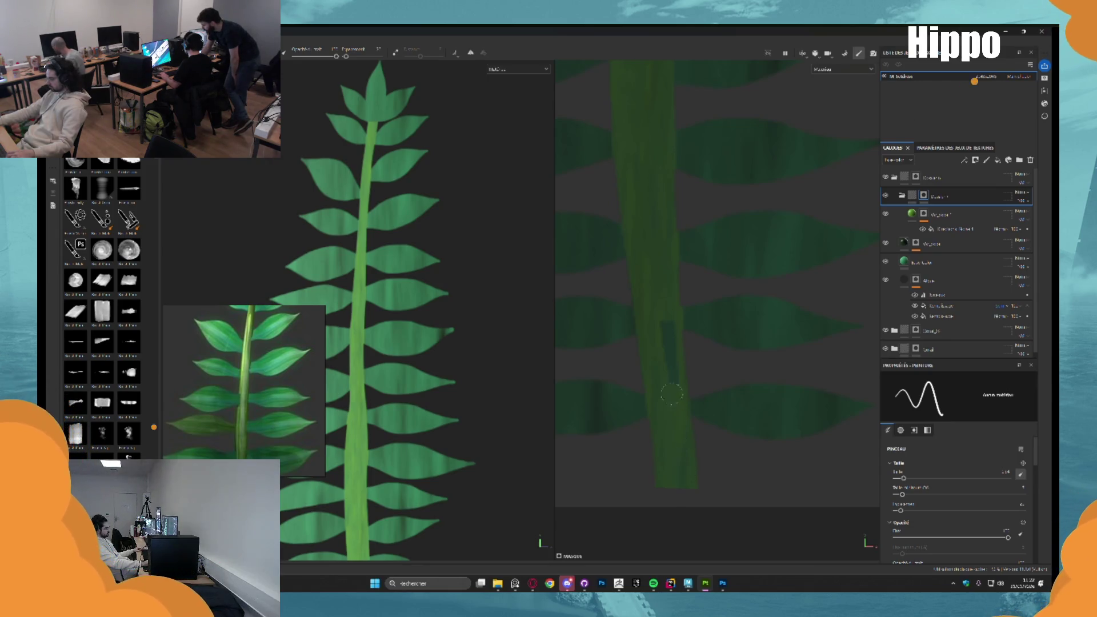
{"action": "scroll", "coordinate": [657, 306], "scroll_direction": "up", "scroll_amount": 4}
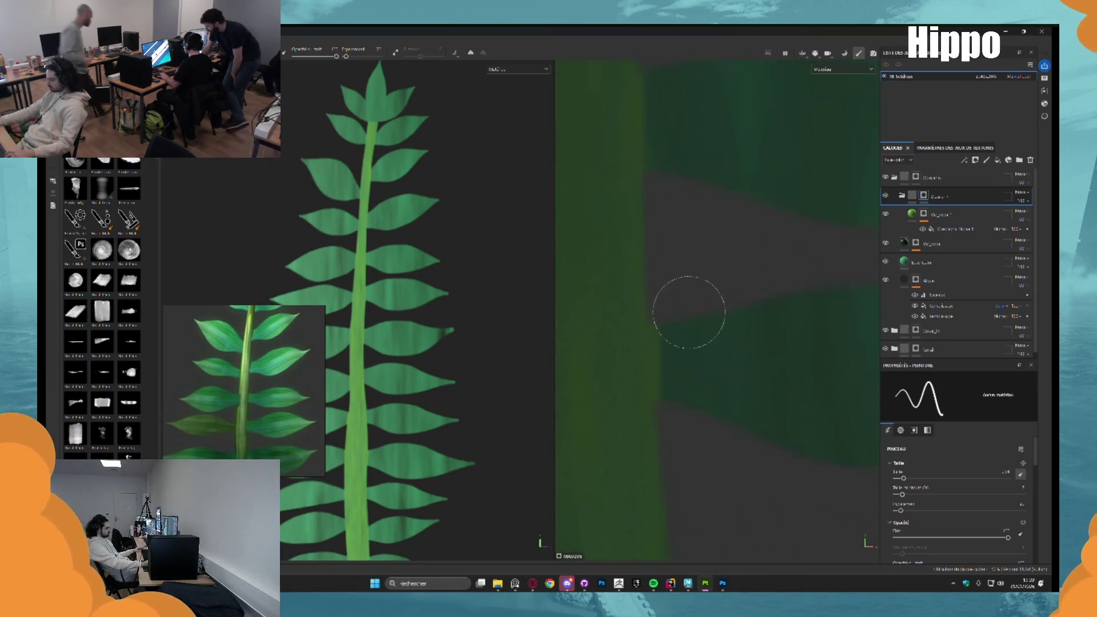
{"action": "key", "text": "bracketleft"}
{"action": "key", "text": "bracketleft"}
{"action": "key", "text": "bracketleft"}
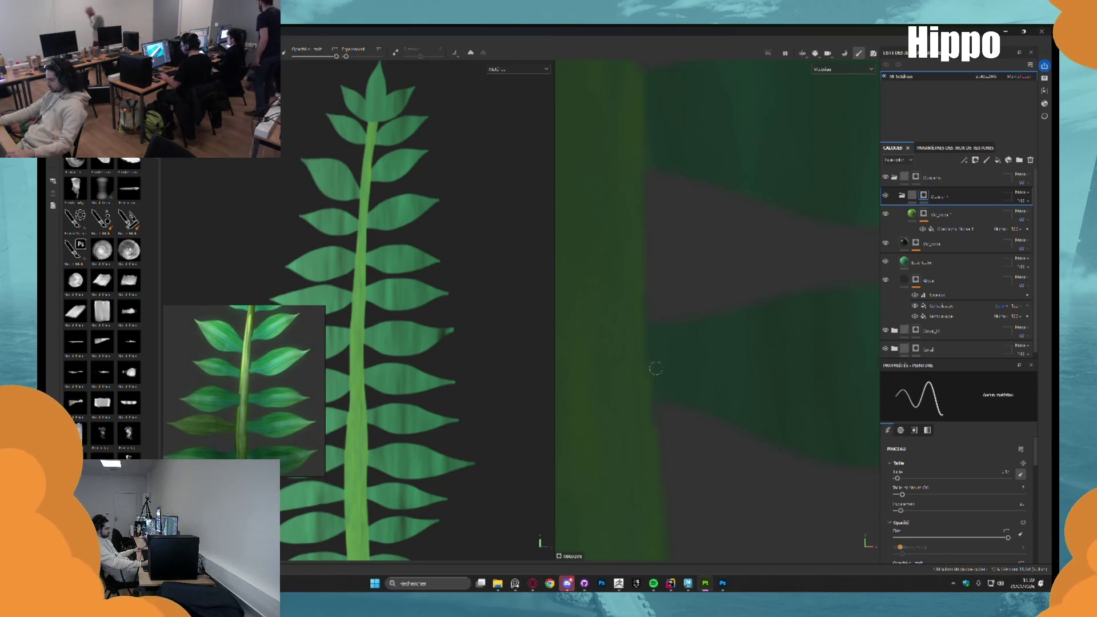
{"action": "scroll", "coordinate": [680, 307], "scroll_direction": "down", "scroll_amount": 2}
{"action": "scroll", "coordinate": [680, 307], "scroll_direction": "down", "scroll_amount": 4}
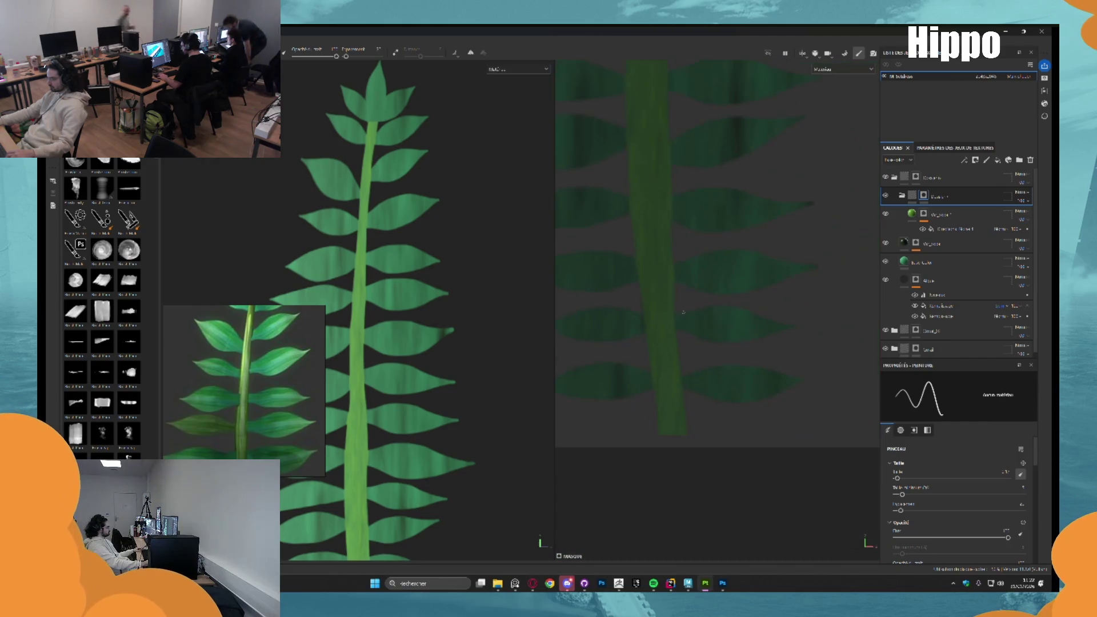
{"action": "scroll", "coordinate": [717, 228], "scroll_direction": "up", "scroll_amount": 1}
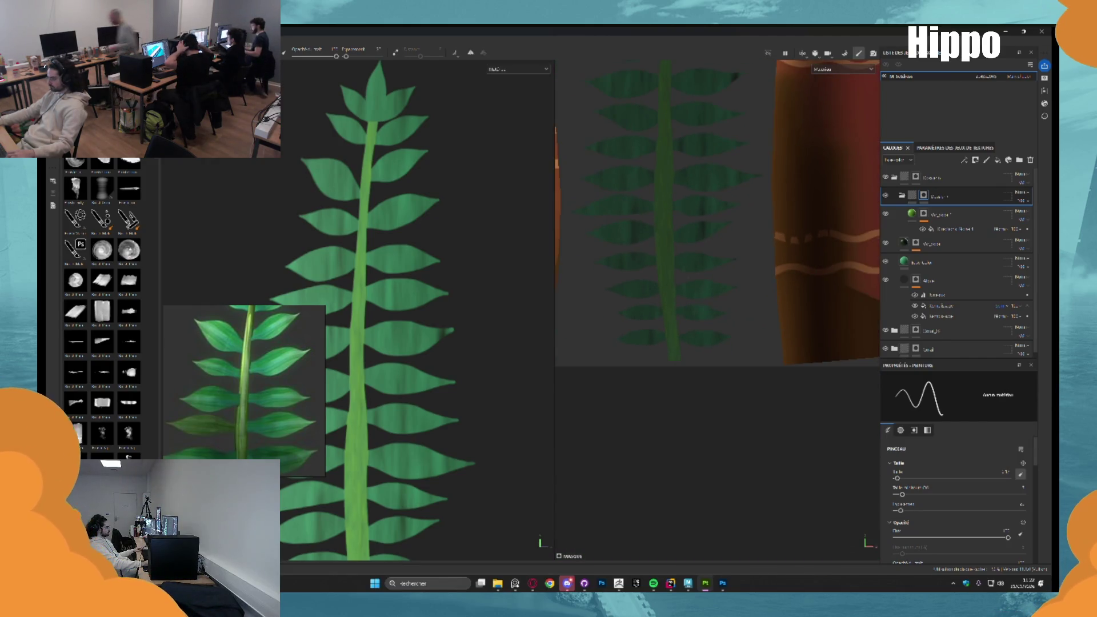
{"action": "scroll", "coordinate": [417, 312], "scroll_direction": "down", "scroll_amount": 3}
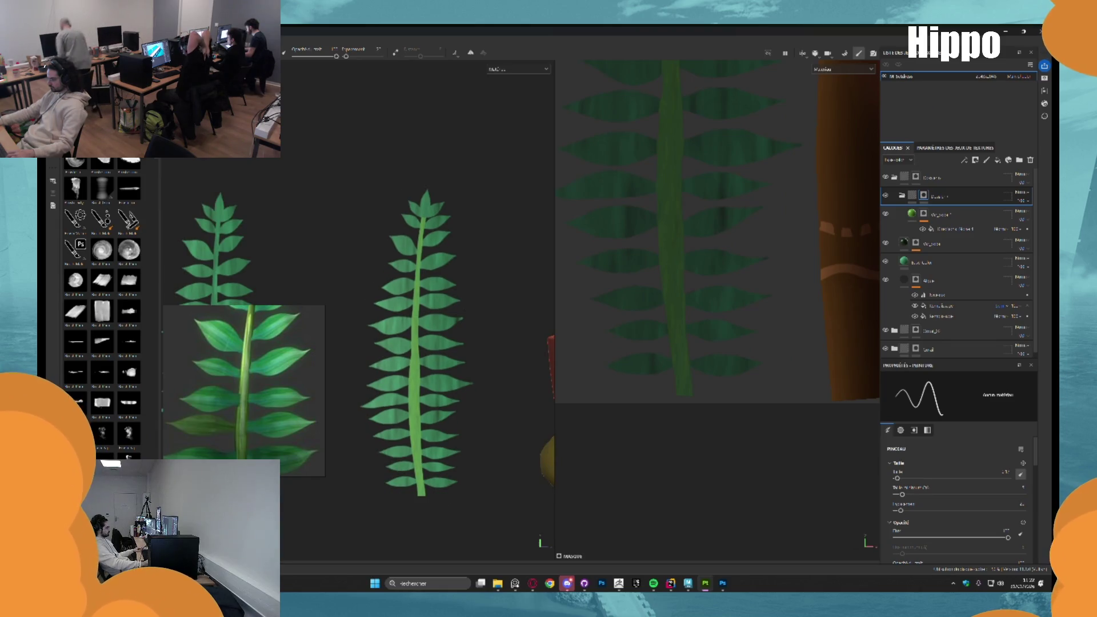
{"action": "scroll", "coordinate": [425, 284], "scroll_direction": "up", "scroll_amount": 3}
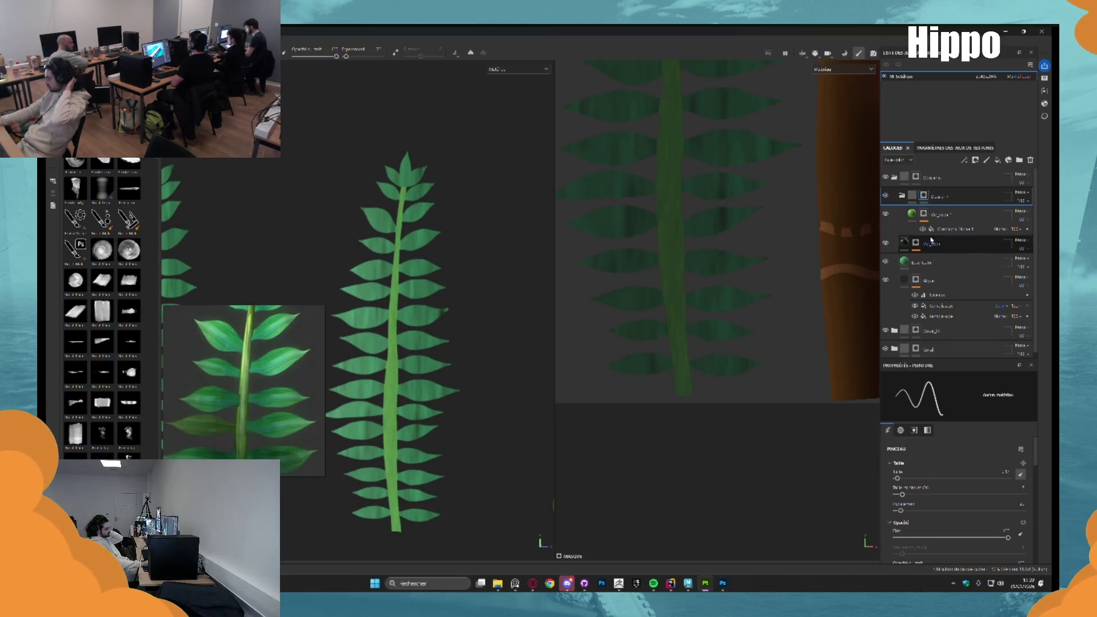
Rename the second layer to 'Back lit'
{"action": "double_click", "coordinate": [937, 196]}
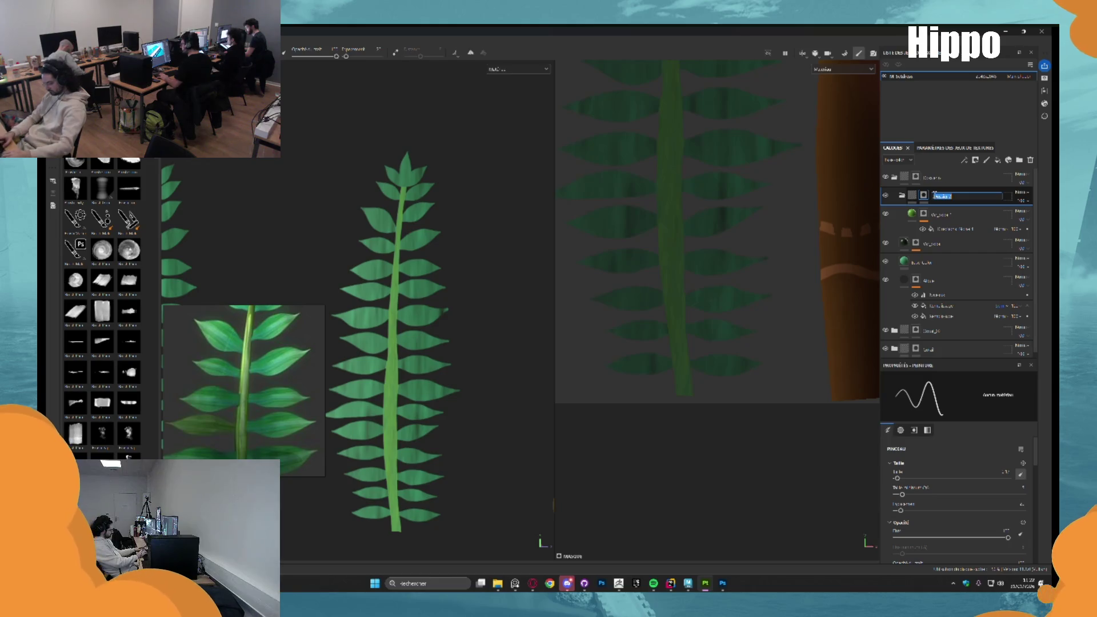
{"action": "type", "text": "Back lit"}
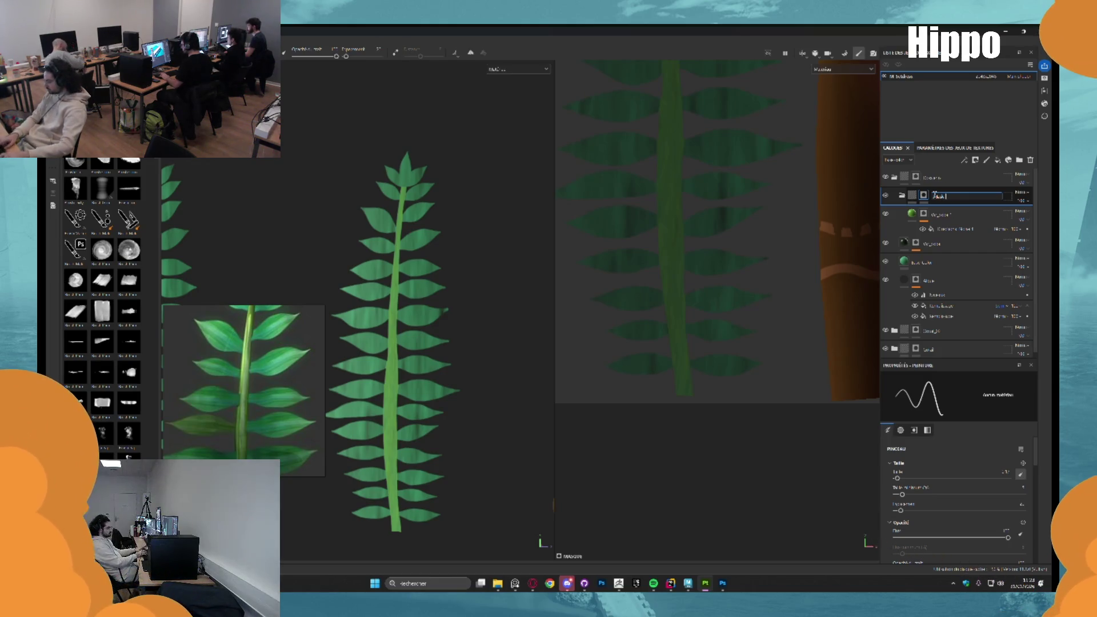
{"action": "key", "text": "Return"}
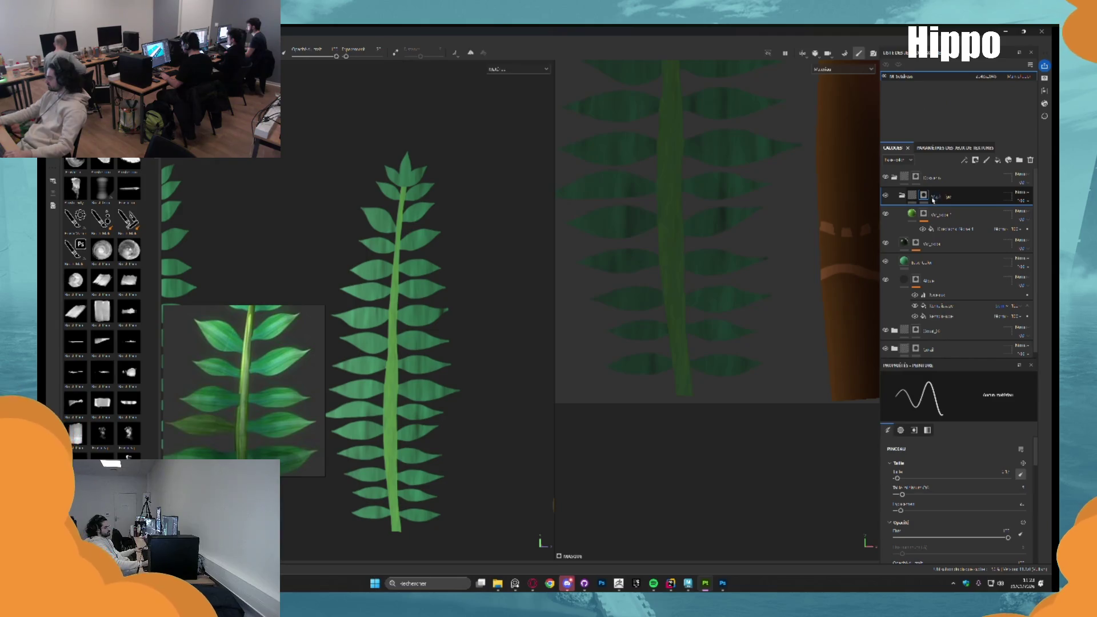
Adjust the stem fill effect's Contrast, Balance and third parameter to fade the yellow speckles
{"action": "left_click", "coordinate": [949, 229]}
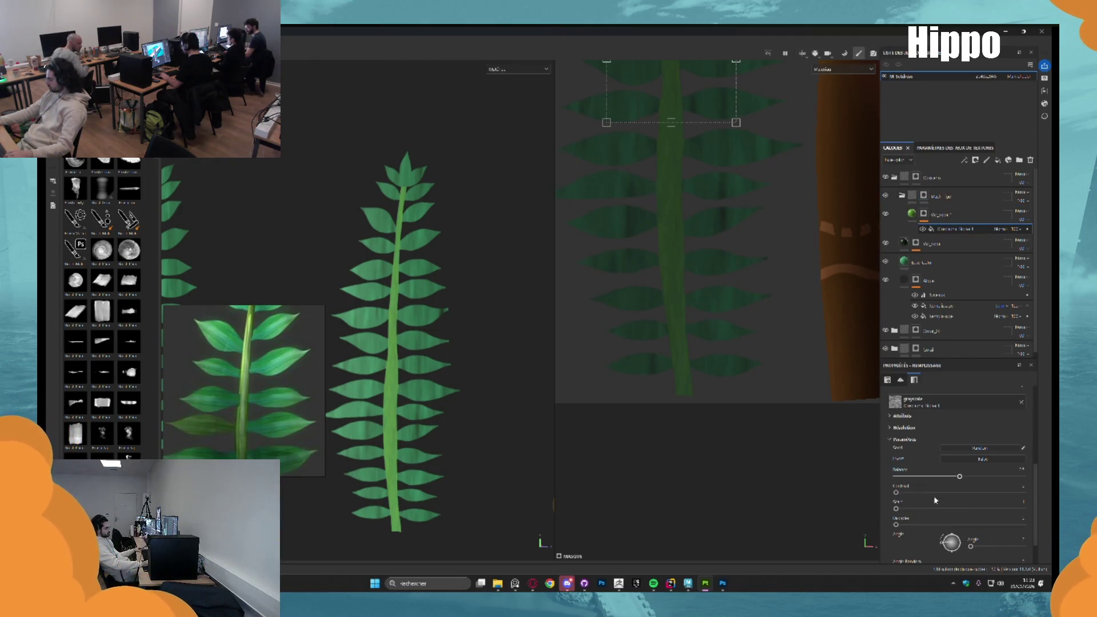
{"action": "left_click_drag", "start_coordinate": [984, 491], "coordinate": [1023, 492]}
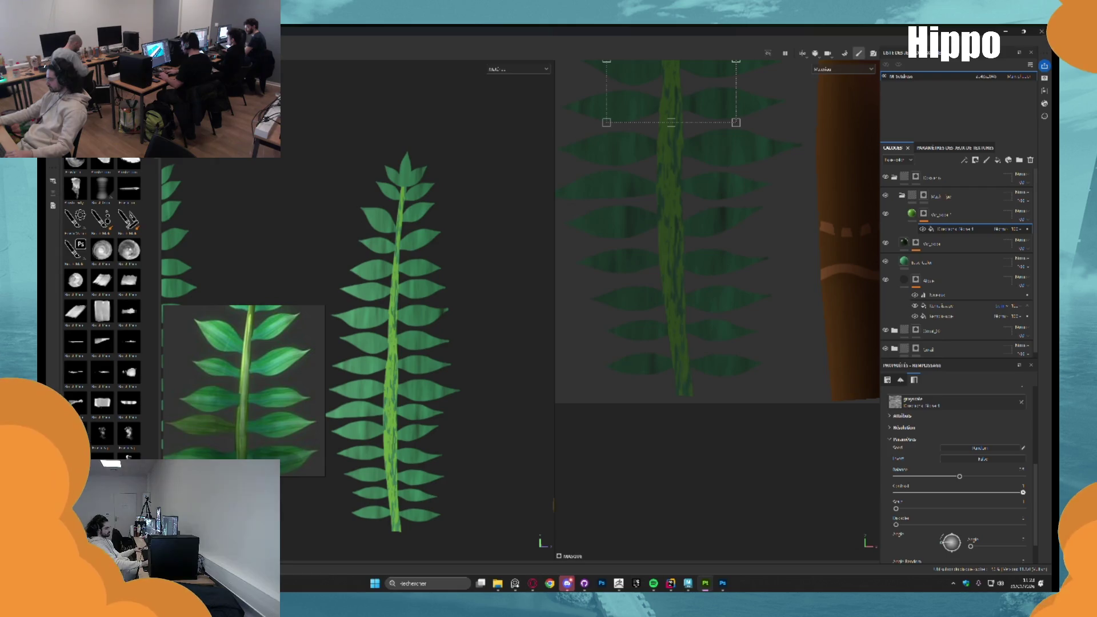
{"action": "left_click_drag", "start_coordinate": [960, 476], "coordinate": [938, 478]}
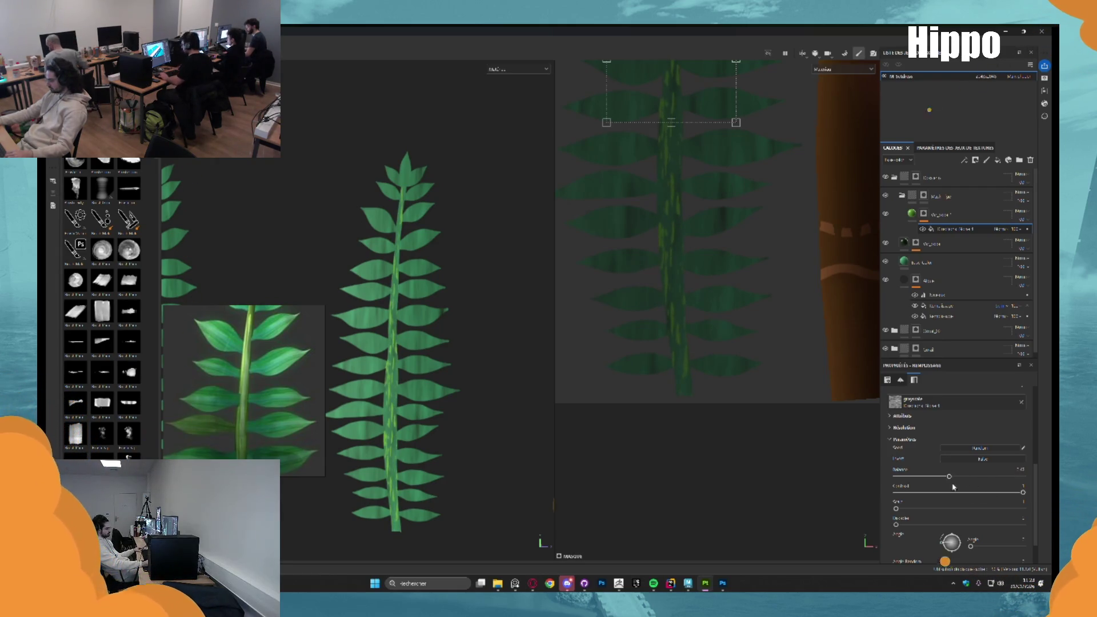
{"action": "left_click_drag", "start_coordinate": [1023, 493], "coordinate": [1001, 492]}
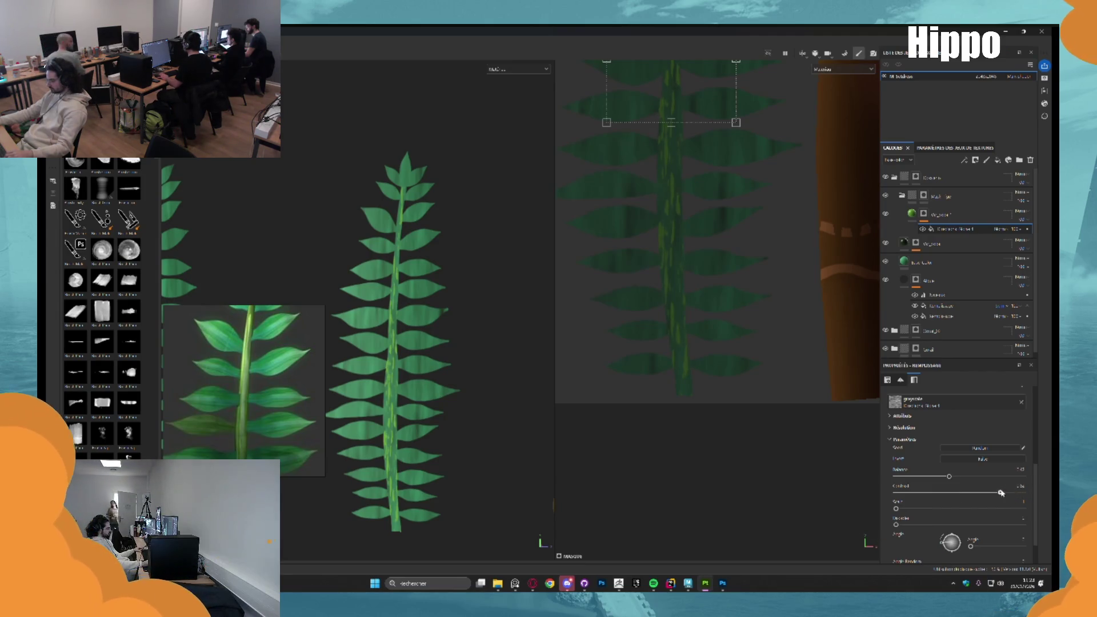
{"action": "left_click_drag", "start_coordinate": [897, 509], "coordinate": [1023, 524]}
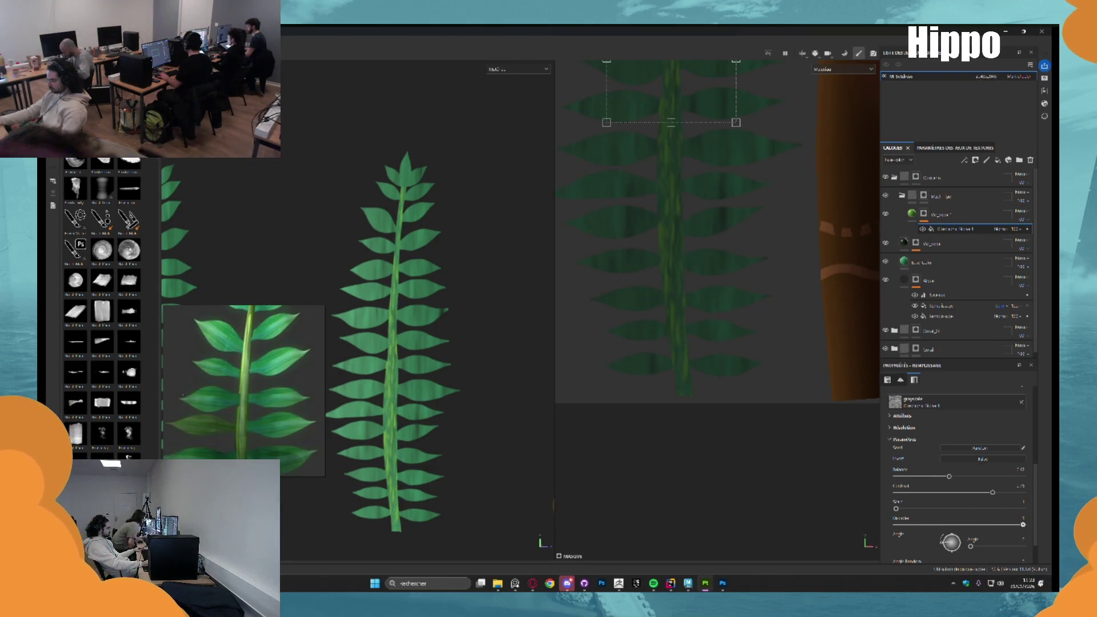
{"action": "scroll", "coordinate": [439, 310], "scroll_direction": "up", "scroll_amount": 5}
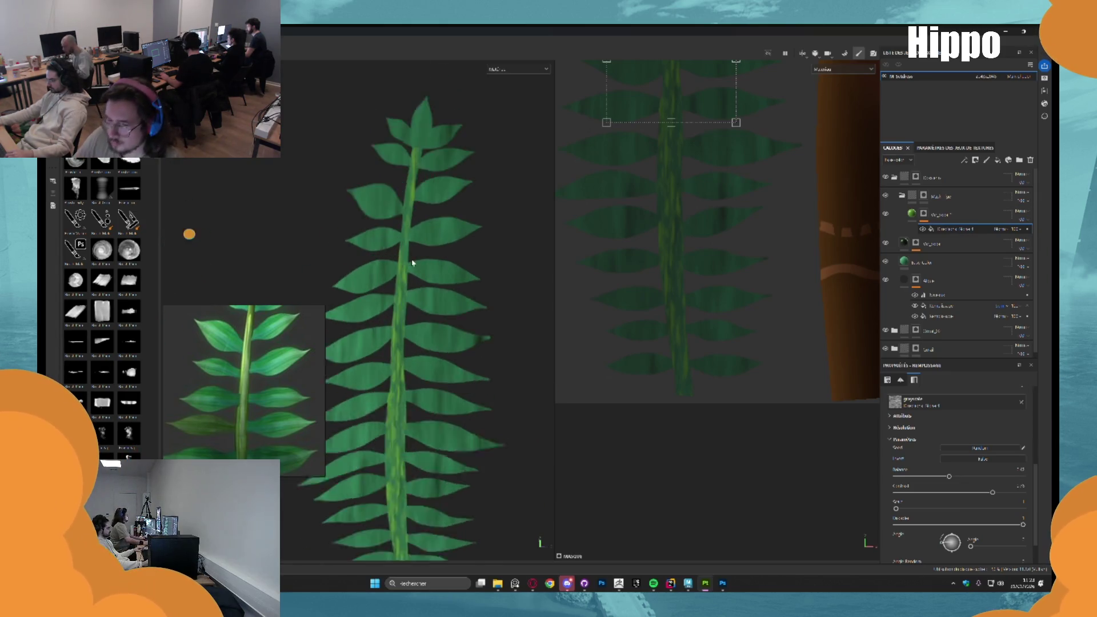
{"action": "scroll", "coordinate": [411, 214], "scroll_direction": "down", "scroll_amount": 3}
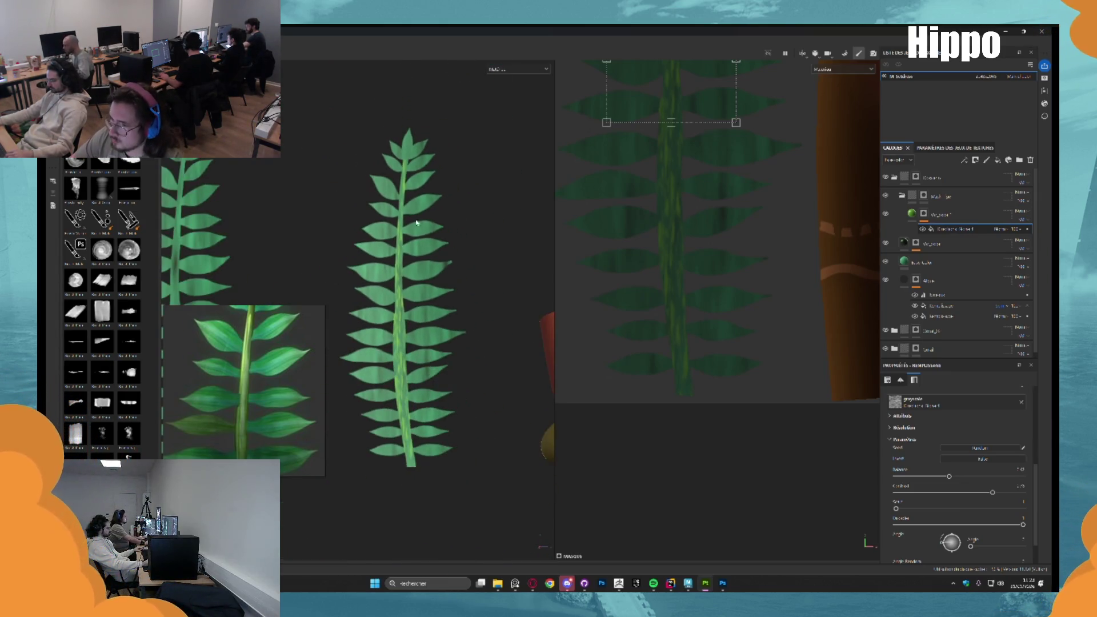
{"action": "mouse_move", "coordinate": [392, 364]}
{"action": "left_mouse_down"}
{"action": "mouse_move", "coordinate": [411, 294]}
{"action": "mouse_move", "coordinate": [434, 289]}
{"action": "left_mouse_up"}
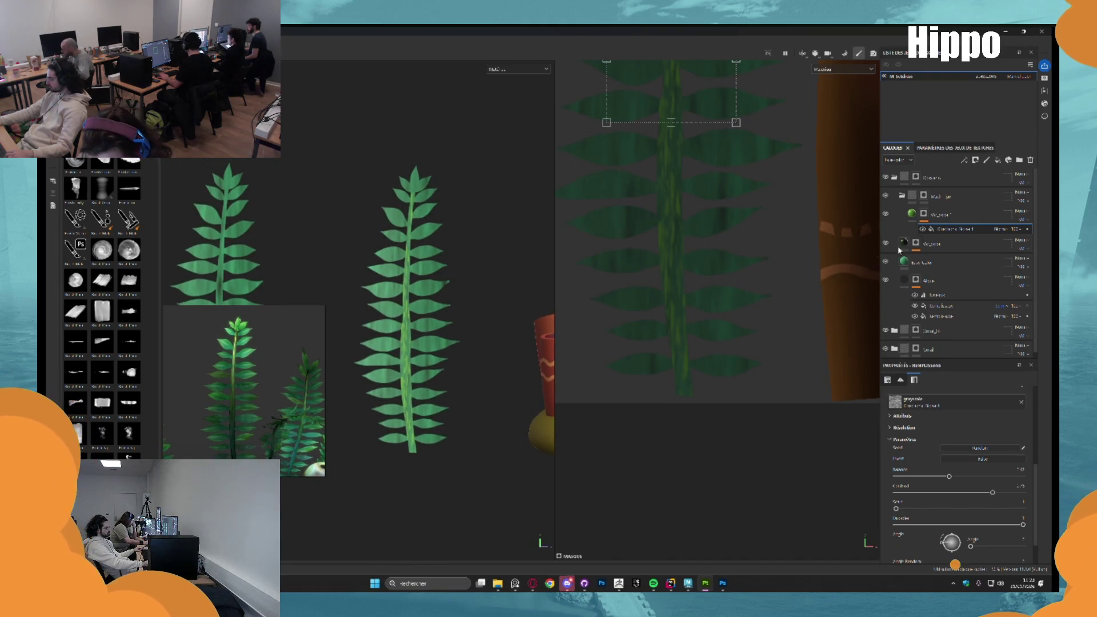
Add a fill layer with a black mask and an inverted generator, raising its global contrast and balance
{"action": "left_click", "coordinate": [948, 214]}
{"action": "left_click", "coordinate": [997, 160]}
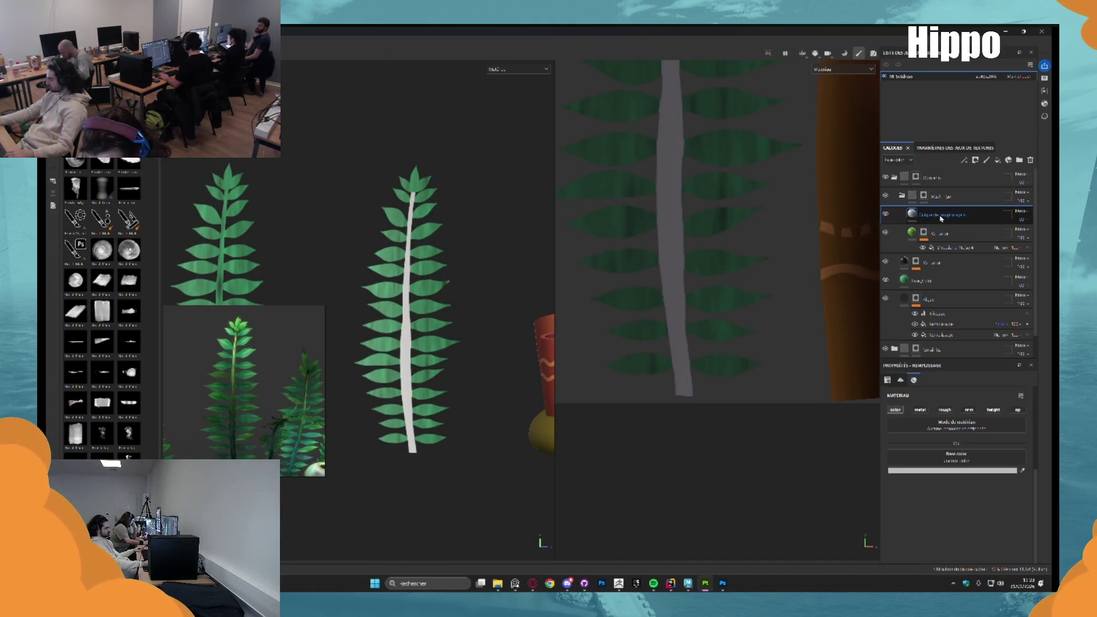
{"action": "right_click", "coordinate": [942, 217]}
{"action": "left_click", "coordinate": [930, 217]}
{"action": "right_click", "coordinate": [926, 215]}
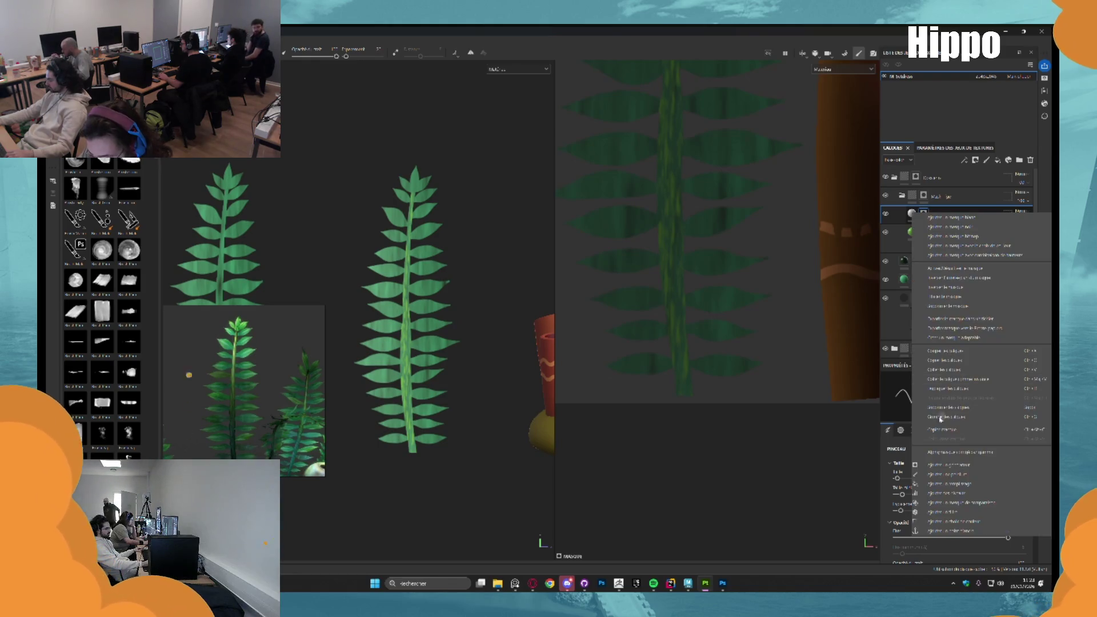
{"action": "left_click", "coordinate": [940, 474]}
{"action": "left_click", "coordinate": [940, 402]}
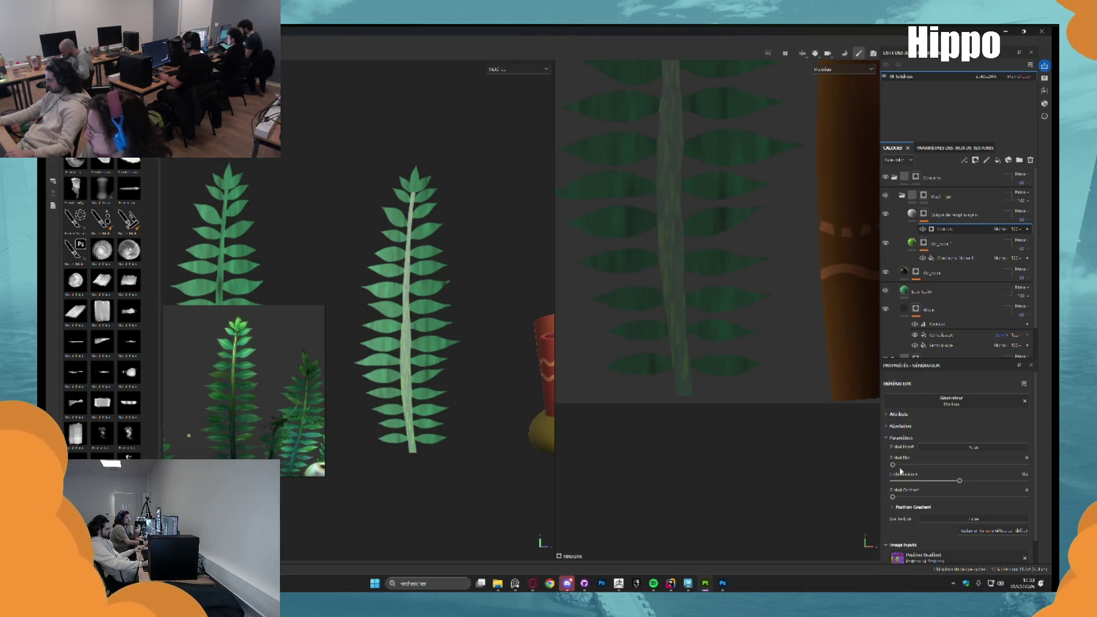
{"action": "left_click_drag", "start_coordinate": [915, 497], "coordinate": [963, 499]}
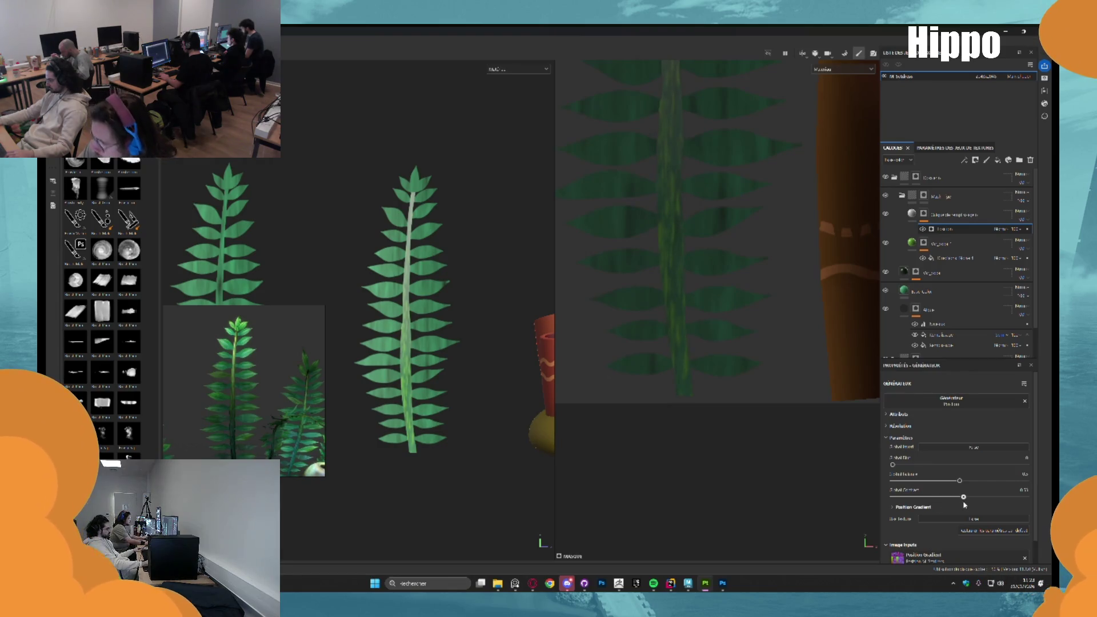
{"action": "left_click", "coordinate": [967, 446]}
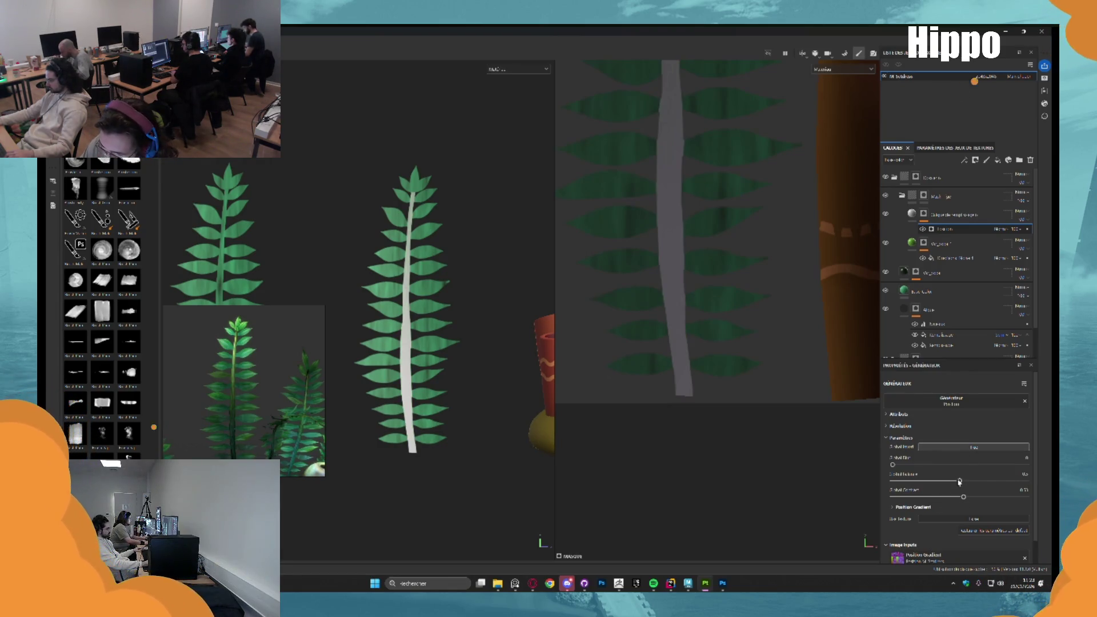
{"action": "left_click_drag", "start_coordinate": [941, 481], "coordinate": [992, 483]}
Move the fill layer below Végétal 1 and select it to edit its base colour
{"action": "mouse_move", "coordinate": [943, 215]}
{"action": "left_mouse_down"}
{"action": "mouse_move", "coordinate": [962, 285]}
{"action": "mouse_move", "coordinate": [949, 220]}
{"action": "mouse_move", "coordinate": [935, 246]}
{"action": "left_mouse_up"}
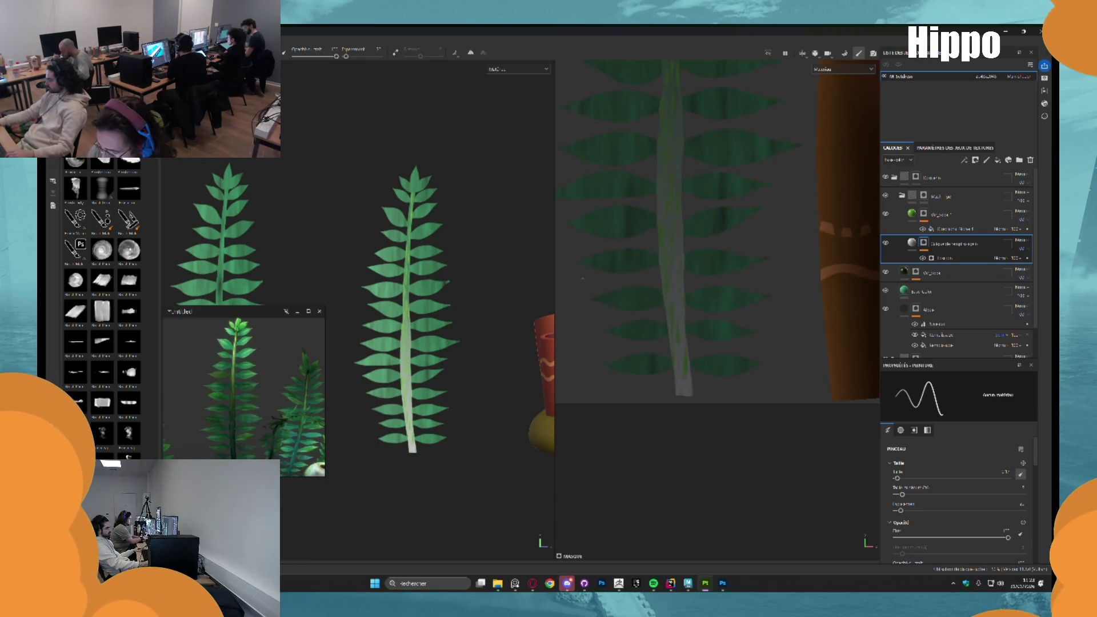
{"action": "left_click_drag", "start_coordinate": [956, 247], "coordinate": [950, 286]}
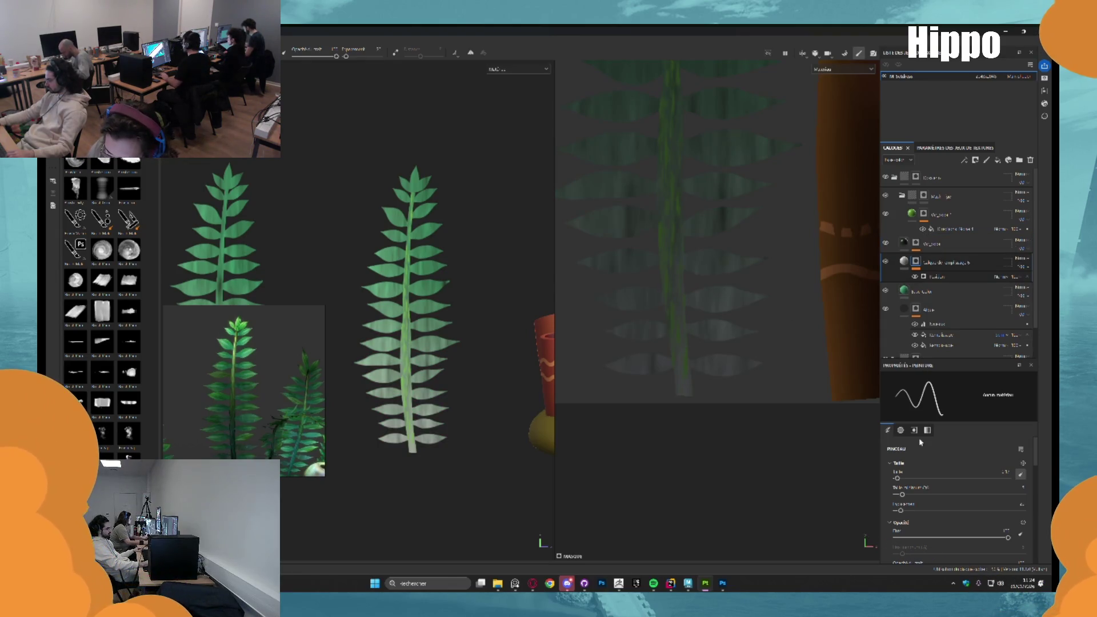
{"action": "scroll", "coordinate": [948, 470], "scroll_direction": "down", "scroll_amount": 2}
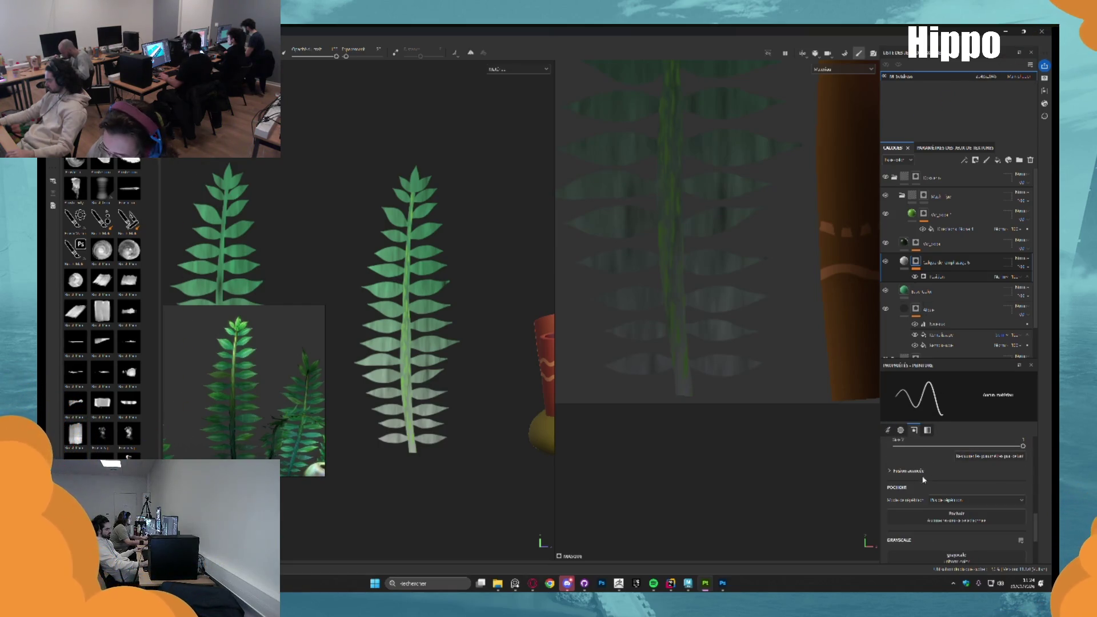
{"action": "left_click", "coordinate": [904, 261]}
{"action": "left_click", "coordinate": [945, 521]}
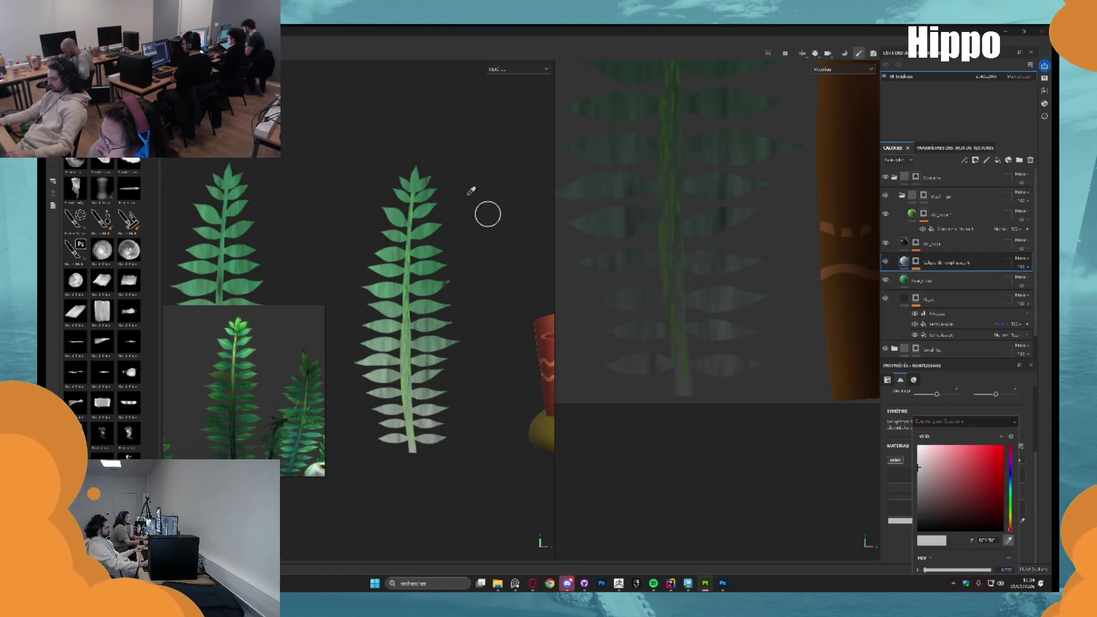
Set the fill layer's base colour to a slightly darker sampled fern green
{"action": "left_click", "coordinate": [429, 179]}
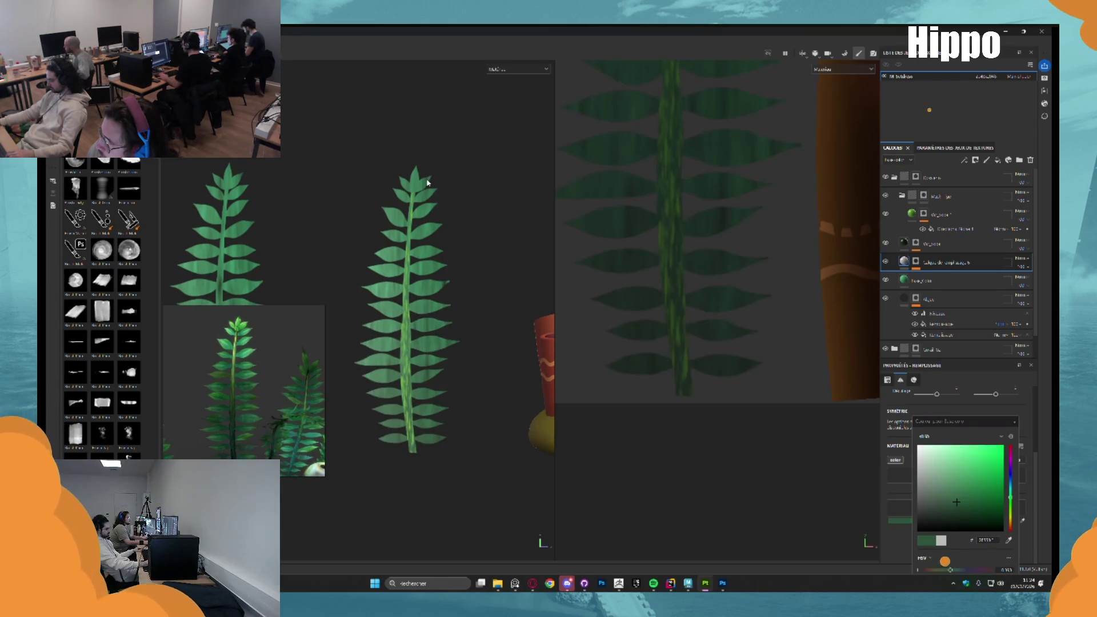
{"action": "left_click_drag", "start_coordinate": [984, 503], "coordinate": [1003, 507]}
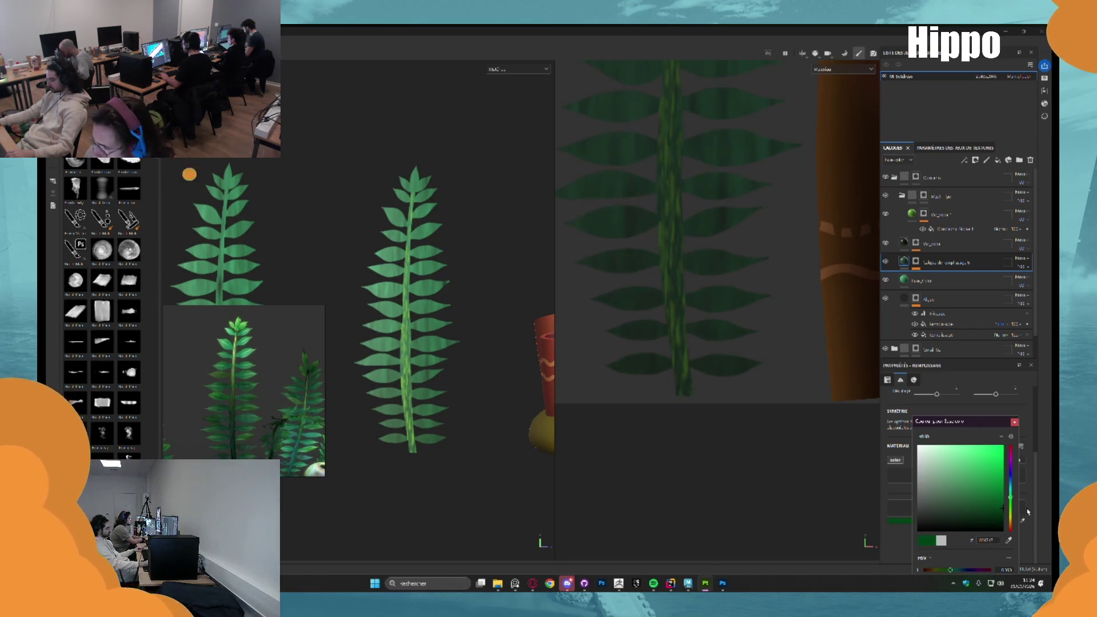
{"action": "left_click", "coordinate": [1015, 423]}
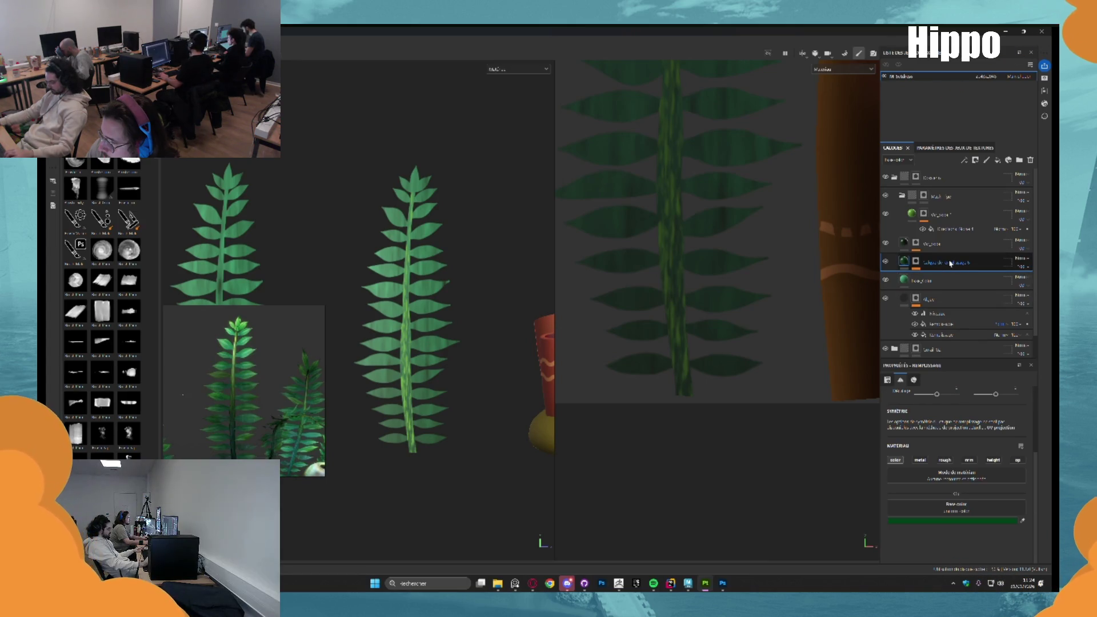
Duplicate the green fill layer with Ctrl+D
{"action": "key", "text": "ctrl+d"}
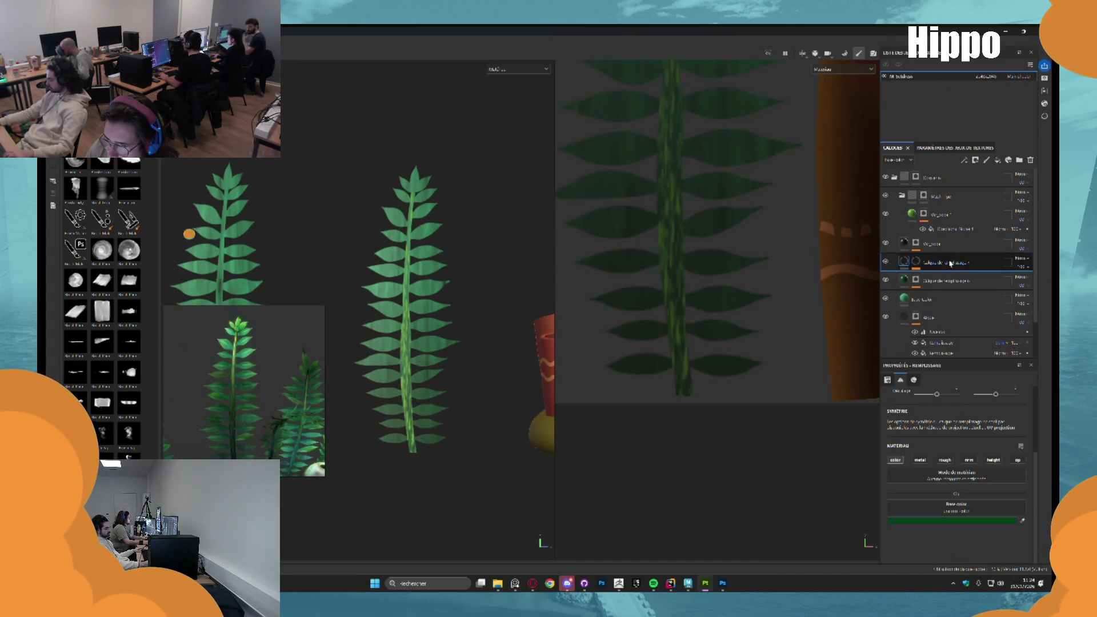
{"action": "right_click", "coordinate": [917, 264]}
{"action": "left_click", "coordinate": [972, 448]}
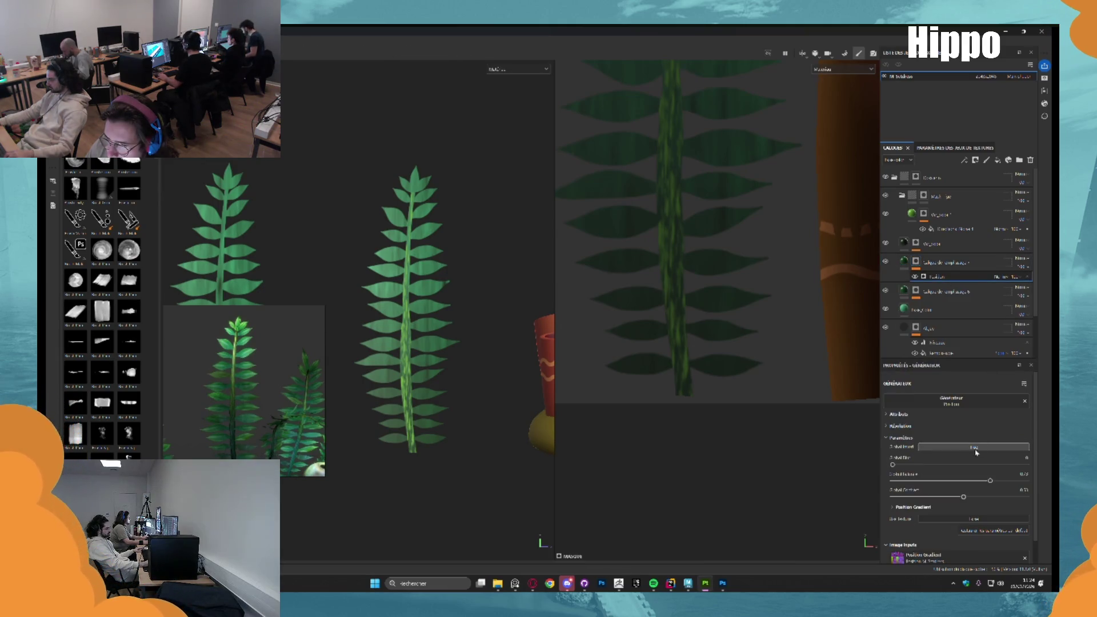
{"action": "key", "text": "ctrl+z"}
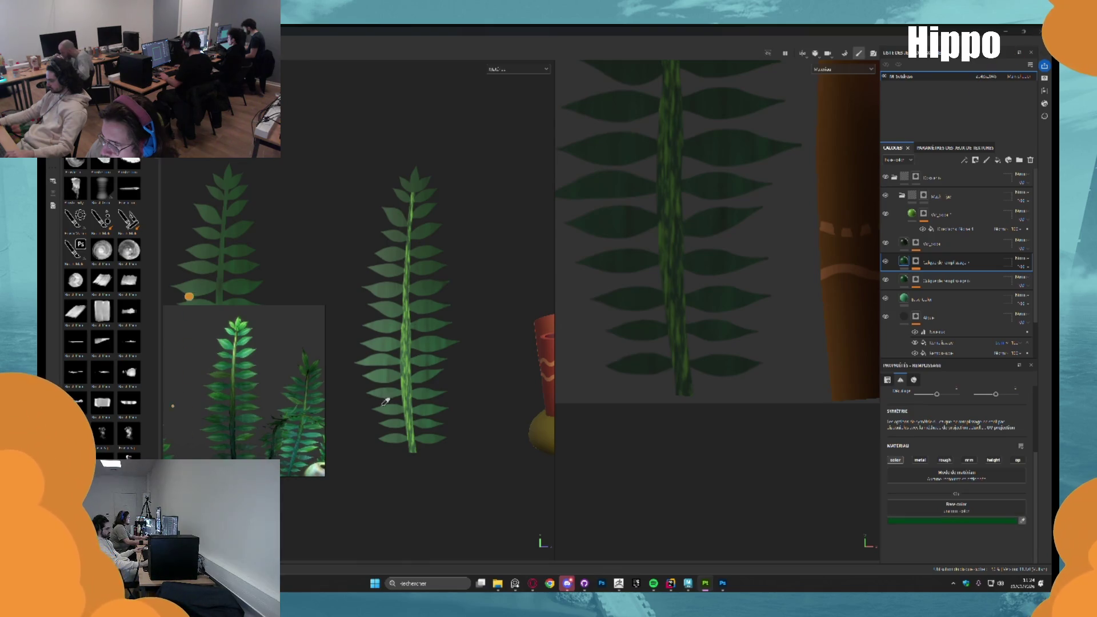
Give the copy a lighter, brighter green and a Position generator mask with adjusted falloff
{"action": "left_click", "coordinate": [409, 402]}
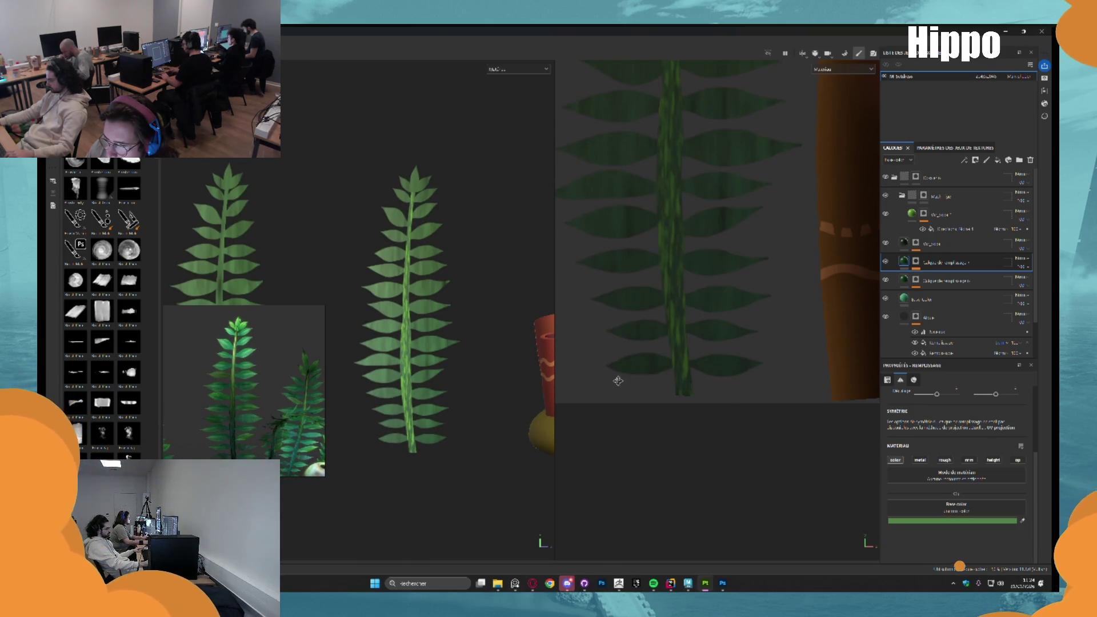
{"action": "left_click", "coordinate": [933, 520]}
{"action": "mouse_move", "coordinate": [956, 489]}
{"action": "left_mouse_down"}
{"action": "mouse_move", "coordinate": [966, 459]}
{"action": "mouse_move", "coordinate": [980, 463]}
{"action": "mouse_move", "coordinate": [968, 480]}
{"action": "mouse_move", "coordinate": [970, 469]}
{"action": "left_mouse_up"}
{"action": "left_click", "coordinate": [1015, 421]}
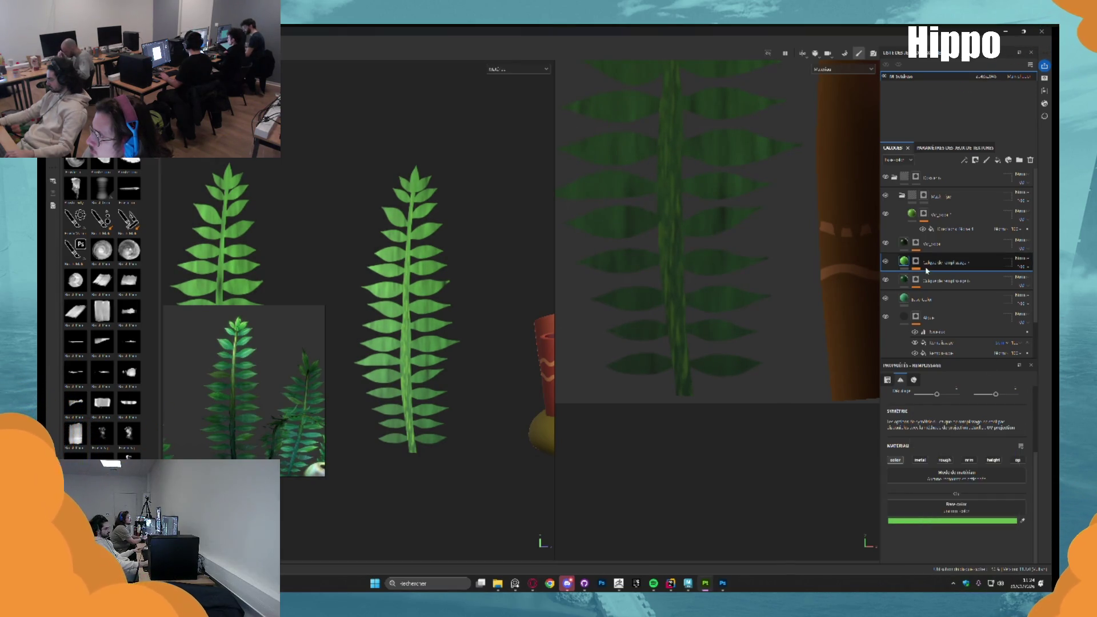
{"action": "mouse_move", "coordinate": [991, 480]}
{"action": "left_mouse_down"}
{"action": "mouse_move", "coordinate": [980, 482]}
{"action": "mouse_move", "coordinate": [1000, 496]}
{"action": "mouse_move", "coordinate": [1024, 495]}
{"action": "mouse_move", "coordinate": [973, 480]}
{"action": "left_mouse_up"}
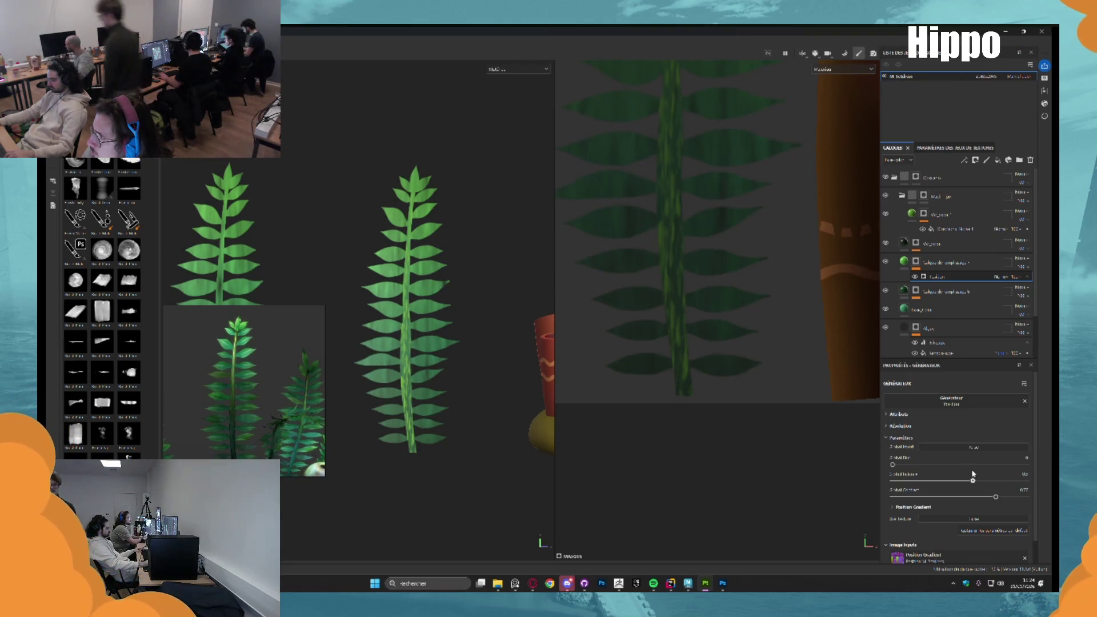
{"action": "scroll", "coordinate": [415, 335], "scroll_direction": "down", "scroll_amount": 2}
{"action": "scroll", "coordinate": [426, 309], "scroll_direction": "up", "scroll_amount": 2}
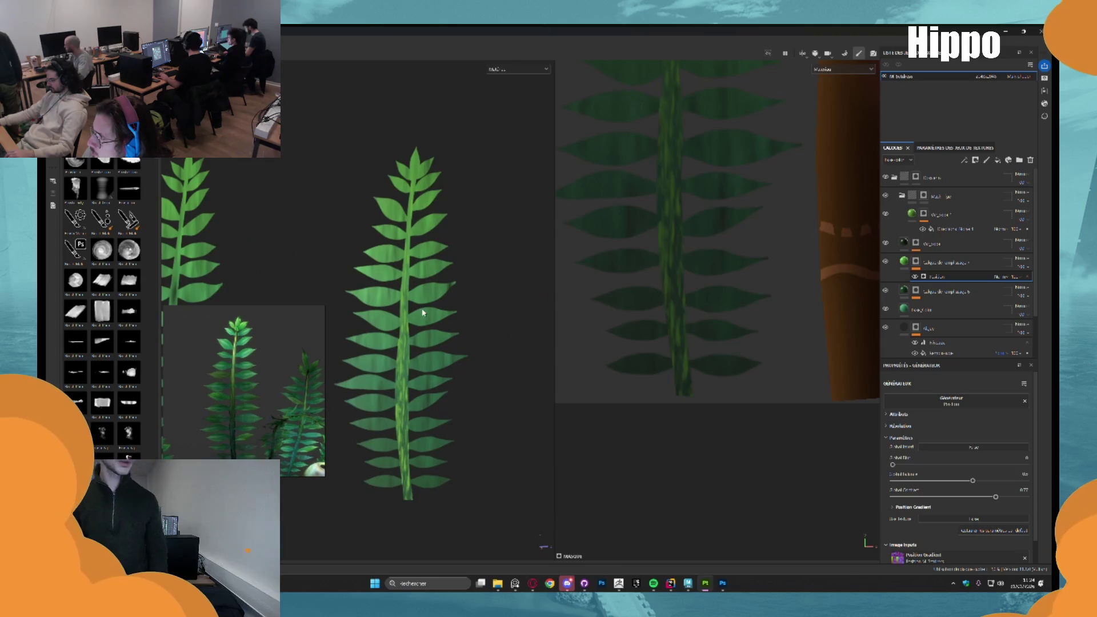
{"action": "scroll", "coordinate": [435, 245], "scroll_direction": "down", "scroll_amount": 2}
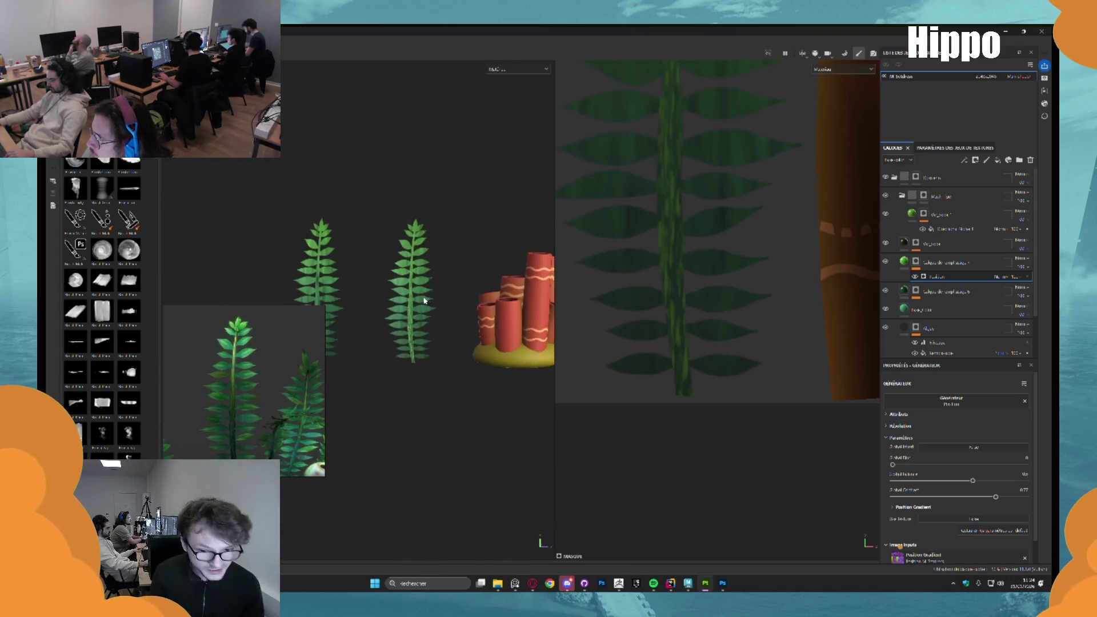
{"action": "scroll", "coordinate": [425, 313], "scroll_direction": "up", "scroll_amount": 2}
{"action": "scroll", "coordinate": [426, 313], "scroll_direction": "down", "scroll_amount": 2}
{"action": "scroll", "coordinate": [448, 238], "scroll_direction": "up", "scroll_amount": 2}
{"action": "left_click", "coordinate": [911, 293]}
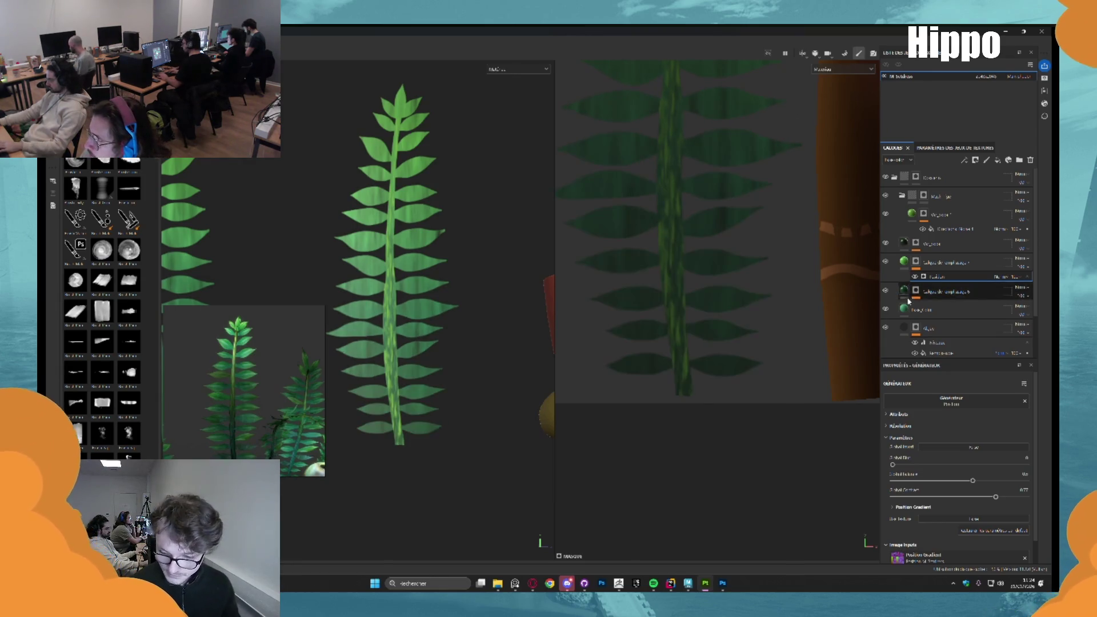
{"action": "left_click", "coordinate": [931, 328]}
{"action": "left_click", "coordinate": [938, 309]}
{"action": "left_click", "coordinate": [943, 292]}
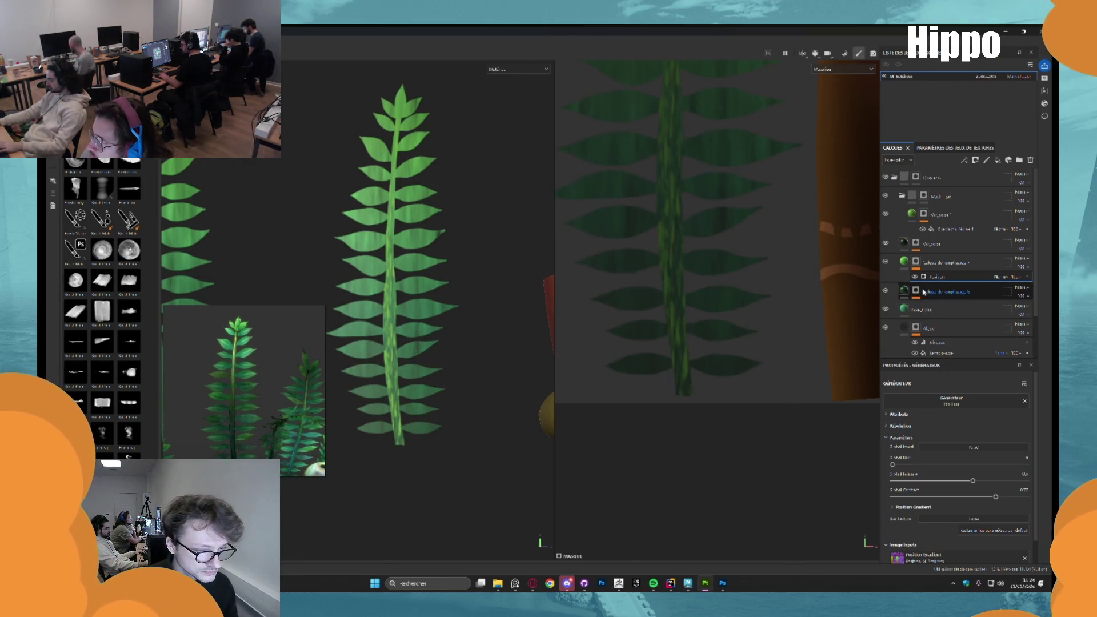
{"action": "left_click", "coordinate": [931, 244]}
{"action": "left_click", "coordinate": [885, 243]}
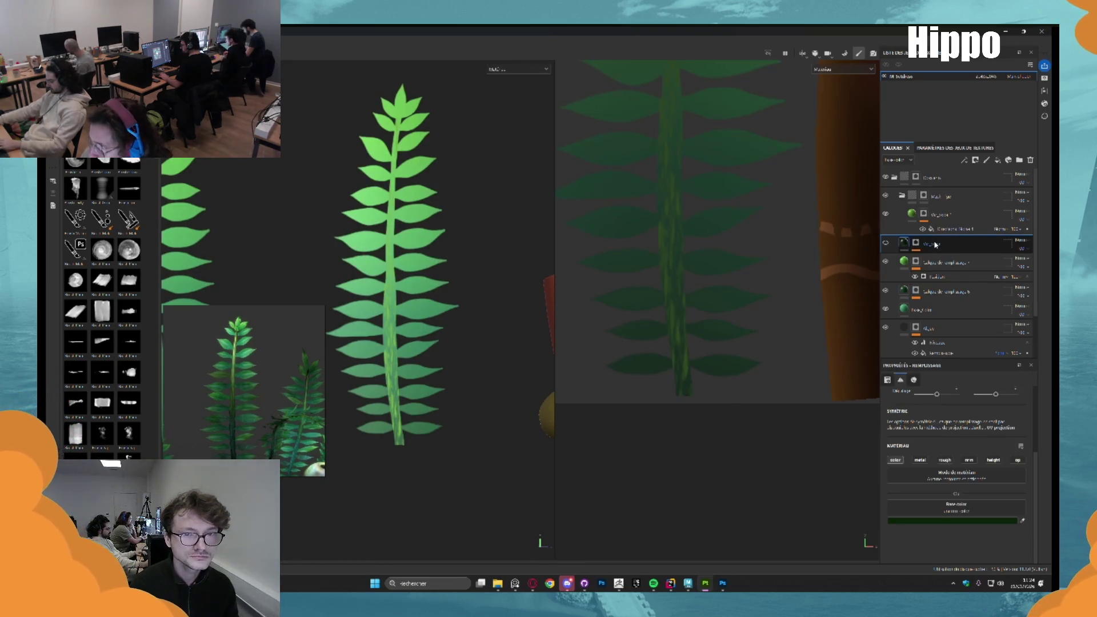
{"action": "key", "text": "Delete"}
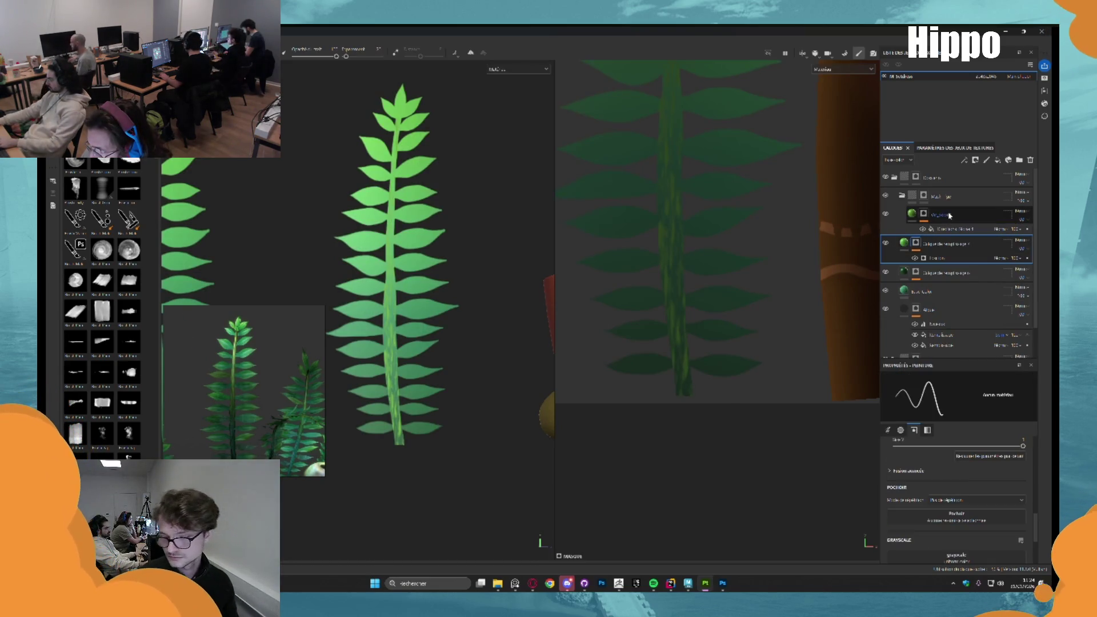
{"action": "left_click", "coordinate": [951, 229]}
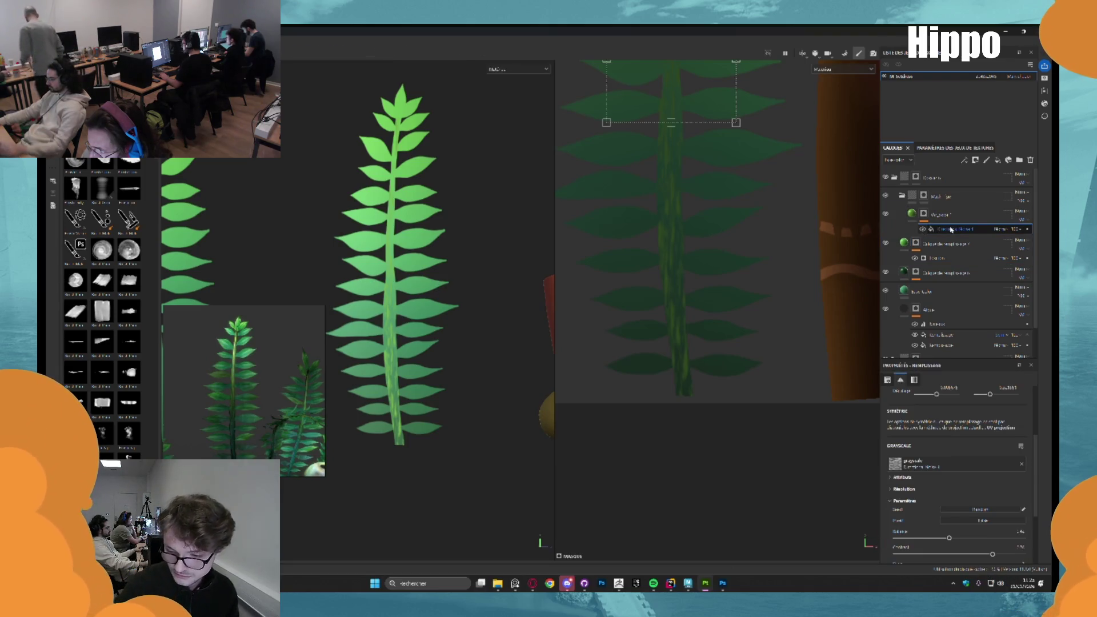
{"action": "key", "text": "Delete"}
{"action": "scroll", "coordinate": [368, 263], "scroll_direction": "down", "scroll_amount": 4}
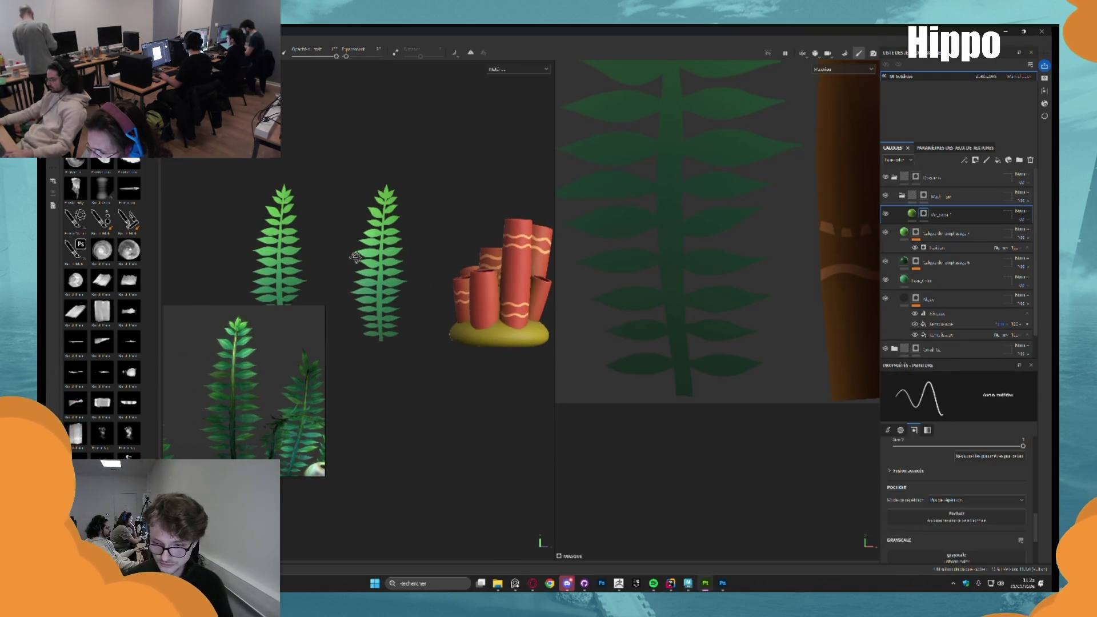
{"action": "scroll", "coordinate": [436, 254], "scroll_direction": "up", "scroll_amount": 3}
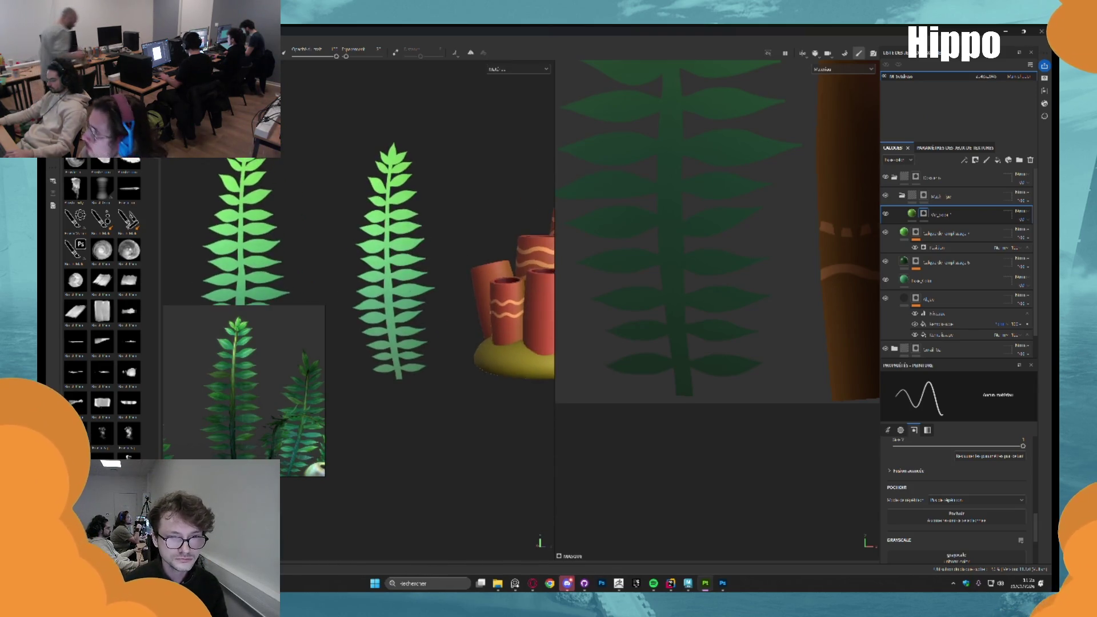
{"action": "scroll", "coordinate": [384, 306], "scroll_direction": "up", "scroll_amount": 3}
{"action": "left_click_drag", "start_coordinate": [354, 286], "coordinate": [366, 295]}
{"action": "scroll", "coordinate": [366, 295], "scroll_direction": "down", "scroll_amount": 3}
{"action": "scroll", "coordinate": [360, 292], "scroll_direction": "up", "scroll_amount": 3}
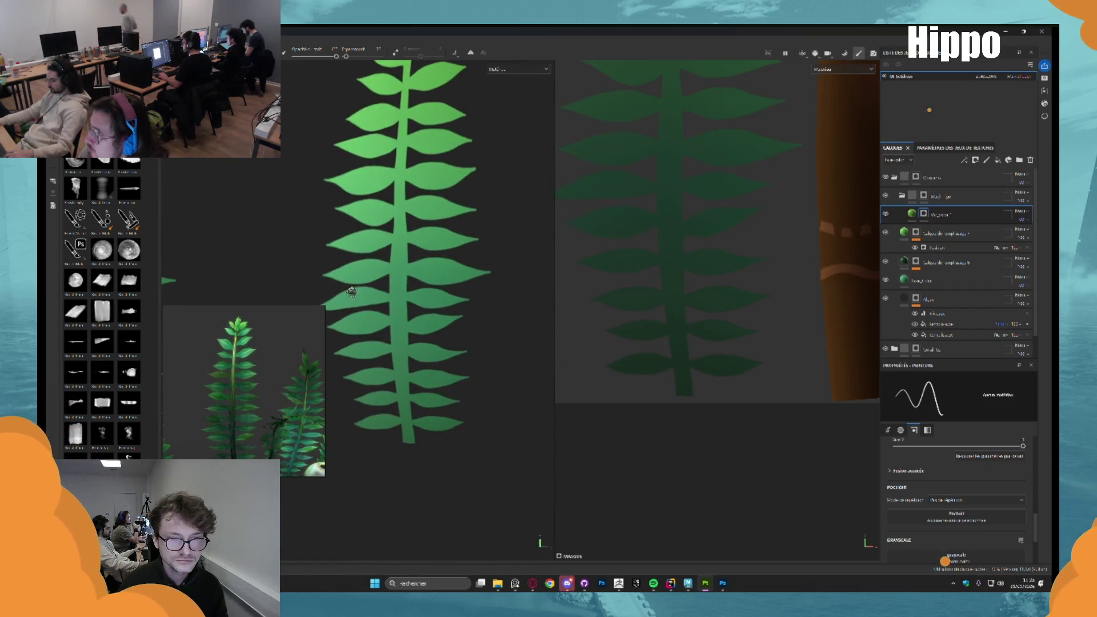
{"action": "scroll", "coordinate": [400, 275], "scroll_direction": "up", "scroll_amount": 3}
{"action": "scroll", "coordinate": [207, 367], "scroll_direction": "up", "scroll_amount": 5}
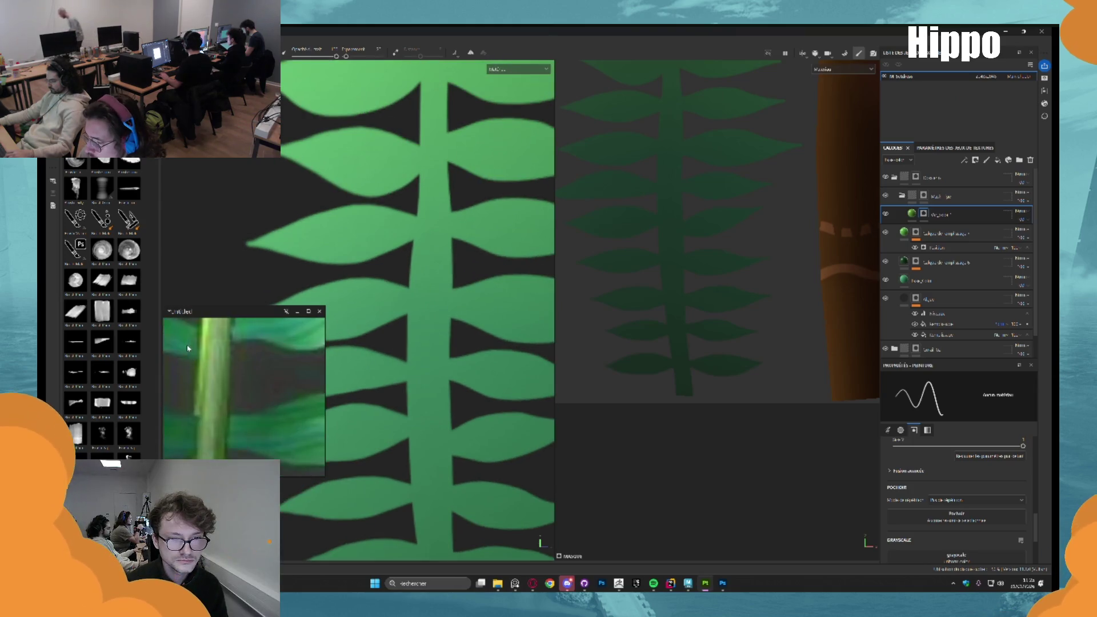
{"action": "scroll", "coordinate": [207, 367], "scroll_direction": "down", "scroll_amount": 1}
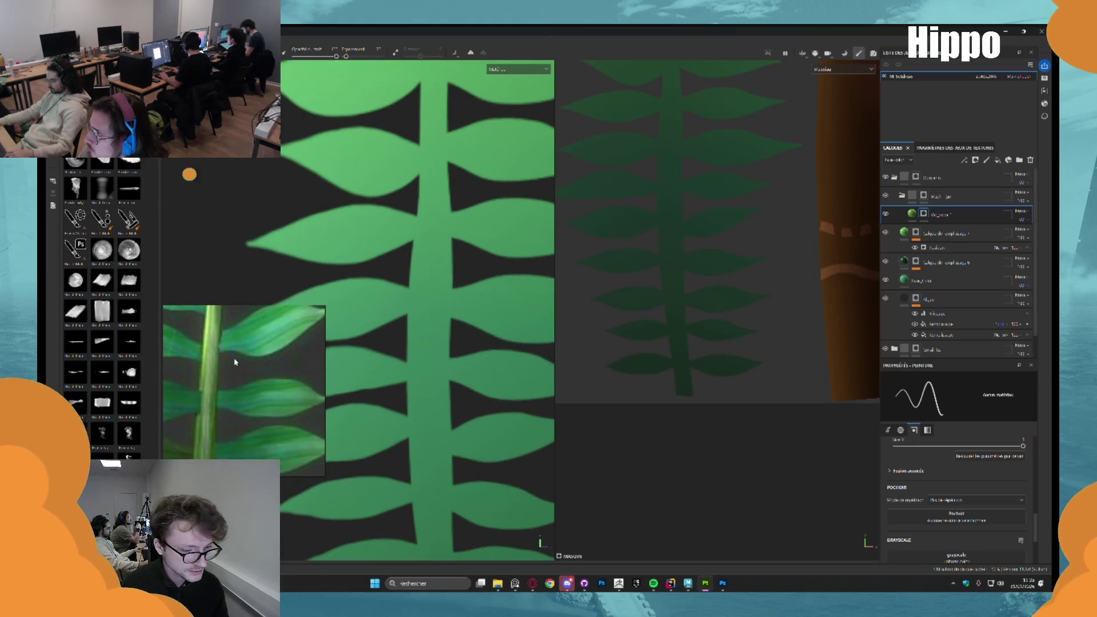
{"action": "scroll", "coordinate": [234, 362], "scroll_direction": "down", "scroll_amount": 2}
{"action": "scroll", "coordinate": [423, 257], "scroll_direction": "down", "scroll_amount": 5}
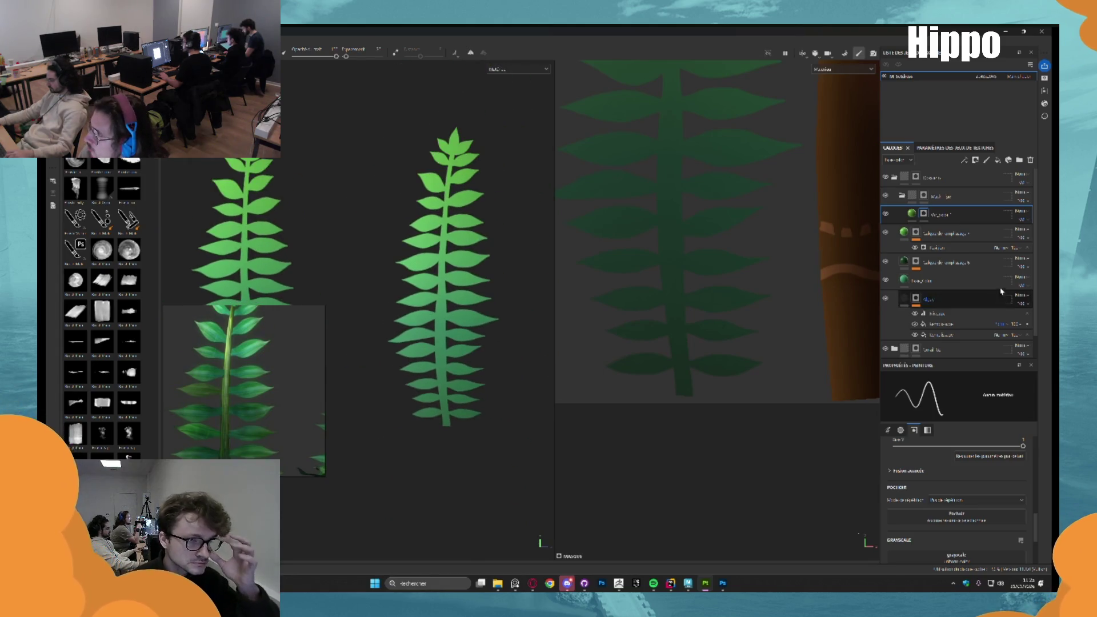
{"action": "key", "text": "ctrl+d"}
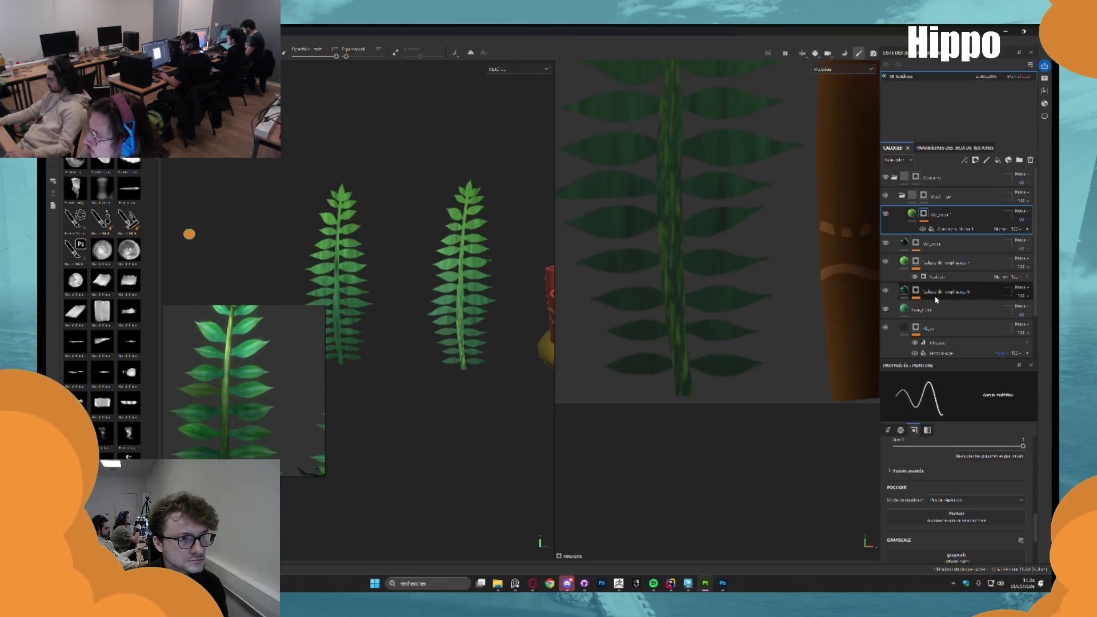
Lower the opacity of the streak layer and its sub-layer
{"action": "left_click", "coordinate": [1023, 250]}
{"action": "left_click_drag", "start_coordinate": [1049, 266], "coordinate": [1036, 265]}
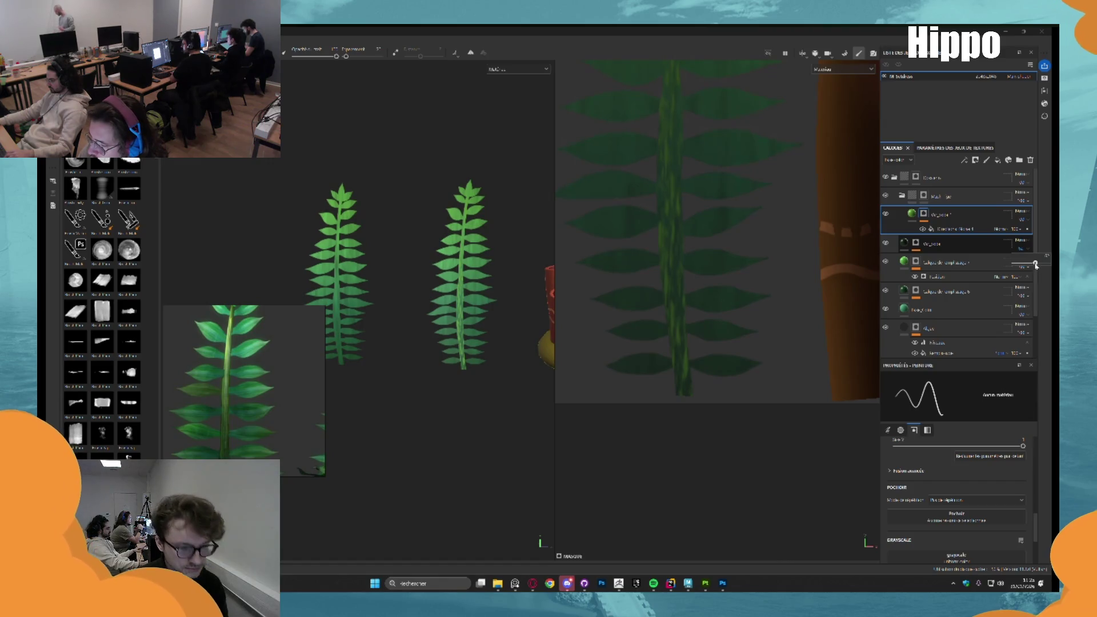
{"action": "key", "text": "f"}
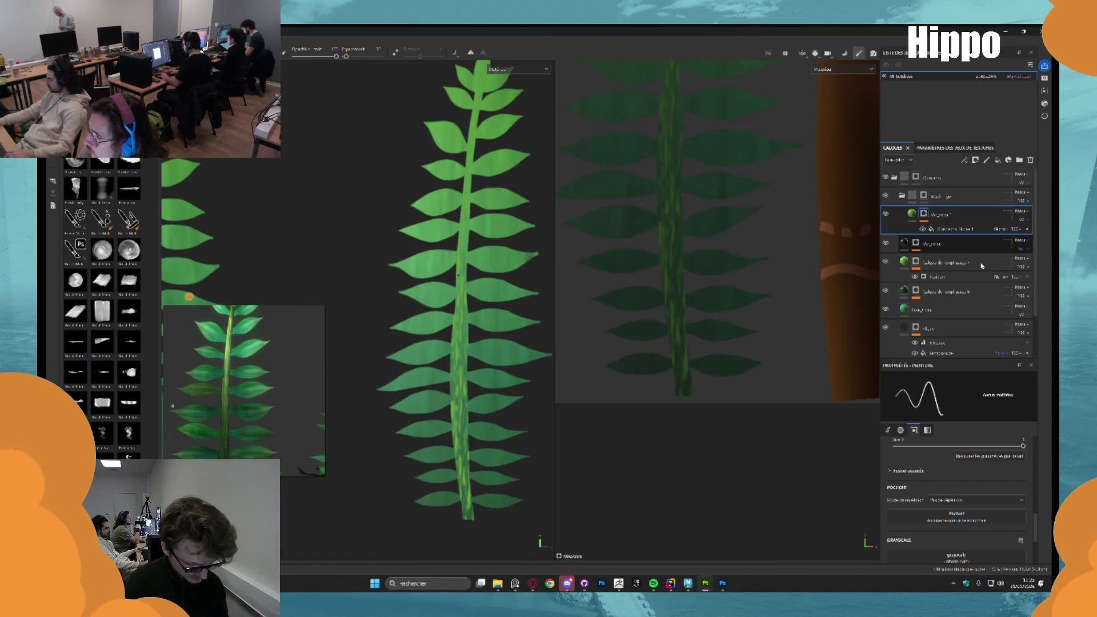
{"action": "left_click", "coordinate": [1035, 229]}
{"action": "left_click_drag", "start_coordinate": [1049, 233], "coordinate": [1028, 234]}
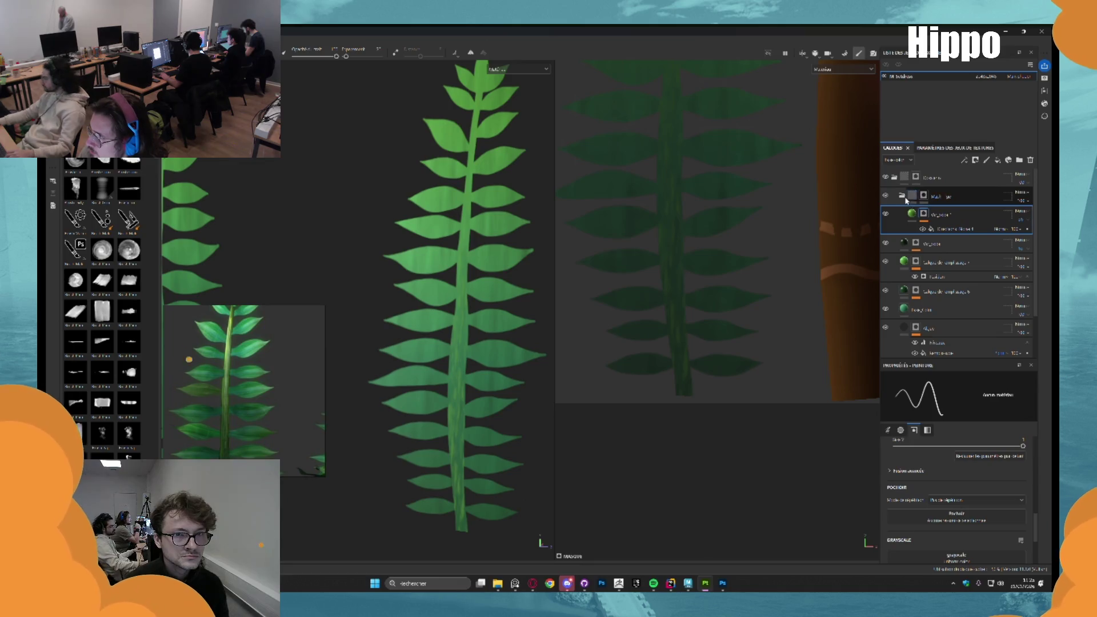
Delete the extra fill layer and its sub-layer, then undo the deletion
{"action": "key", "text": "Delete"}
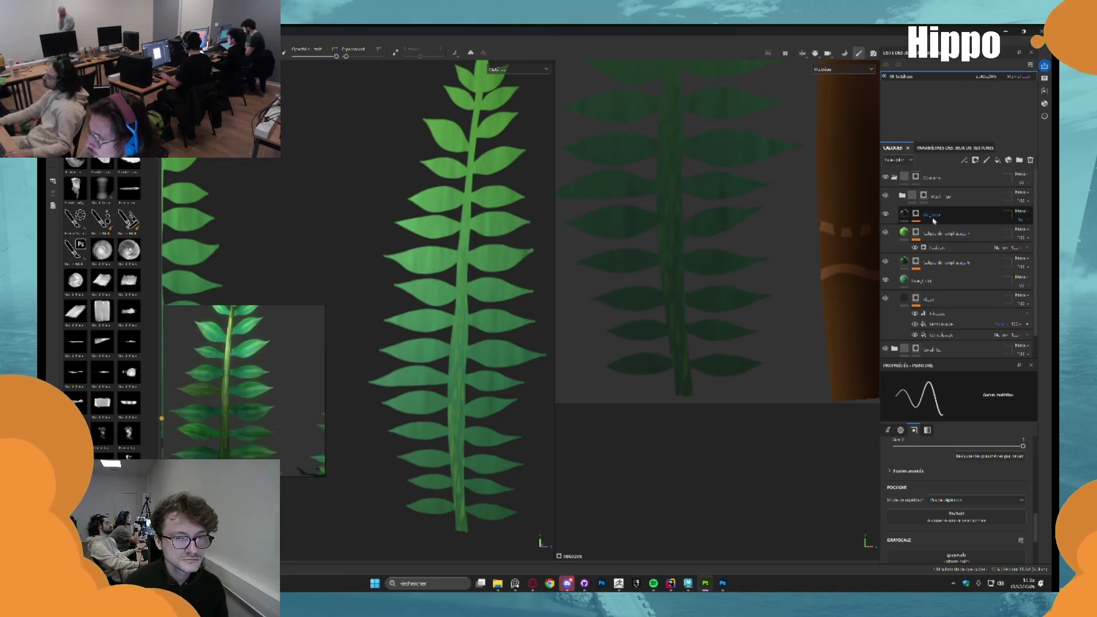
{"action": "key", "text": "ctrl+z"}
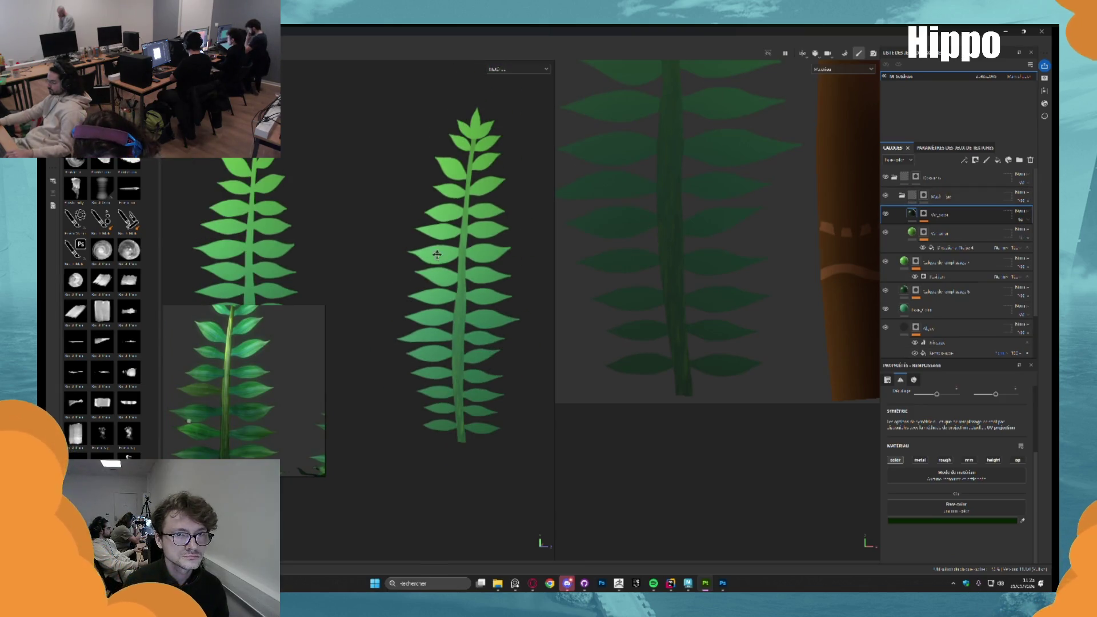
{"action": "key", "text": "ctrl+z"}
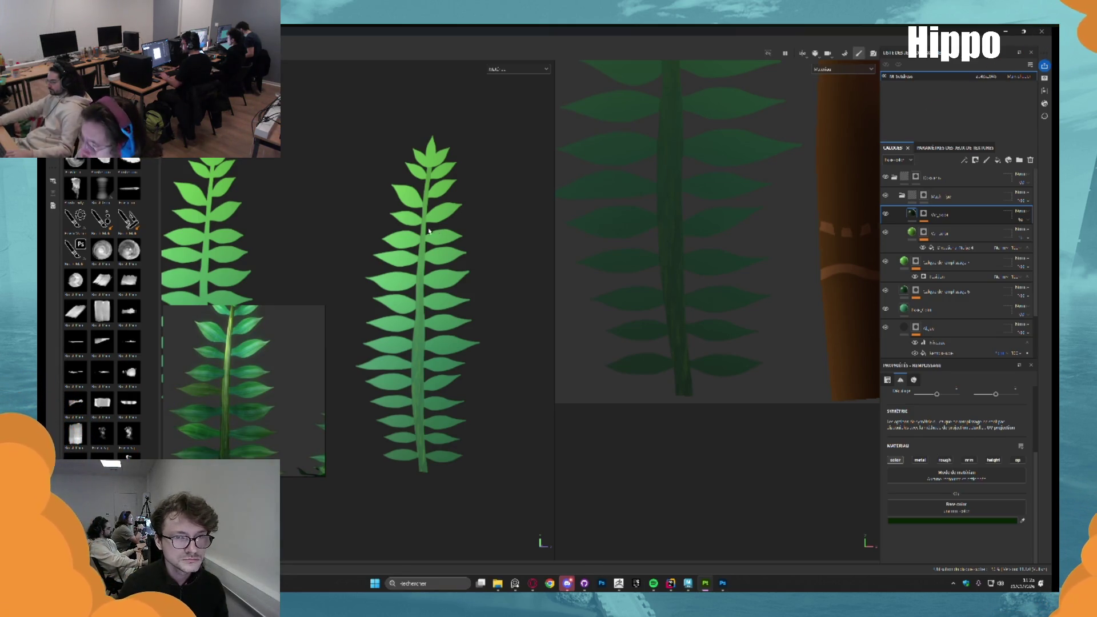
Close the floating Untitled preview and collapse the layer group's folder
{"action": "scroll", "coordinate": [406, 221], "scroll_direction": "up", "scroll_amount": 2}
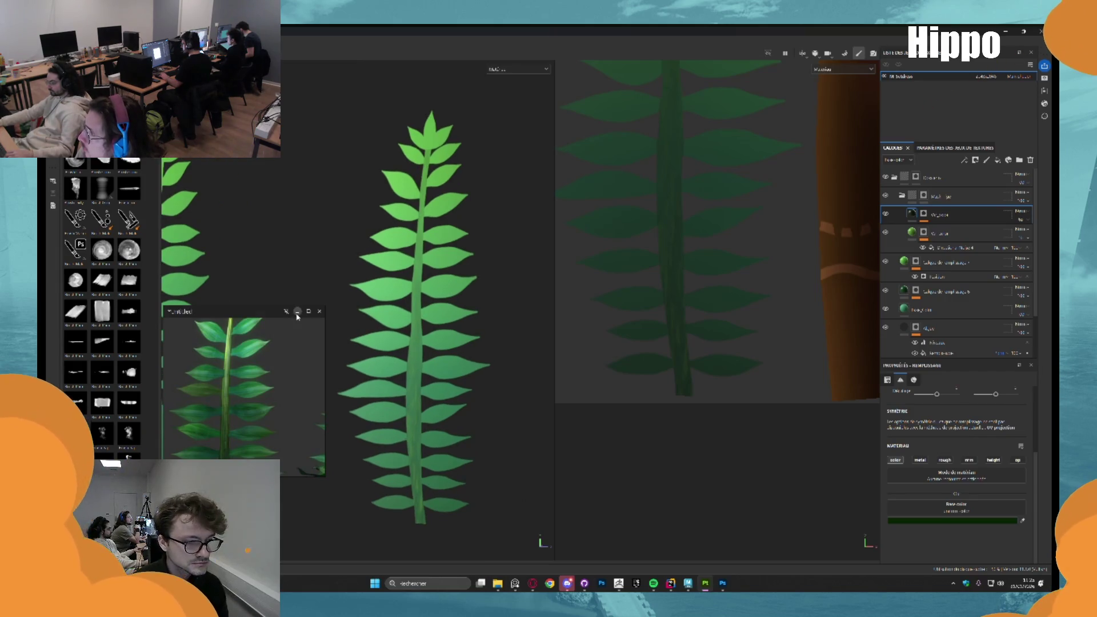
{"action": "left_click", "coordinate": [296, 312]}
{"action": "scroll", "coordinate": [406, 324], "scroll_direction": "up", "scroll_amount": 2}
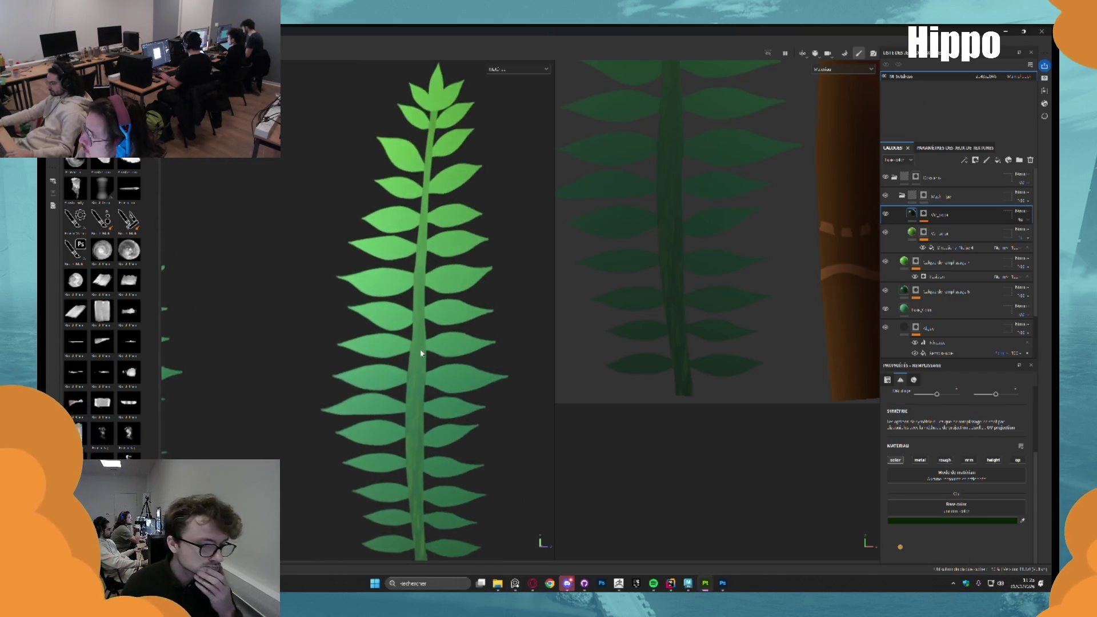
{"action": "scroll", "coordinate": [400, 313], "scroll_direction": "down", "scroll_amount": 5}
{"action": "scroll", "coordinate": [411, 332], "scroll_direction": "up", "scroll_amount": 4}
{"action": "scroll", "coordinate": [417, 342], "scroll_direction": "up", "scroll_amount": 3}
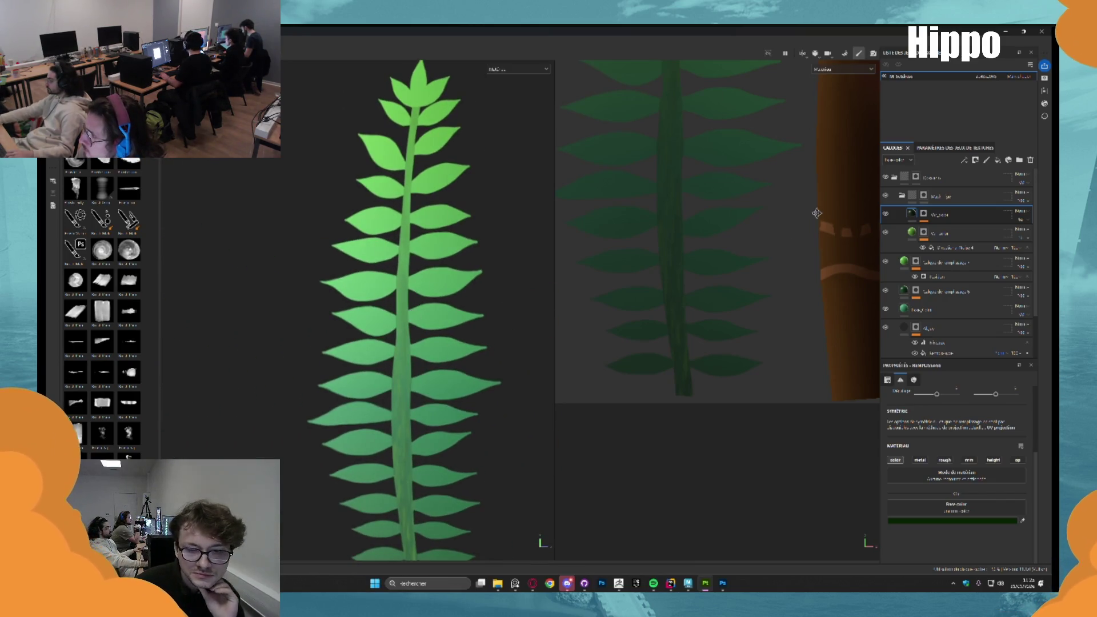
{"action": "left_click", "coordinate": [902, 196]}
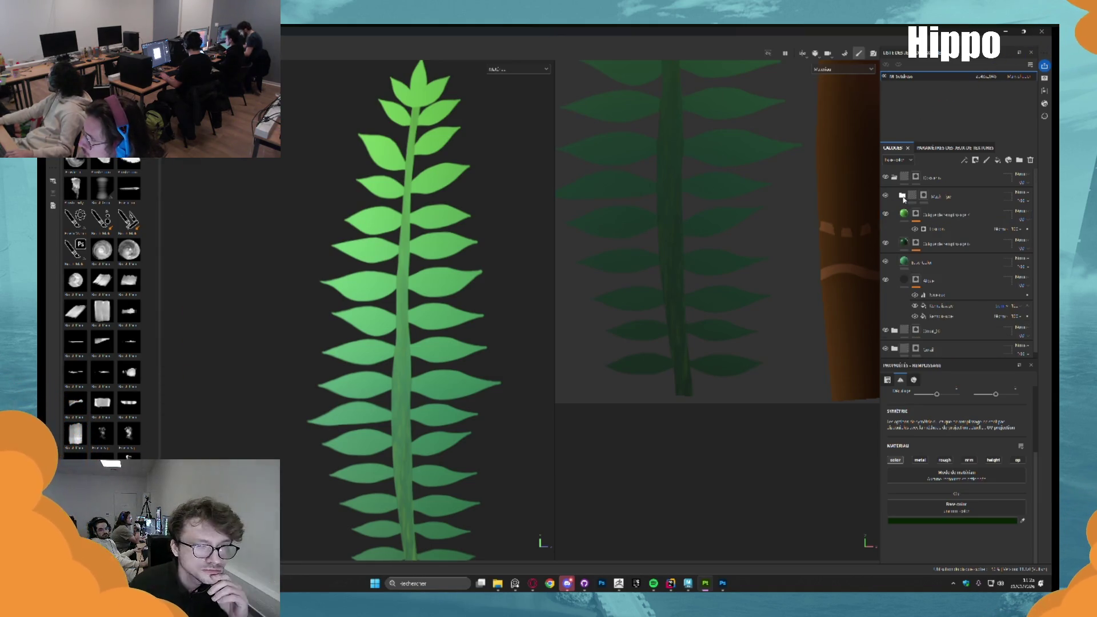
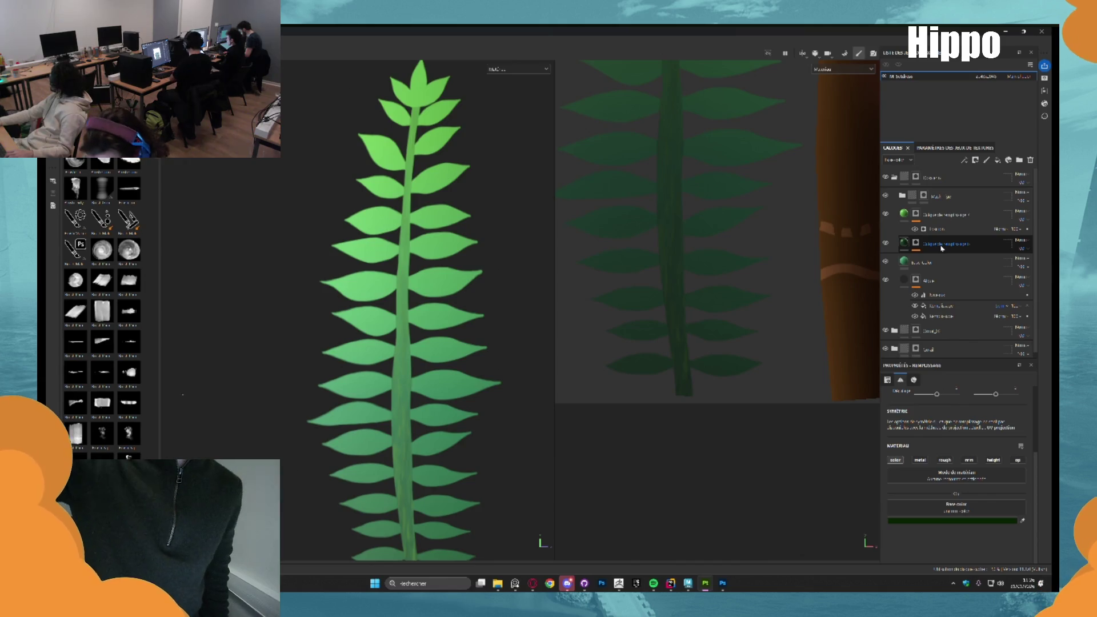
Toggle the Mask folder's black-and-white view to check the fern stem mask, then add a fill layer
{"action": "scroll", "coordinate": [392, 258], "scroll_direction": "down", "scroll_amount": 3}
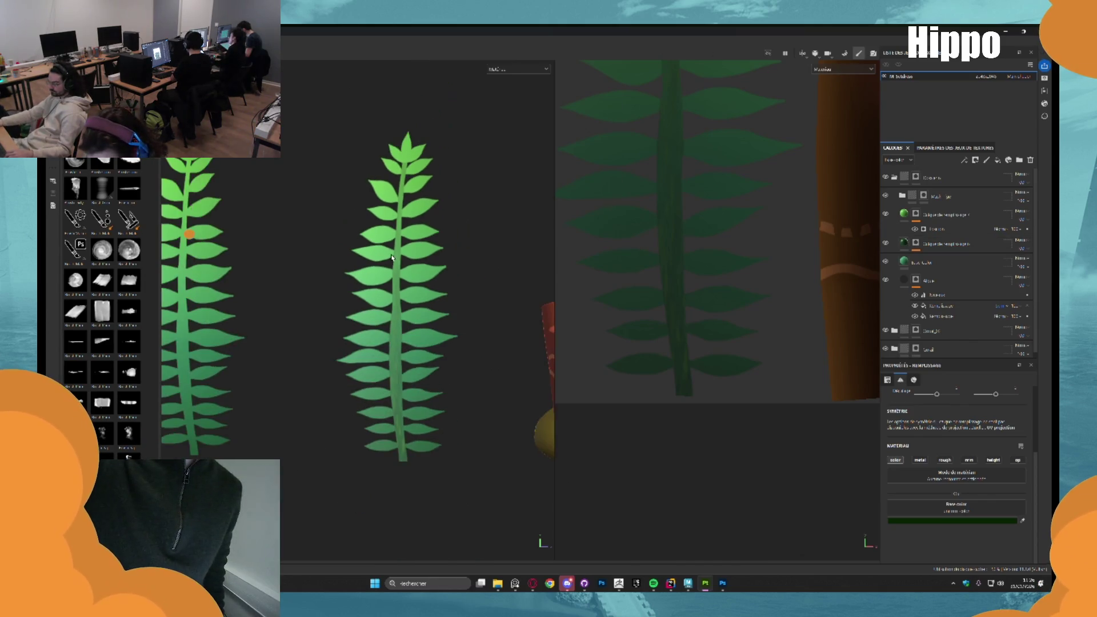
{"action": "scroll", "coordinate": [410, 379], "scroll_direction": "down", "scroll_amount": 2}
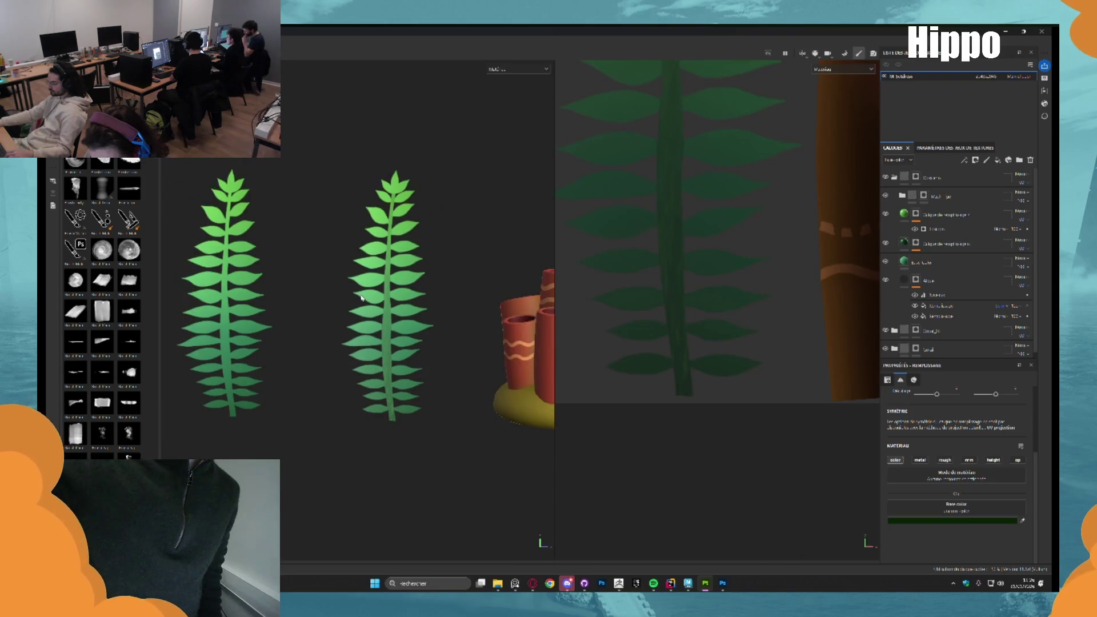
{"action": "scroll", "coordinate": [386, 271], "scroll_direction": "up", "scroll_amount": 3}
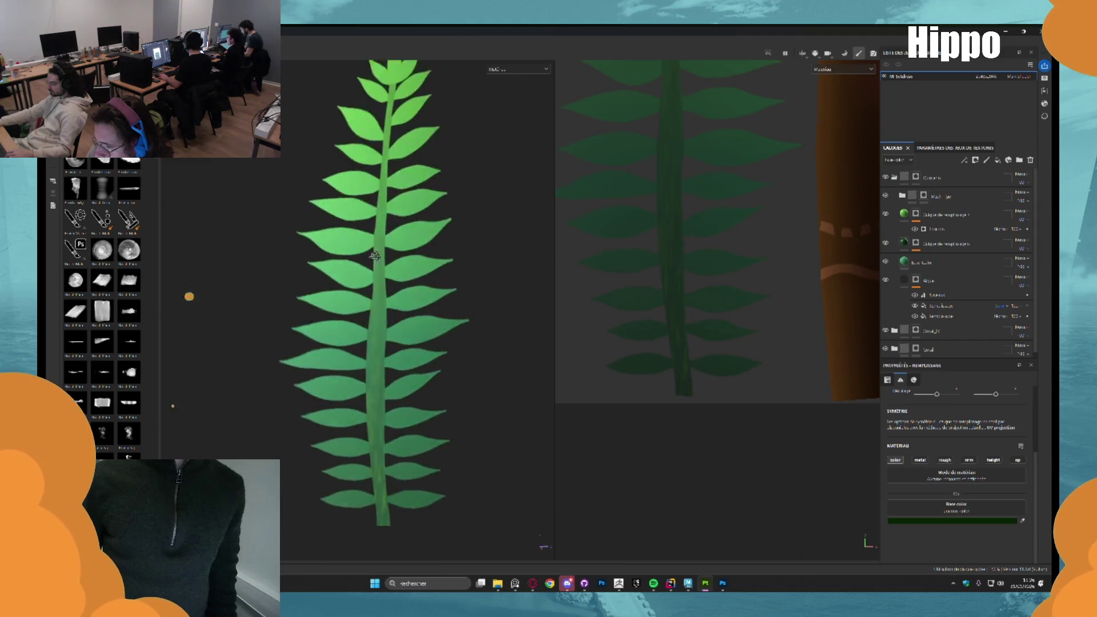
{"action": "scroll", "coordinate": [388, 294], "scroll_direction": "down", "scroll_amount": 3}
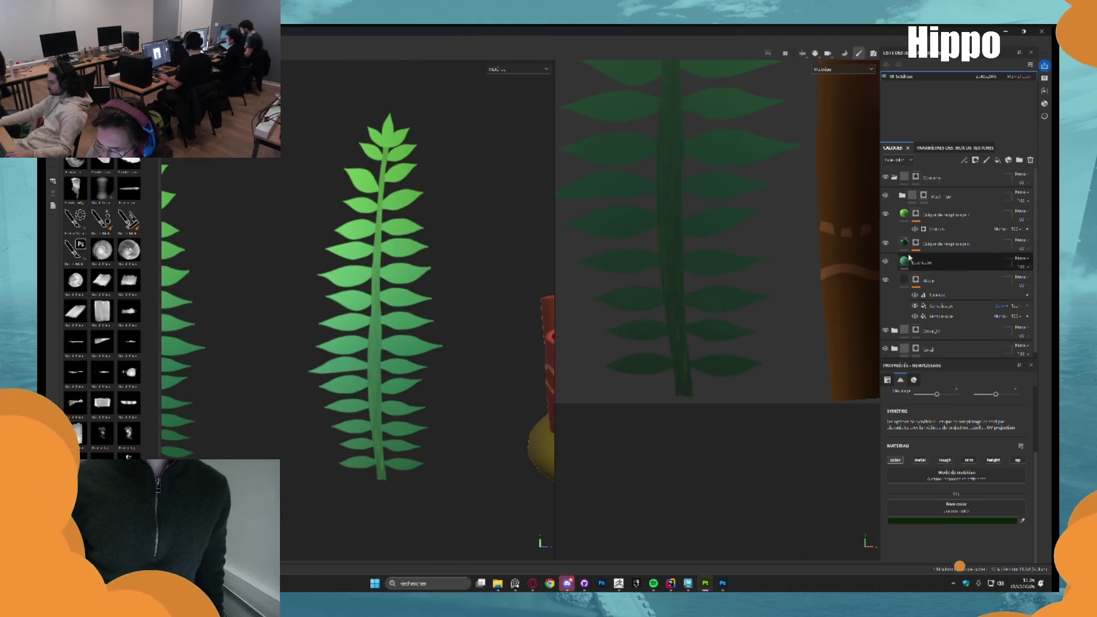
{"action": "left_click", "coordinate": [924, 196]}
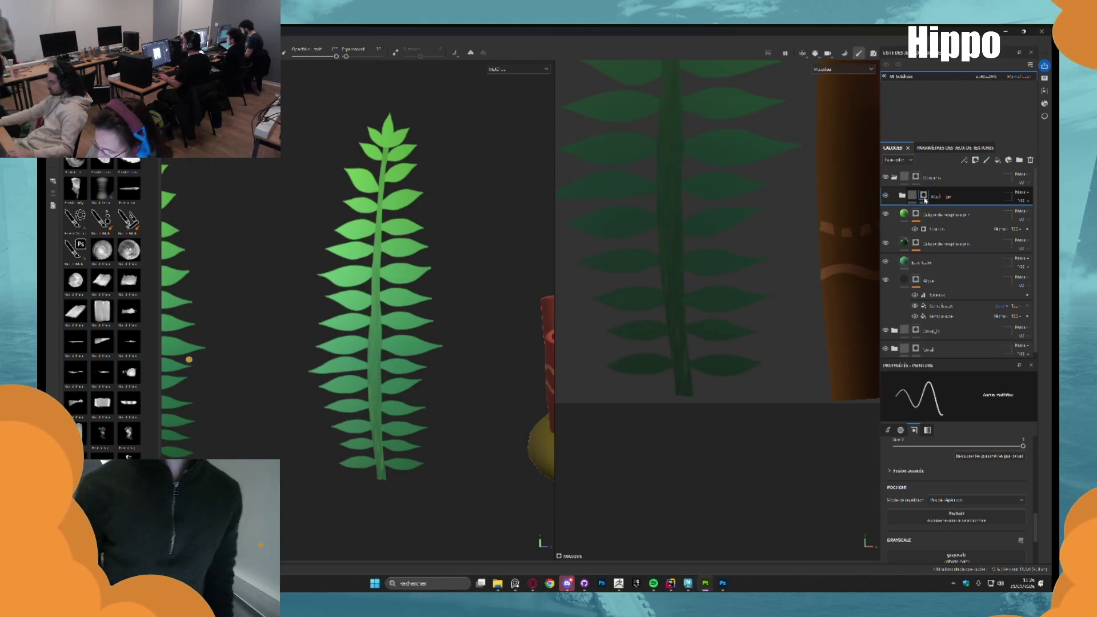
{"action": "left_click", "coordinate": [924, 197], "text": "alt"}
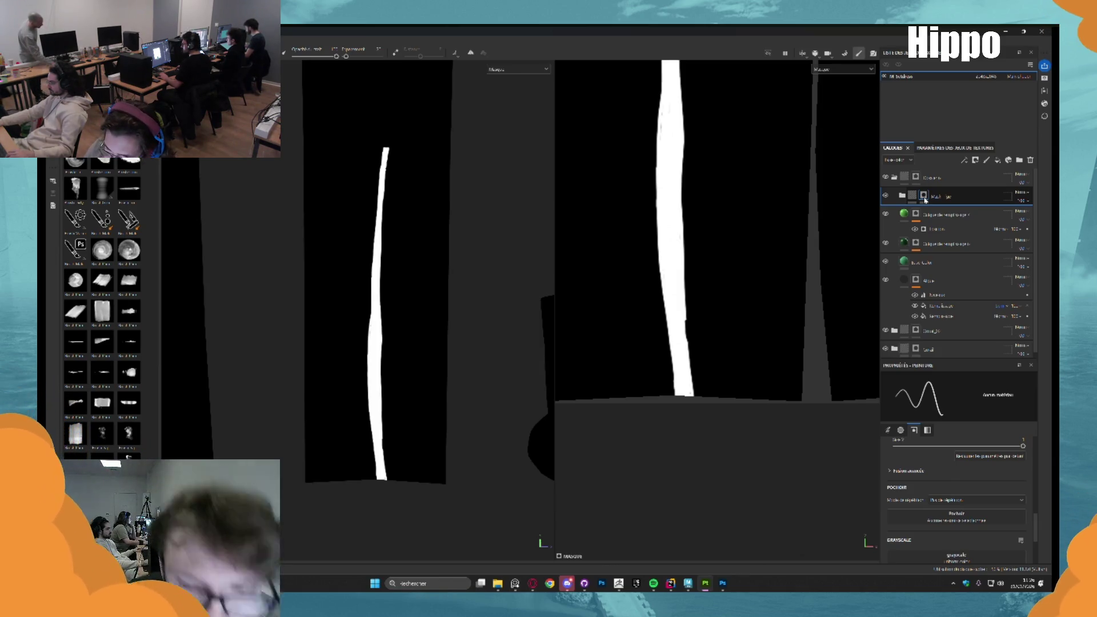
{"action": "left_click", "coordinate": [902, 197]}
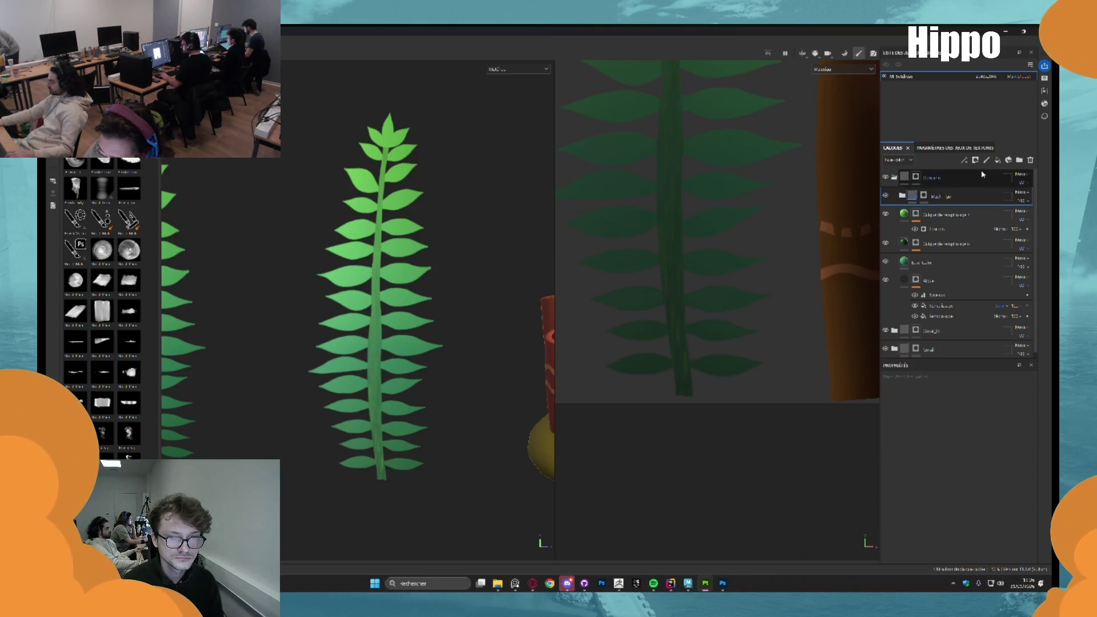
{"action": "left_click", "coordinate": [998, 160]}
Move the new fill layer below the Mask folder and give it a black mask
{"action": "left_click_drag", "start_coordinate": [944, 198], "coordinate": [957, 227]}
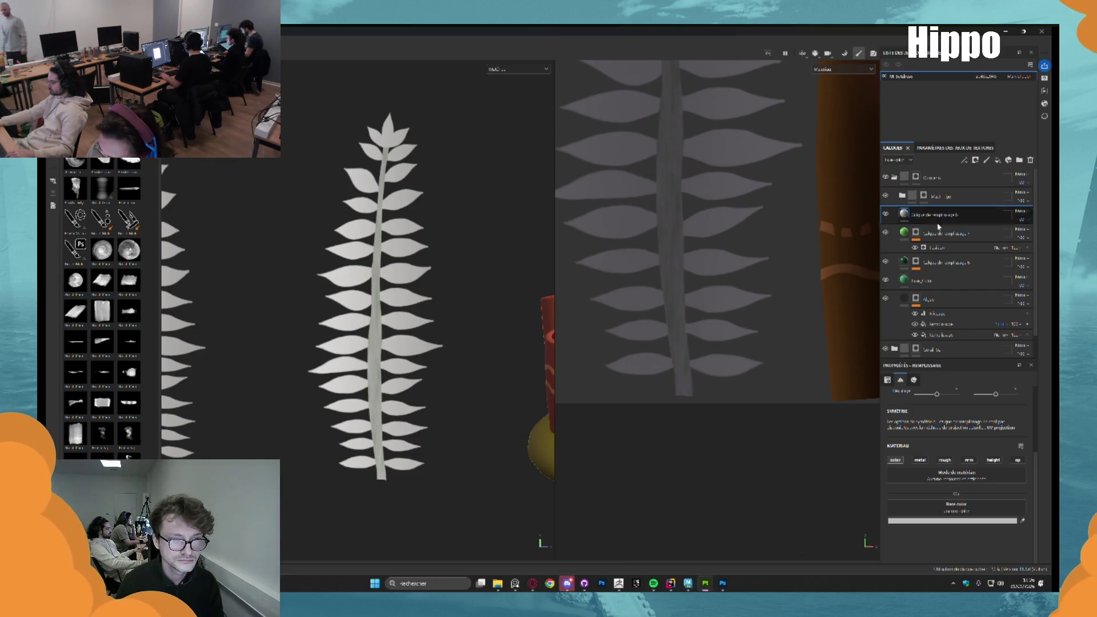
{"action": "scroll", "coordinate": [396, 264], "scroll_direction": "up", "scroll_amount": 3}
{"action": "left_click_drag", "start_coordinate": [380, 258], "coordinate": [405, 255]}
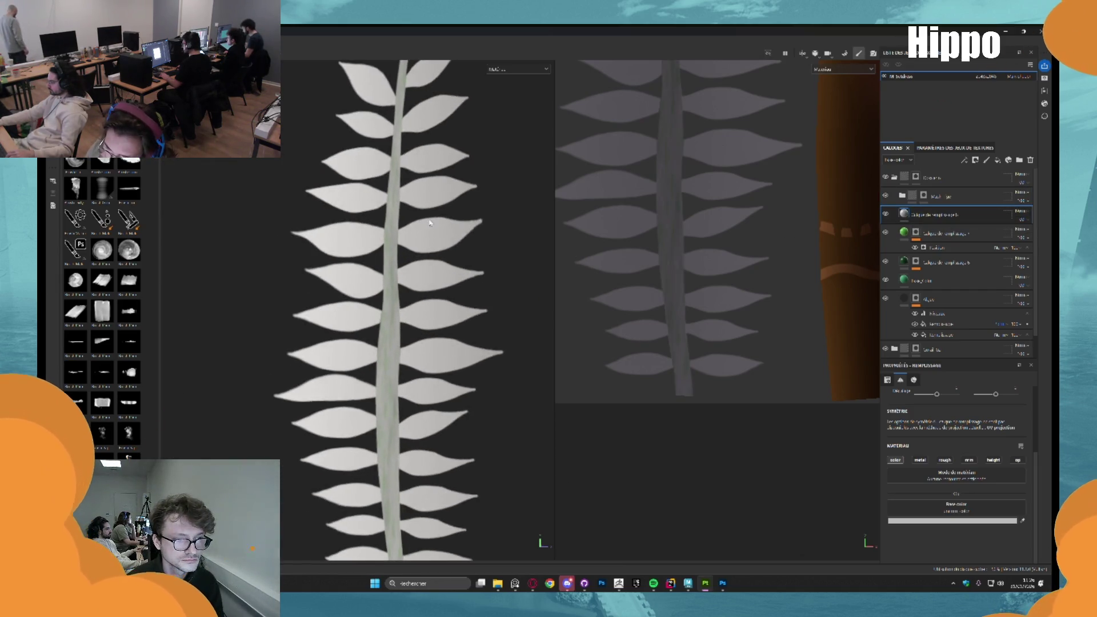
{"action": "right_click", "coordinate": [924, 218]}
{"action": "left_click", "coordinate": [952, 219]}
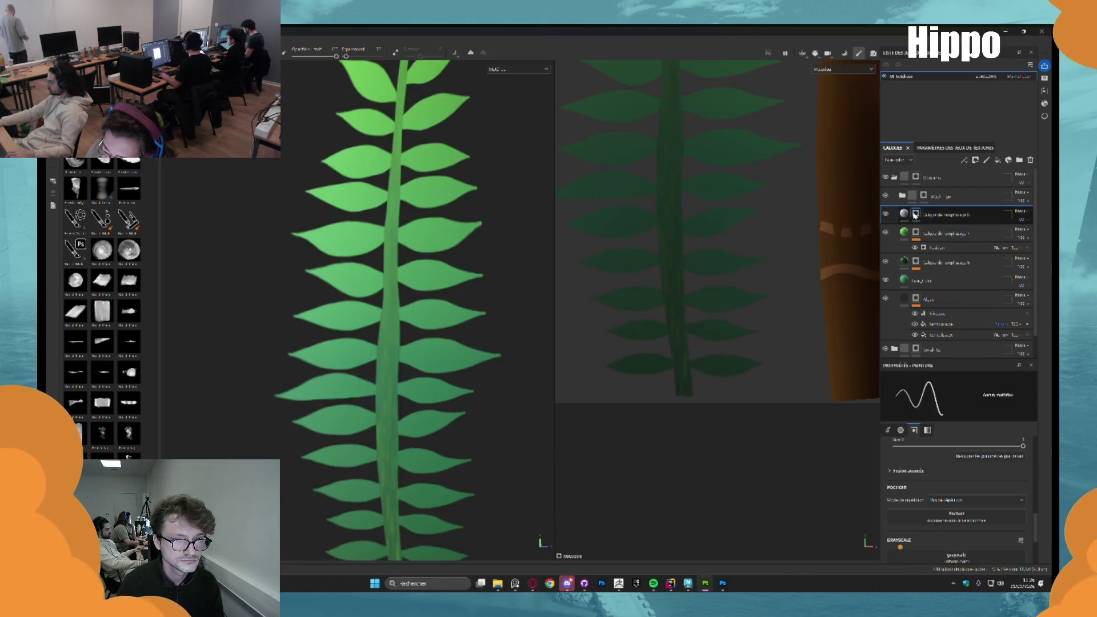
Add a fill effect with a grayscale texture to the mask and increase its Tiling
{"action": "right_click", "coordinate": [916, 213]}
{"action": "left_click", "coordinate": [942, 484]}
{"action": "left_click", "coordinate": [947, 461]}
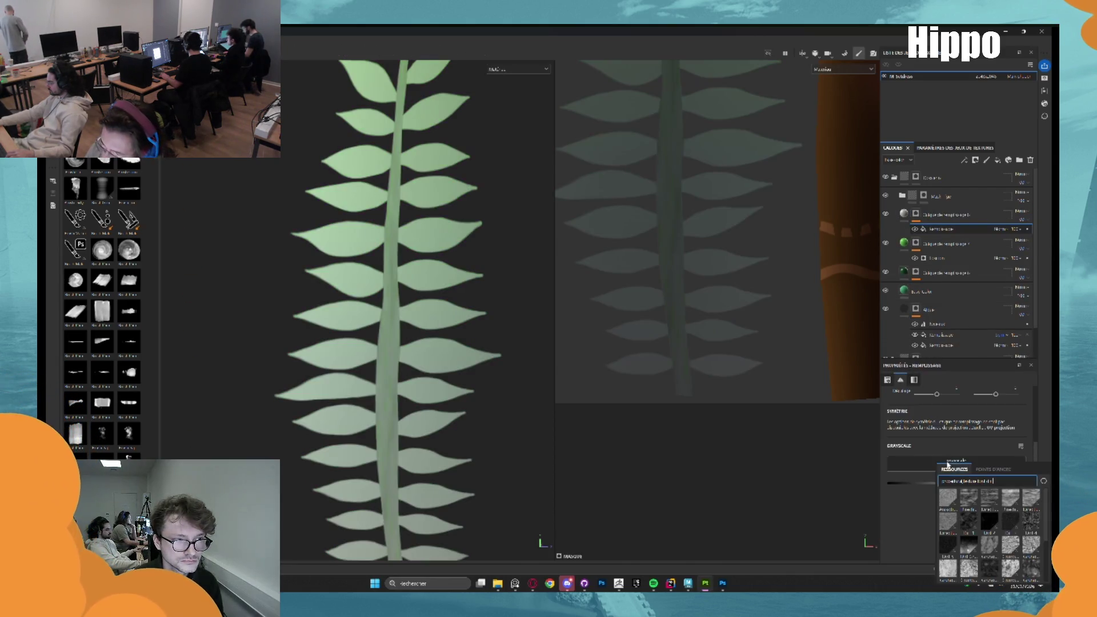
{"action": "left_click", "coordinate": [1027, 499]}
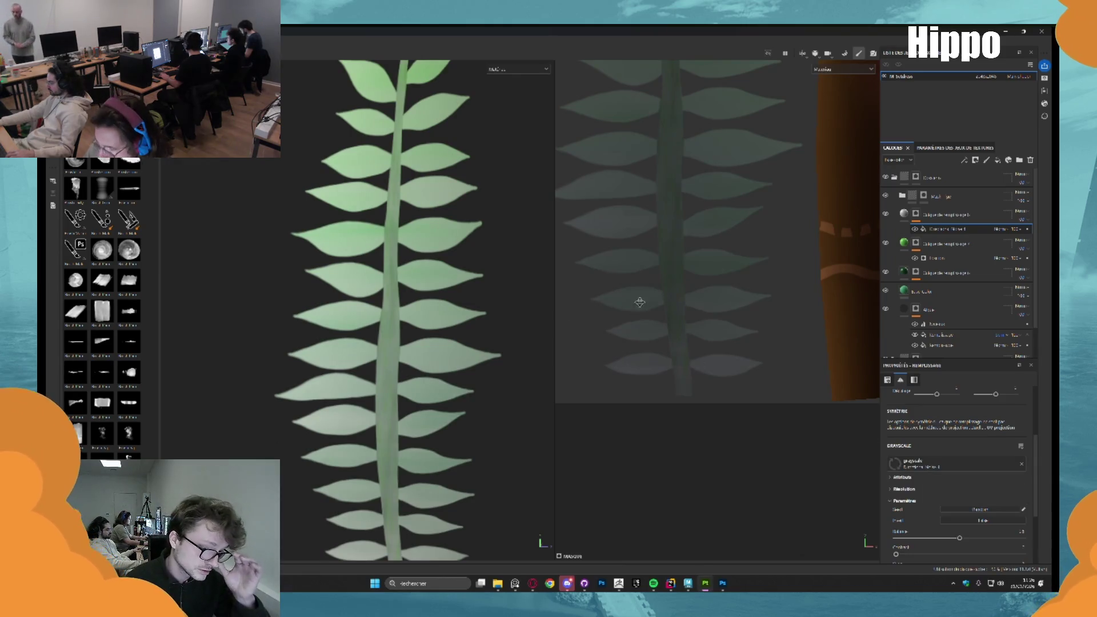
{"action": "left_click_drag", "start_coordinate": [943, 438], "coordinate": [954, 440]}
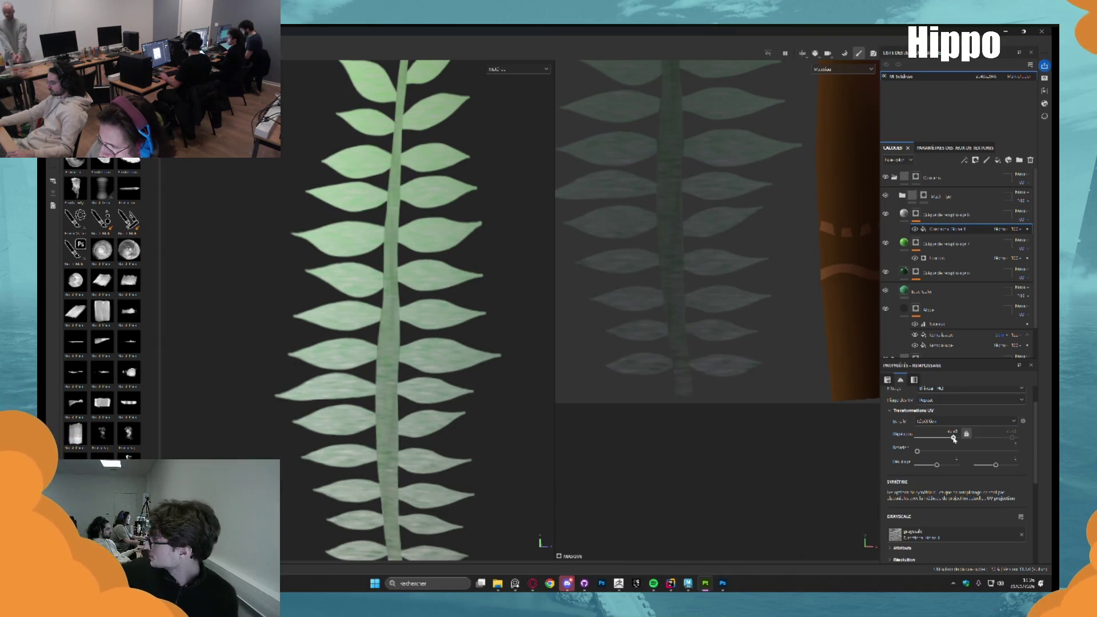
{"action": "scroll", "coordinate": [280, 304], "scroll_direction": "down", "scroll_amount": 5}
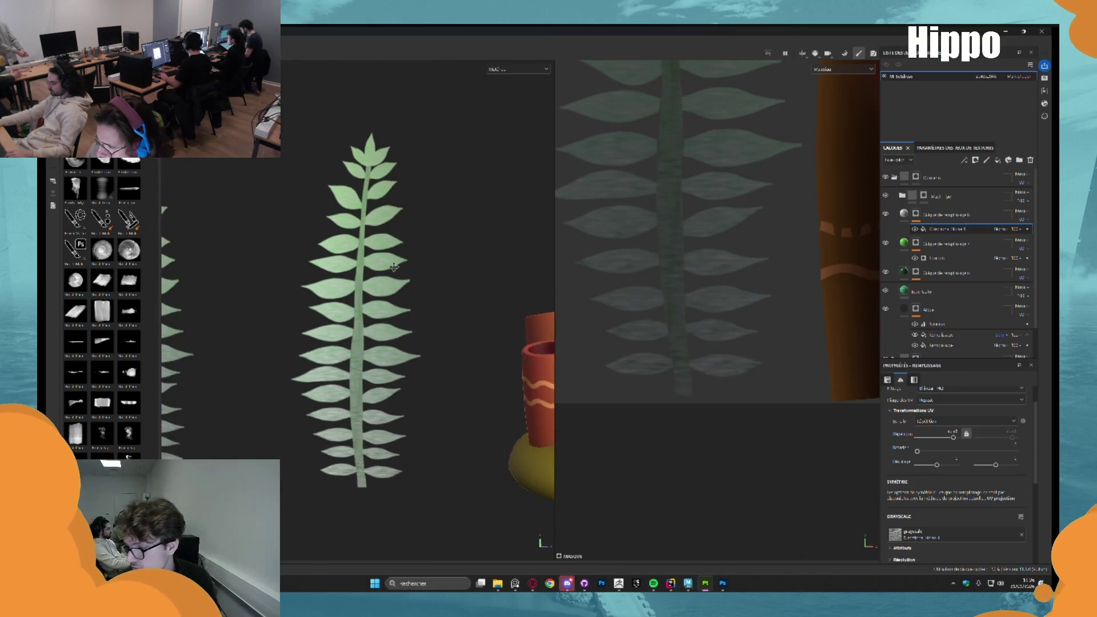
{"action": "scroll", "coordinate": [375, 293], "scroll_direction": "up", "scroll_amount": 2}
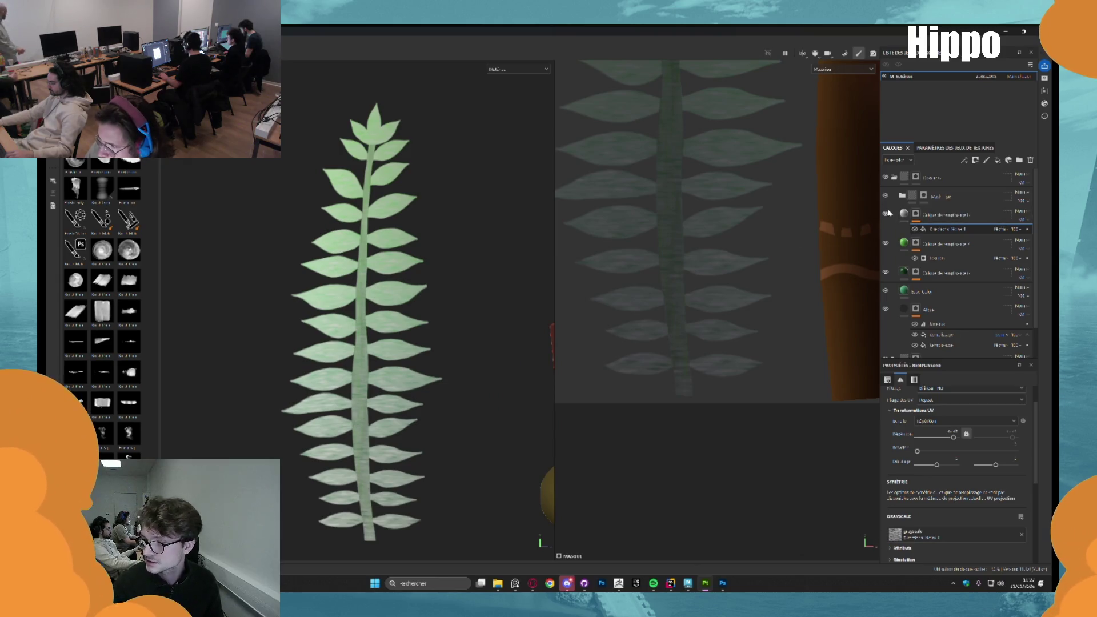
{"action": "scroll", "coordinate": [400, 252], "scroll_direction": "up", "scroll_amount": 1}
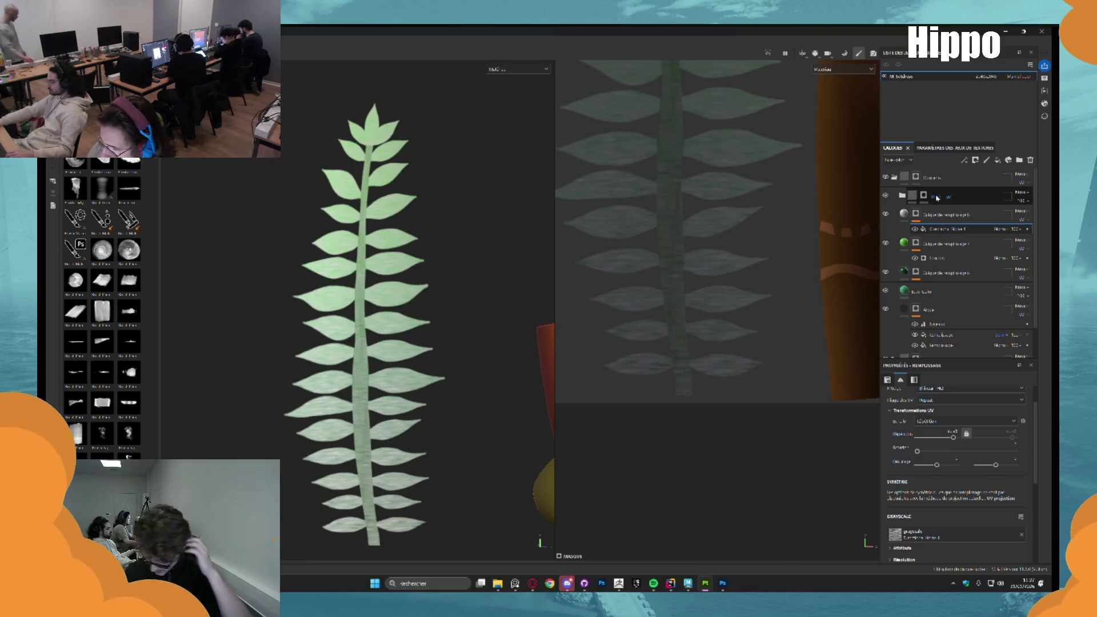
Look over the streaked fern in the 2D view, then add an empty folder to the layer stack
{"action": "scroll", "coordinate": [432, 223], "scroll_direction": "down", "scroll_amount": 3}
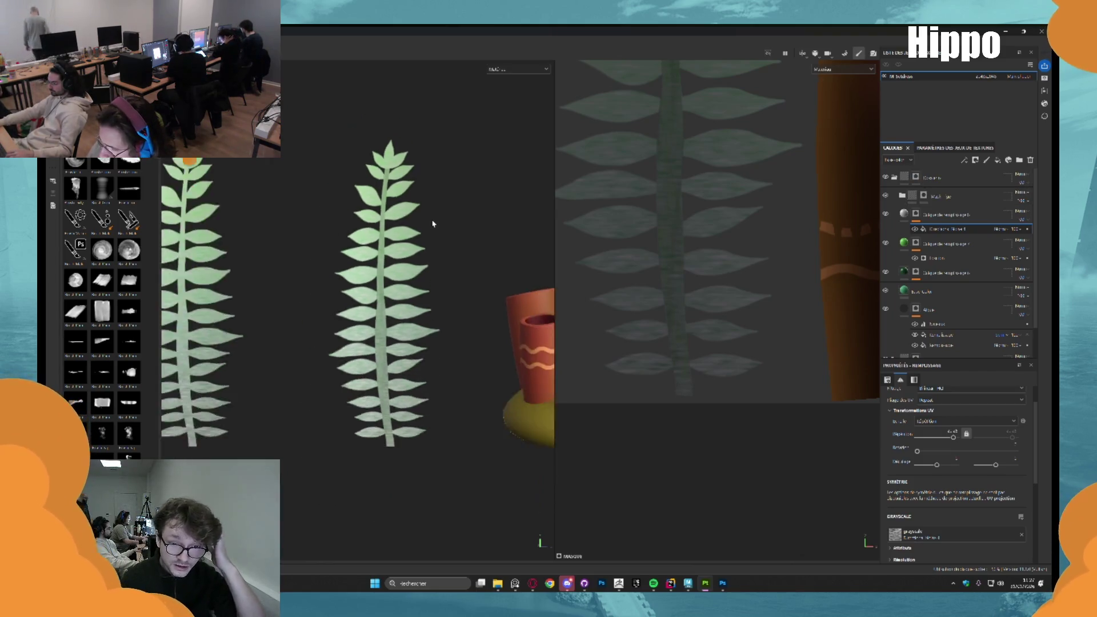
{"action": "scroll", "coordinate": [431, 223], "scroll_direction": "up", "scroll_amount": 3}
{"action": "scroll", "coordinate": [412, 229], "scroll_direction": "up", "scroll_amount": 3}
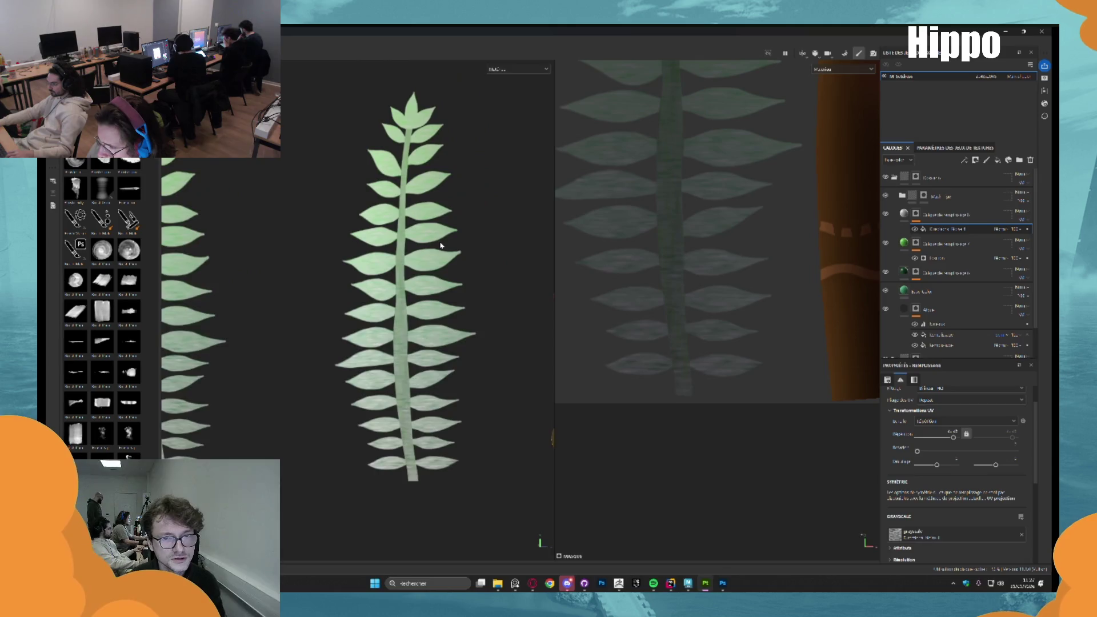
{"action": "scroll", "coordinate": [412, 223], "scroll_direction": "up", "scroll_amount": 2}
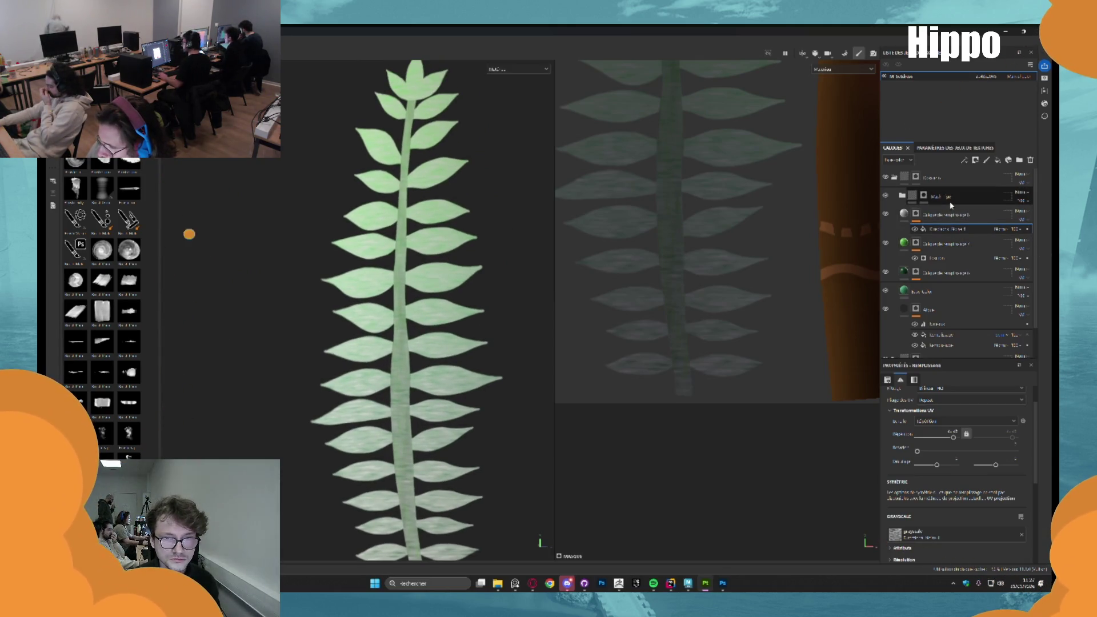
{"action": "left_click", "coordinate": [1018, 160]}
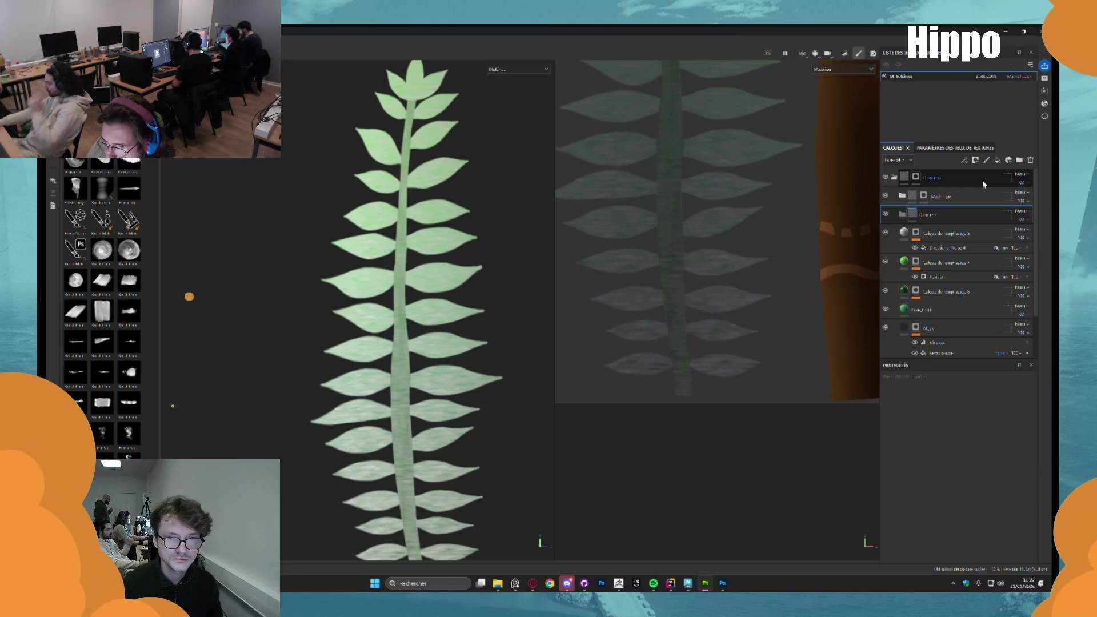
Add a black mask to the new folder
{"action": "left_click", "coordinate": [926, 196]}
{"action": "right_click", "coordinate": [927, 195]}
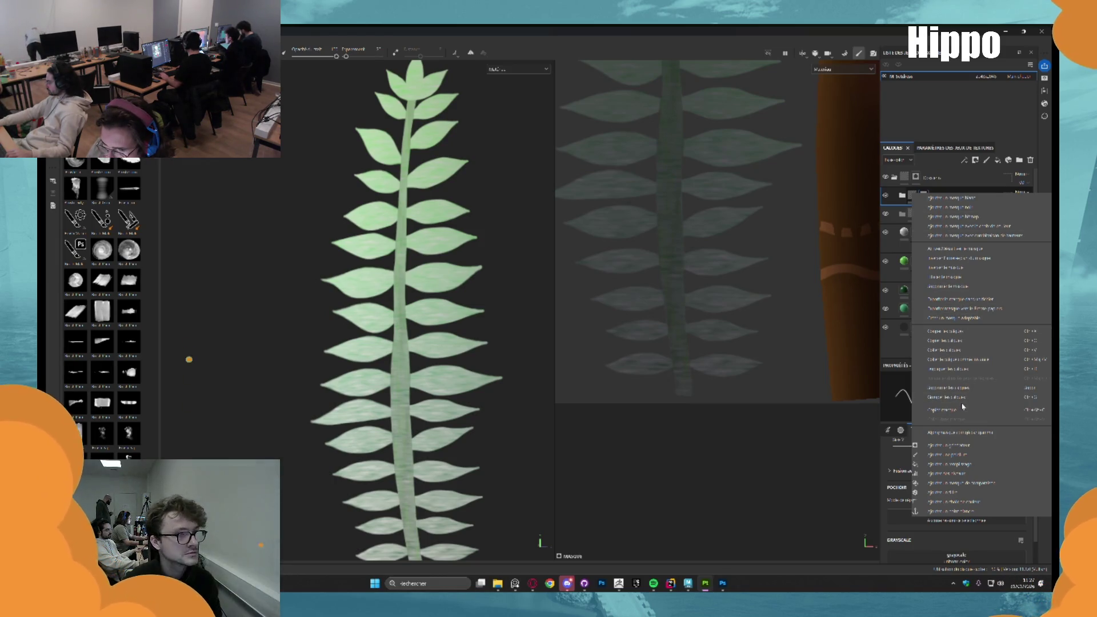
{"action": "left_click", "coordinate": [960, 410]}
{"action": "right_click", "coordinate": [926, 217]}
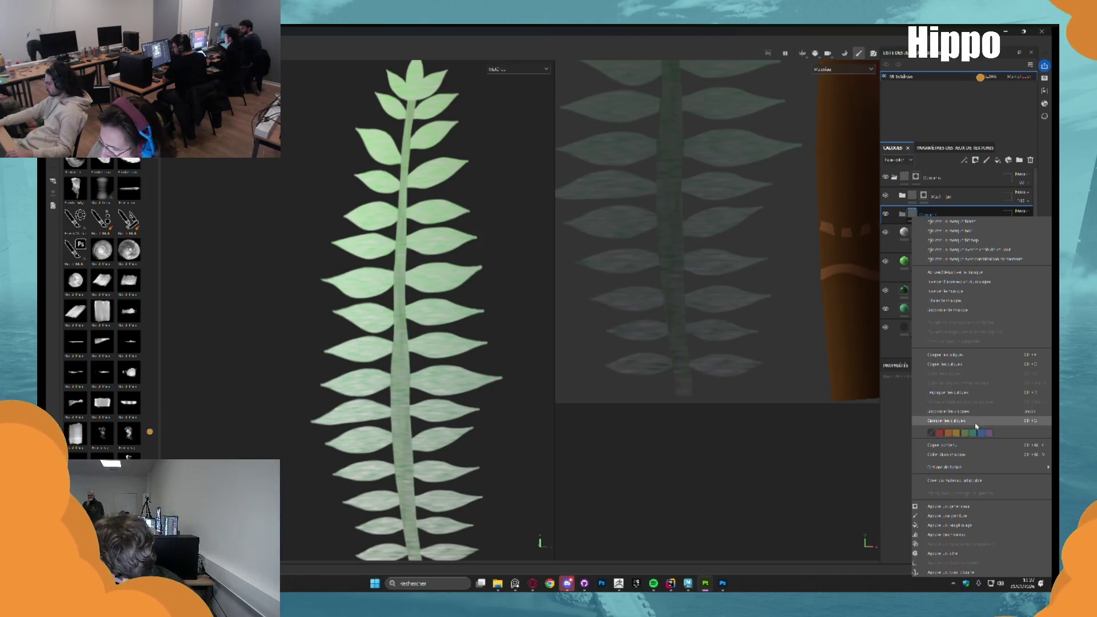
{"action": "left_click", "coordinate": [971, 455]}
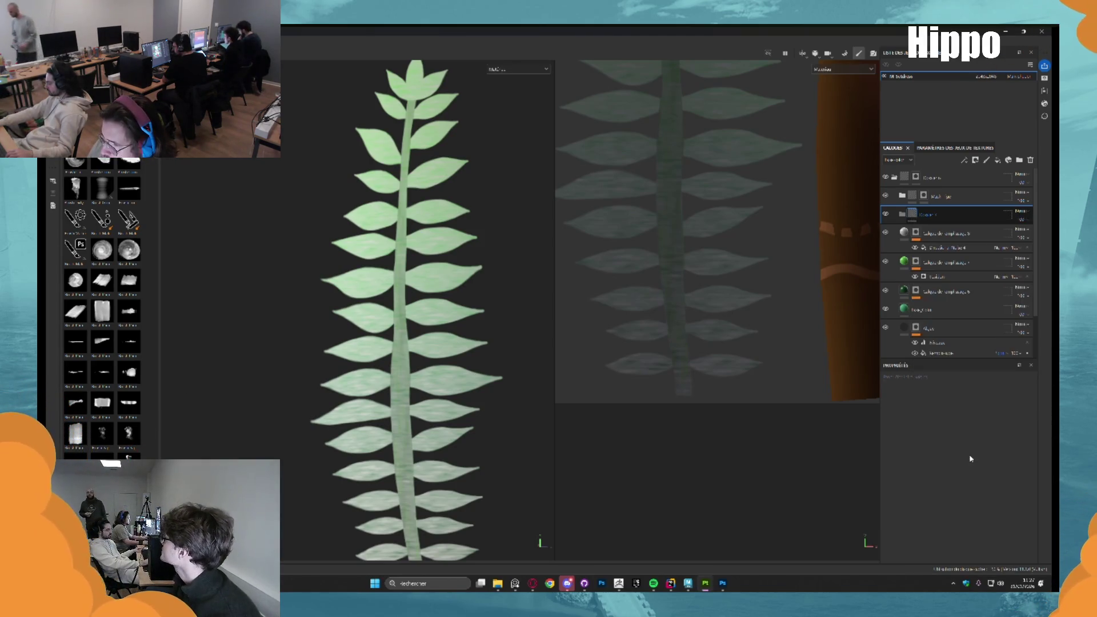
{"action": "left_click", "coordinate": [925, 212]}
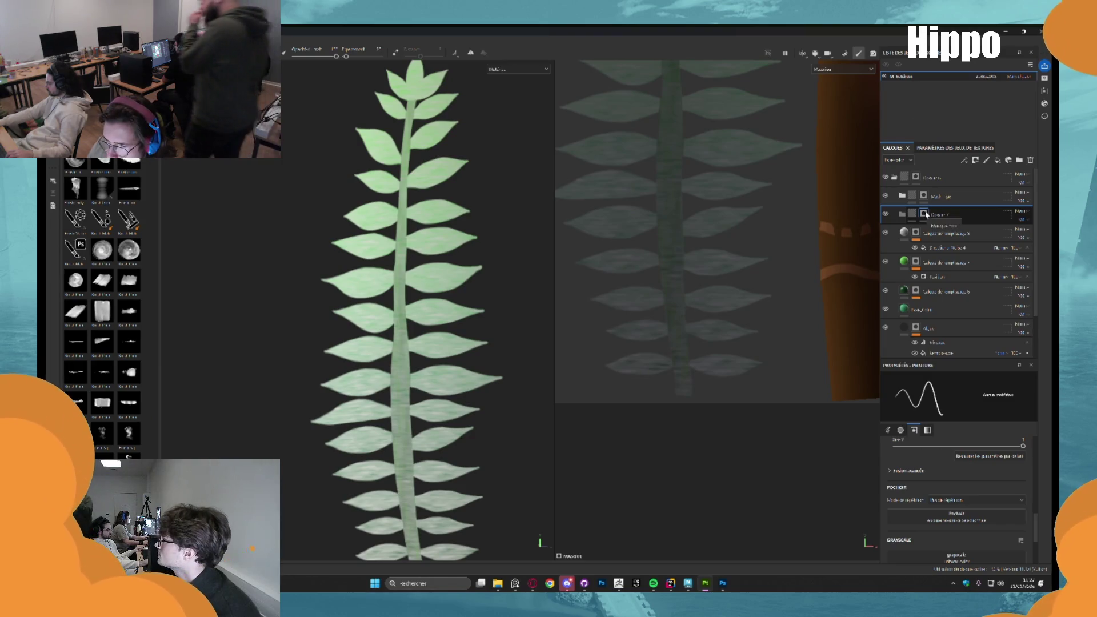
{"action": "scroll", "coordinate": [963, 471], "scroll_direction": "up", "scroll_amount": 5}
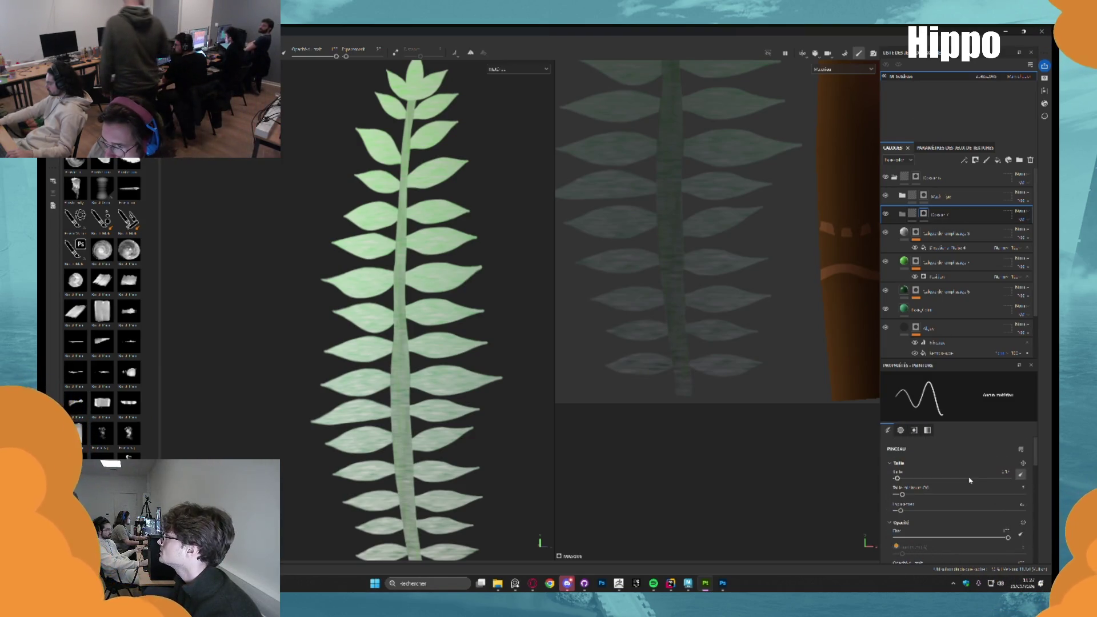
Invert the folder's mask so only the stem is excluded, undoing the extra Levels effect
{"action": "right_click", "coordinate": [912, 214]}
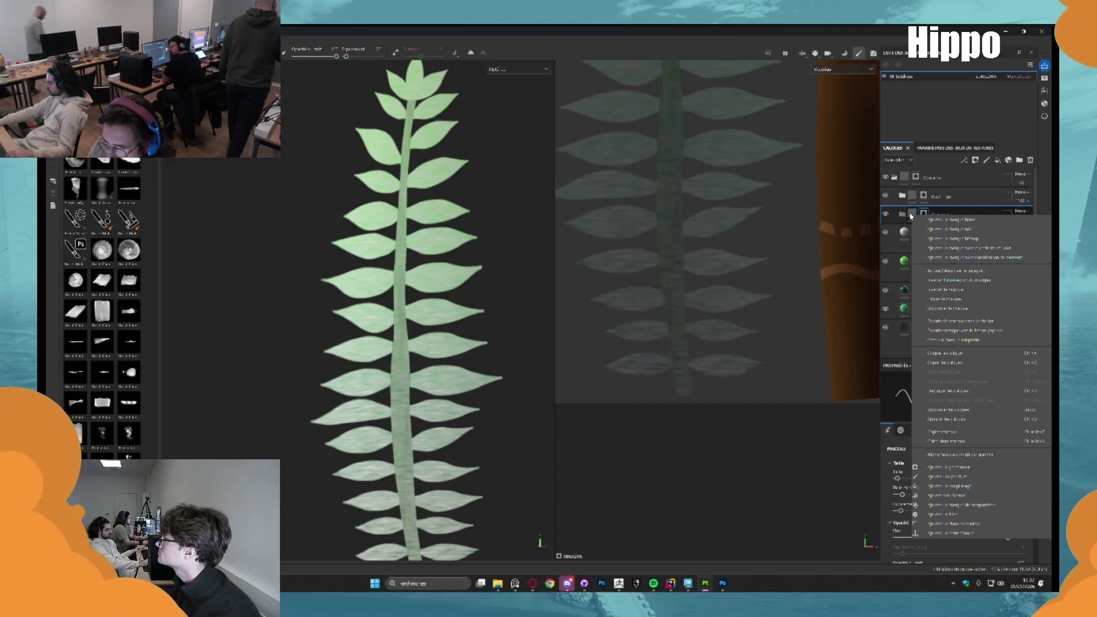
{"action": "left_click", "coordinate": [926, 213]}
{"action": "left_click", "coordinate": [926, 214], "text": "alt"}
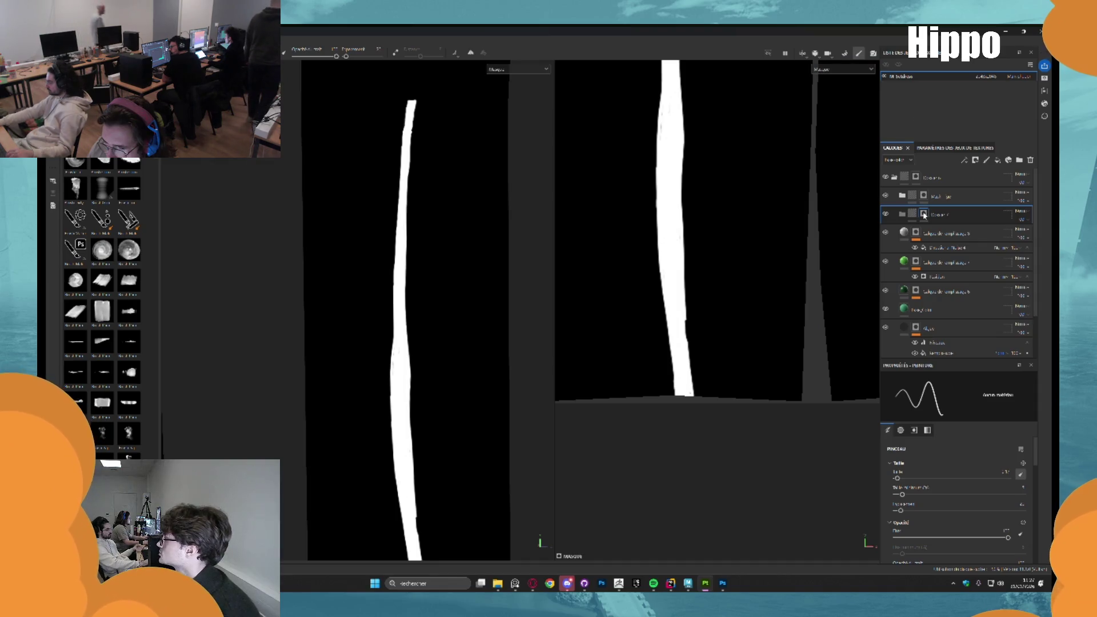
{"action": "right_click", "coordinate": [925, 215]}
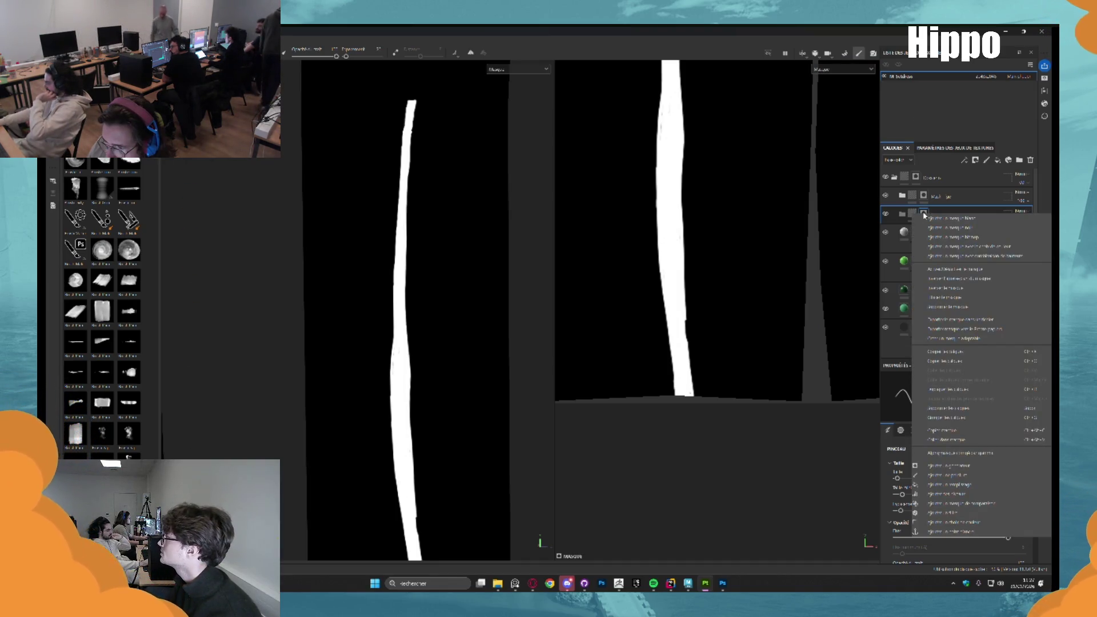
{"action": "left_click", "coordinate": [940, 297]}
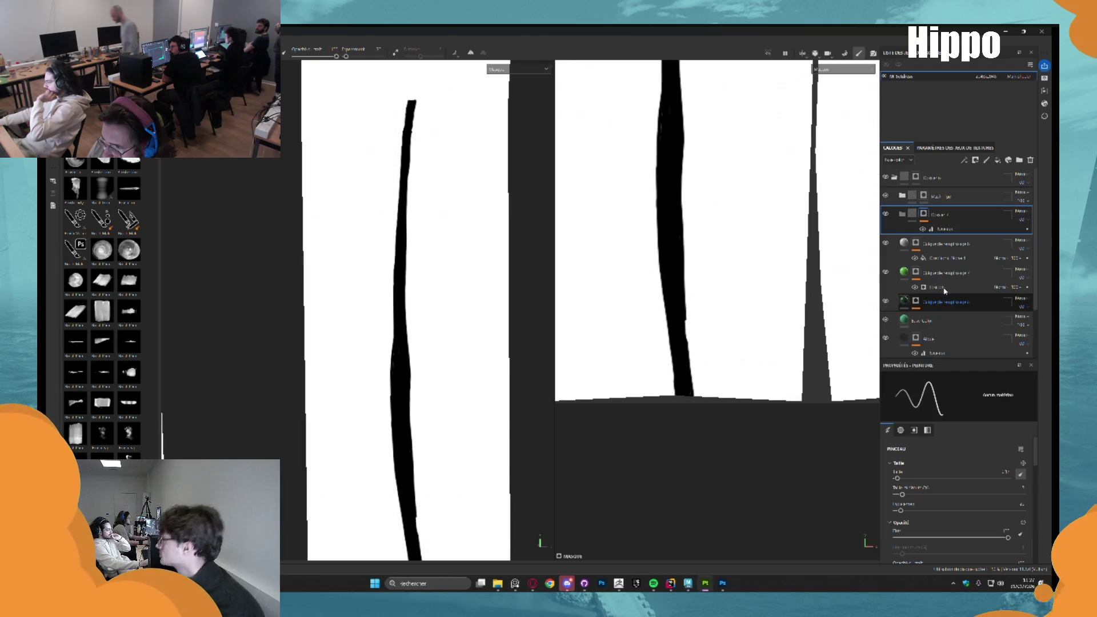
{"action": "key", "text": "ctrl+z"}
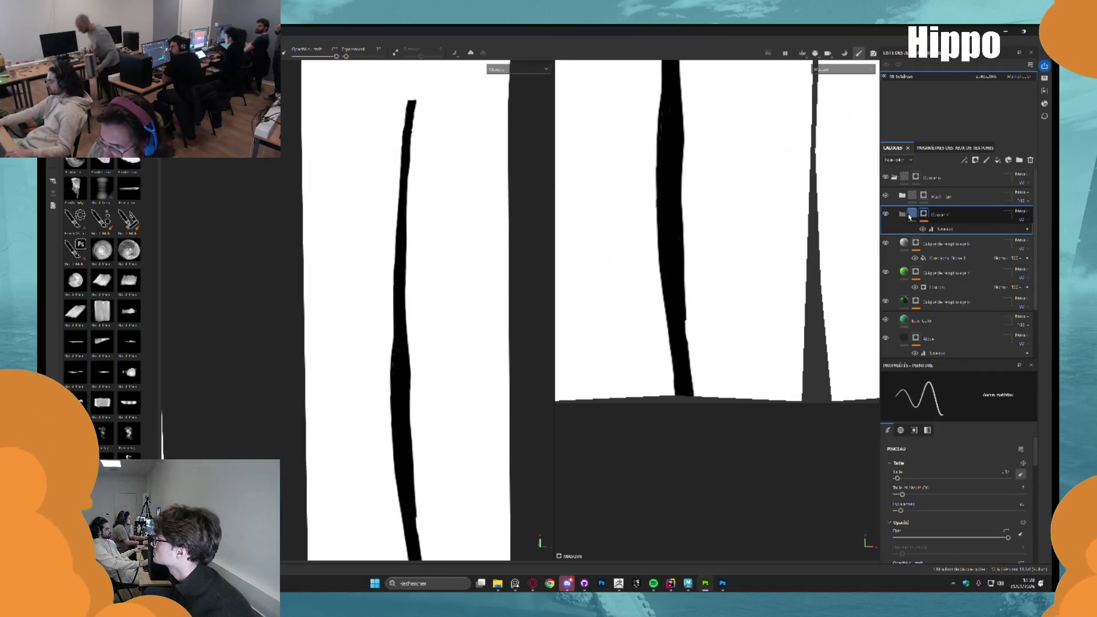
{"action": "scroll", "coordinate": [402, 256], "scroll_direction": "down", "scroll_amount": 2}
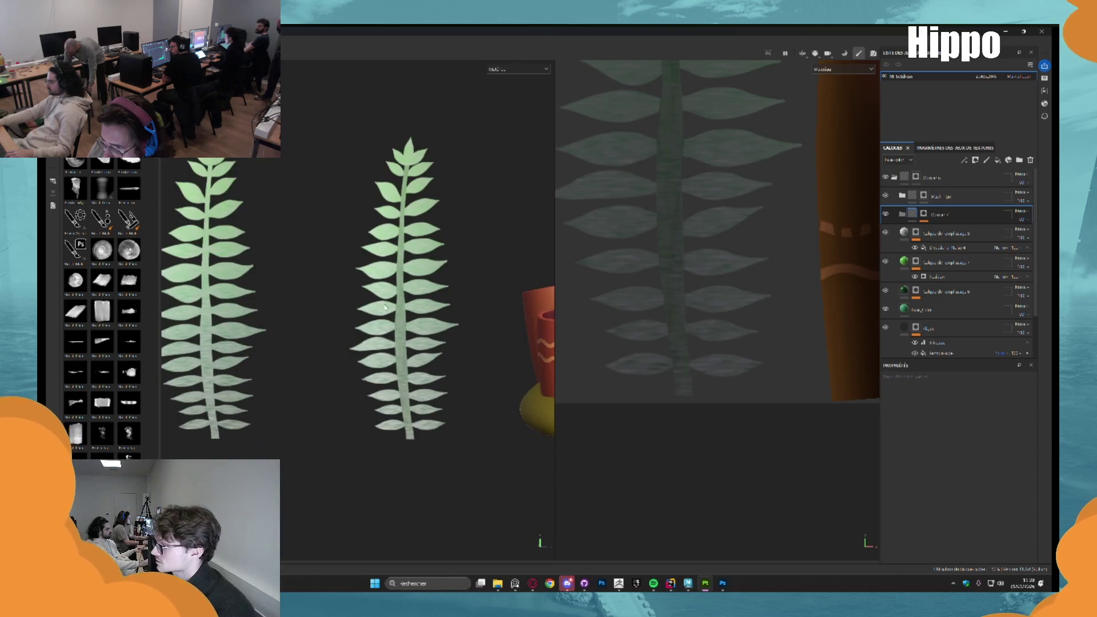
Move the fill layer into the new folder and select the leaf fill layer
{"action": "left_click_drag", "start_coordinate": [931, 233], "coordinate": [940, 216]}
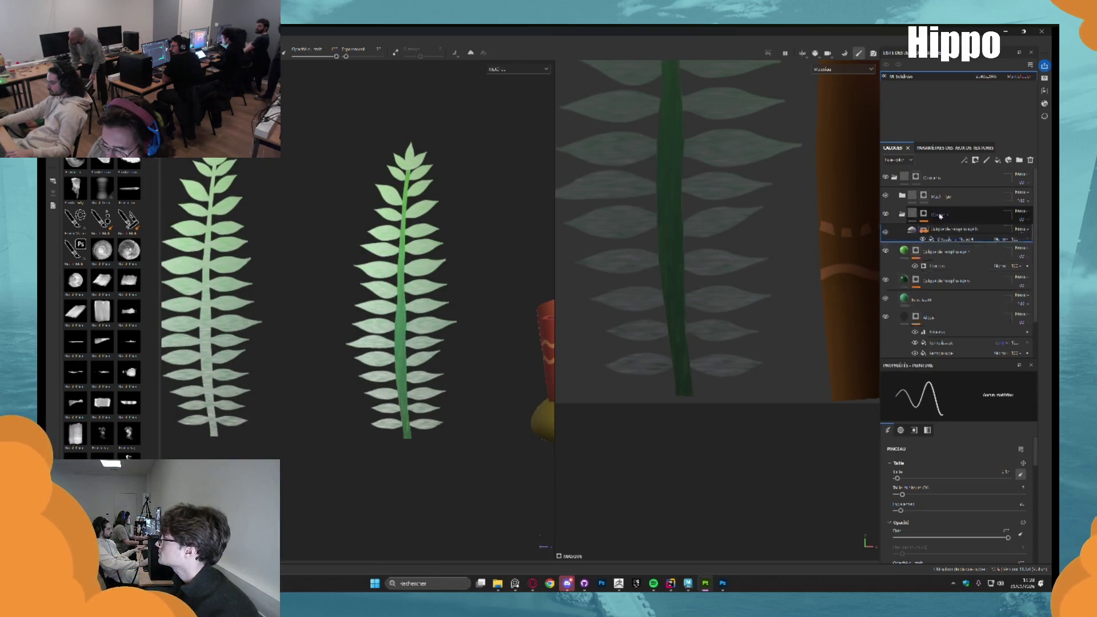
{"action": "scroll", "coordinate": [427, 269], "scroll_direction": "up", "scroll_amount": 5}
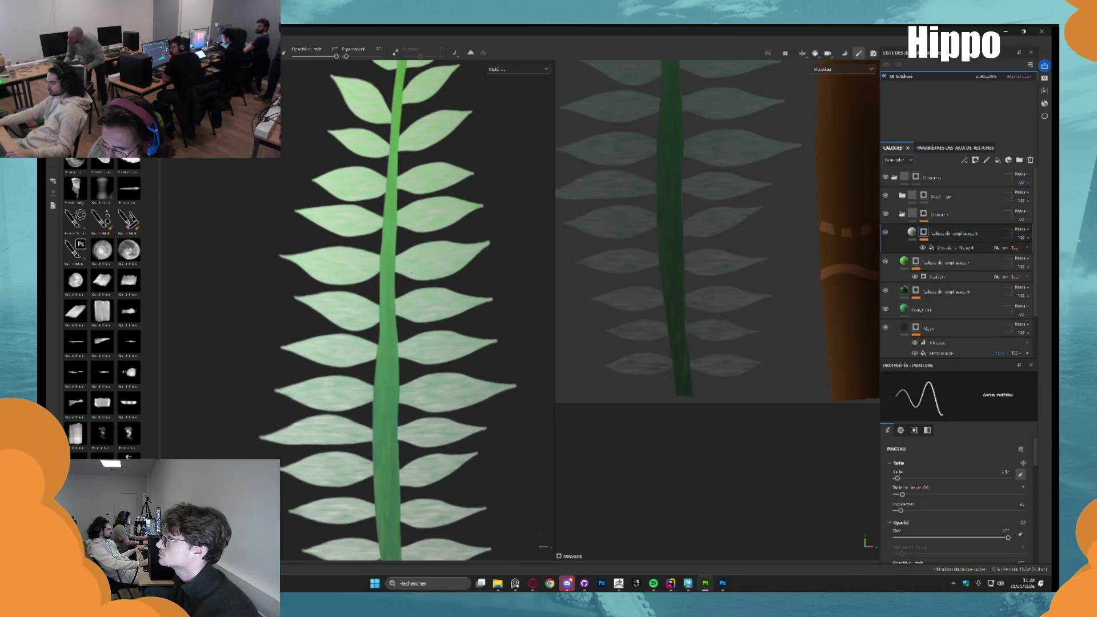
{"action": "left_click", "coordinate": [962, 230]}
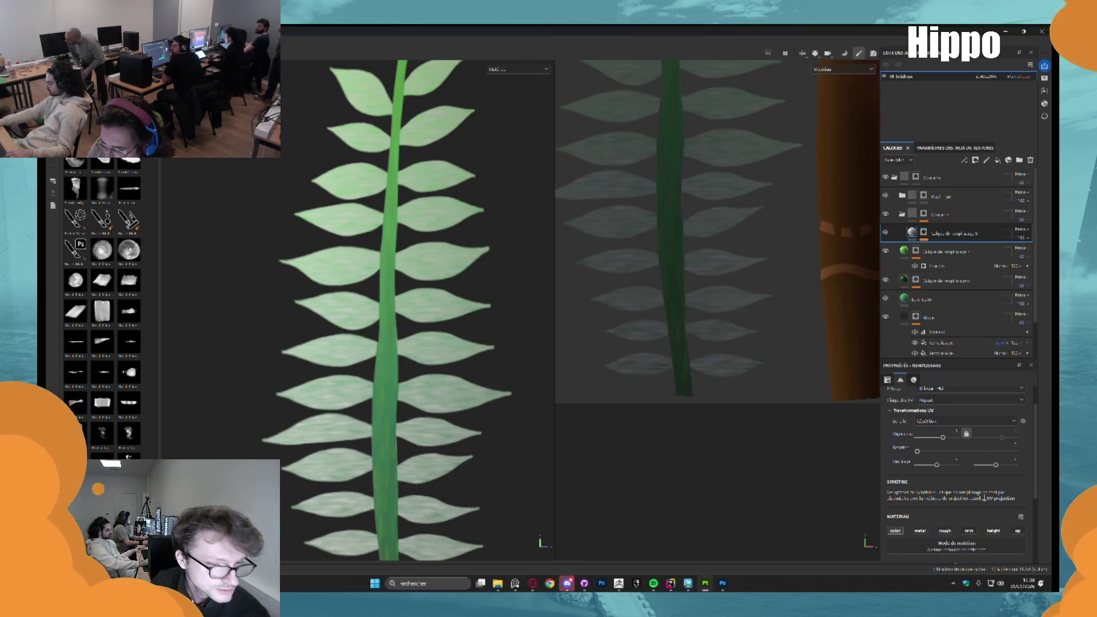
{"action": "scroll", "coordinate": [984, 498], "scroll_direction": "down", "scroll_amount": 3}
Change the leaf layer's base colour to a saturated mid-green
{"action": "left_click", "coordinate": [989, 474]}
{"action": "left_click_drag", "start_coordinate": [1011, 527], "coordinate": [1011, 505]}
{"action": "left_click", "coordinate": [981, 487]}
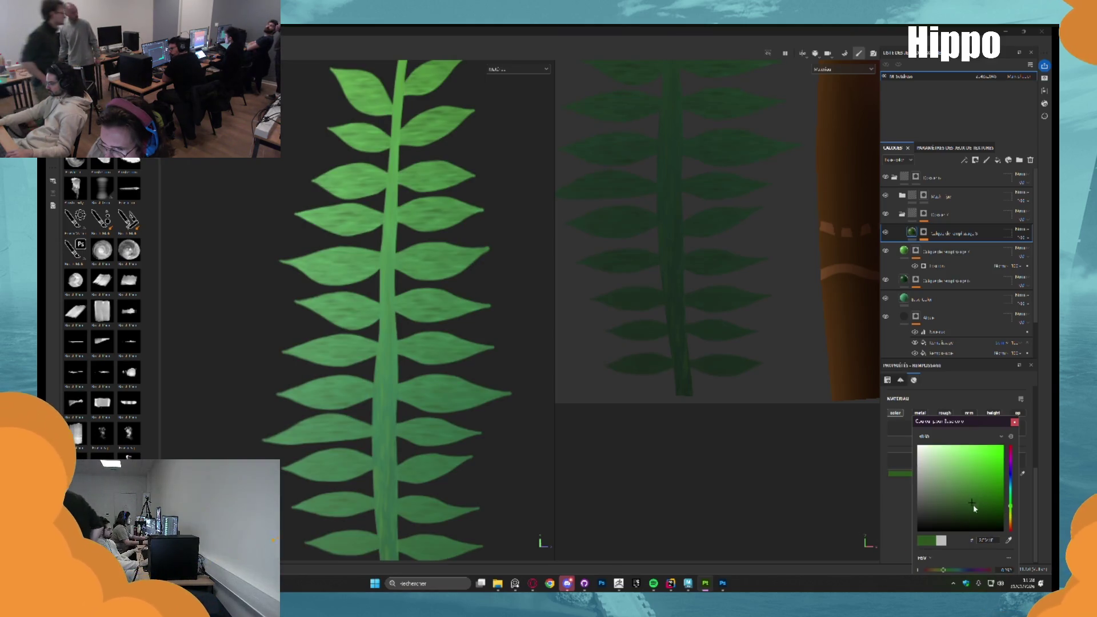
{"action": "left_click", "coordinate": [988, 492]}
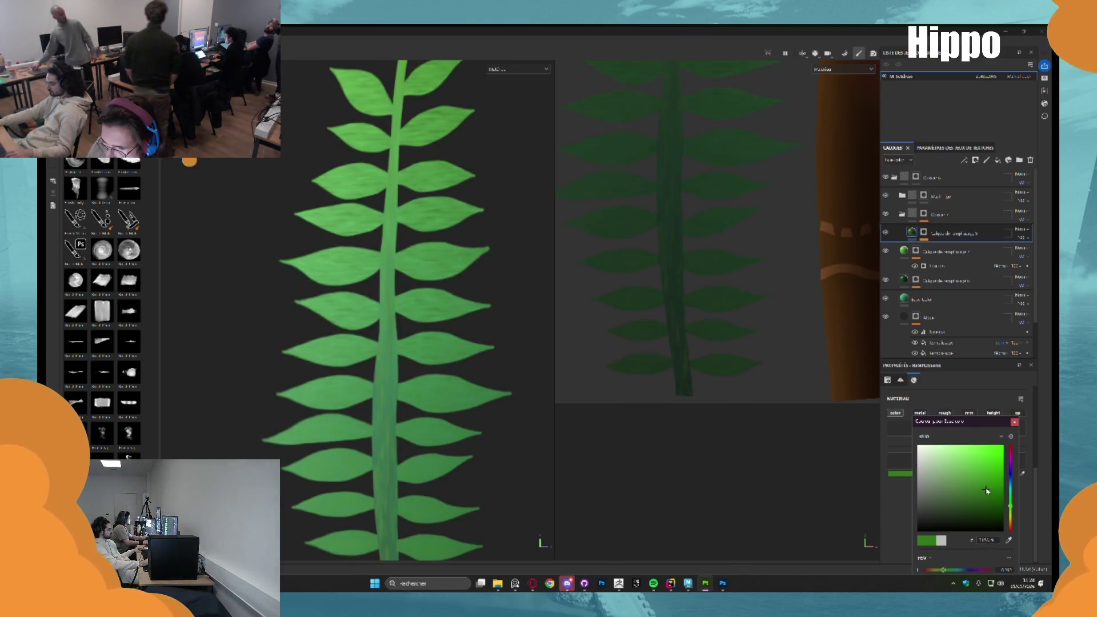
{"action": "scroll", "coordinate": [416, 201], "scroll_direction": "down", "scroll_amount": 3}
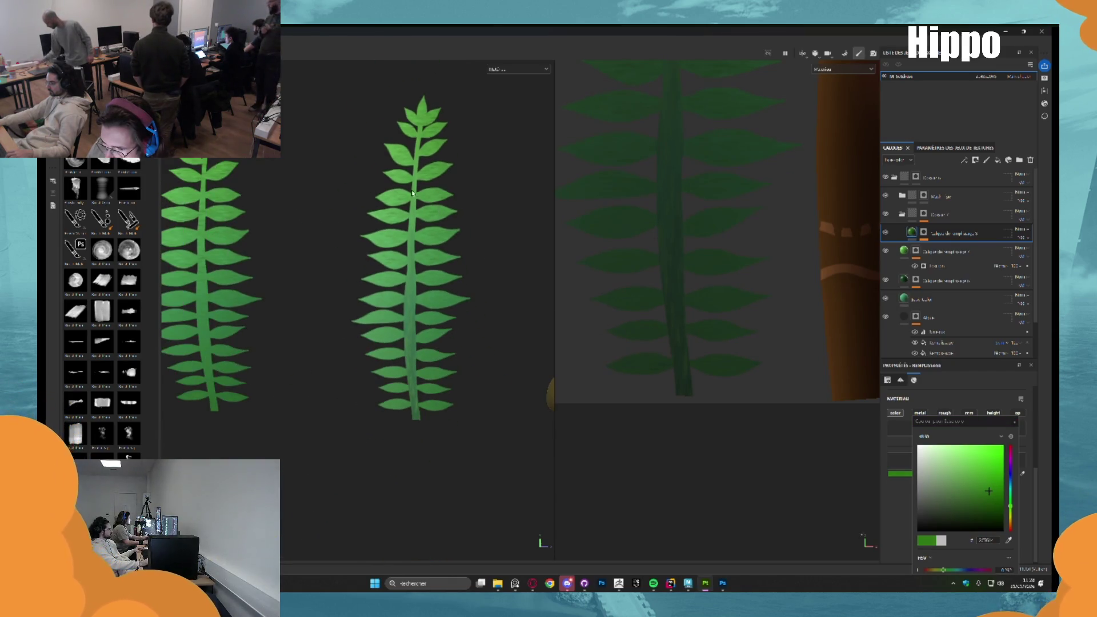
{"action": "scroll", "coordinate": [416, 200], "scroll_direction": "up", "scroll_amount": 5}
{"action": "scroll", "coordinate": [420, 195], "scroll_direction": "down", "scroll_amount": 4}
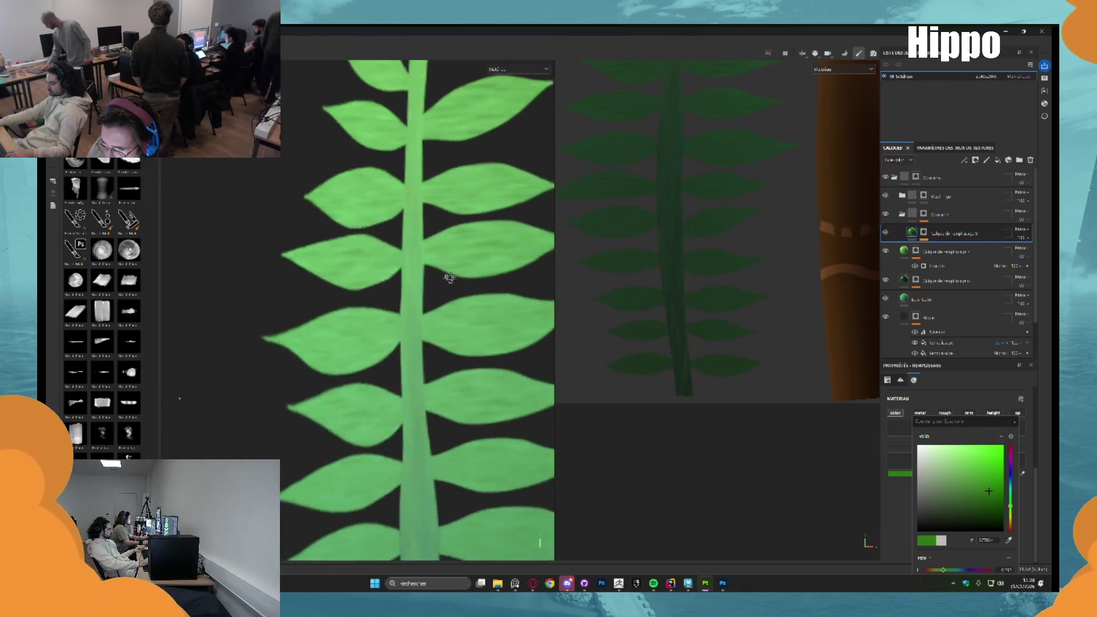
{"action": "scroll", "coordinate": [413, 240], "scroll_direction": "down", "scroll_amount": 2}
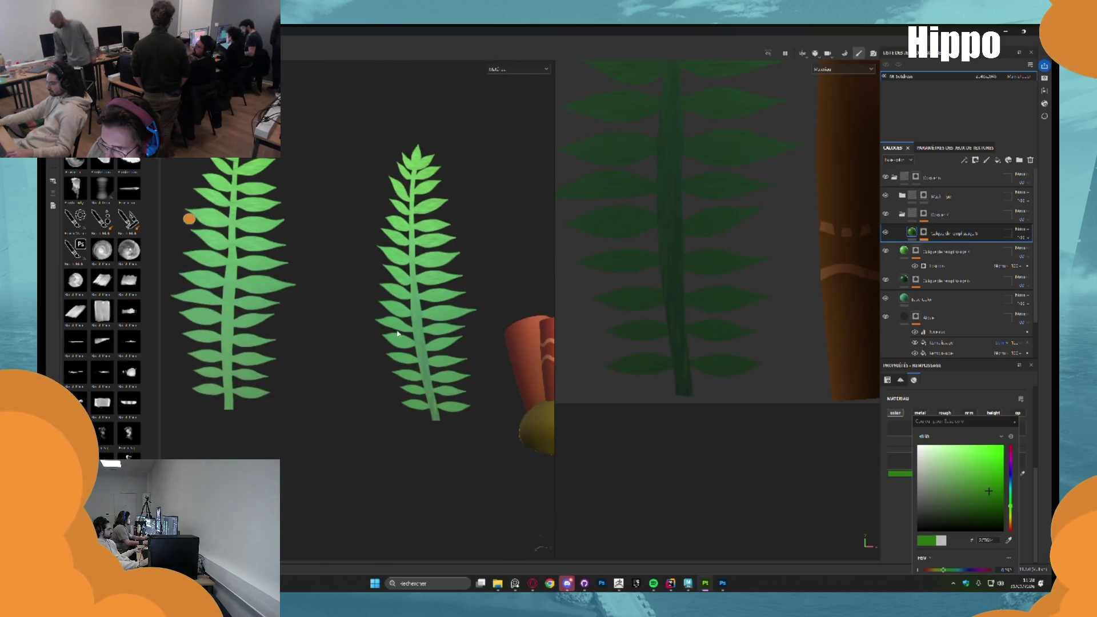
{"action": "scroll", "coordinate": [450, 305], "scroll_direction": "up", "scroll_amount": 5}
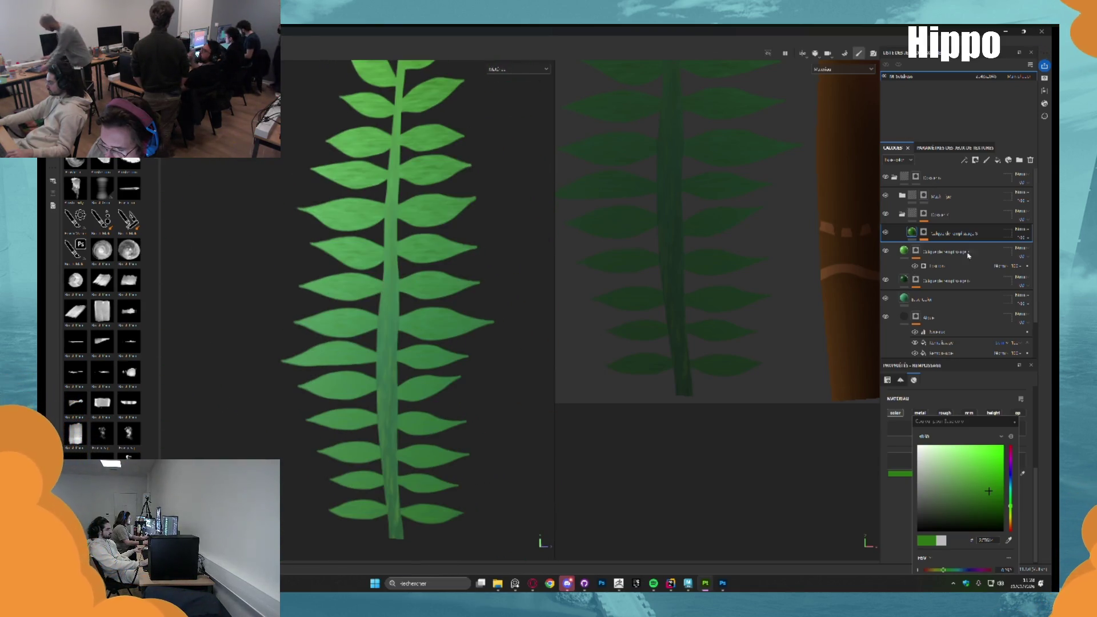
{"action": "scroll", "coordinate": [895, 276], "scroll_direction": "down", "scroll_amount": 2}
{"action": "left_click", "coordinate": [895, 276]}
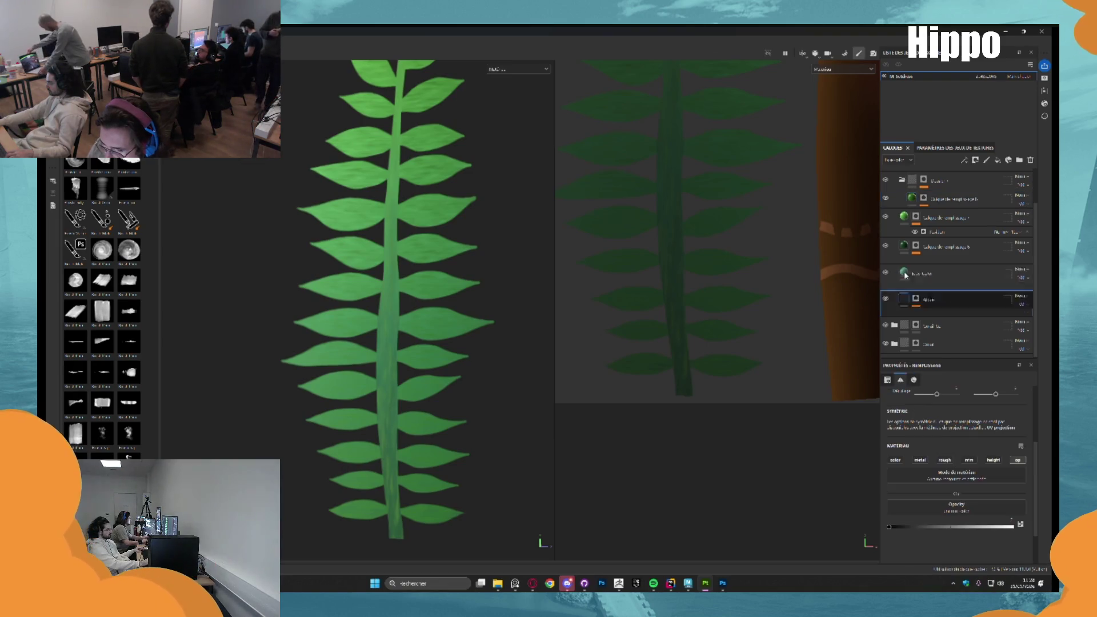
Set the base colour fill layer's Roughness to 0.1, then raise it to about mid for matte leaves
{"action": "left_click", "coordinate": [938, 289]}
{"action": "scroll", "coordinate": [973, 483], "scroll_direction": "down", "scroll_amount": 2}
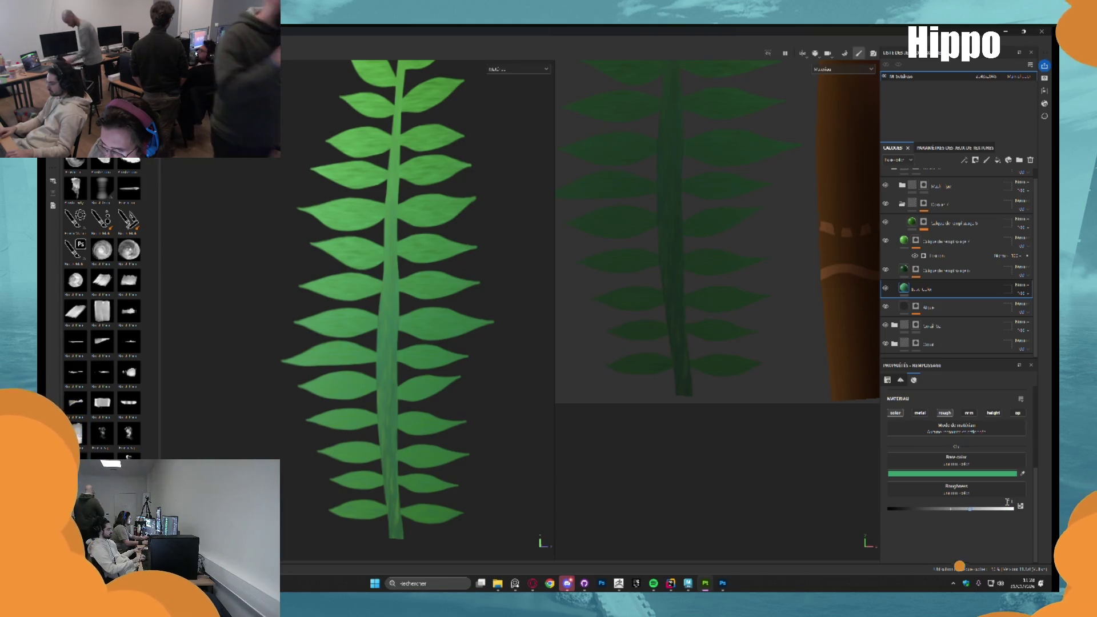
{"action": "type", "text": "0.1"}
{"action": "key", "text": "Return"}
{"action": "mouse_move", "coordinate": [441, 275]}
{"action": "left_mouse_down"}
{"action": "mouse_move", "coordinate": [457, 285]}
{"action": "mouse_move", "coordinate": [488, 238]}
{"action": "mouse_move", "coordinate": [475, 238]}
{"action": "mouse_move", "coordinate": [491, 246]}
{"action": "left_mouse_up"}
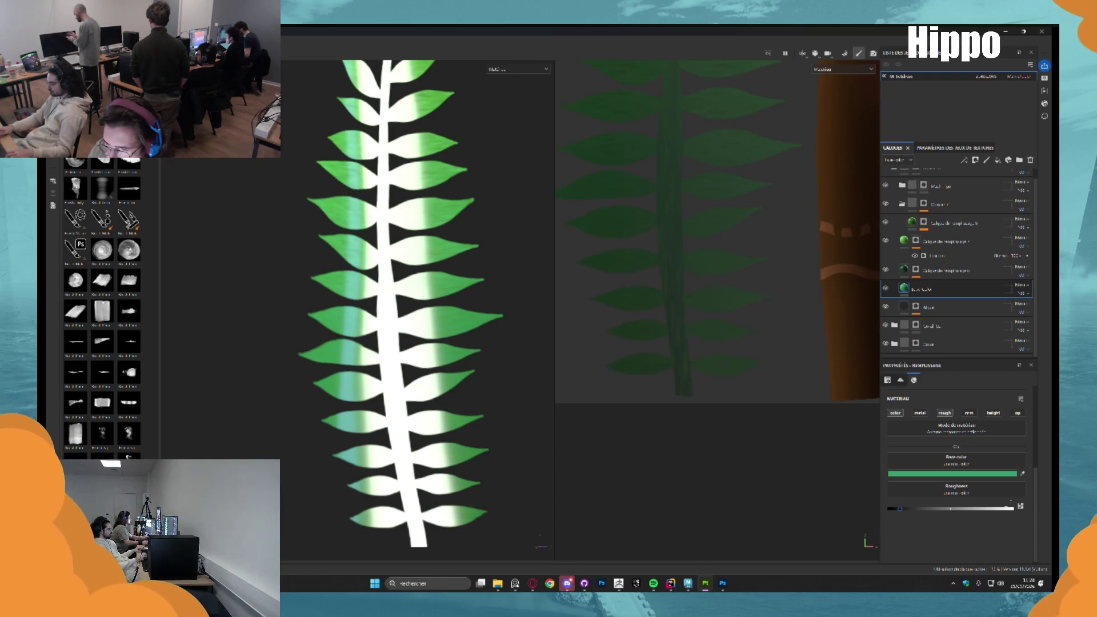
{"action": "key", "text": "Return"}
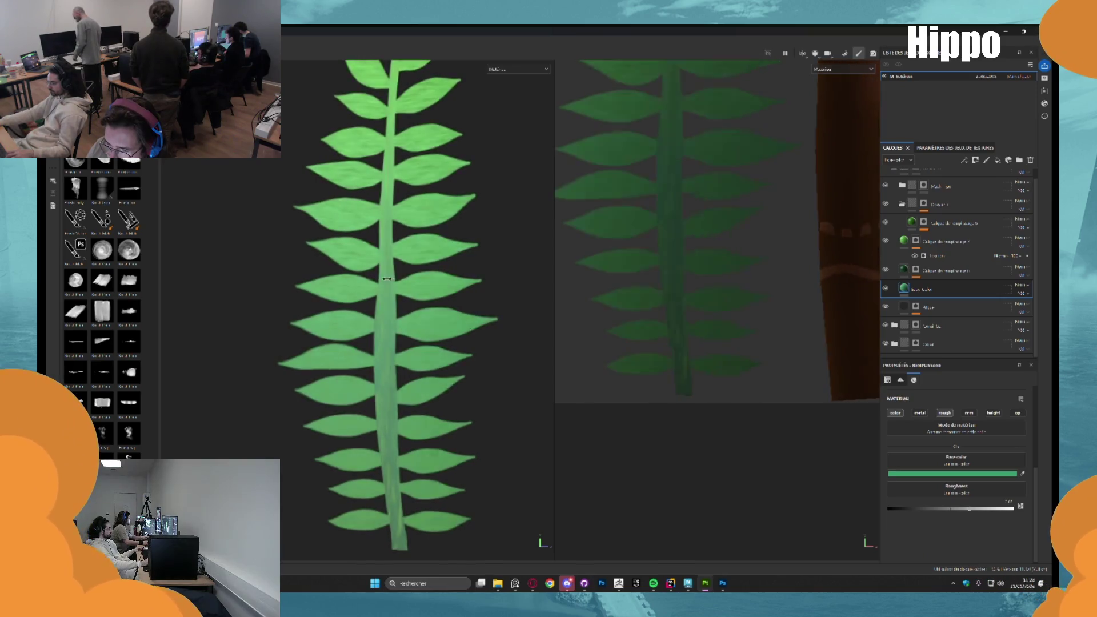
Pull a fill layer out of the stack and expand the Mask folder
{"action": "scroll", "coordinate": [410, 252], "scroll_direction": "down", "scroll_amount": 5}
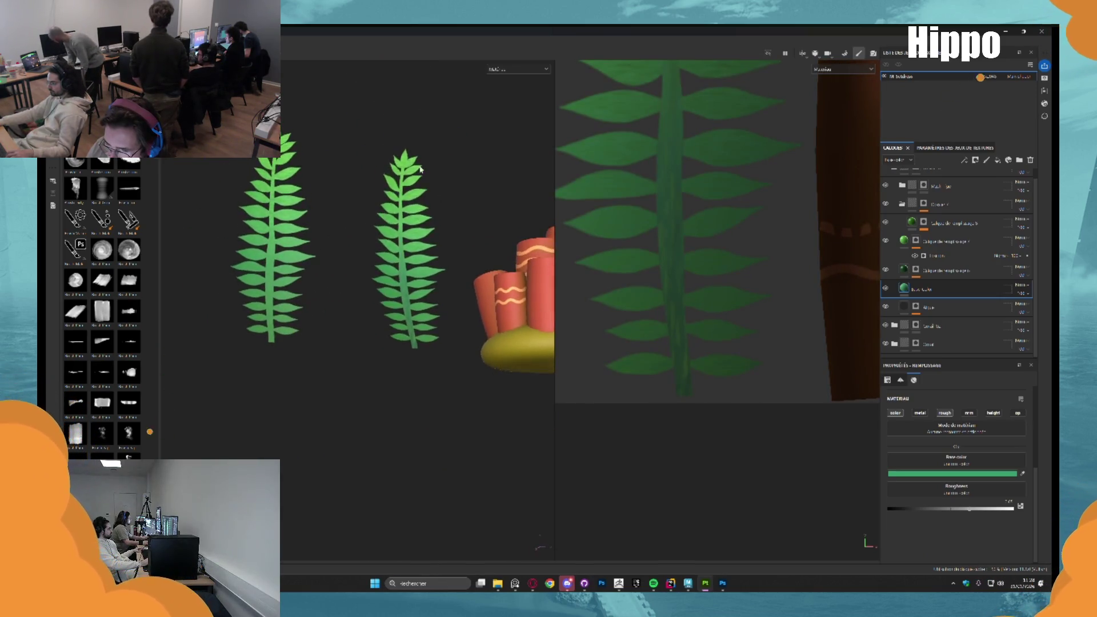
{"action": "scroll", "coordinate": [271, 199], "scroll_direction": "up", "scroll_amount": 3}
{"action": "scroll", "coordinate": [271, 199], "scroll_direction": "up", "scroll_amount": 2}
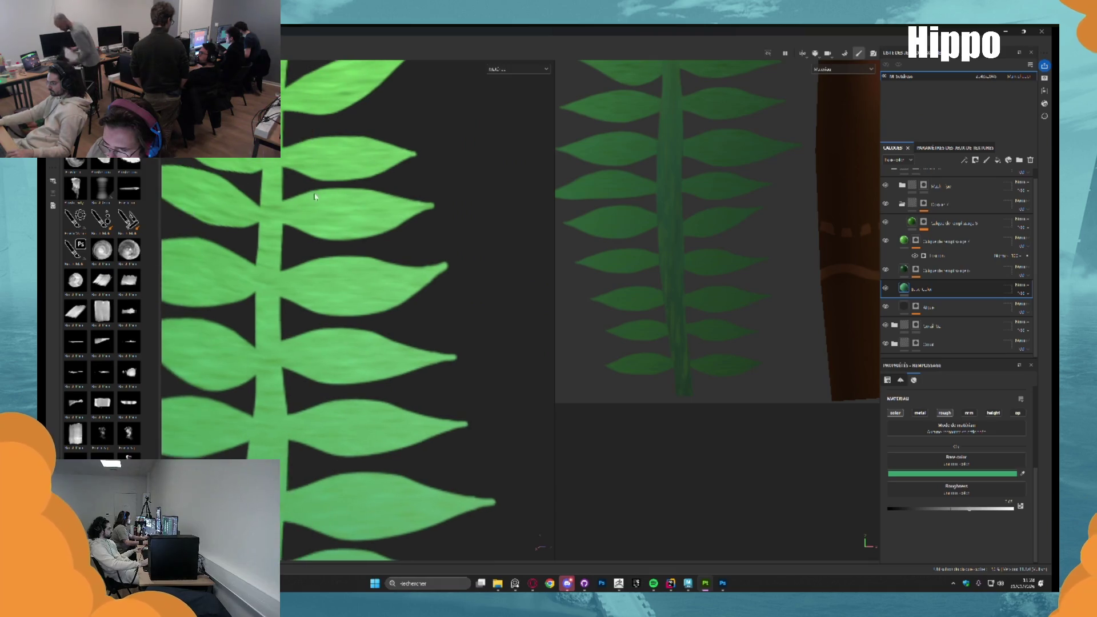
{"action": "scroll", "coordinate": [358, 223], "scroll_direction": "down", "scroll_amount": 4}
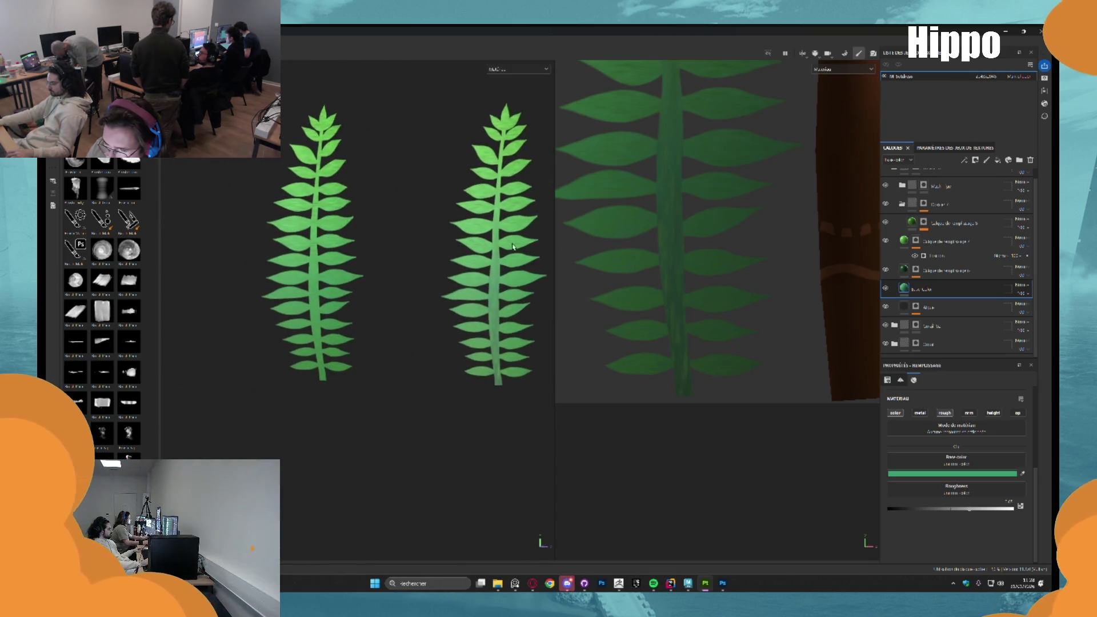
{"action": "scroll", "coordinate": [423, 241], "scroll_direction": "up", "scroll_amount": 3}
{"action": "scroll", "coordinate": [426, 243], "scroll_direction": "down", "scroll_amount": 1}
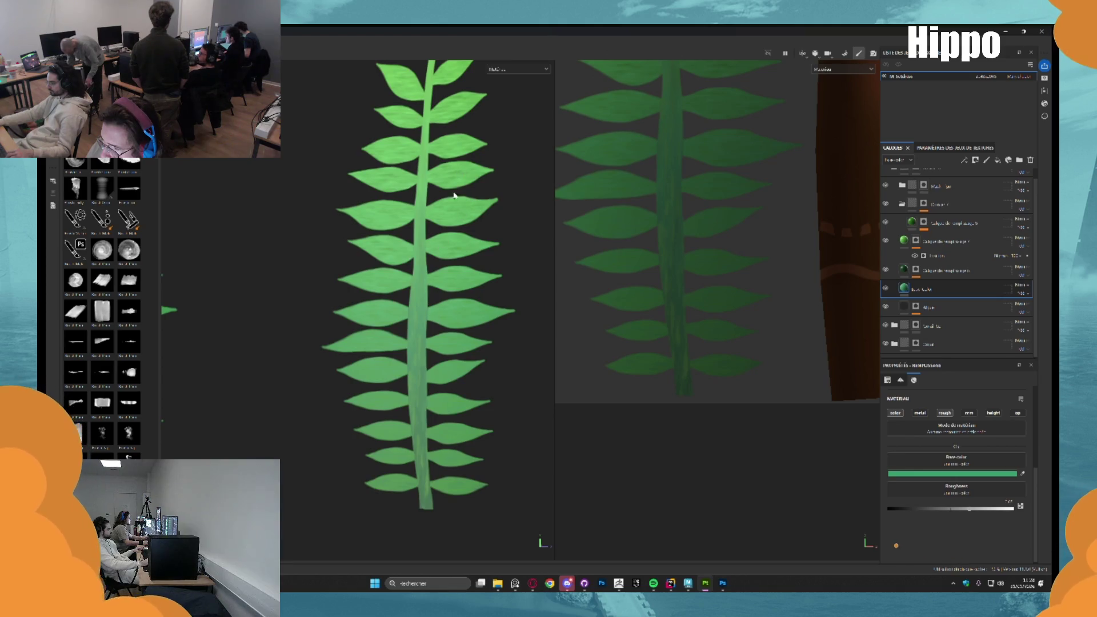
{"action": "scroll", "coordinate": [446, 229], "scroll_direction": "down", "scroll_amount": 2}
{"action": "left_click_drag", "start_coordinate": [937, 223], "coordinate": [914, 179]}
{"action": "left_click", "coordinate": [902, 195]}
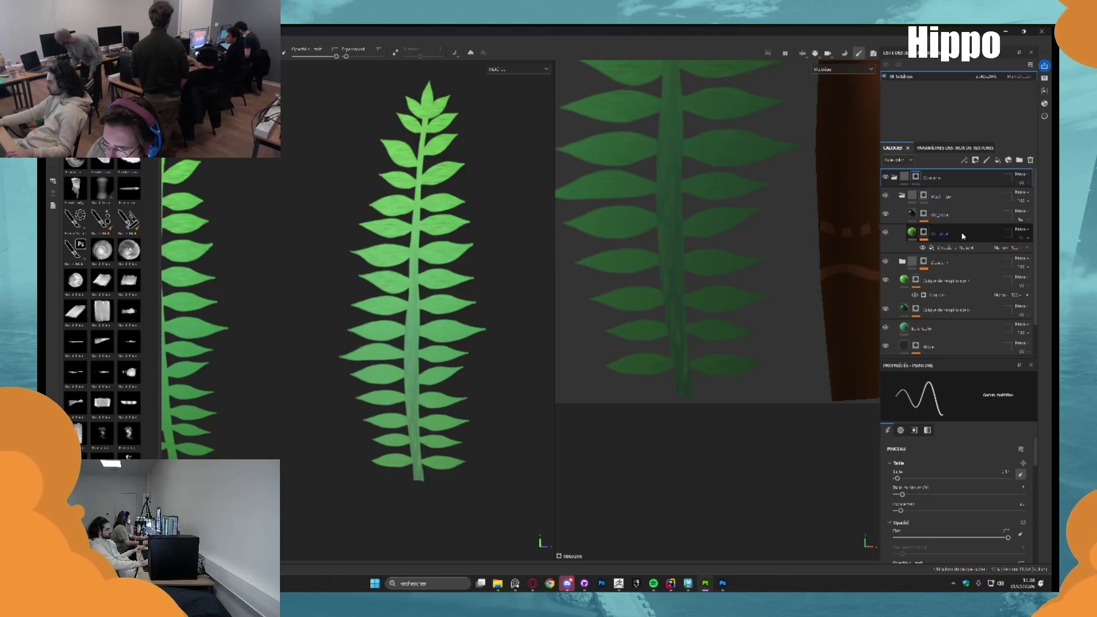
Add a stem fill layer higher in the stack with its blend mode set to Multiply
{"action": "left_click_drag", "start_coordinate": [964, 236], "coordinate": [966, 263]}
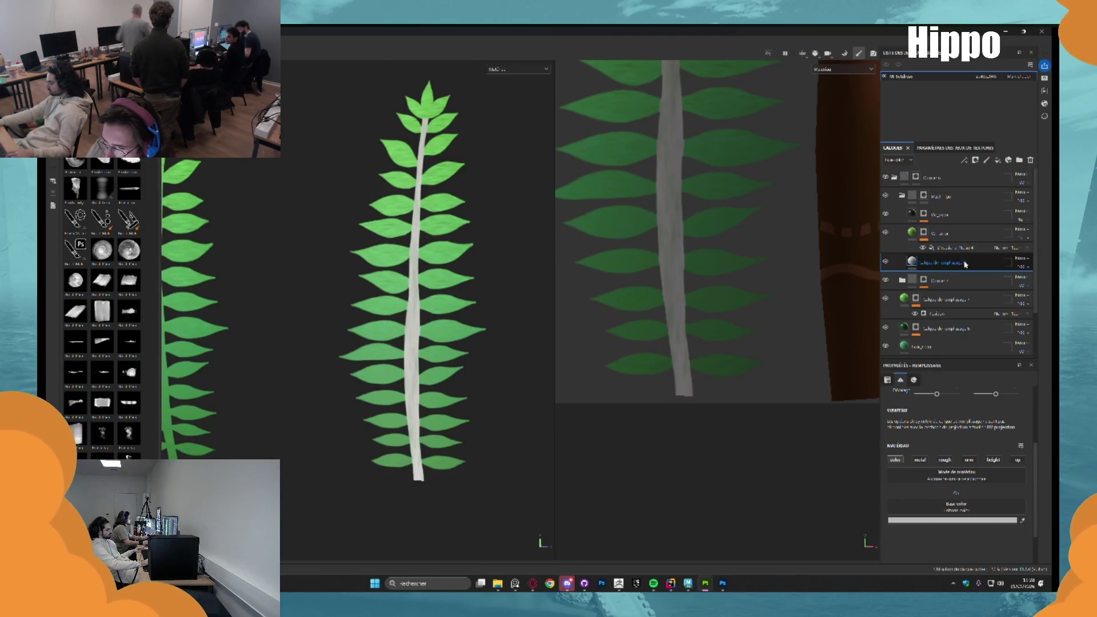
{"action": "left_click", "coordinate": [990, 520]}
{"action": "left_click_drag", "start_coordinate": [960, 263], "coordinate": [960, 212]}
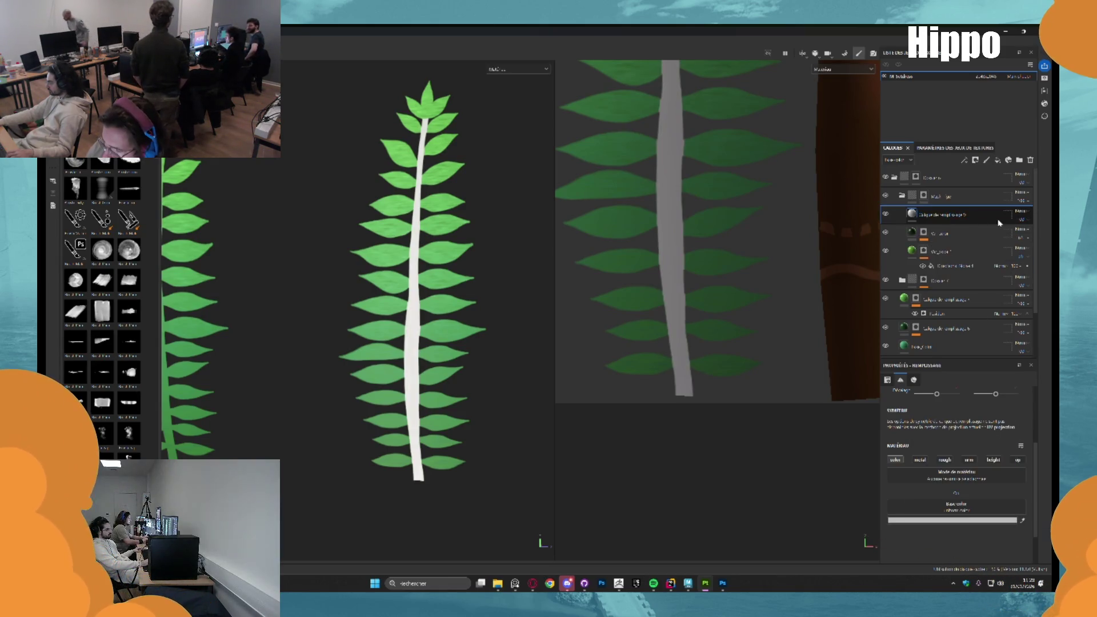
{"action": "left_click", "coordinate": [1021, 211]}
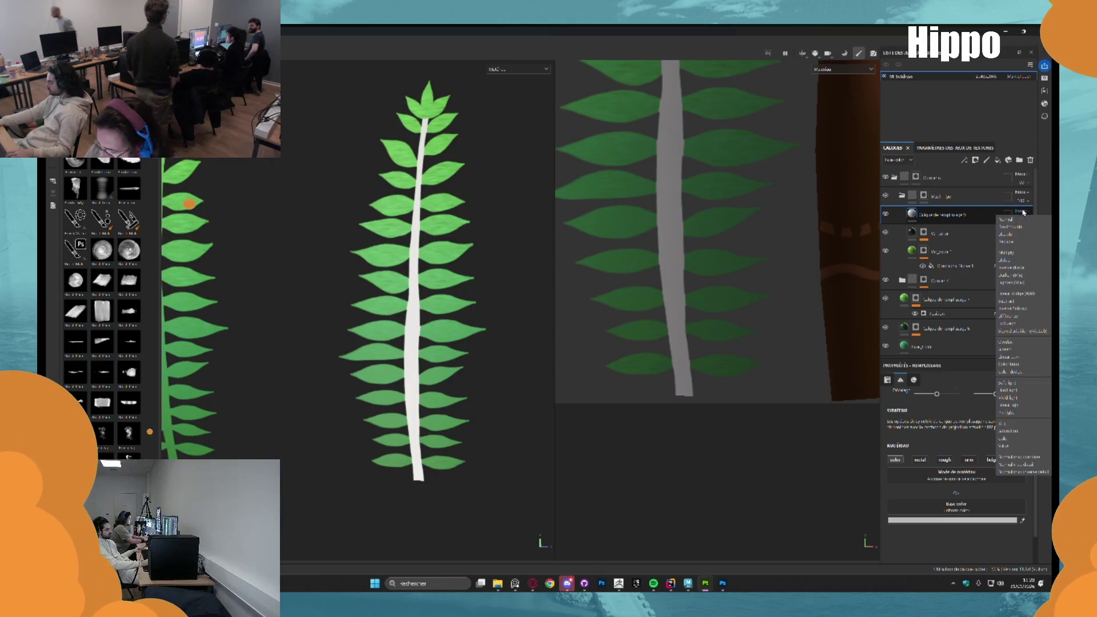
{"action": "left_click", "coordinate": [1023, 252]}
Give the Multiply stem layer a dark green base colour
{"action": "left_click", "coordinate": [933, 520]}
{"action": "left_click_drag", "start_coordinate": [1011, 517], "coordinate": [1011, 508]}
{"action": "left_click", "coordinate": [989, 500]}
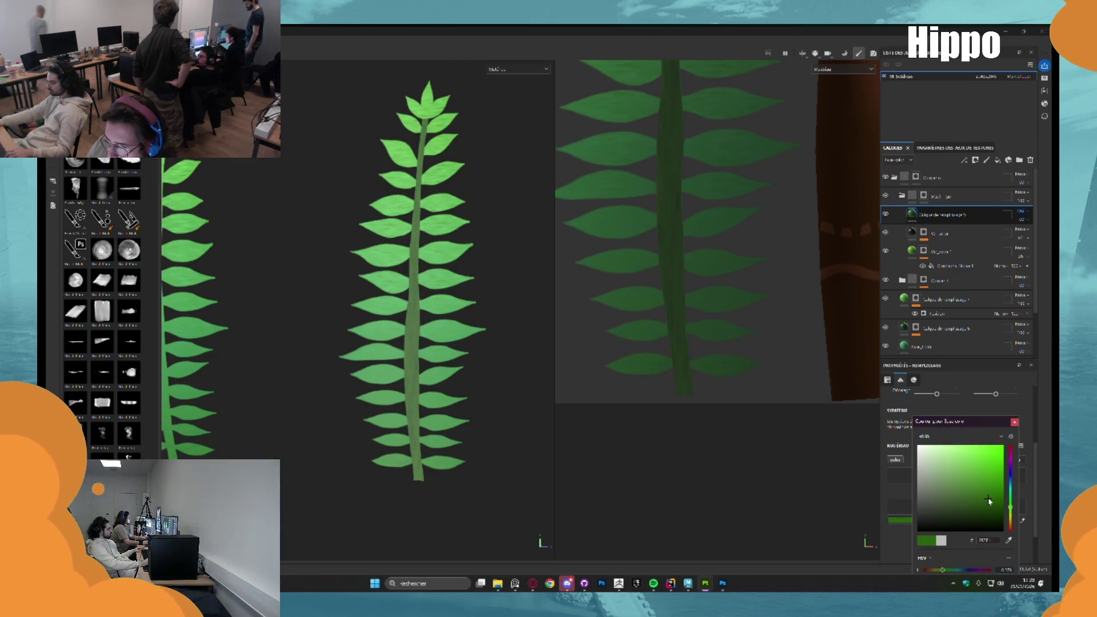
{"action": "scroll", "coordinate": [409, 244], "scroll_direction": "down", "scroll_amount": 3}
{"action": "scroll", "coordinate": [408, 244], "scroll_direction": "up", "scroll_amount": 5}
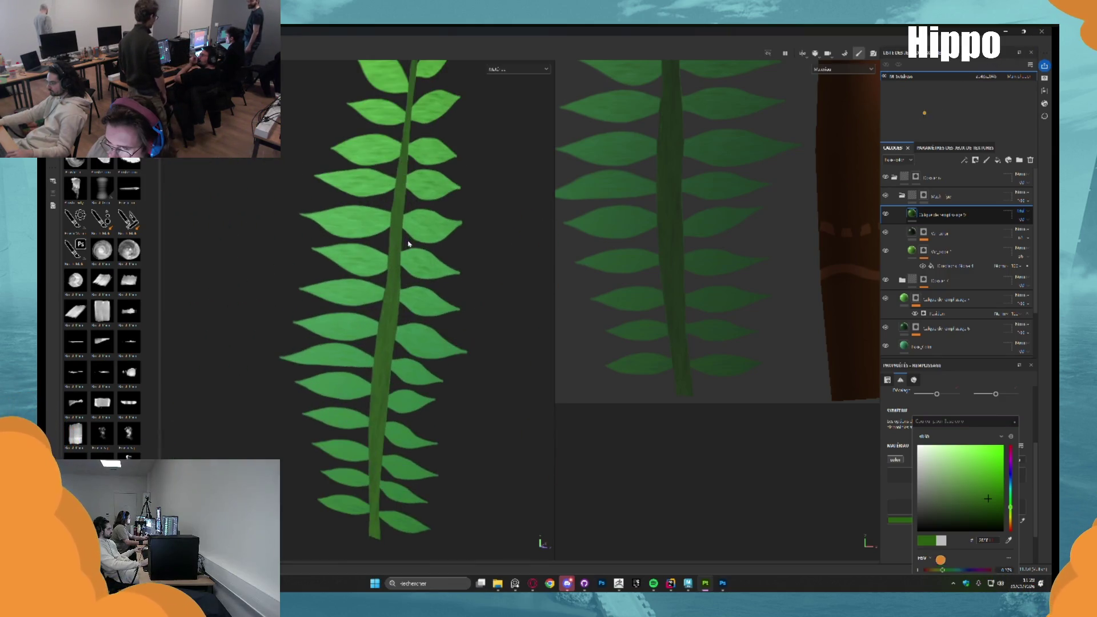
{"action": "mouse_move", "coordinate": [989, 496]}
{"action": "left_mouse_down"}
{"action": "mouse_move", "coordinate": [989, 486]}
{"action": "mouse_move", "coordinate": [1011, 496]}
{"action": "left_mouse_up"}
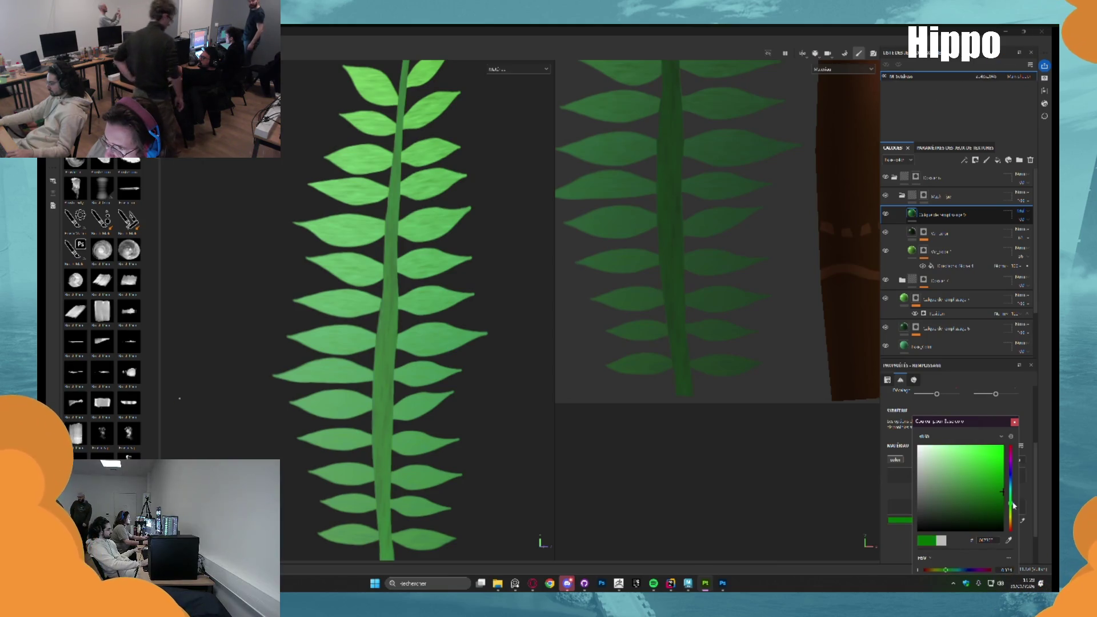
{"action": "left_click_drag", "start_coordinate": [993, 490], "coordinate": [1001, 498]}
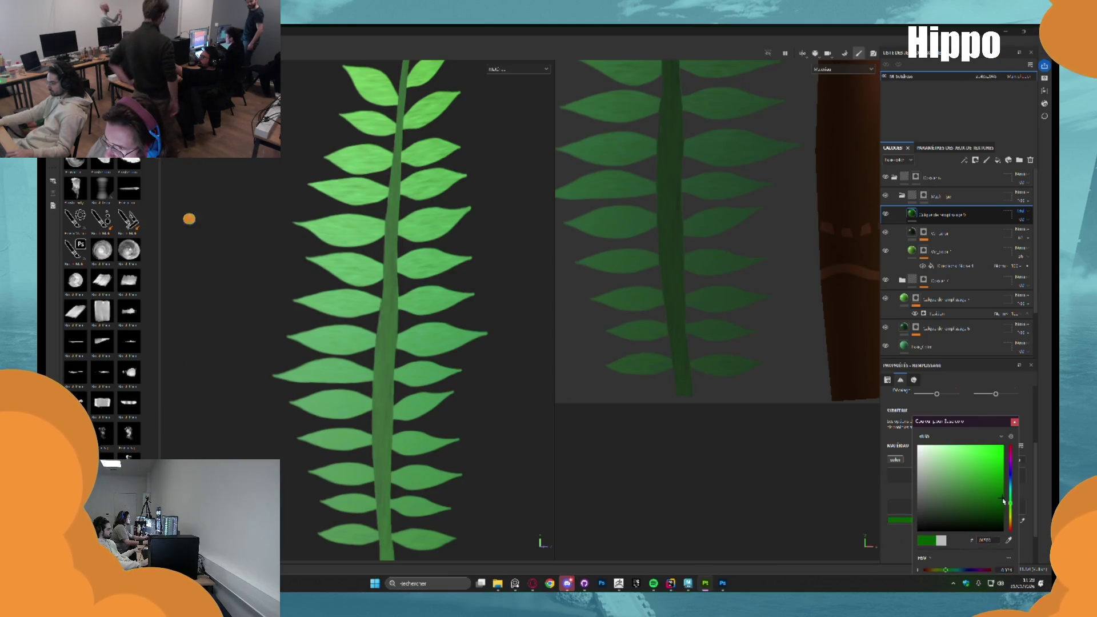
{"action": "scroll", "coordinate": [417, 244], "scroll_direction": "down", "scroll_amount": 3}
{"action": "scroll", "coordinate": [669, 286], "scroll_direction": "up", "scroll_amount": 5}
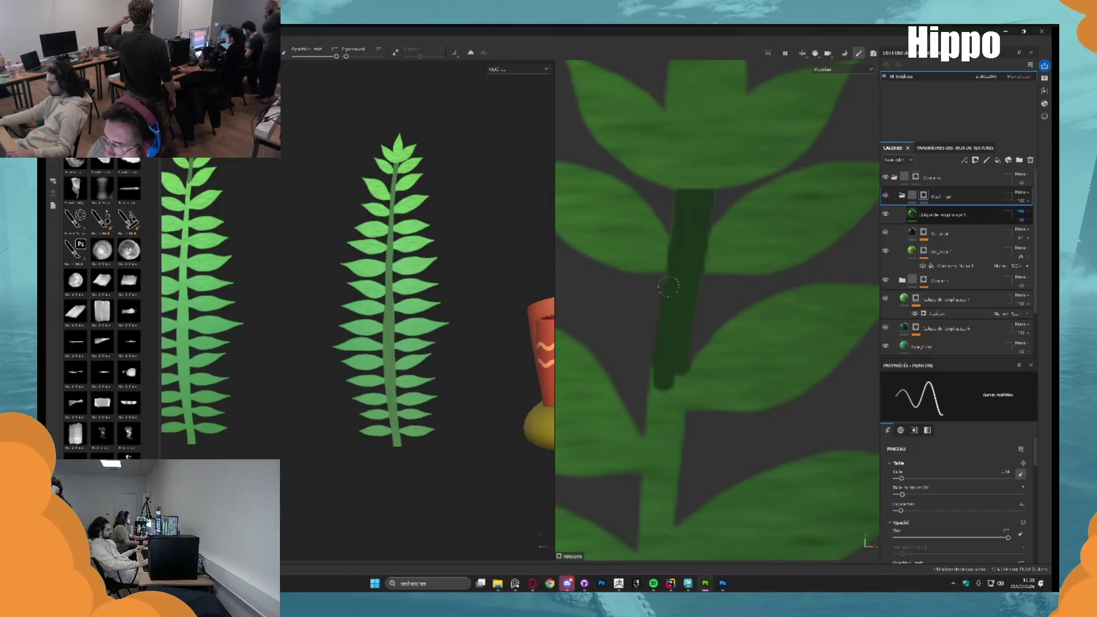
Paint straight dark green Shift-click strokes down the upper part of the fern stem
{"action": "left_click_drag", "start_coordinate": [661, 376], "coordinate": [658, 392]}
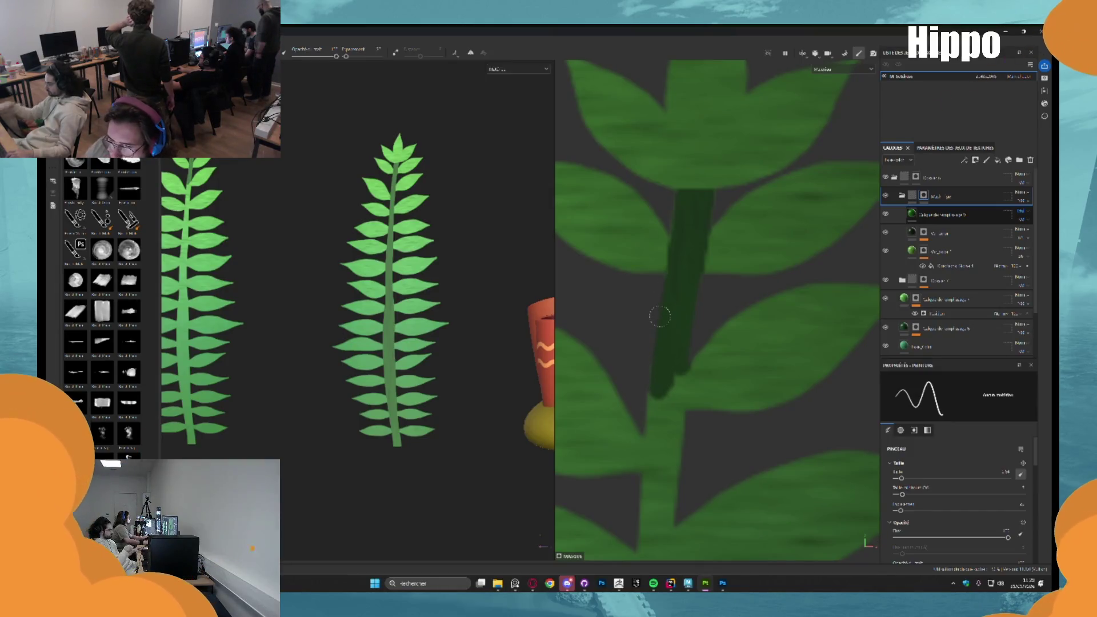
{"action": "scroll", "coordinate": [681, 213], "scroll_direction": "down", "scroll_amount": 2}
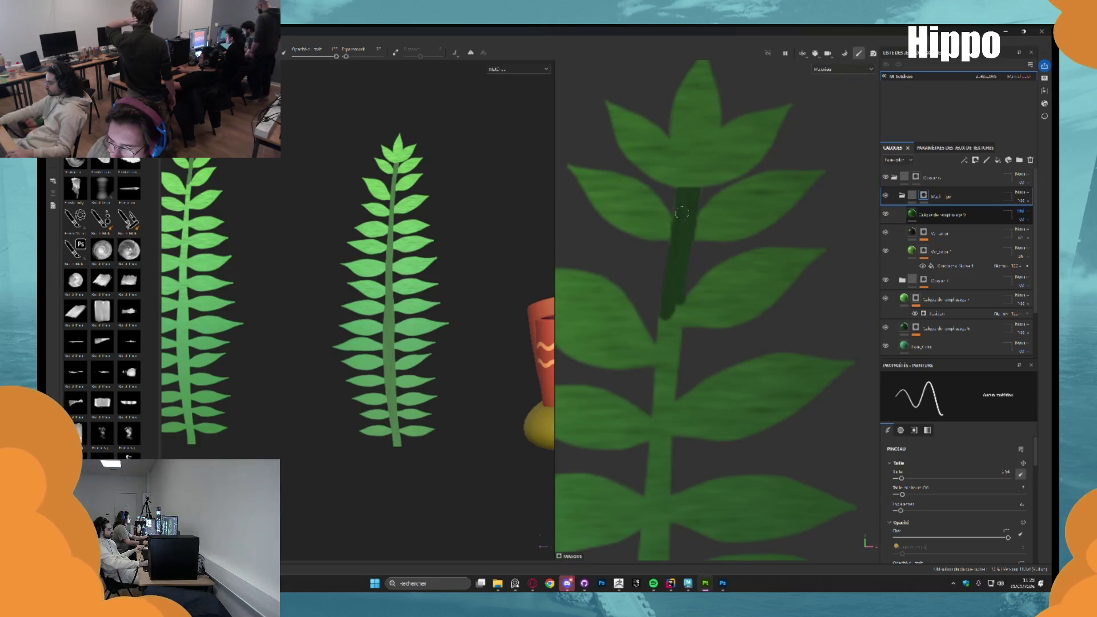
{"action": "left_click_drag", "start_coordinate": [682, 324], "coordinate": [655, 267]}
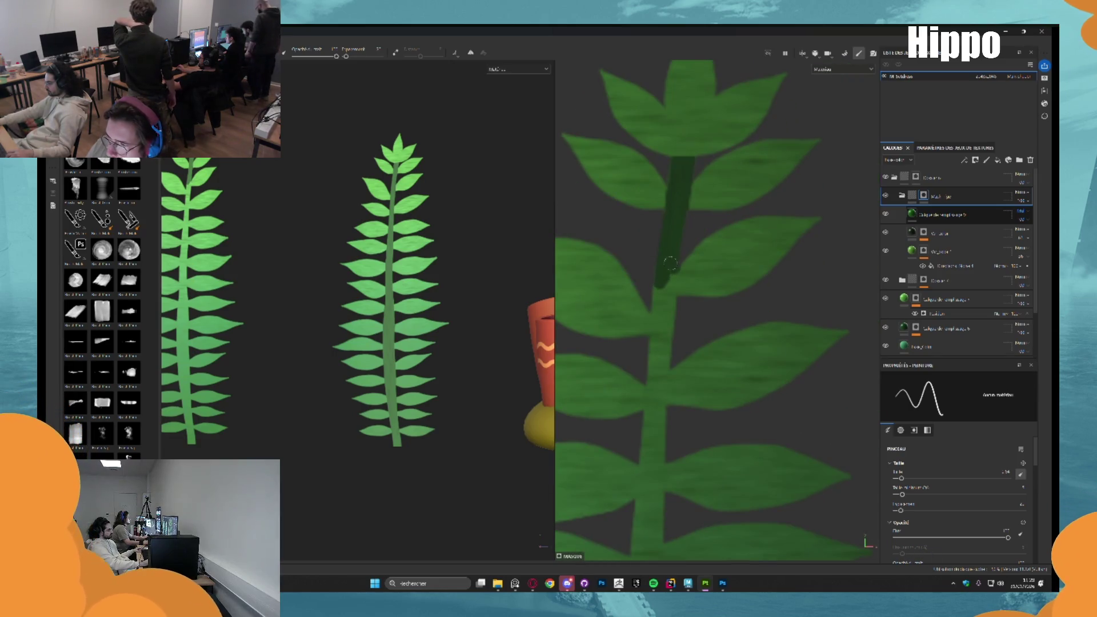
{"action": "key", "text": "shift"}
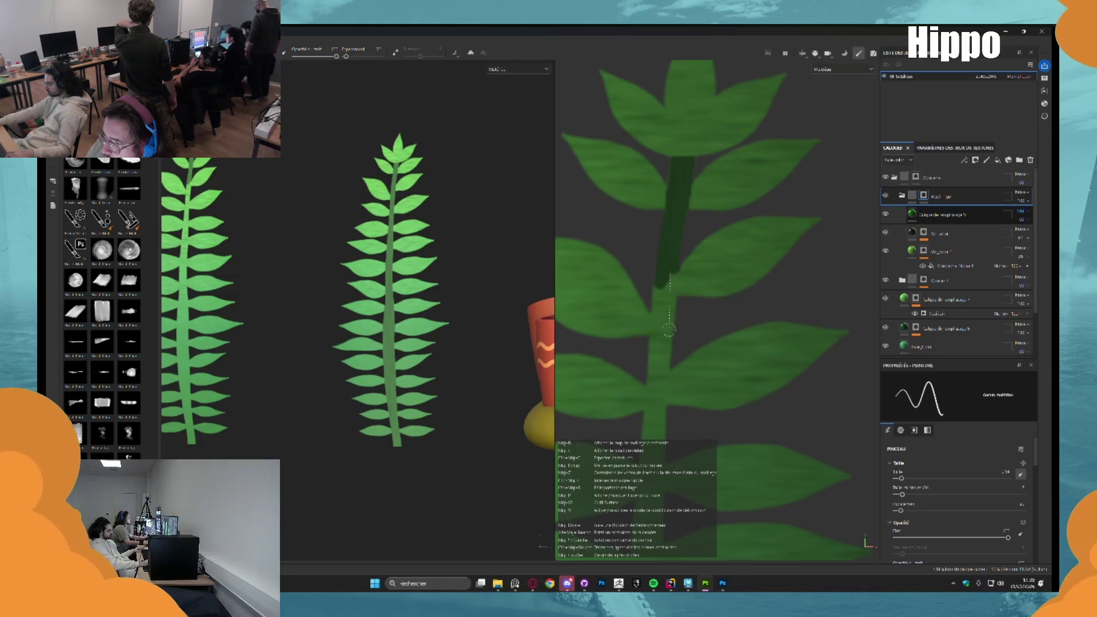
{"action": "left_click", "coordinate": [669, 330], "text": "shift"}
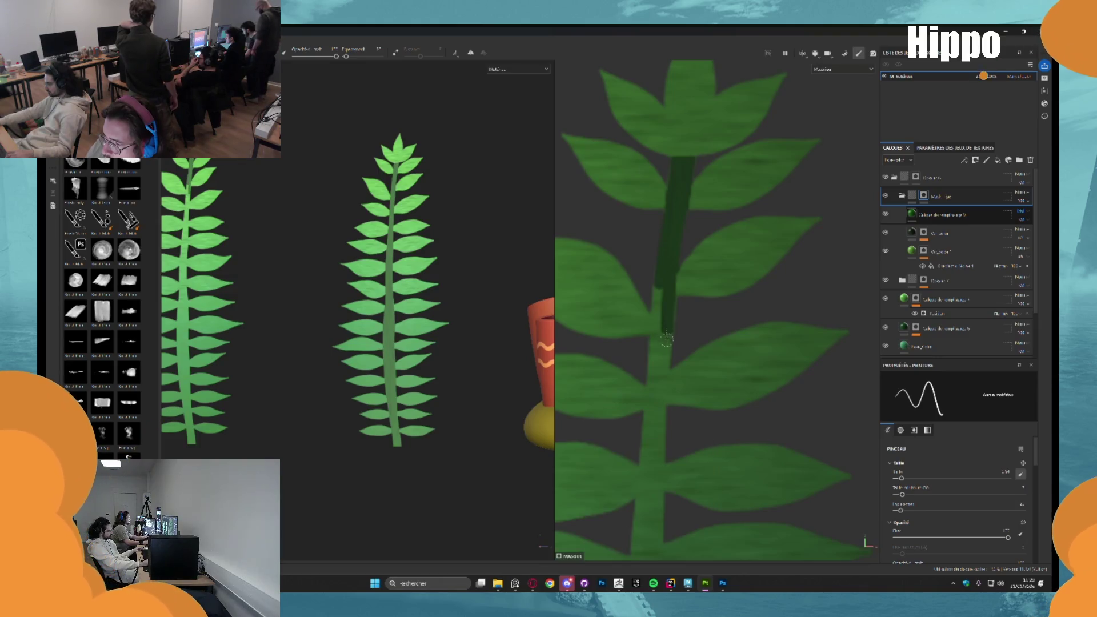
{"action": "left_click", "coordinate": [661, 401], "text": "shift"}
{"action": "left_click", "coordinate": [659, 461], "text": "shift"}
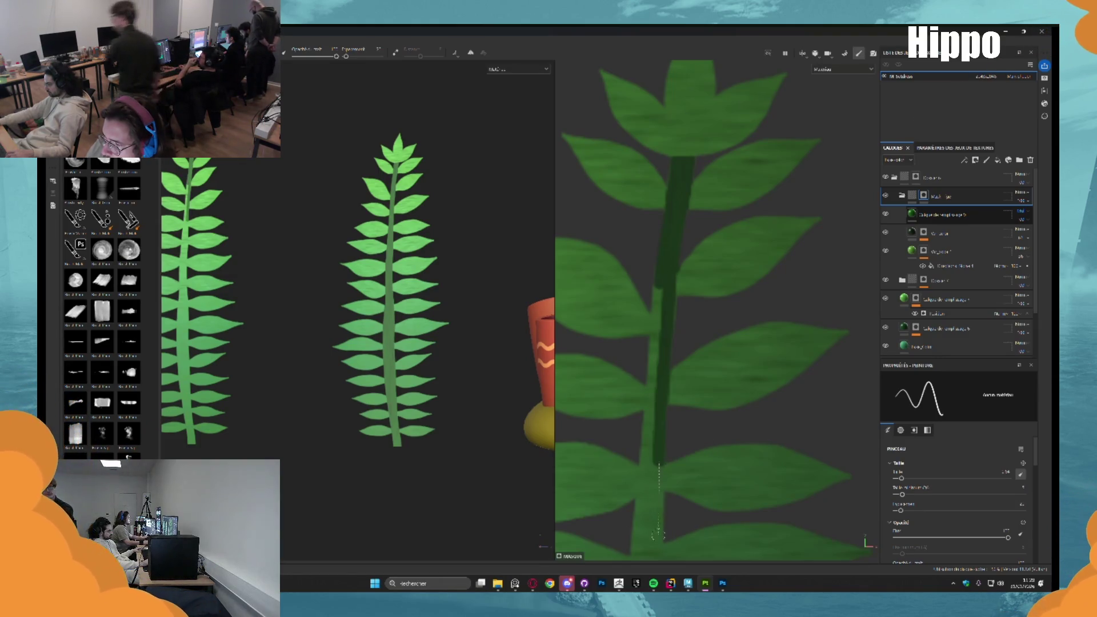
{"action": "left_click", "coordinate": [657, 543], "text": "shift"}
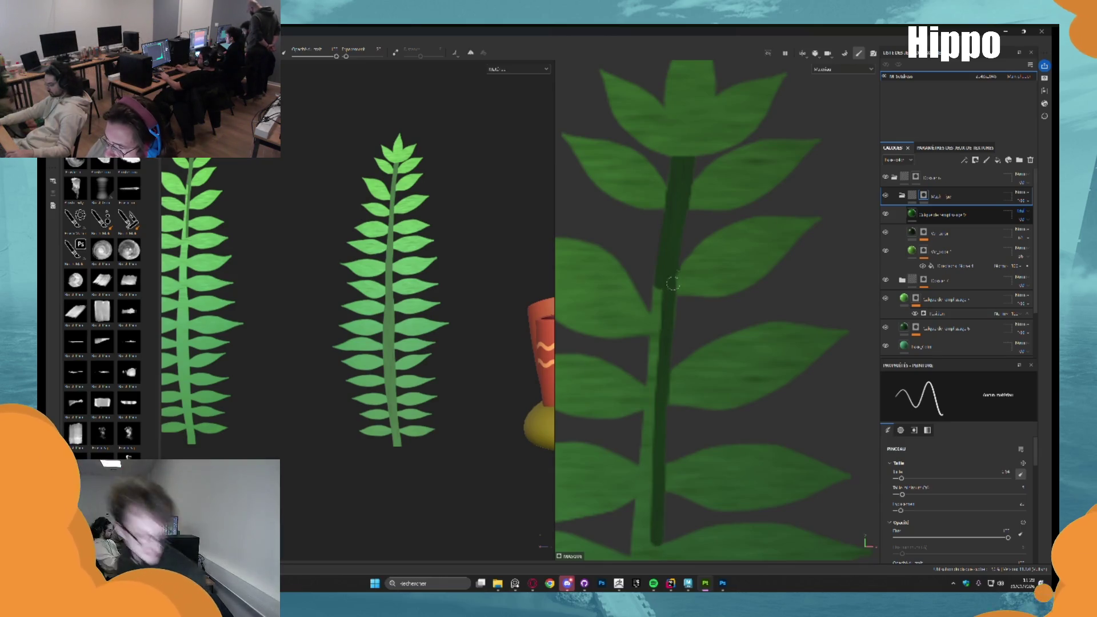
Enlarge the brush and paint more straight dark strokes down to the lower stem
{"action": "mouse_move", "coordinate": [687, 245]}
{"action": "left_mouse_down"}
{"action": "mouse_move", "coordinate": [687, 263]}
{"action": "mouse_move", "coordinate": [672, 266]}
{"action": "mouse_move", "coordinate": [705, 271]}
{"action": "left_mouse_up"}
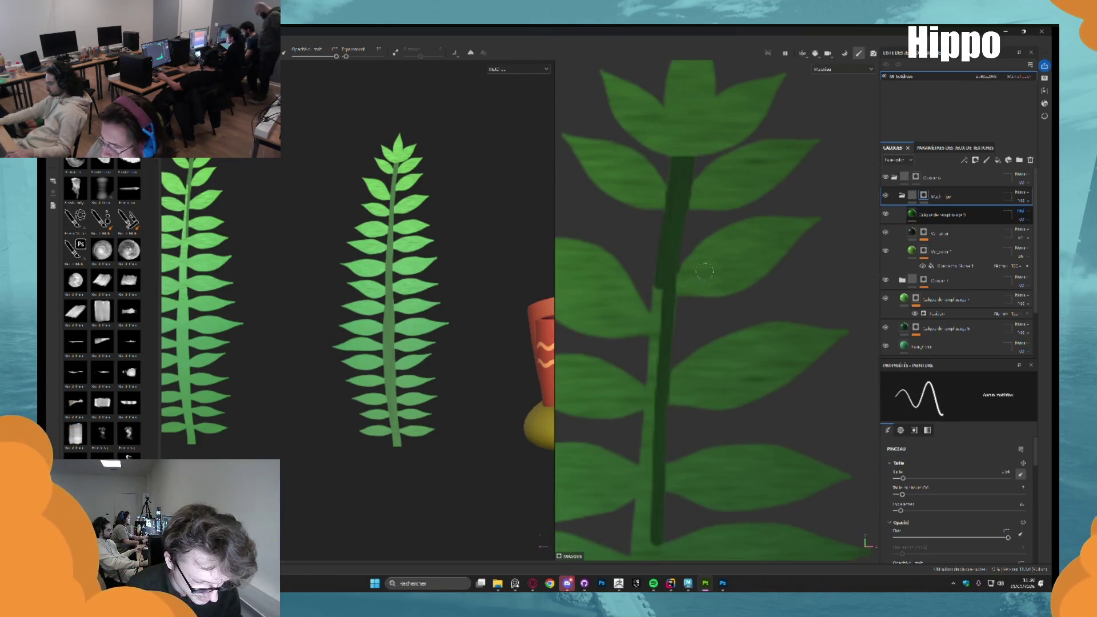
{"action": "scroll", "coordinate": [684, 282], "scroll_direction": "up", "scroll_amount": 5}
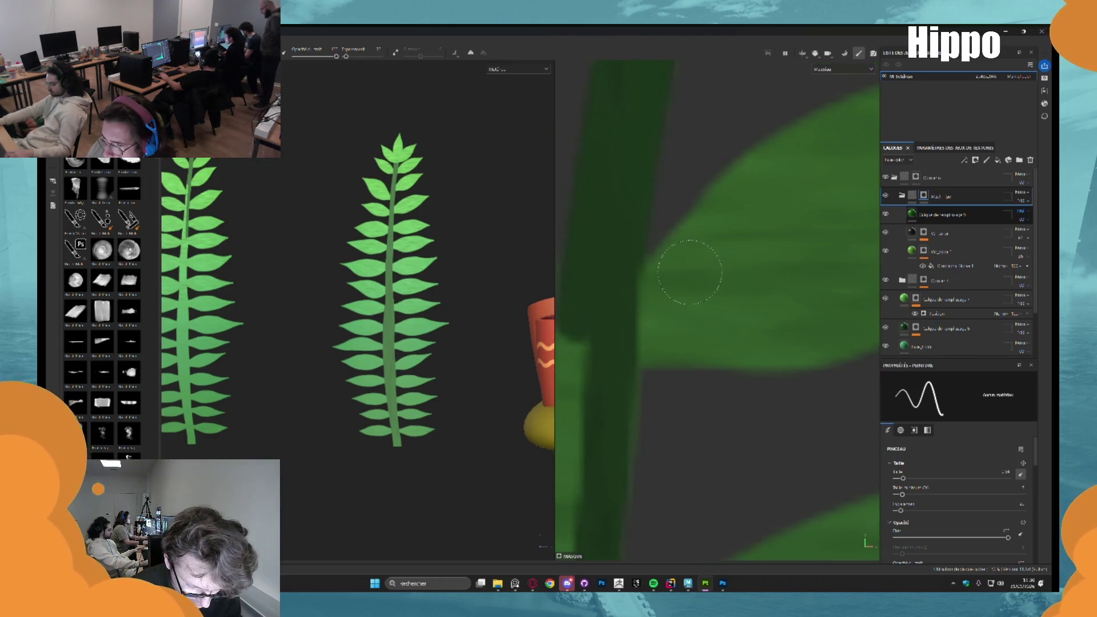
{"action": "scroll", "coordinate": [690, 271], "scroll_direction": "down", "scroll_amount": 5}
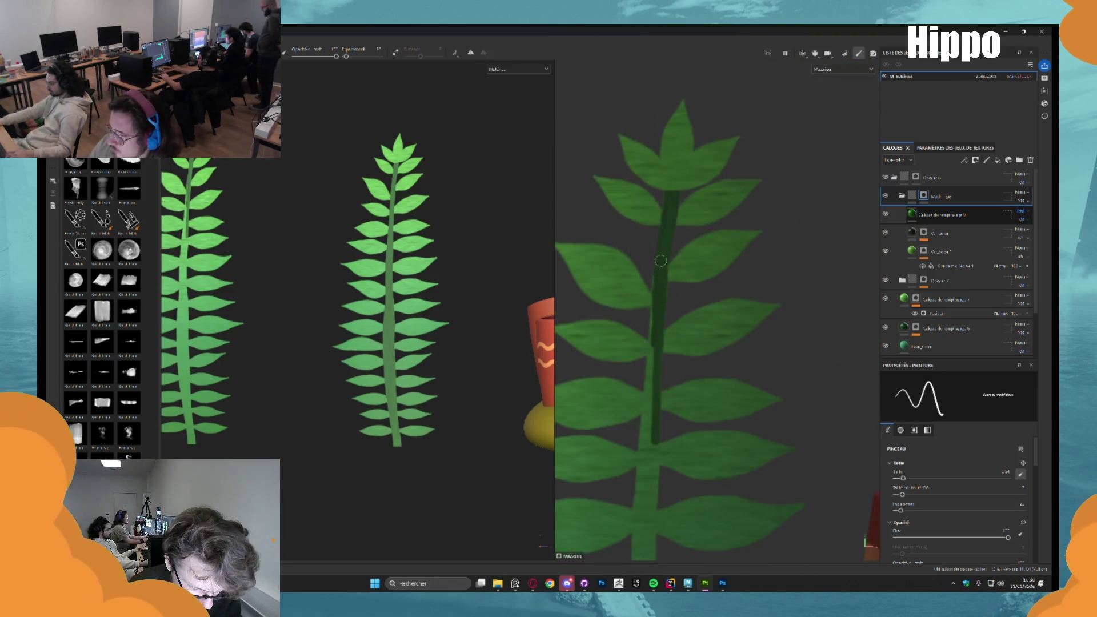
{"action": "key", "text": "shift"}
{"action": "left_click", "coordinate": [656, 293], "text": "shift"}
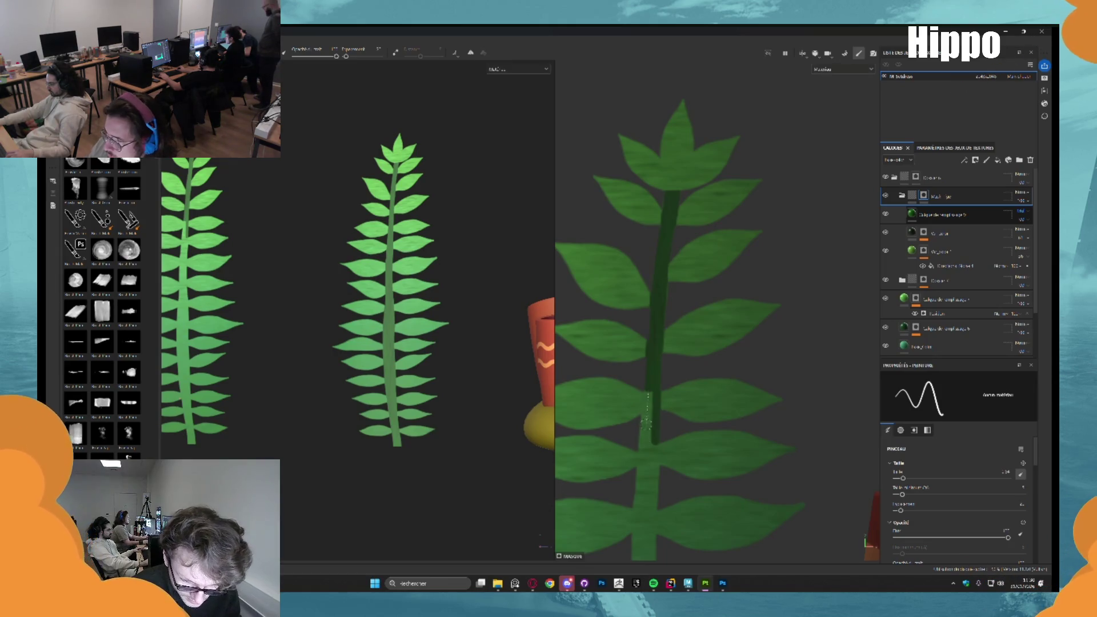
{"action": "left_click", "coordinate": [638, 506], "text": "shift"}
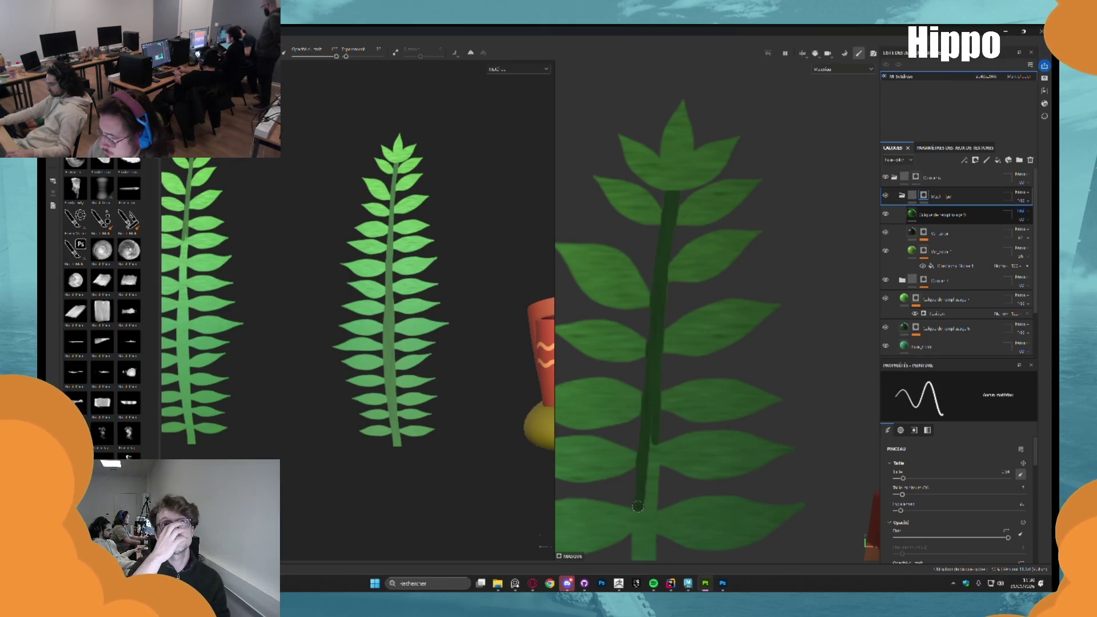
{"action": "left_click", "coordinate": [636, 551], "text": "shift"}
{"action": "left_click", "coordinate": [651, 419], "text": "shift"}
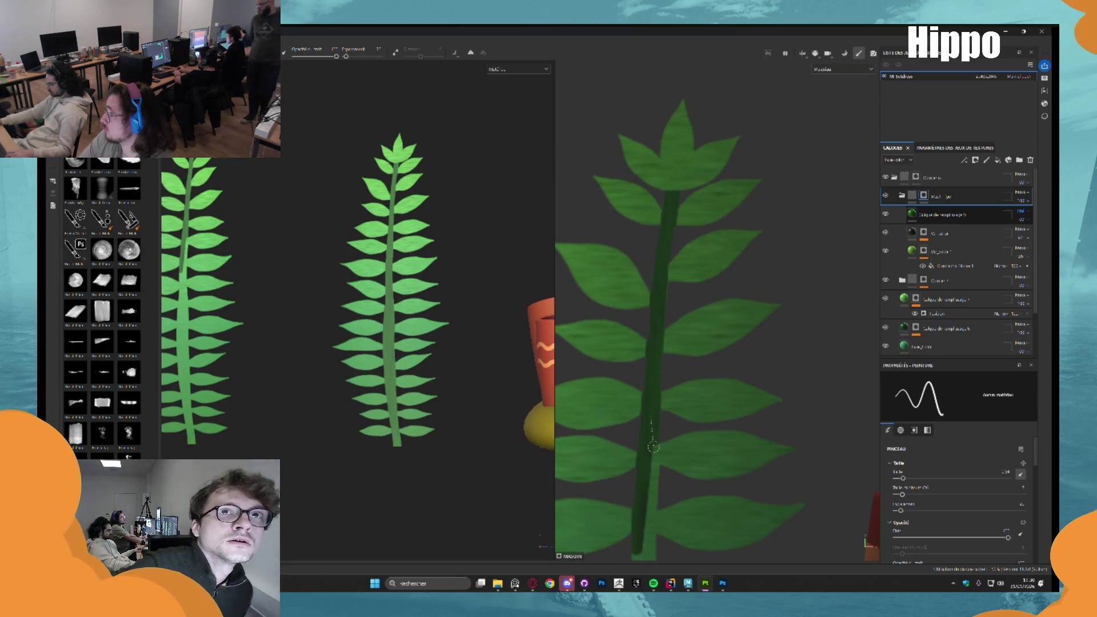
{"action": "left_click", "coordinate": [653, 447], "text": "shift"}
{"action": "left_click", "coordinate": [653, 495], "text": "shift"}
{"action": "left_click", "coordinate": [650, 540], "text": "shift"}
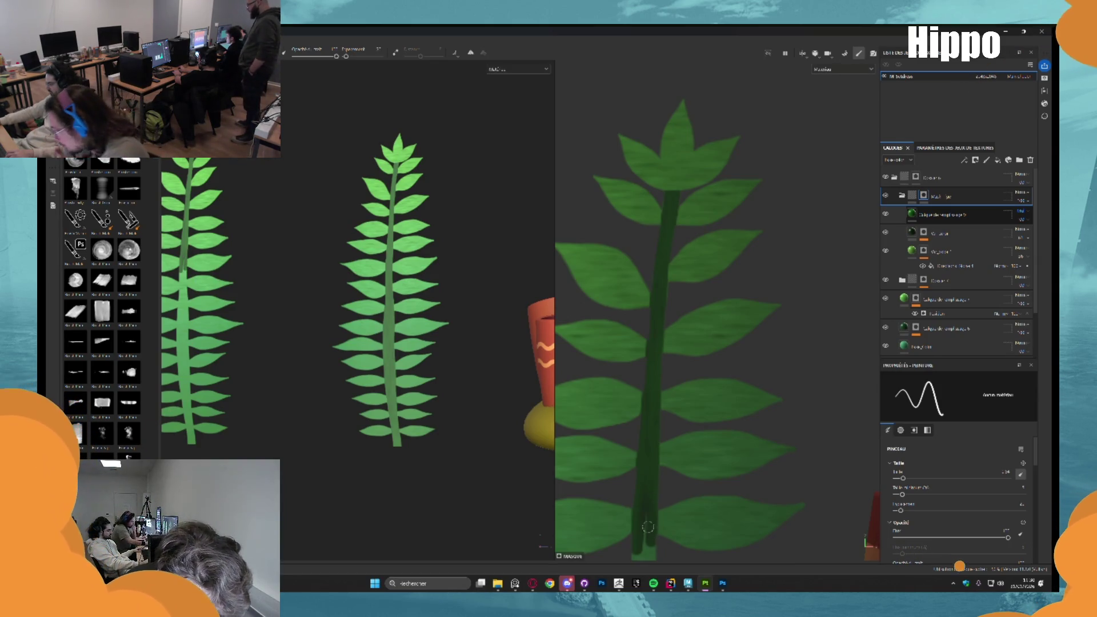
{"action": "left_click_drag", "start_coordinate": [639, 443], "coordinate": [660, 301]}
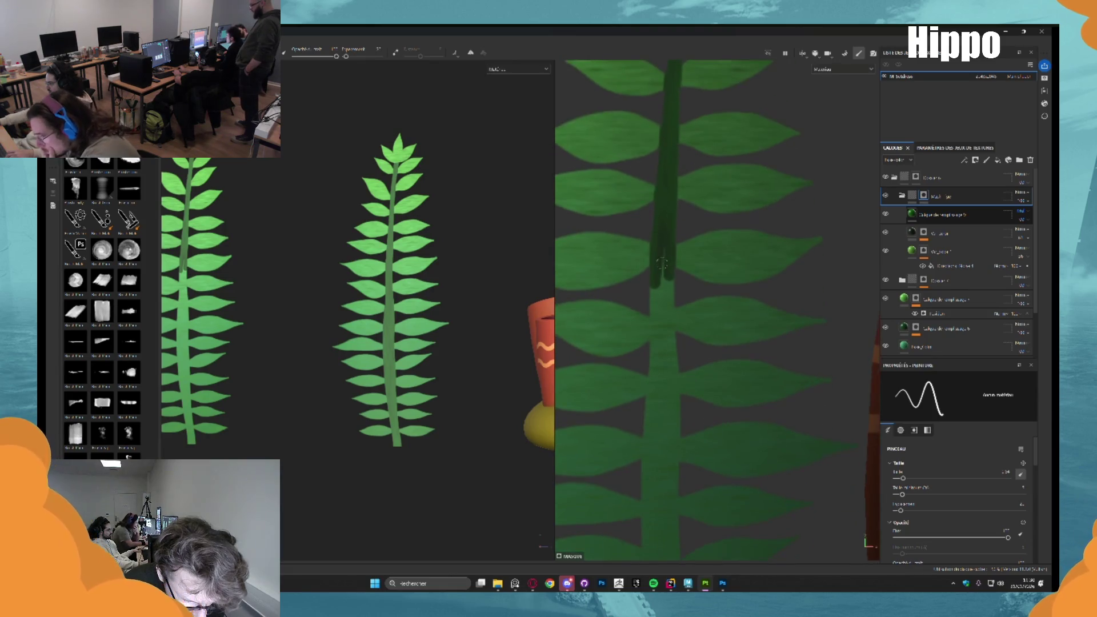
Continue the dark green stroke straight down the stem to its base
{"action": "left_click", "coordinate": [654, 318], "text": "shift"}
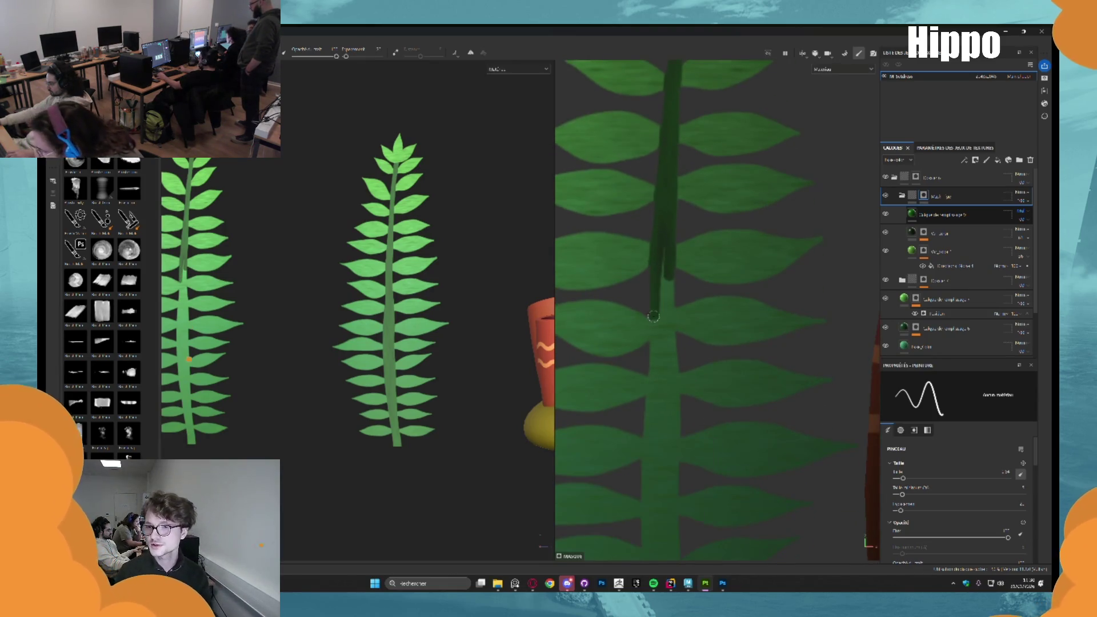
{"action": "left_click", "coordinate": [653, 376], "text": "shift"}
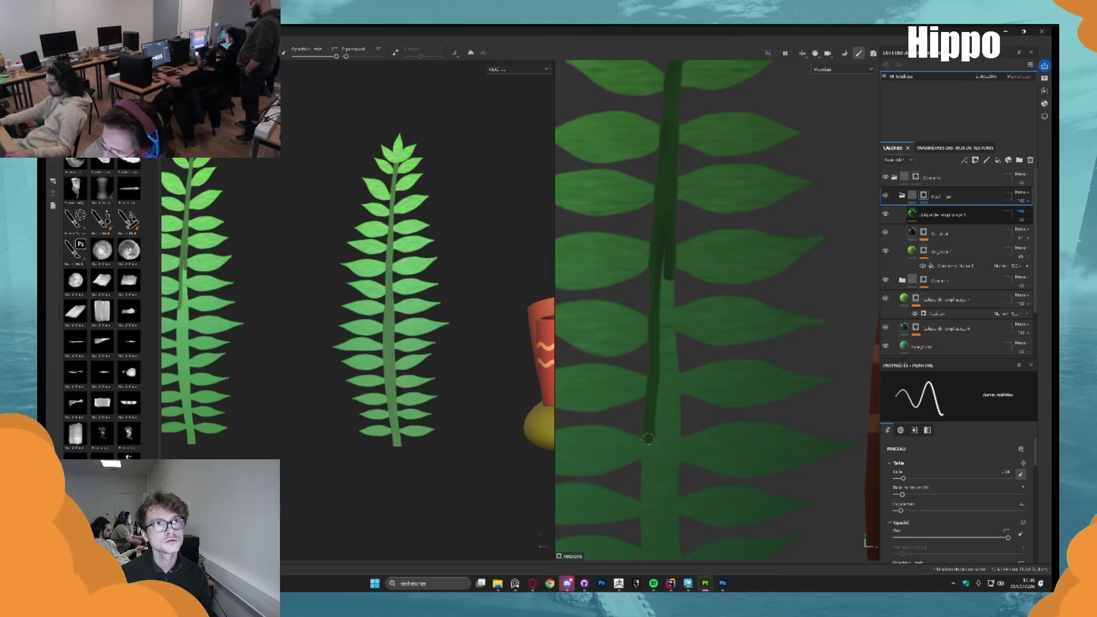
{"action": "left_click", "coordinate": [645, 502], "text": "shift"}
{"action": "left_click", "coordinate": [648, 535], "text": "shift"}
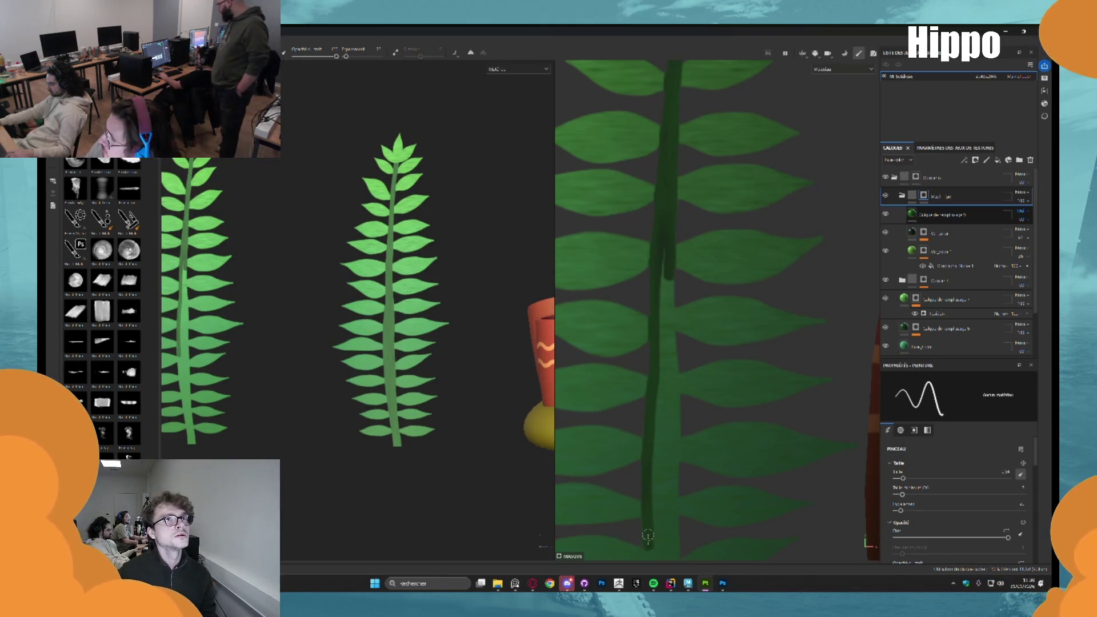
{"action": "mouse_move", "coordinate": [648, 535]}
{"action": "left_mouse_down"}
{"action": "mouse_move", "coordinate": [671, 289]}
{"action": "mouse_move", "coordinate": [653, 332]}
{"action": "left_mouse_up"}
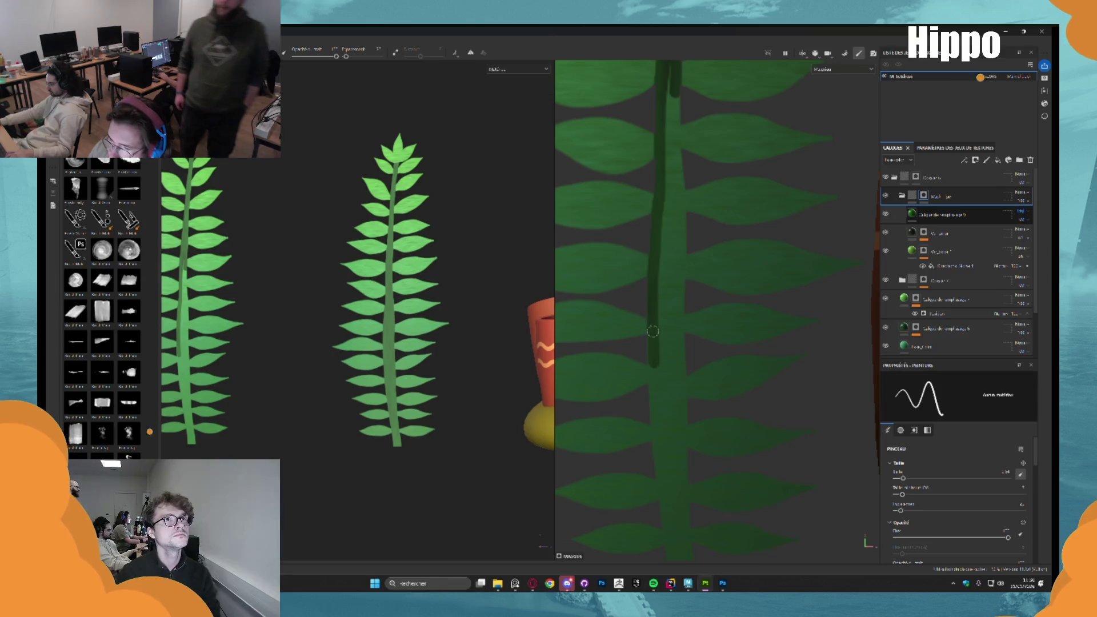
{"action": "key", "text": "shift"}
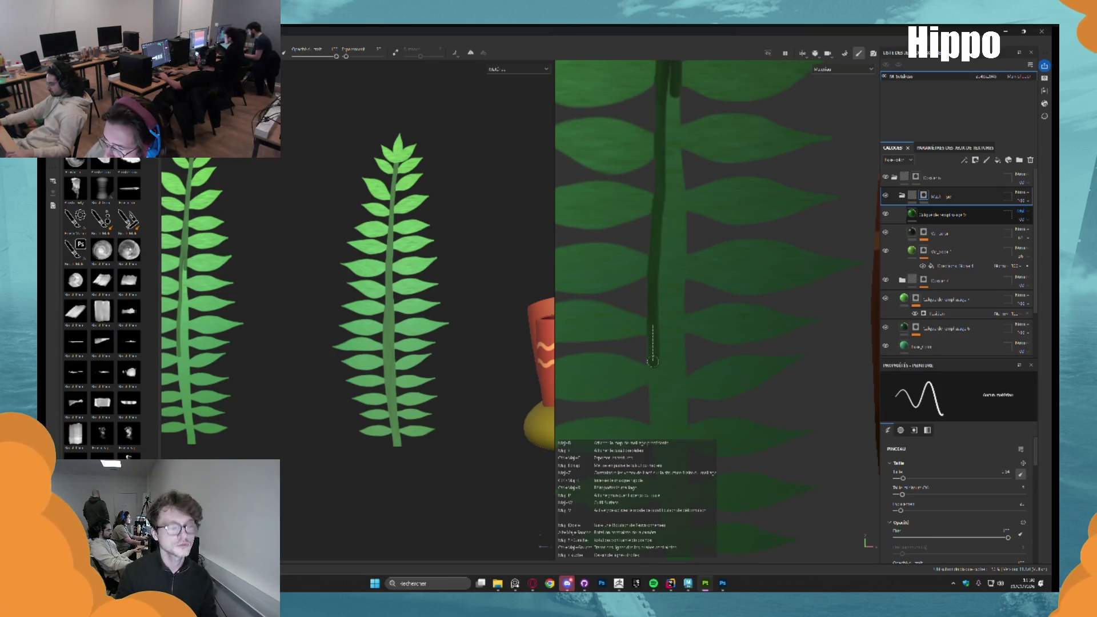
{"action": "left_click", "coordinate": [653, 364], "text": "shift"}
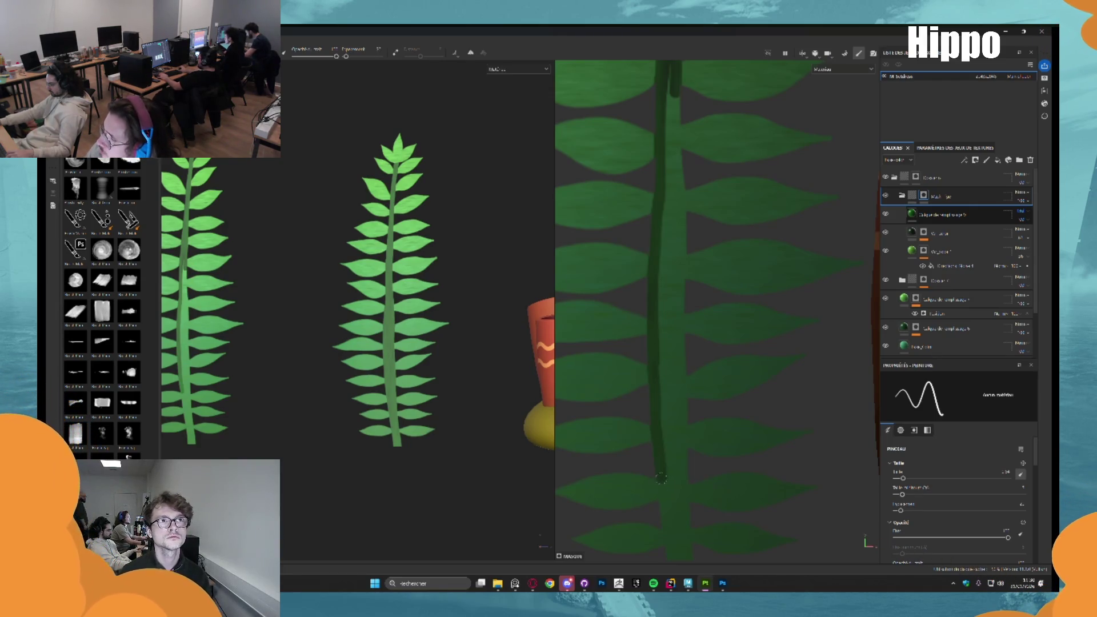
{"action": "left_click", "coordinate": [667, 532], "text": "shift"}
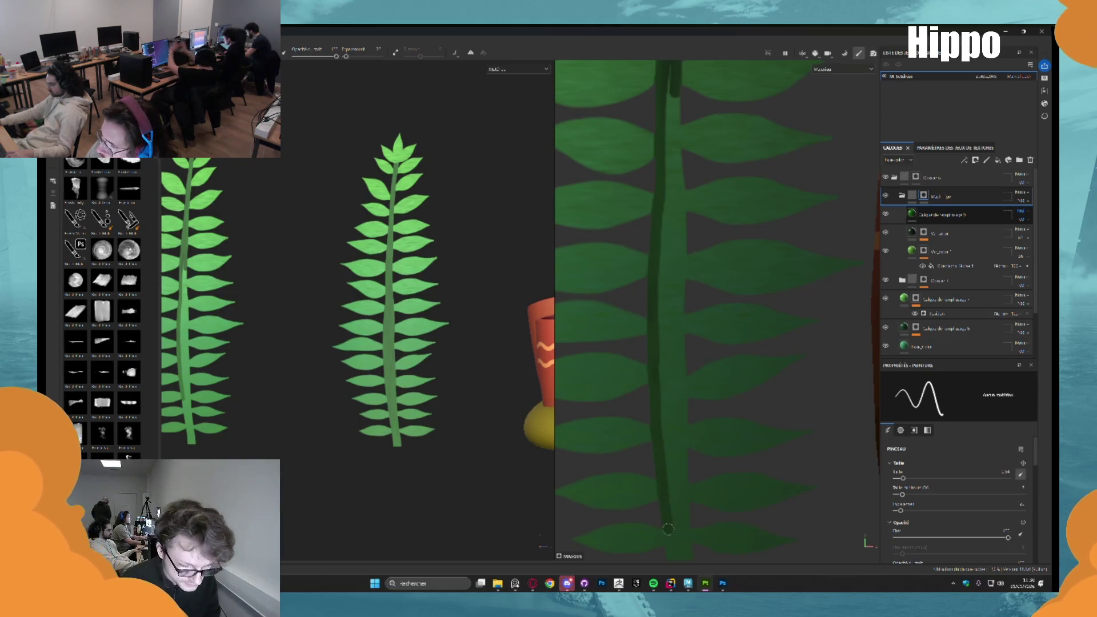
Paint dark green strokes along the other side of the stem, up and down
{"action": "left_click_drag", "start_coordinate": [673, 554], "coordinate": [645, 309]}
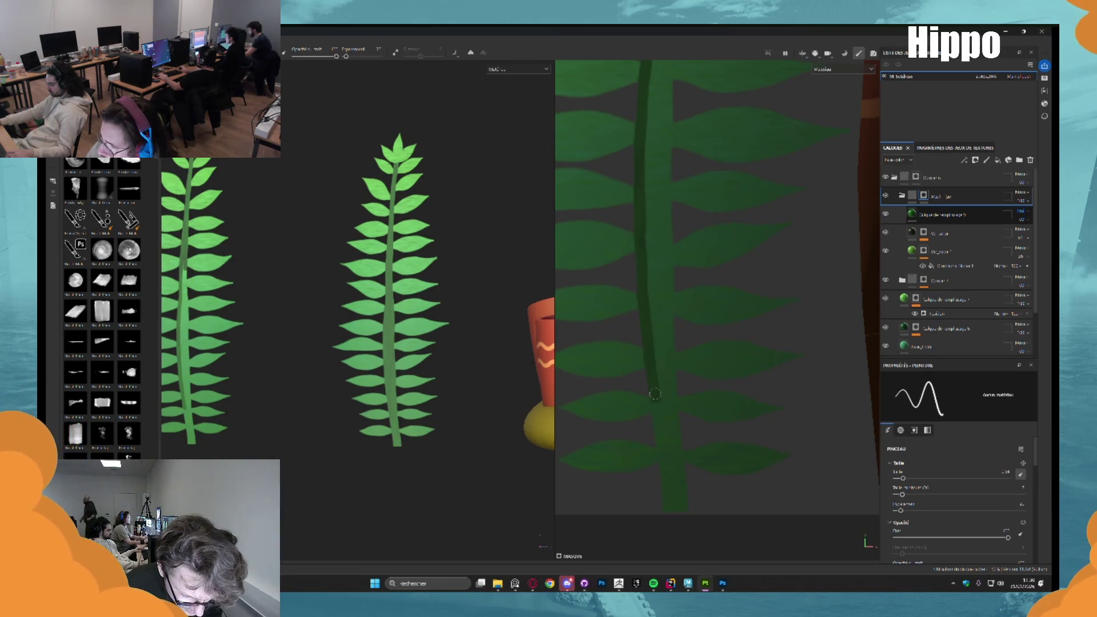
{"action": "left_click", "coordinate": [661, 426], "text": "shift"}
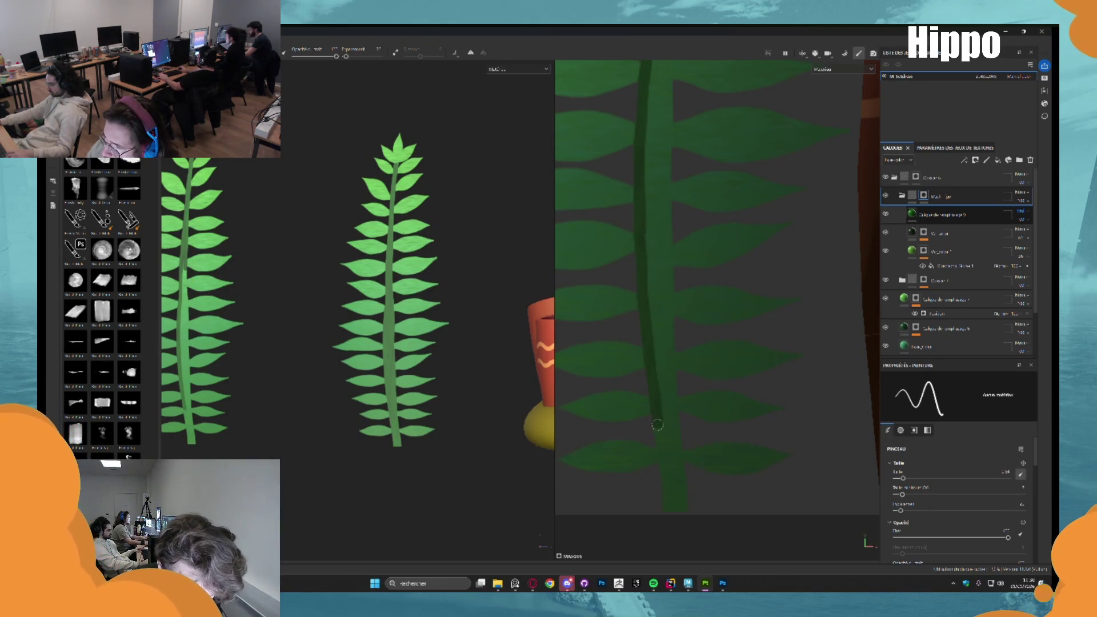
{"action": "left_click", "coordinate": [665, 470], "text": "shift"}
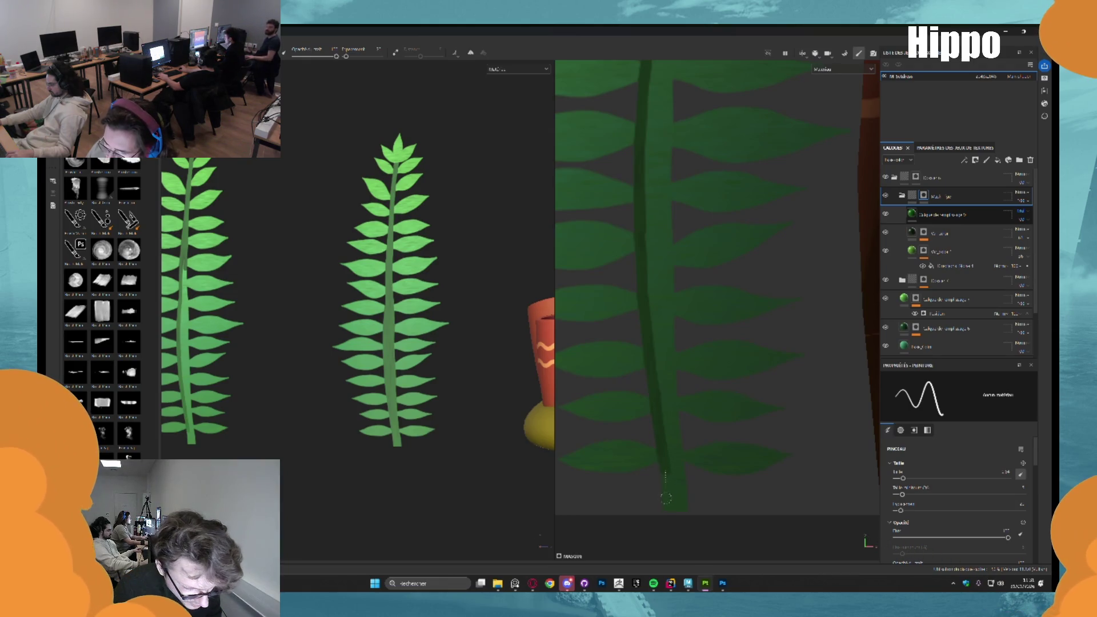
{"action": "left_click", "coordinate": [682, 509], "text": "shift"}
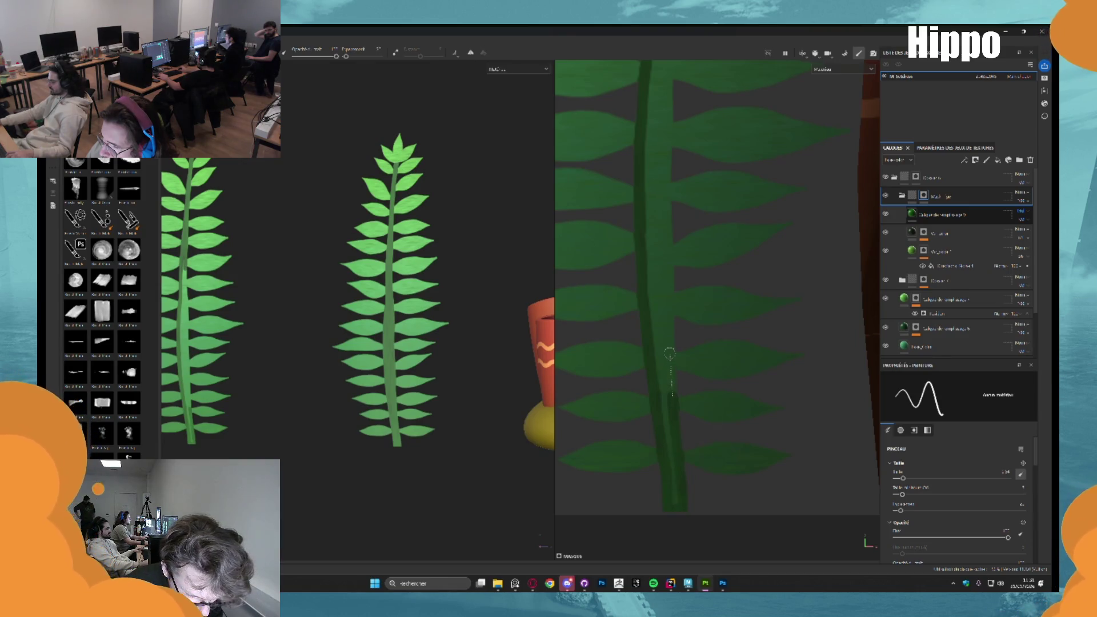
{"action": "left_click", "coordinate": [670, 290], "text": "shift"}
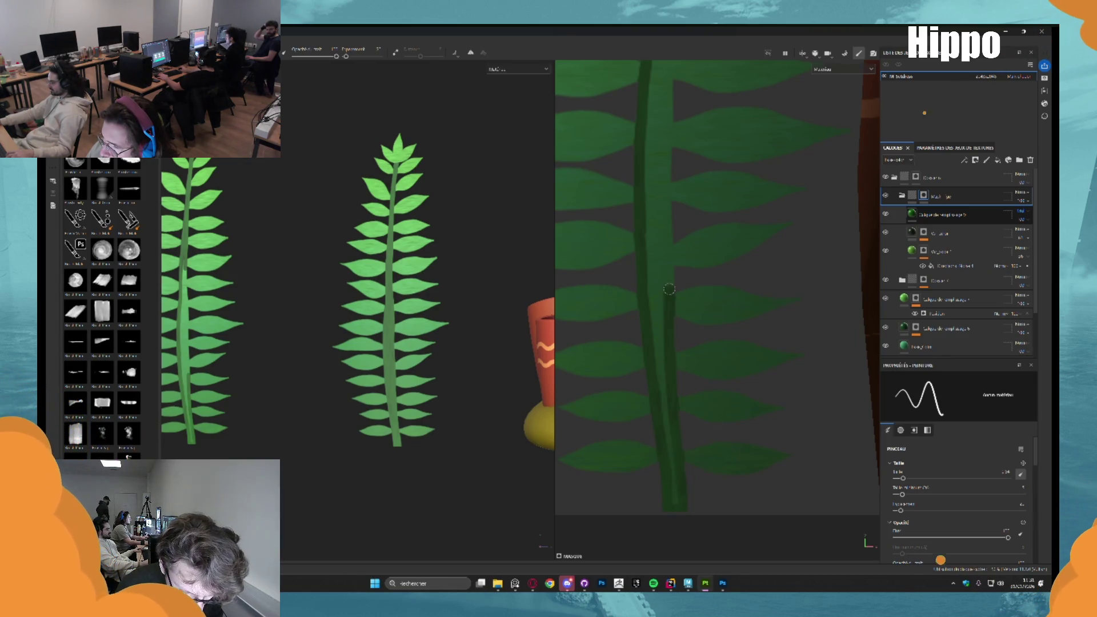
{"action": "left_click", "coordinate": [668, 228], "text": "shift"}
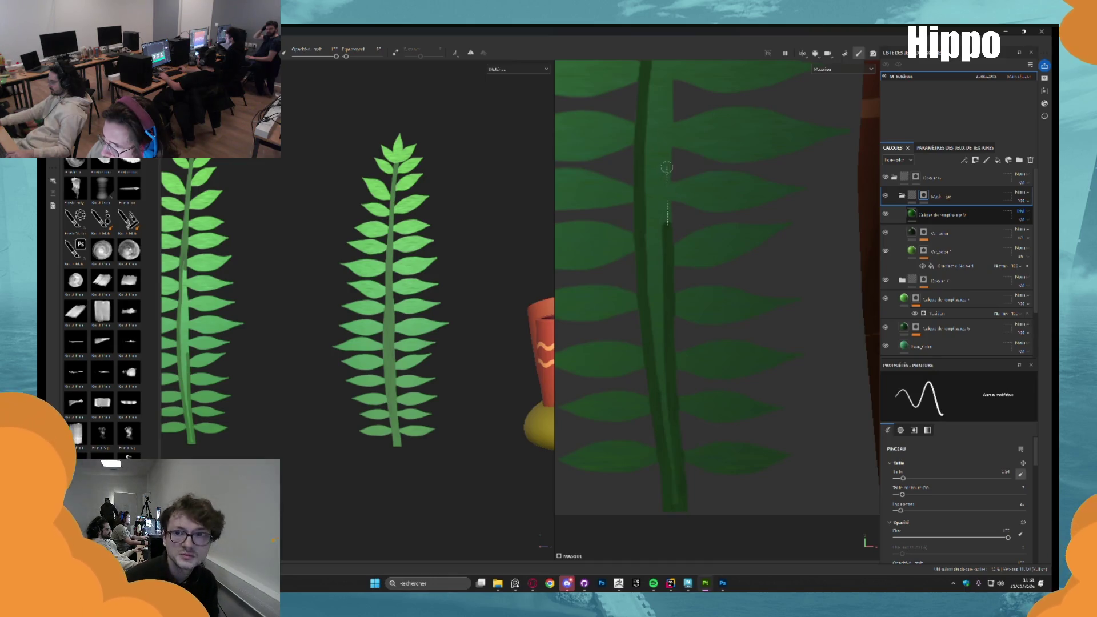
{"action": "left_click_drag", "start_coordinate": [668, 111], "coordinate": [656, 322]}
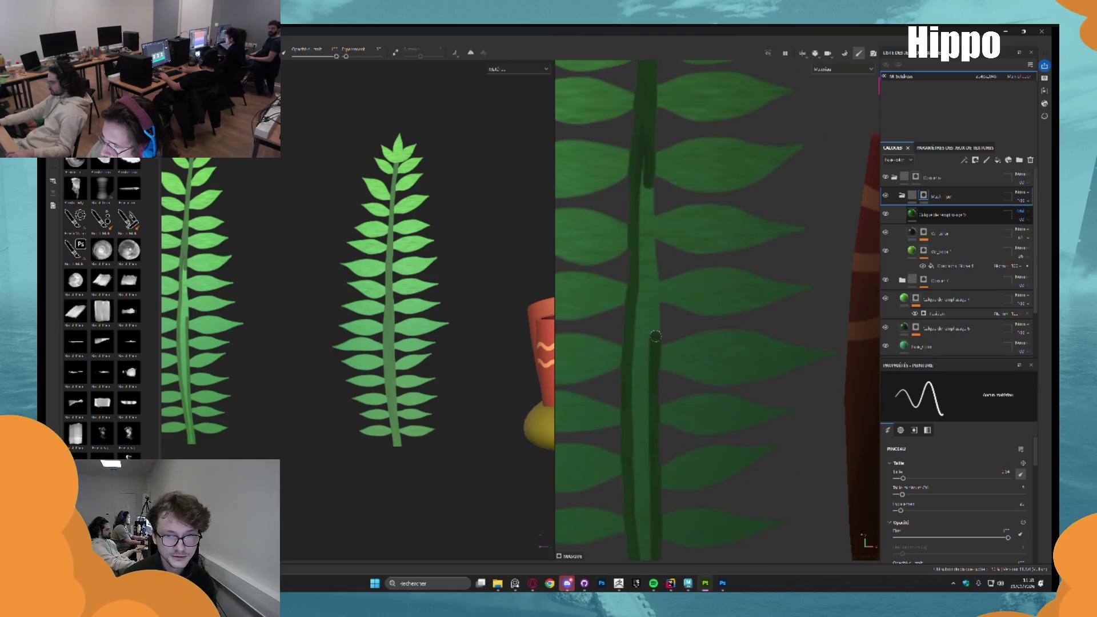
{"action": "key", "text": "shift"}
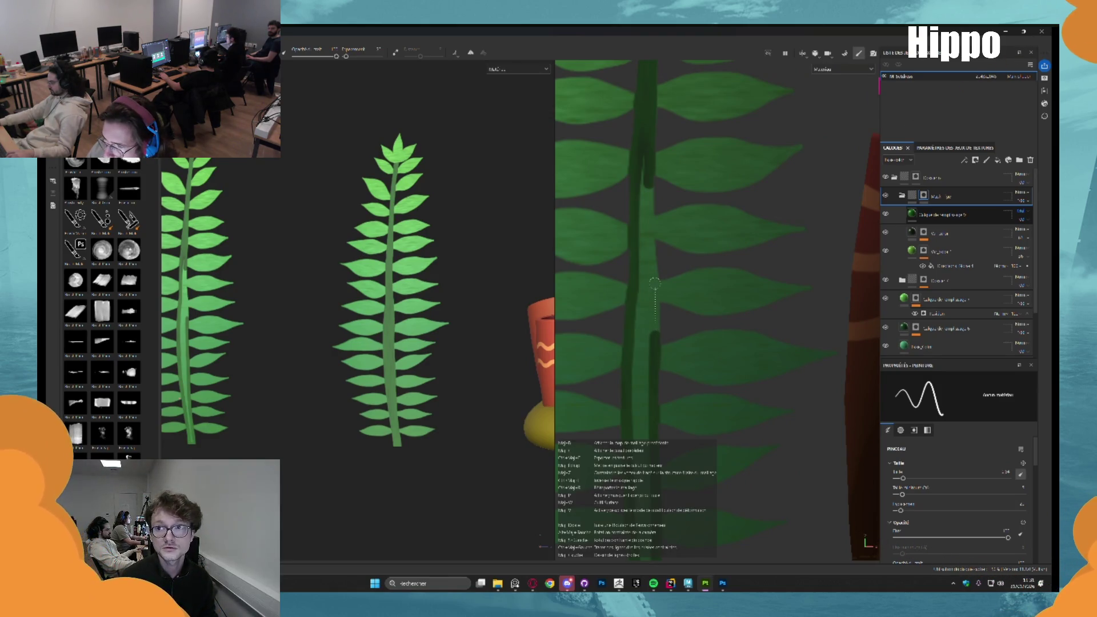
{"action": "left_click", "coordinate": [655, 283], "text": "shift"}
{"action": "left_click", "coordinate": [650, 217], "text": "shift"}
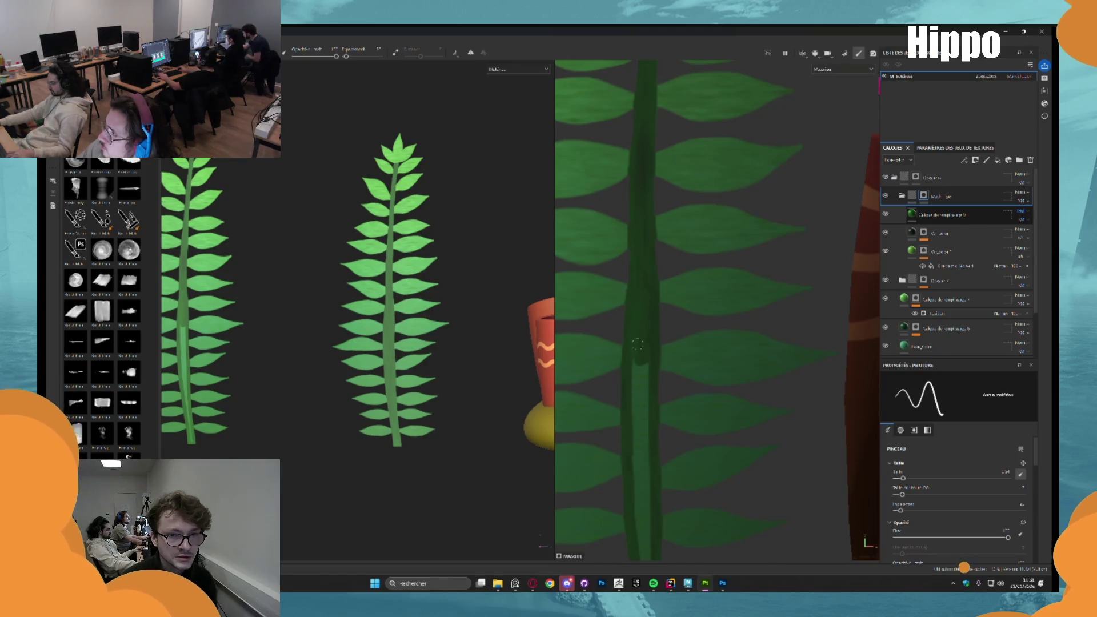
{"action": "mouse_move", "coordinate": [639, 347]}
{"action": "left_mouse_down"}
{"action": "mouse_move", "coordinate": [640, 461]}
{"action": "mouse_move", "coordinate": [658, 491]}
{"action": "left_mouse_up"}
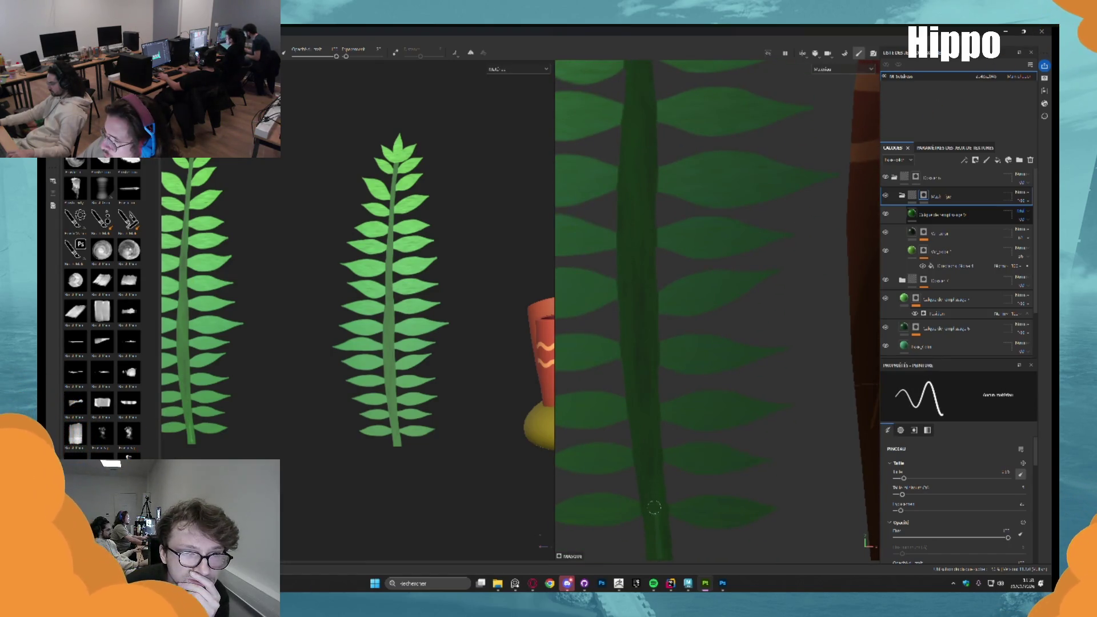
Show all four underwater props framed together in a 3D-only view
{"action": "left_click_drag", "start_coordinate": [655, 466], "coordinate": [682, 410]}
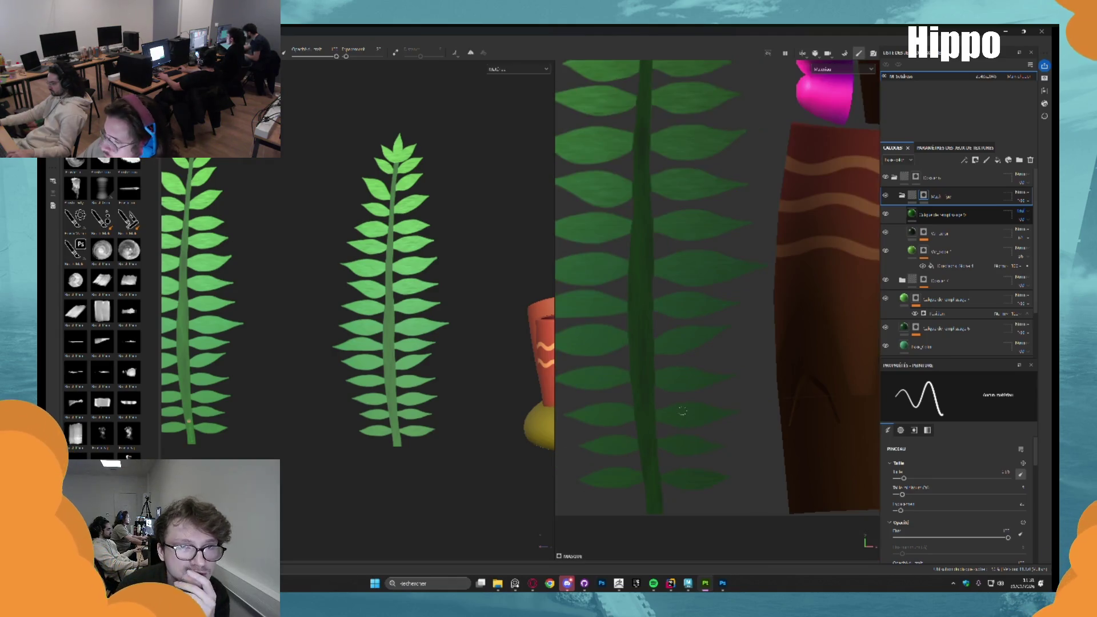
{"action": "mouse_move", "coordinate": [189, 189]}
{"action": "left_mouse_down"}
{"action": "mouse_move", "coordinate": [343, 274]}
{"action": "mouse_move", "coordinate": [439, 232]}
{"action": "mouse_move", "coordinate": [358, 248]}
{"action": "mouse_move", "coordinate": [336, 291]}
{"action": "mouse_move", "coordinate": [365, 268]}
{"action": "left_mouse_up"}
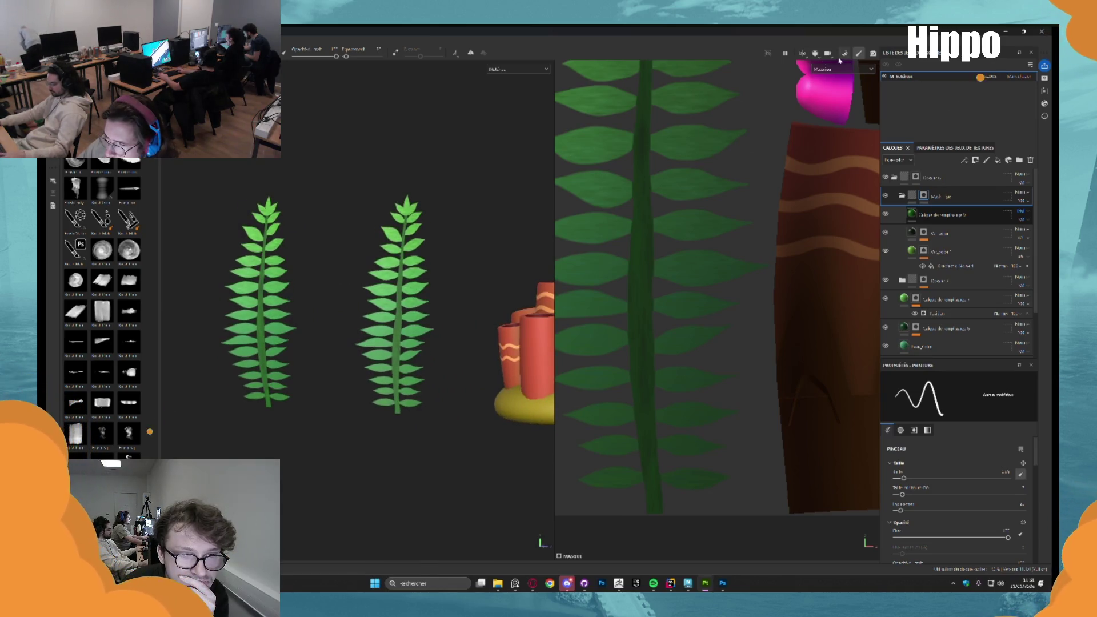
{"action": "key", "text": "F2"}
{"action": "key", "text": "f"}
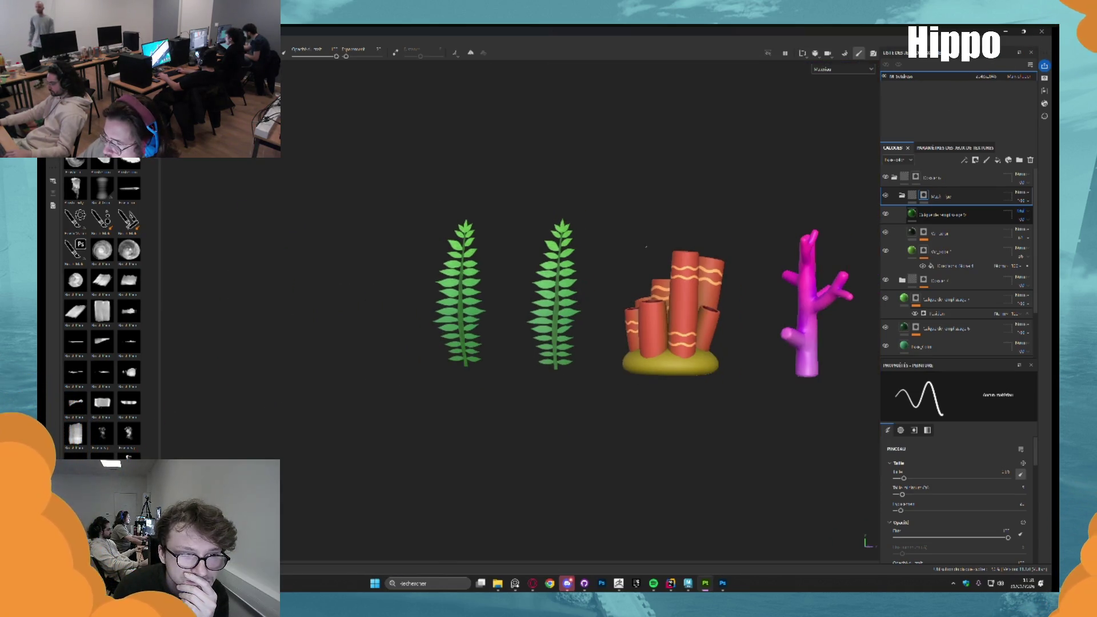
{"action": "scroll", "coordinate": [566, 296], "scroll_direction": "up", "scroll_amount": 5}
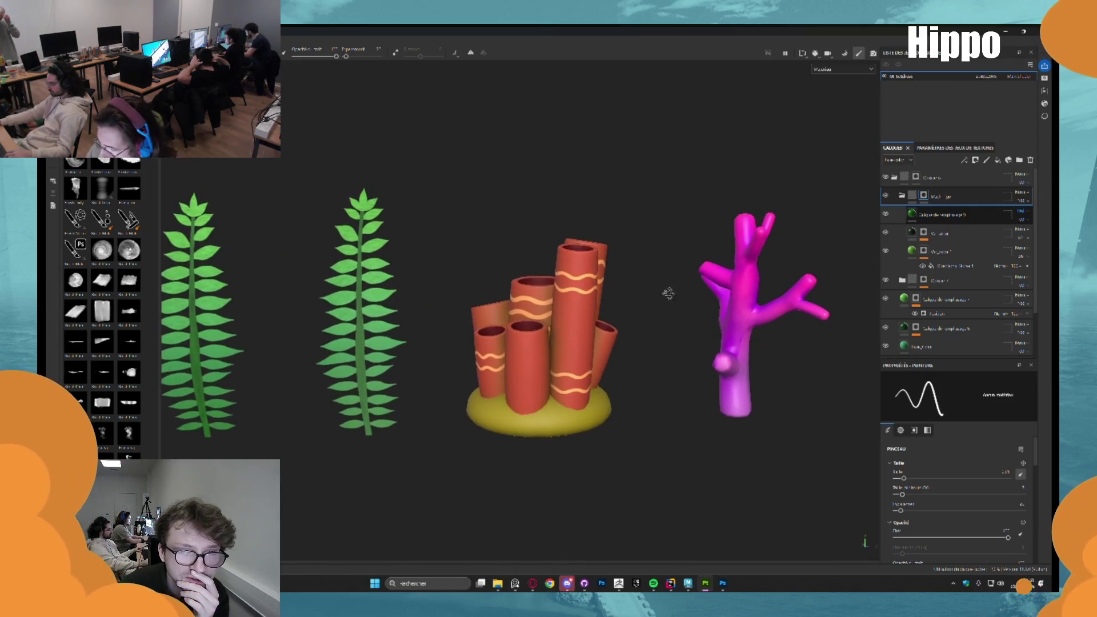
{"action": "scroll", "coordinate": [669, 293], "scroll_direction": "down", "scroll_amount": 3}
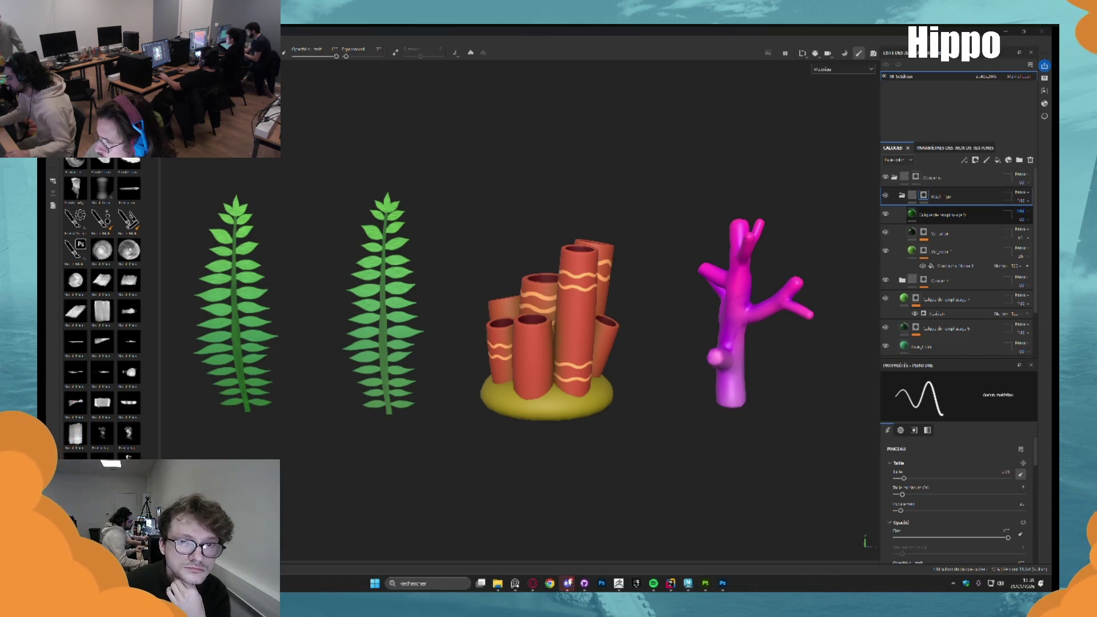
{"action": "key", "text": "alt+Tab"}
{"action": "key", "text": "alt+Tab"}
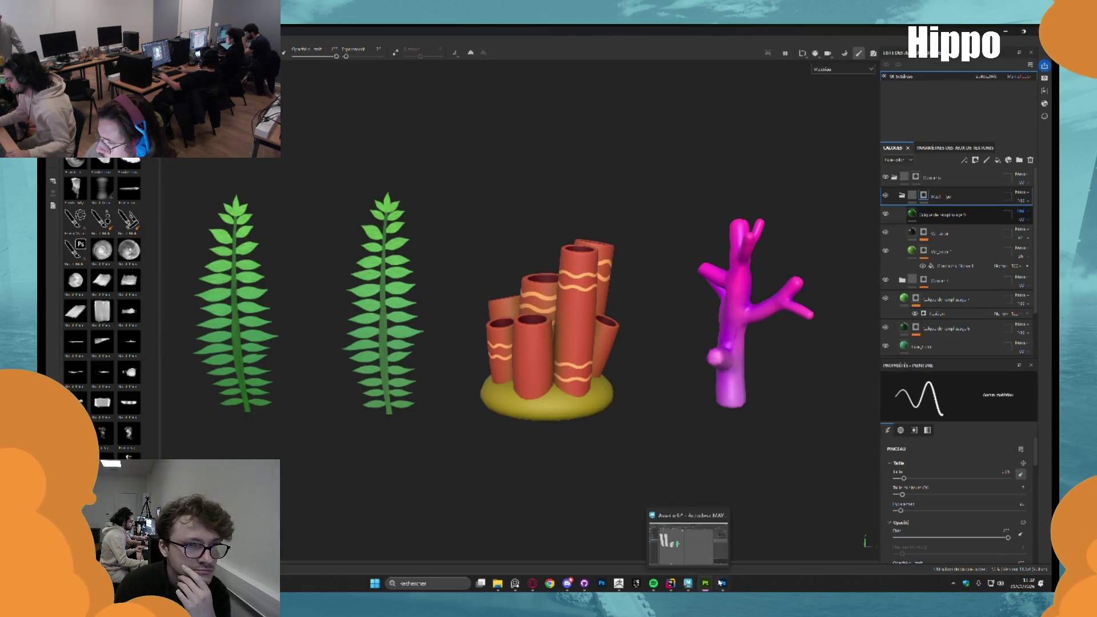
{"action": "left_click", "coordinate": [688, 583]}
Duplicate the Coral group and both algae planes, placing the copies in the hierarchy
{"action": "mouse_move", "coordinate": [419, 267]}
{"action": "left_mouse_down"}
{"action": "mouse_move", "coordinate": [411, 213]}
{"action": "mouse_move", "coordinate": [423, 231]}
{"action": "left_mouse_up"}
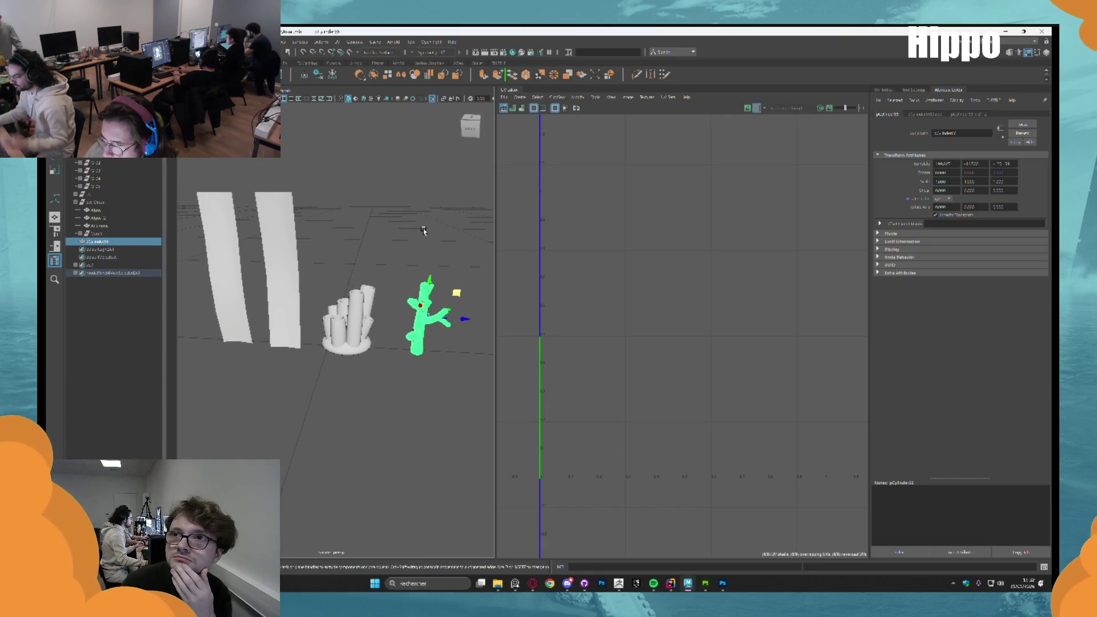
{"action": "left_click", "coordinate": [104, 235]}
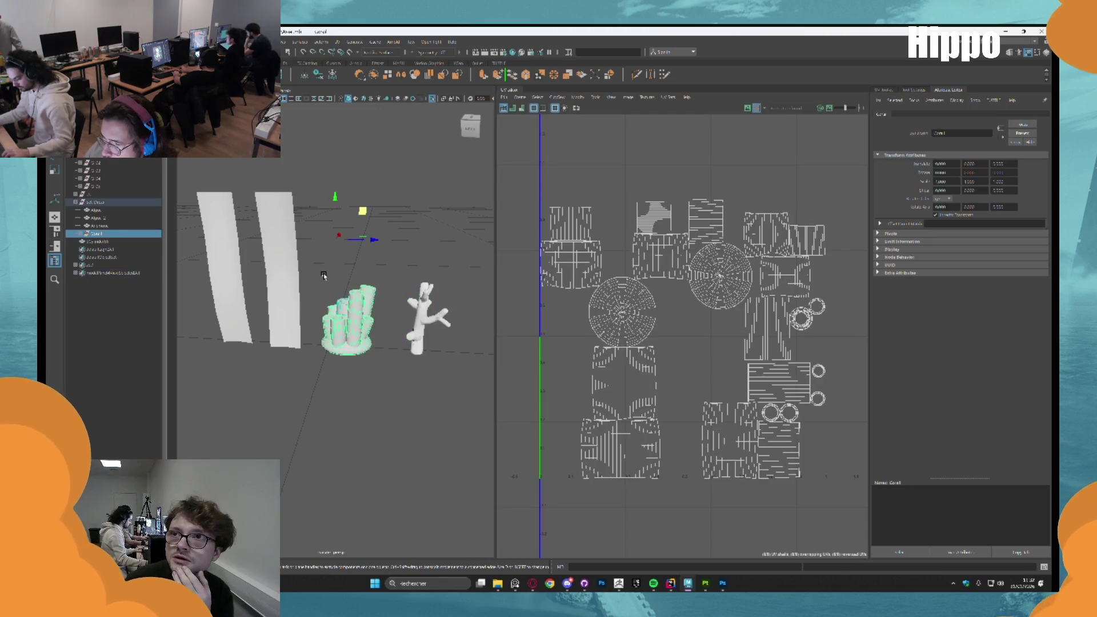
{"action": "key", "text": "ctrl+d"}
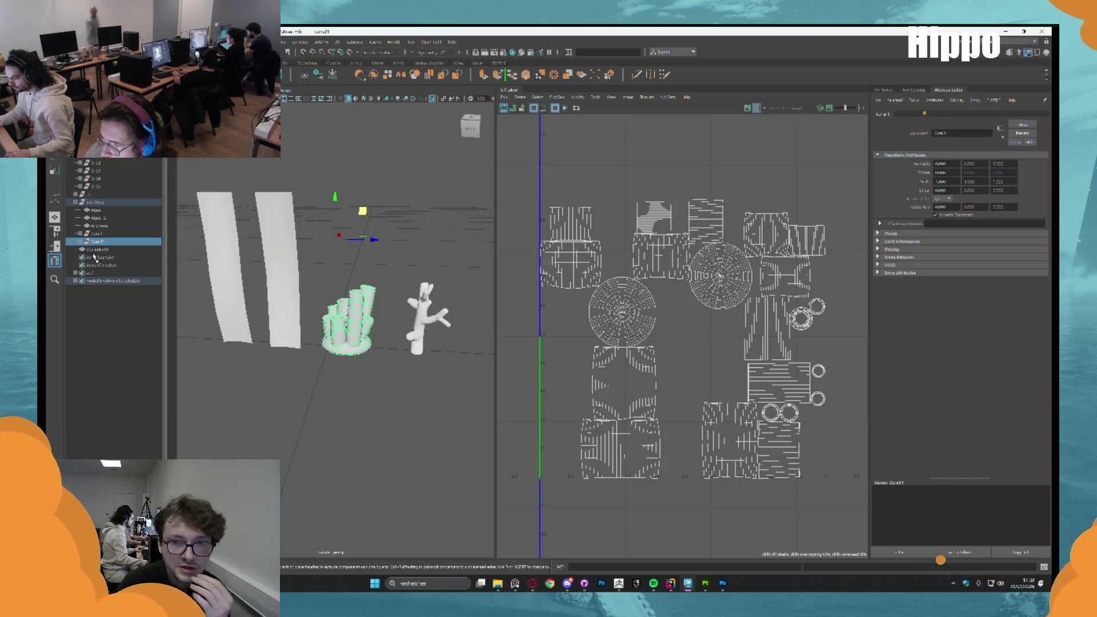
{"action": "left_click_drag", "start_coordinate": [94, 241], "coordinate": [98, 251]}
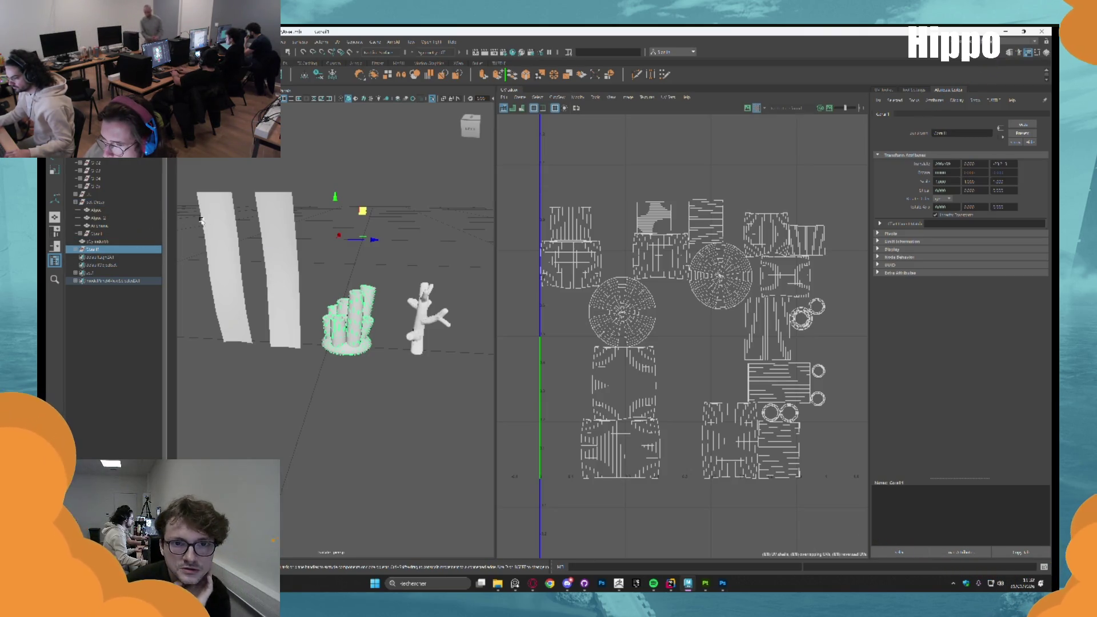
{"action": "left_click", "coordinate": [96, 210]}
{"action": "left_click", "coordinate": [104, 217], "text": "shift"}
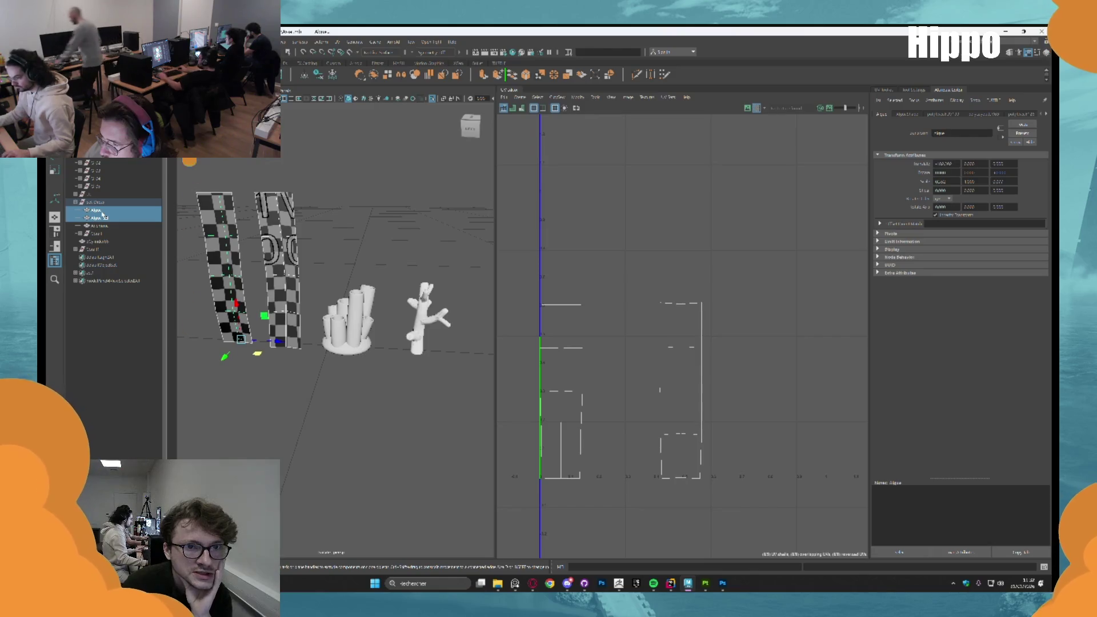
{"action": "key", "text": "ctrl+d"}
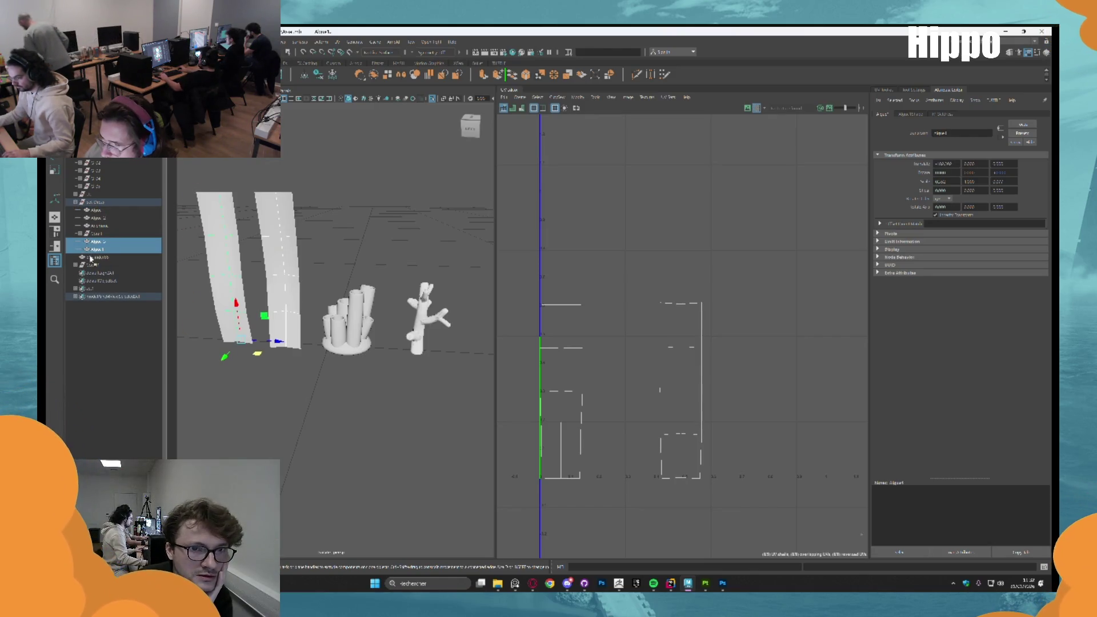
{"action": "left_click_drag", "start_coordinate": [91, 263], "coordinate": [100, 240]}
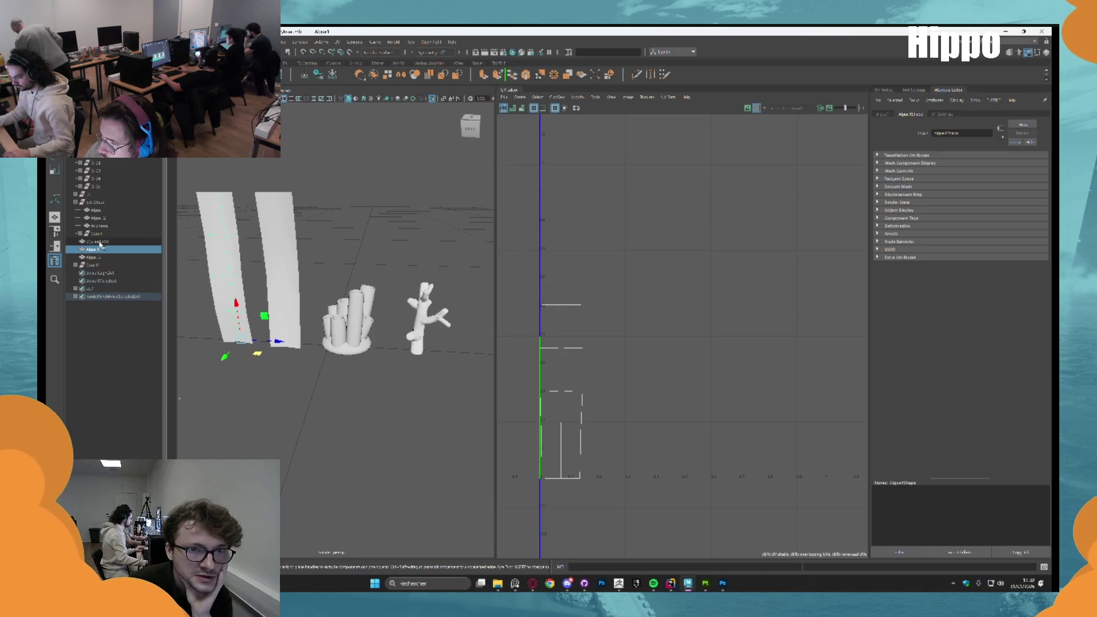
Group the coral and algae copies, export the group as FBX, and return to Painter
{"action": "left_click", "coordinate": [100, 242]}
{"action": "left_click", "coordinate": [108, 265], "text": "shift"}
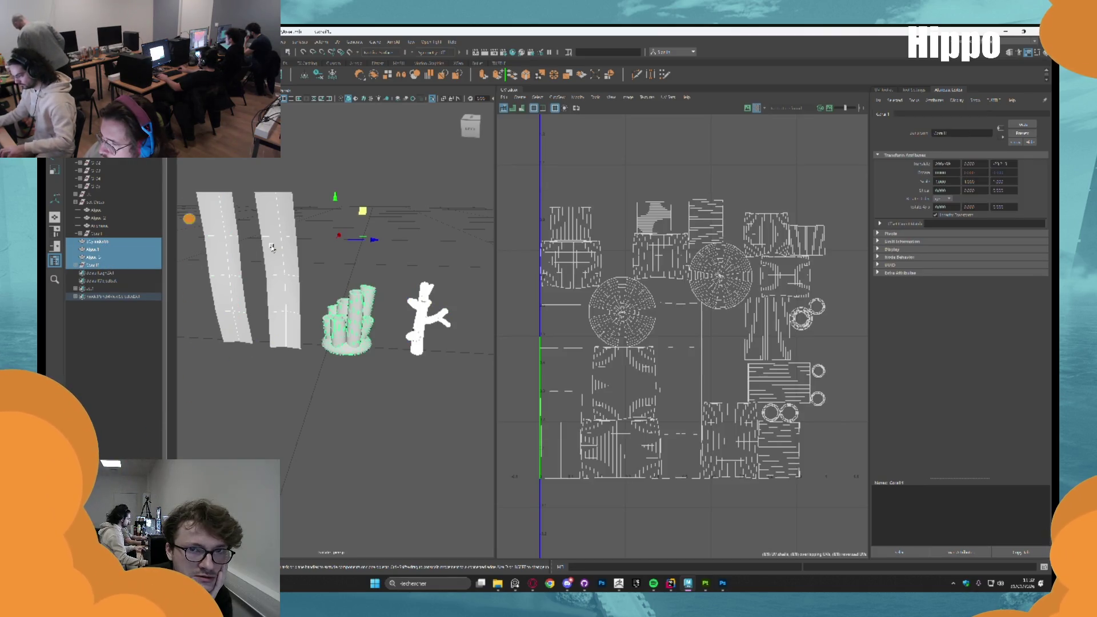
{"action": "key", "text": "ctrl+g"}
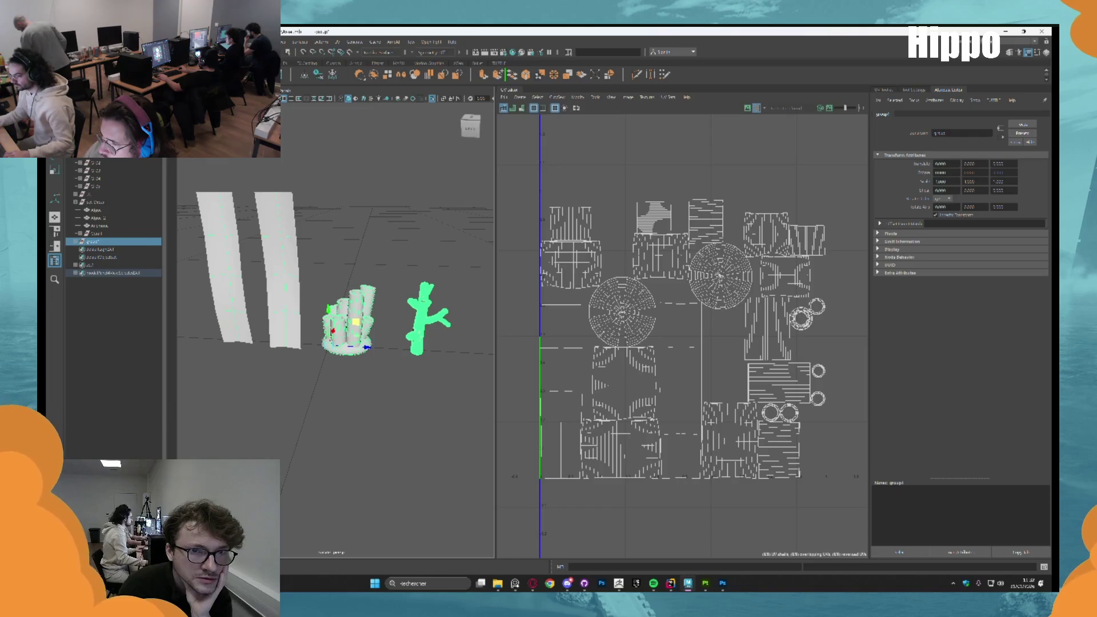
{"action": "left_click", "coordinate": [51, 41]}
{"action": "left_click", "coordinate": [98, 197]}
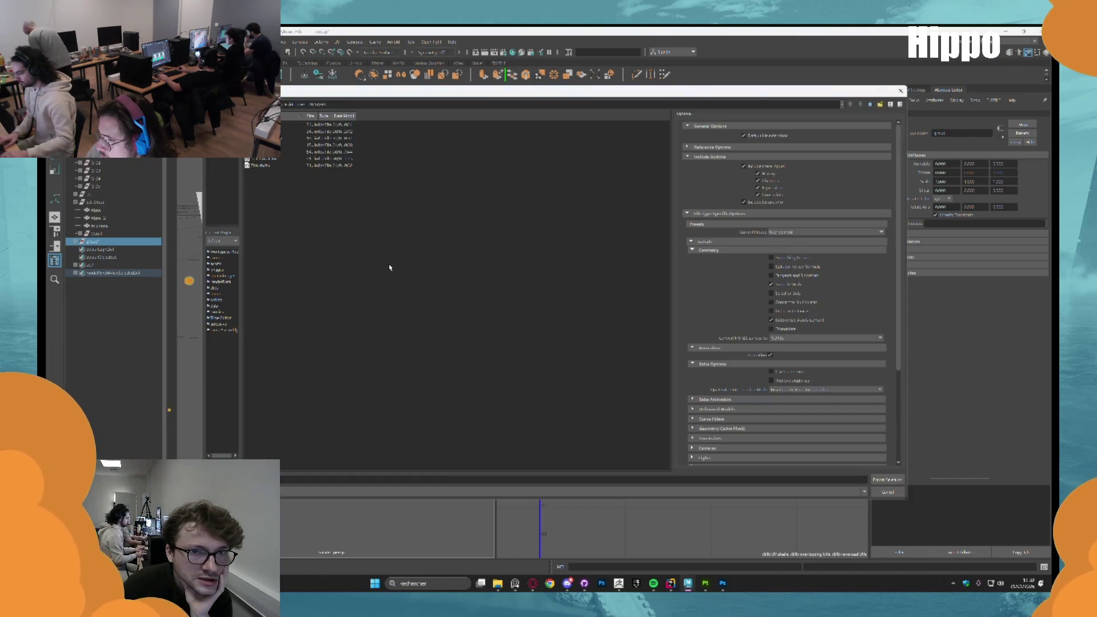
{"action": "key", "text": "Return"}
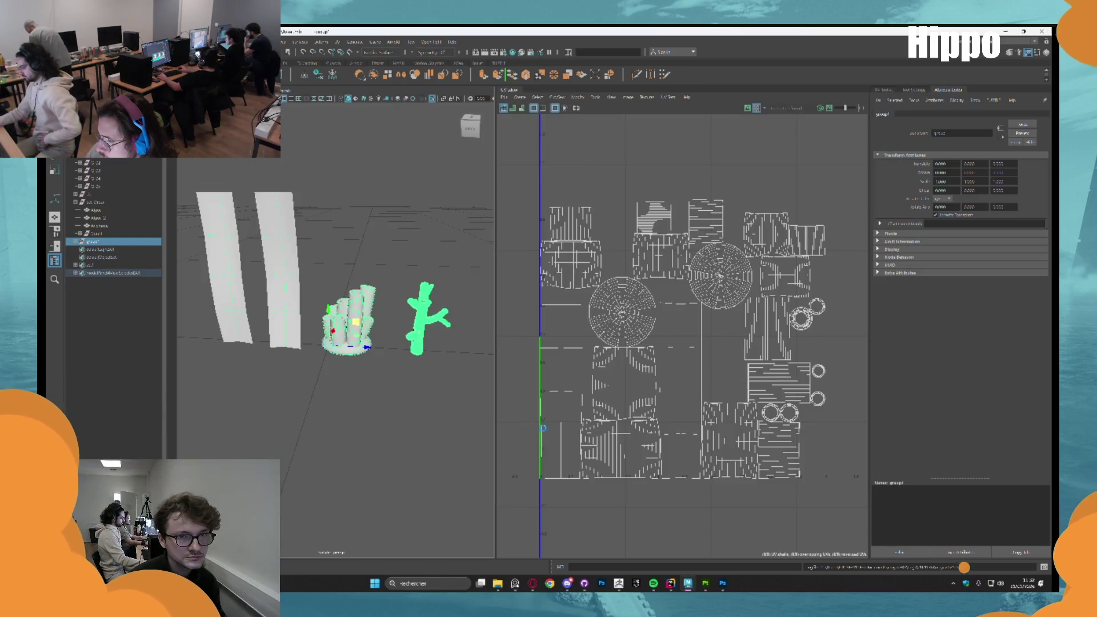
{"action": "left_click", "coordinate": [707, 583]}
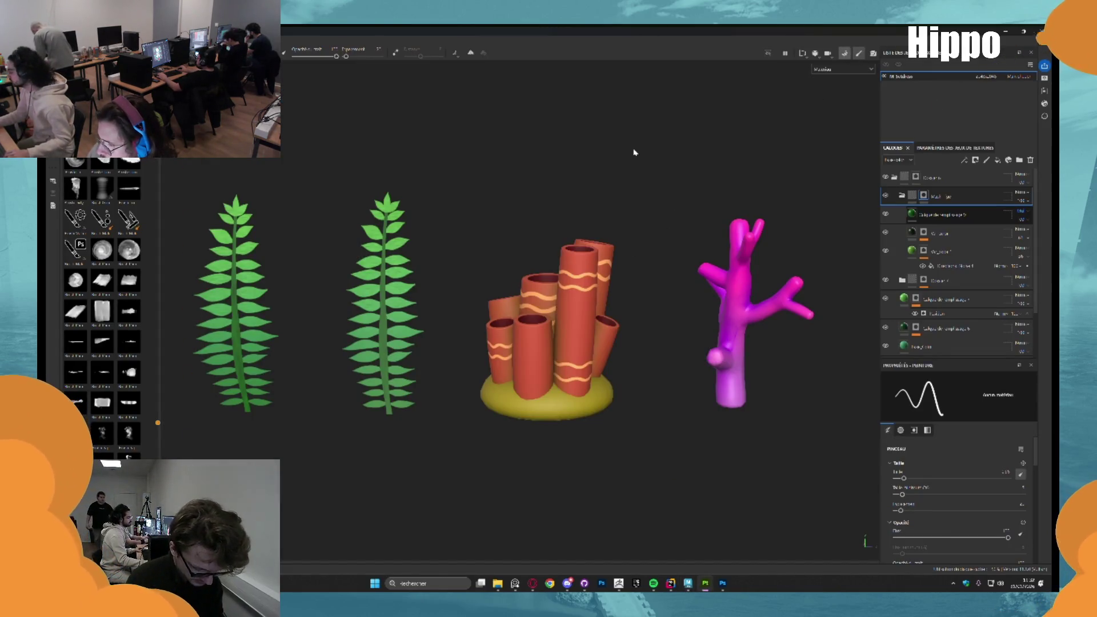
Bake the texture maps with the exported FBX as the high-poly mesh, then resume painting
{"action": "key", "text": "ctrl+shift+b"}
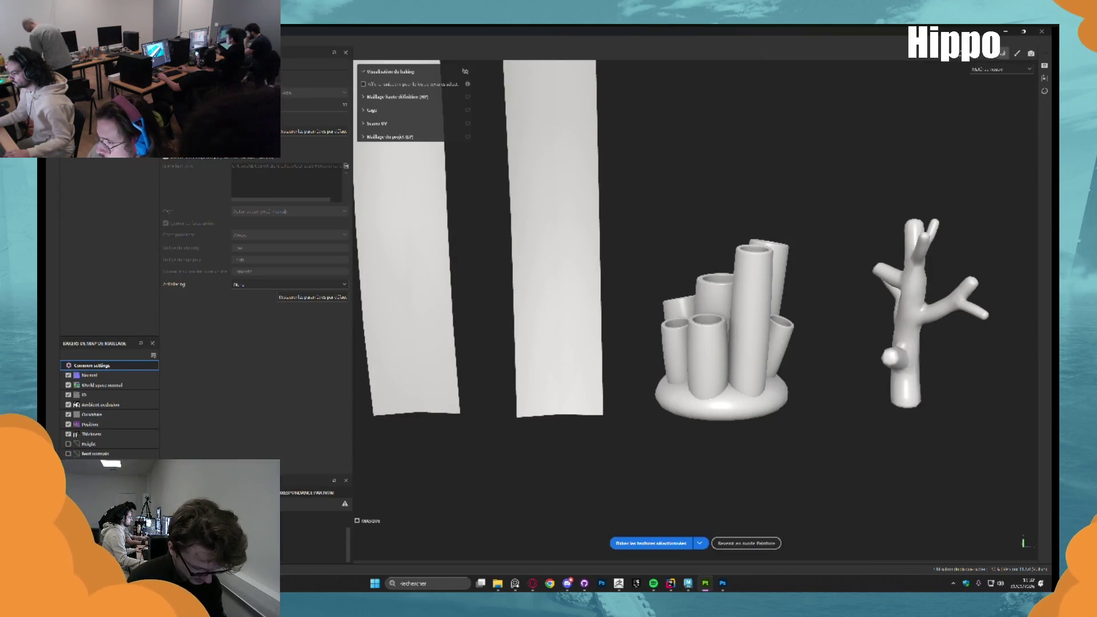
{"action": "left_click", "coordinate": [345, 167]}
{"action": "left_click", "coordinate": [346, 167]}
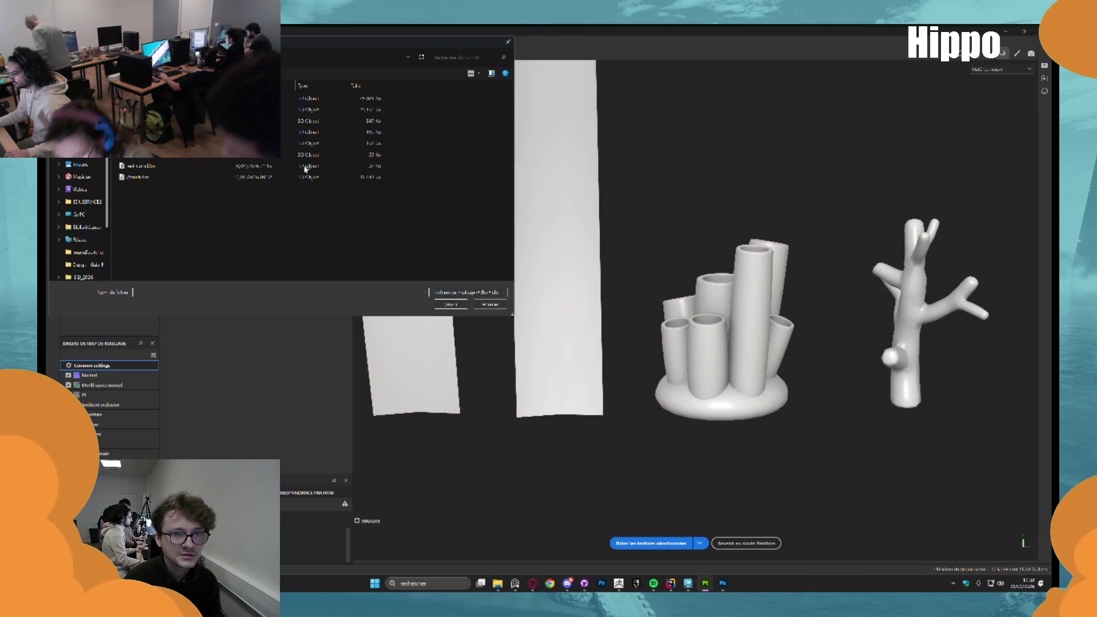
{"action": "double_click", "coordinate": [140, 166]}
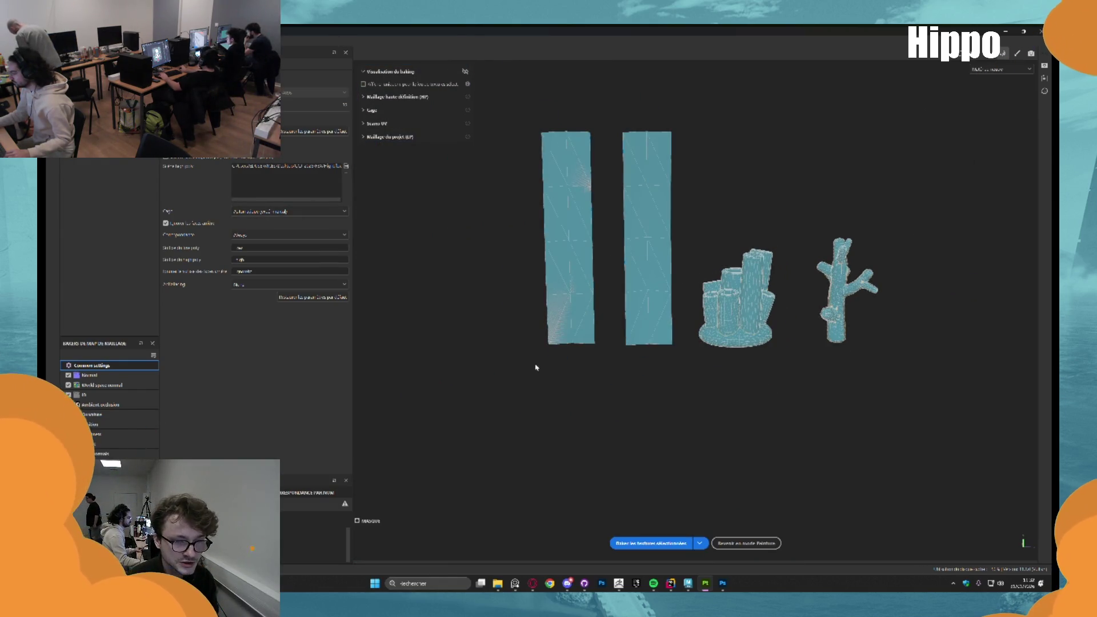
{"action": "left_click", "coordinate": [651, 543]}
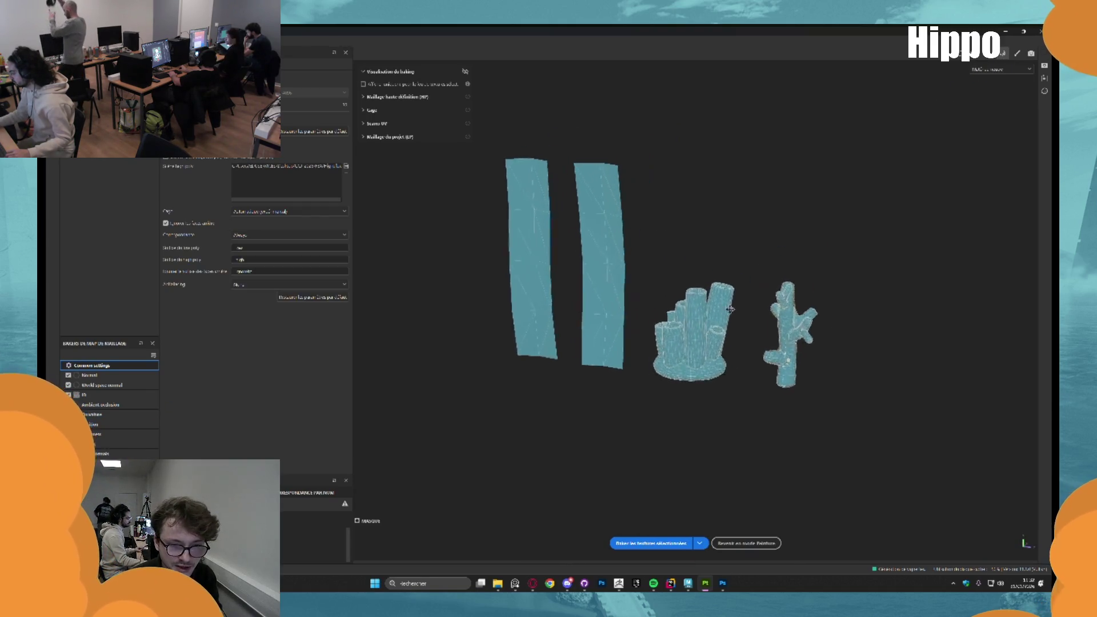
{"action": "scroll", "coordinate": [731, 310], "scroll_direction": "up", "scroll_amount": 2}
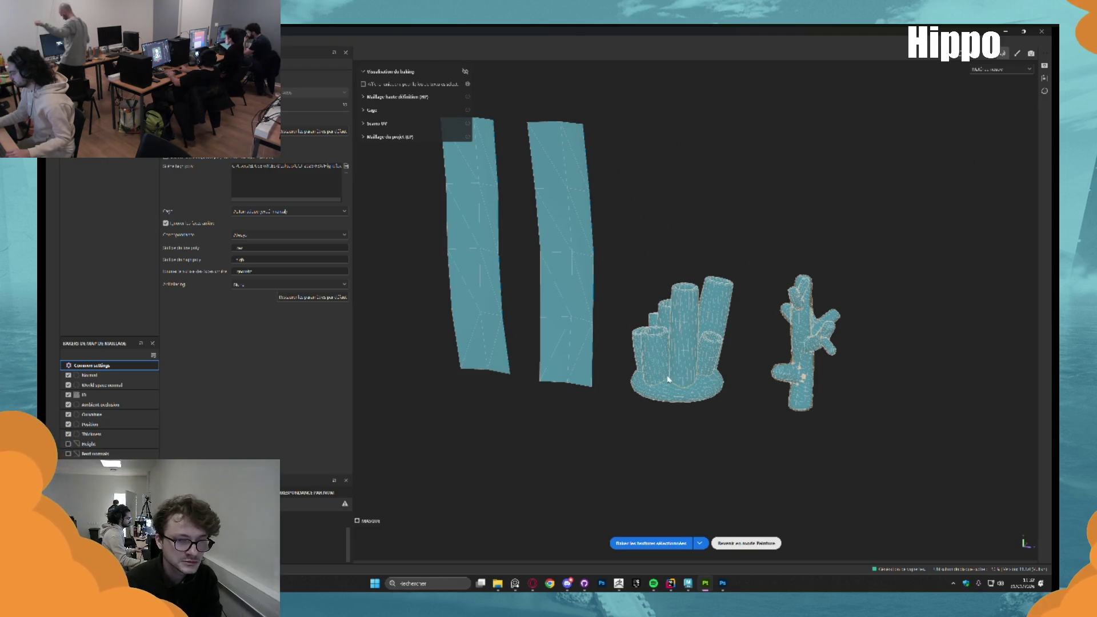
{"action": "left_click", "coordinate": [745, 543]}
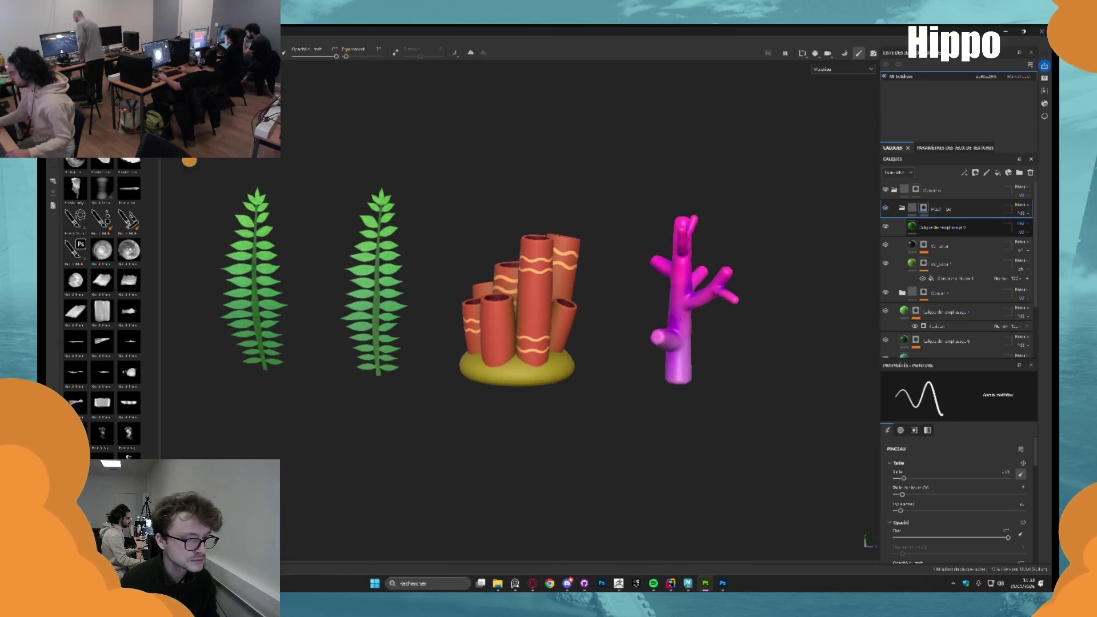
Add a new fill layer with a mask to the coral sponge layer group
{"action": "left_click", "coordinate": [903, 208]}
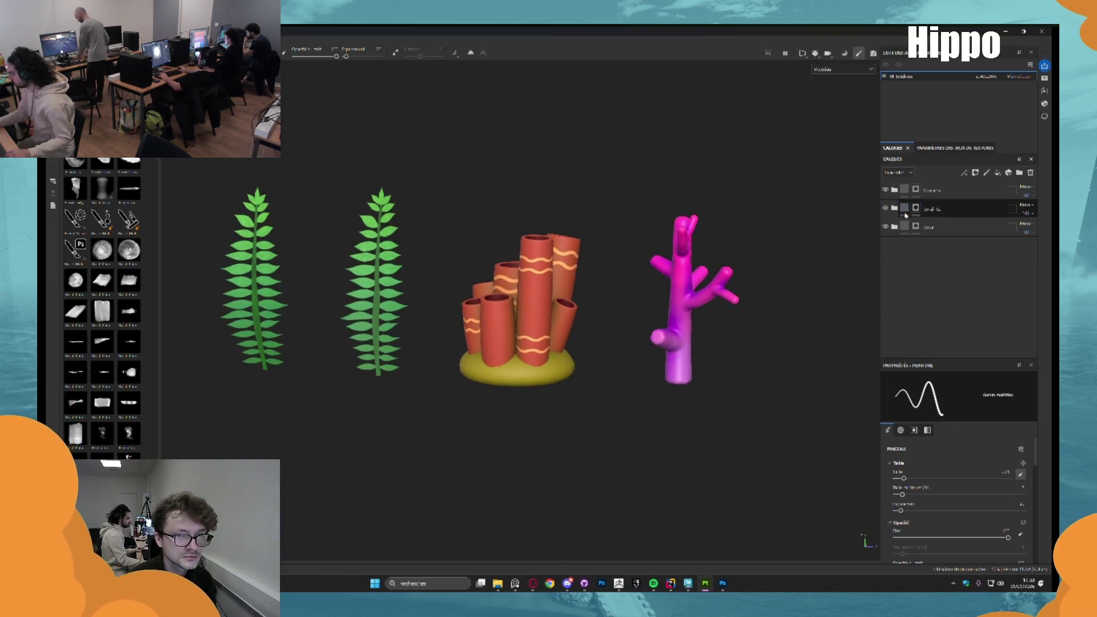
{"action": "left_click", "coordinate": [906, 215]}
{"action": "scroll", "coordinate": [935, 320], "scroll_direction": "down", "scroll_amount": 2}
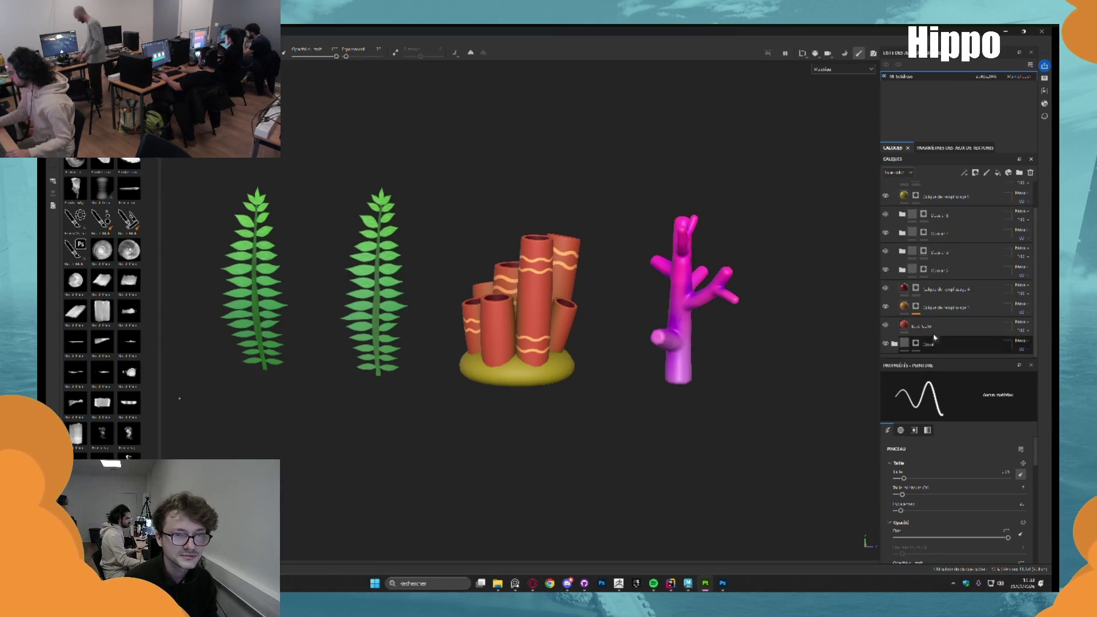
{"action": "left_click", "coordinate": [935, 328]}
{"action": "left_click", "coordinate": [998, 172]}
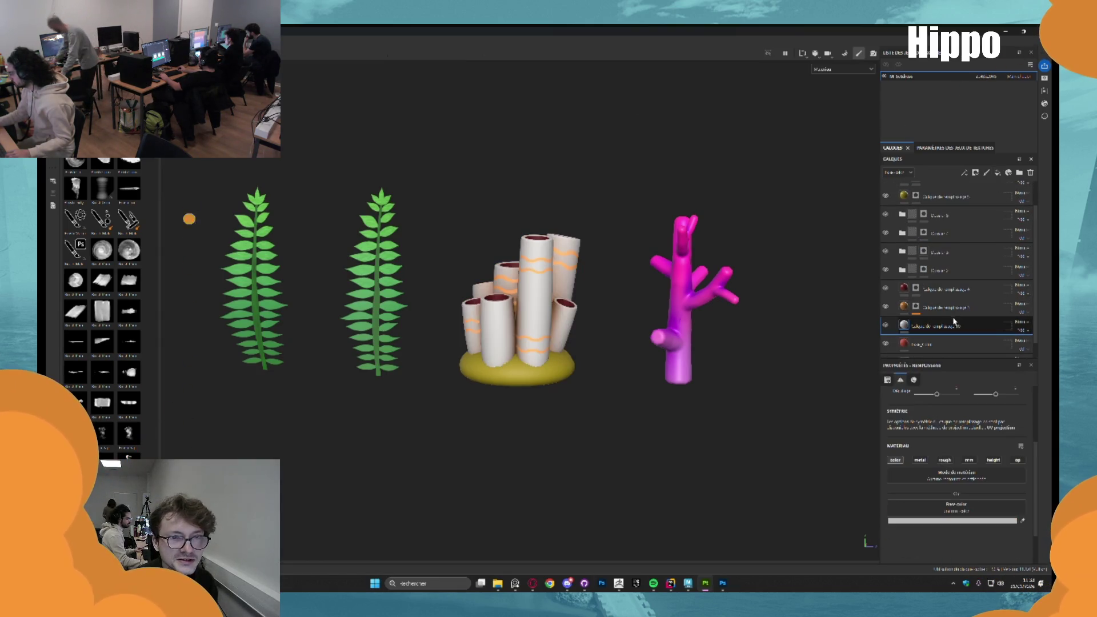
{"action": "right_click", "coordinate": [913, 326]}
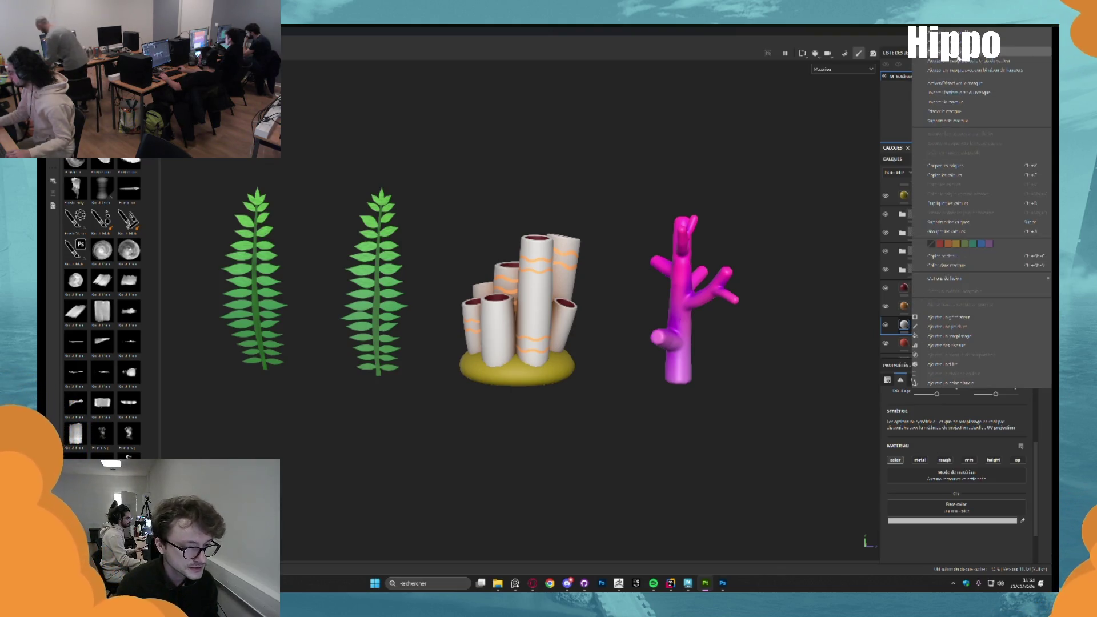
{"action": "left_click", "coordinate": [914, 327]}
Drive the mask with an inverted Position generator, raising its global balance and contrast
{"action": "right_click", "coordinate": [915, 327]}
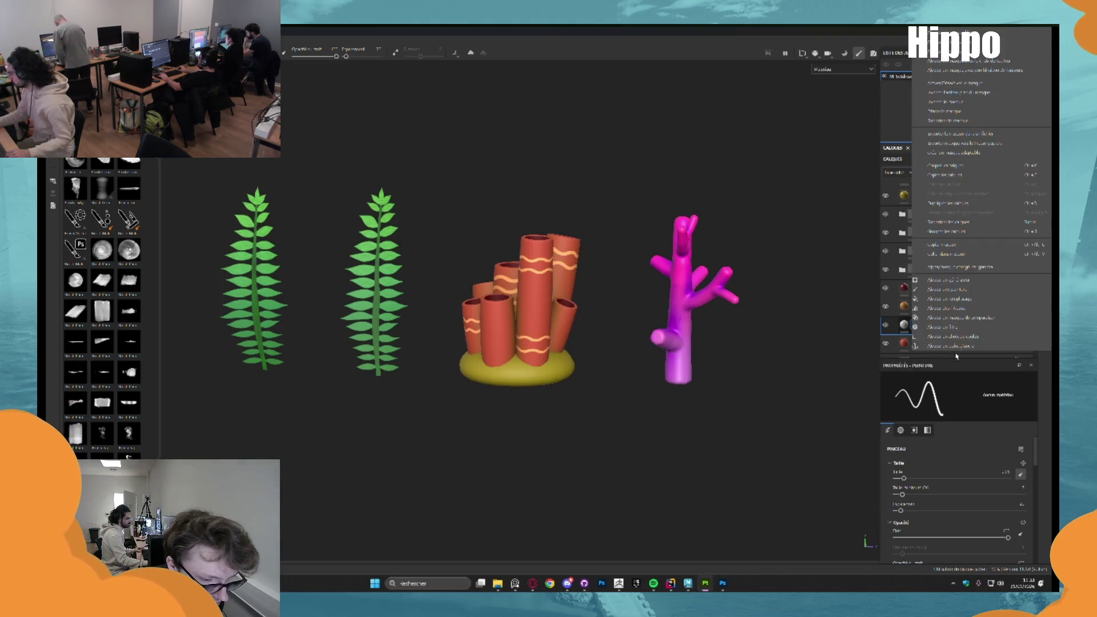
{"action": "left_click", "coordinate": [956, 308]}
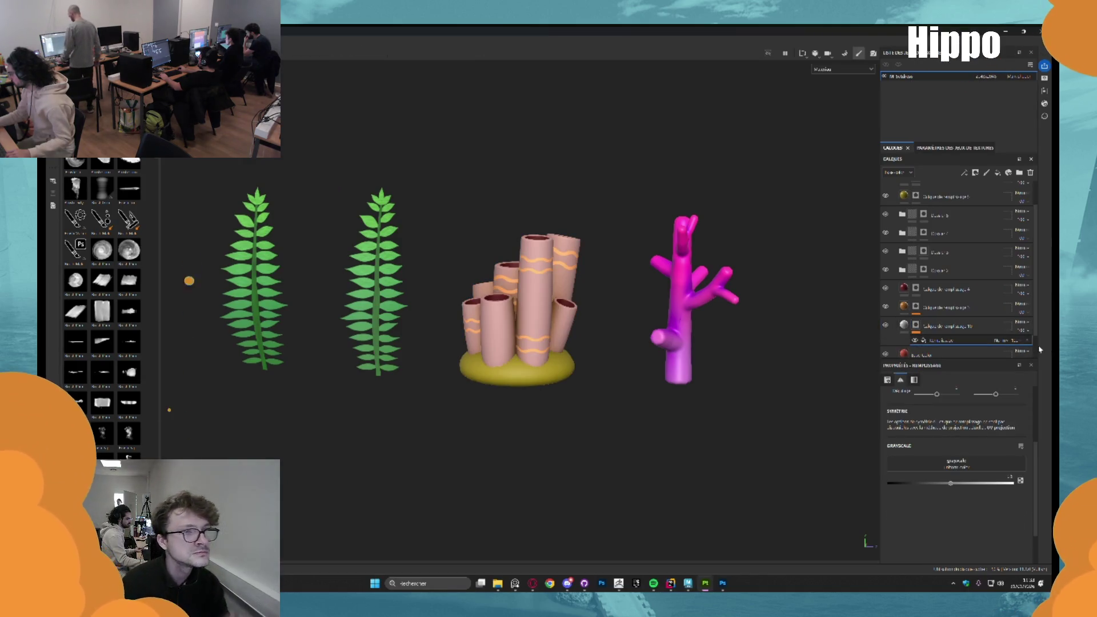
{"action": "key", "text": "ctrl+z"}
{"action": "right_click", "coordinate": [914, 326]}
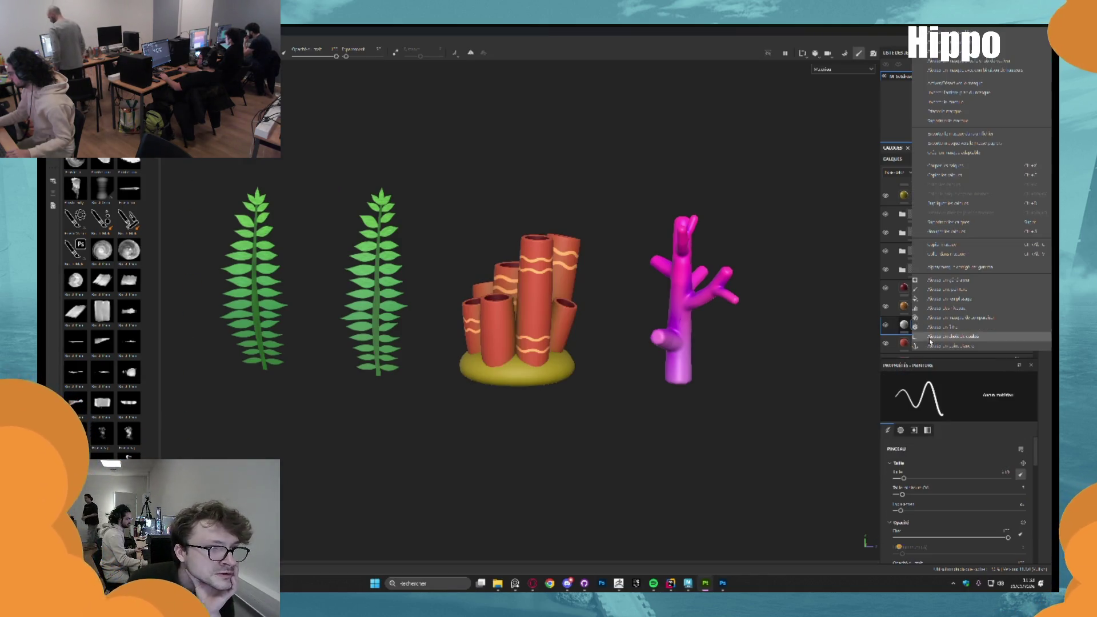
{"action": "left_click", "coordinate": [946, 280]}
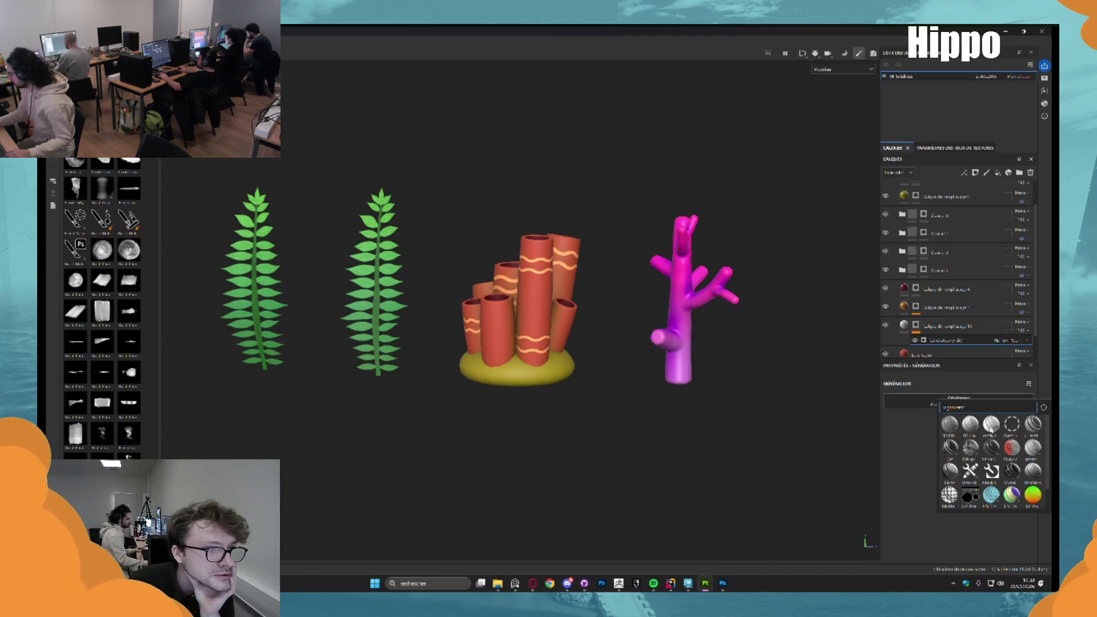
{"action": "left_click", "coordinate": [1035, 472]}
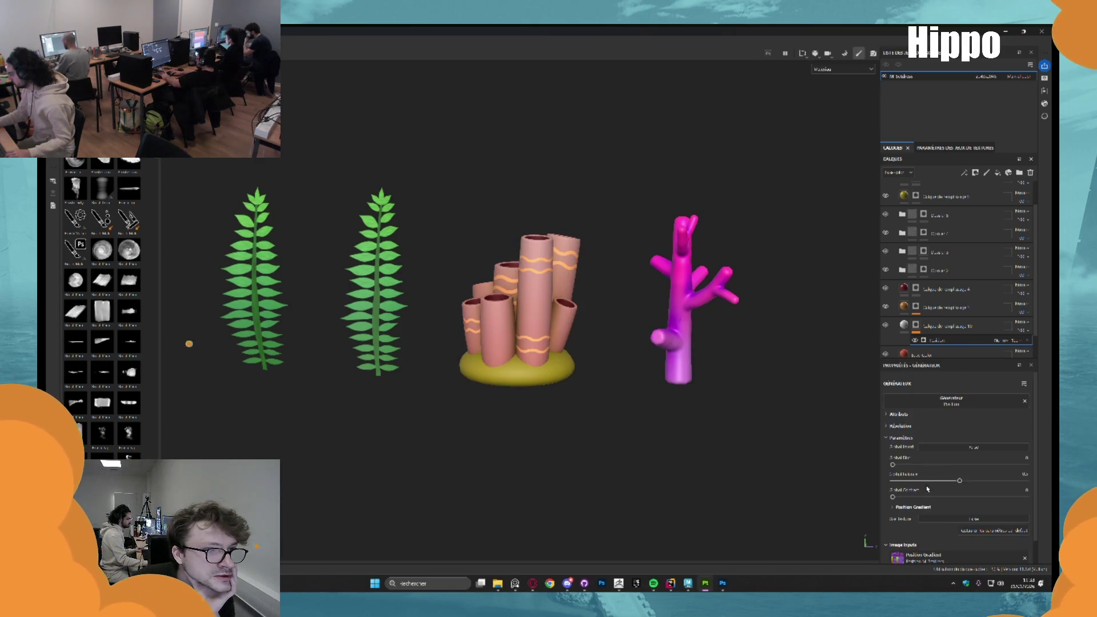
{"action": "left_click", "coordinate": [967, 448]}
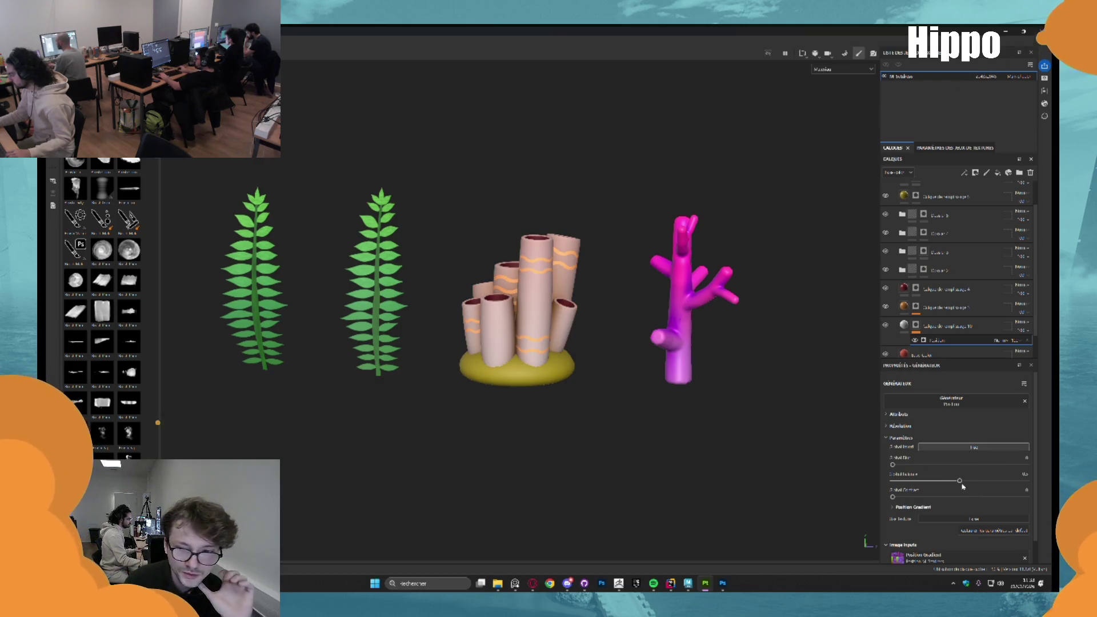
{"action": "left_click_drag", "start_coordinate": [951, 482], "coordinate": [978, 482]}
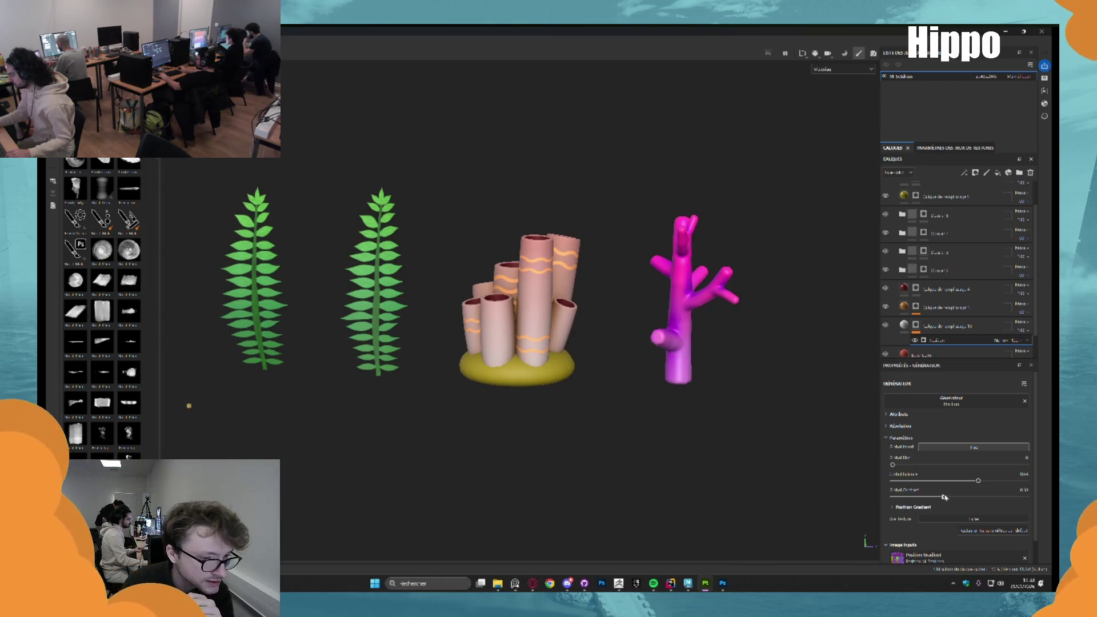
{"action": "mouse_move", "coordinate": [960, 497]}
{"action": "left_mouse_down"}
{"action": "mouse_move", "coordinate": [1003, 496]}
{"action": "mouse_move", "coordinate": [968, 481]}
{"action": "mouse_move", "coordinate": [987, 482]}
{"action": "left_mouse_up"}
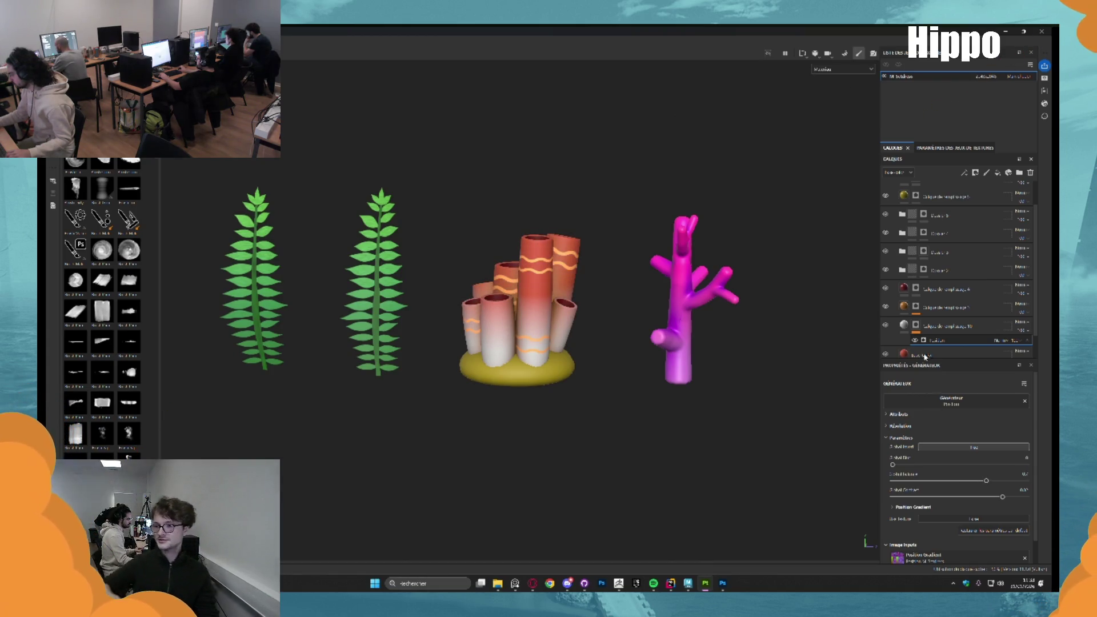
Set the sponge tubes' fill layer base colour to red
{"action": "left_click", "coordinate": [948, 325]}
{"action": "left_click", "coordinate": [943, 521]}
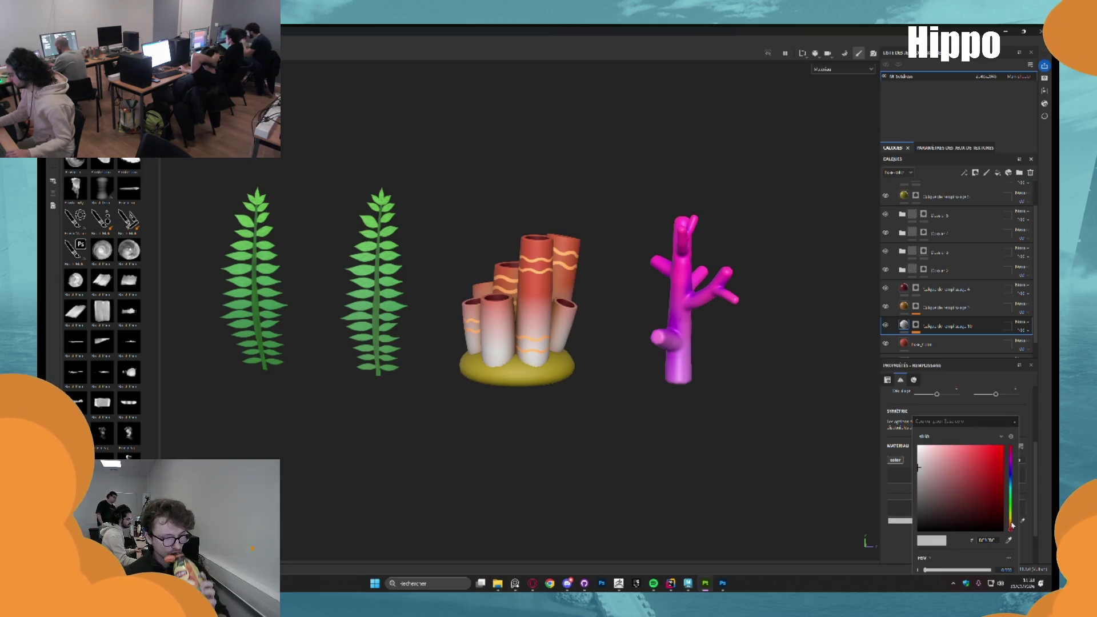
{"action": "left_click", "coordinate": [985, 469]}
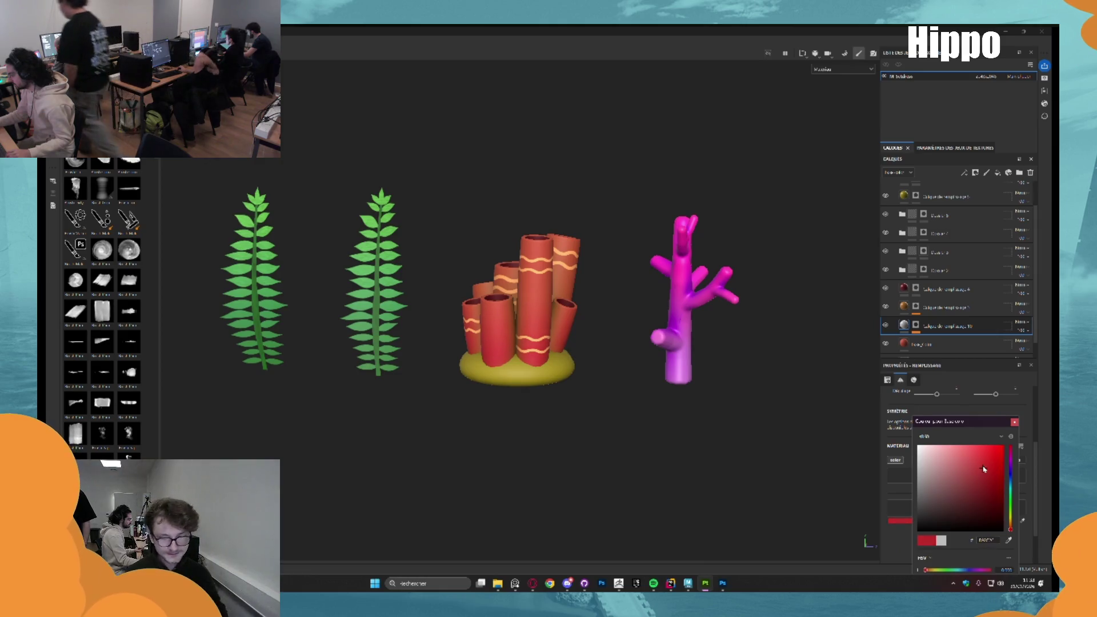
{"action": "left_click", "coordinate": [991, 474]}
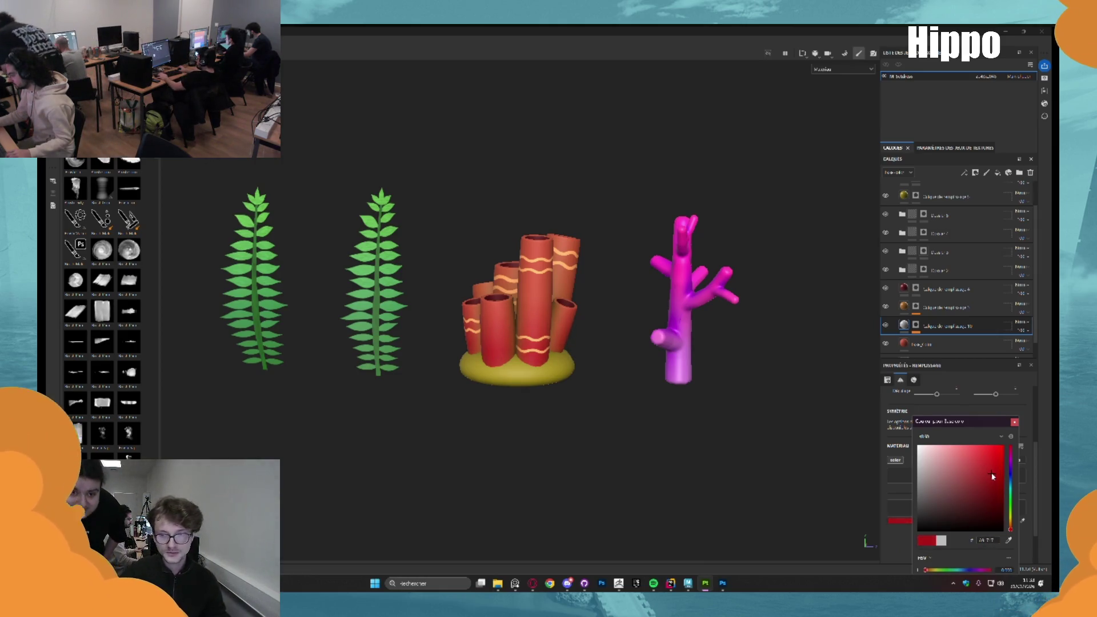
Collapse the layer stack into its three folders
{"action": "mouse_move", "coordinate": [639, 263]}
{"action": "left_mouse_down"}
{"action": "mouse_move", "coordinate": [571, 244]}
{"action": "mouse_move", "coordinate": [581, 289]}
{"action": "mouse_move", "coordinate": [436, 242]}
{"action": "mouse_move", "coordinate": [531, 249]}
{"action": "mouse_move", "coordinate": [526, 272]}
{"action": "left_mouse_up"}
{"action": "scroll", "coordinate": [527, 220], "scroll_direction": "up", "scroll_amount": 5}
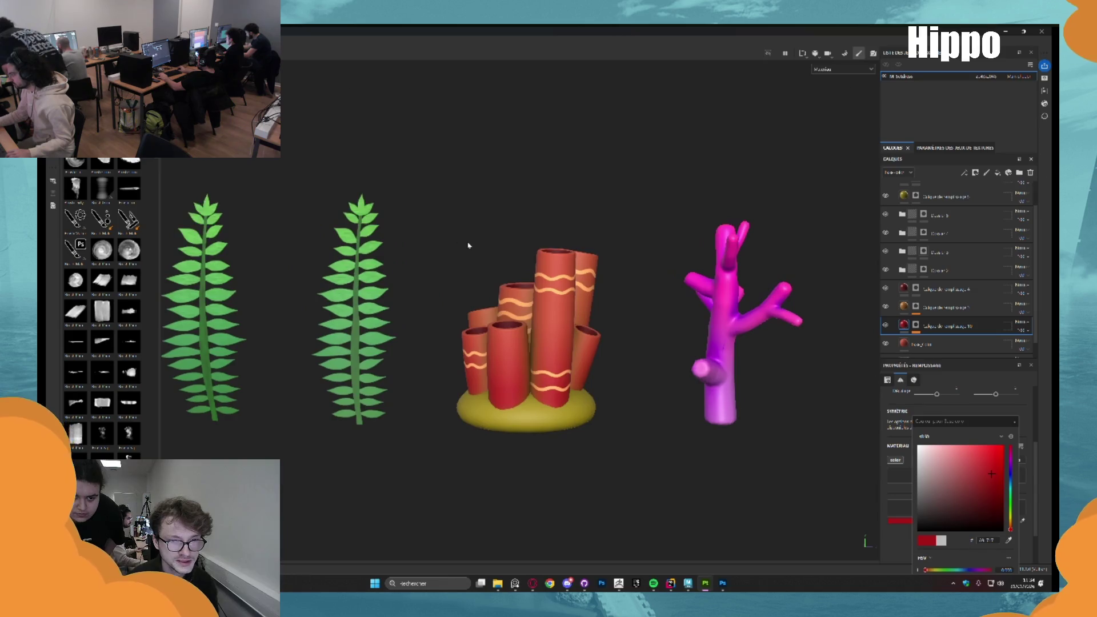
{"action": "scroll", "coordinate": [891, 200], "scroll_direction": "up", "scroll_amount": 2}
{"action": "left_click", "coordinate": [895, 208]}
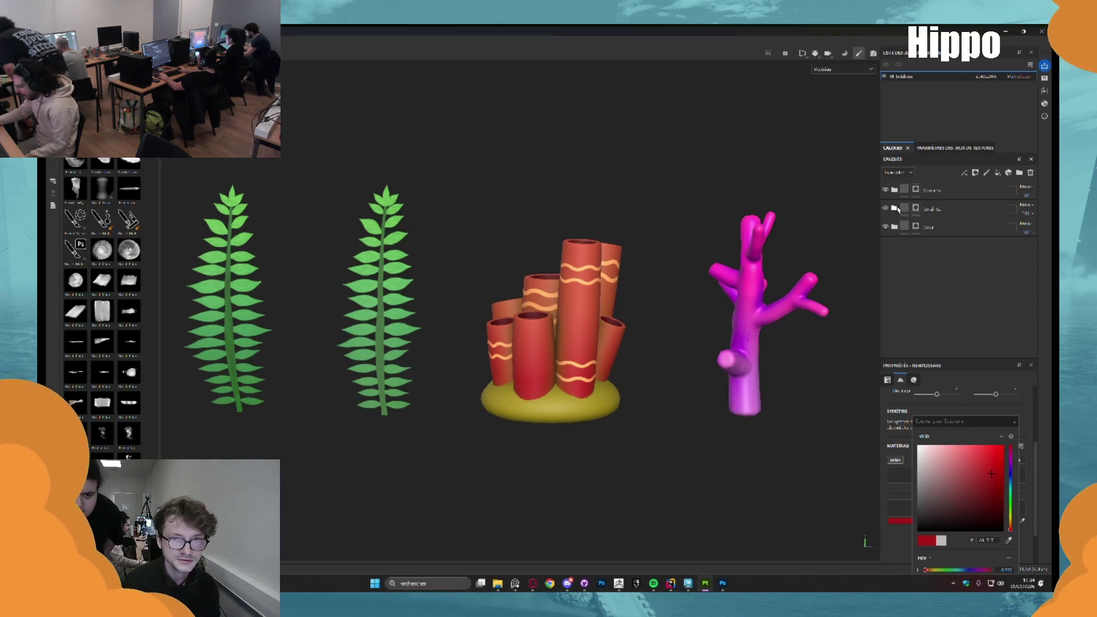
{"action": "left_click", "coordinate": [515, 582]}
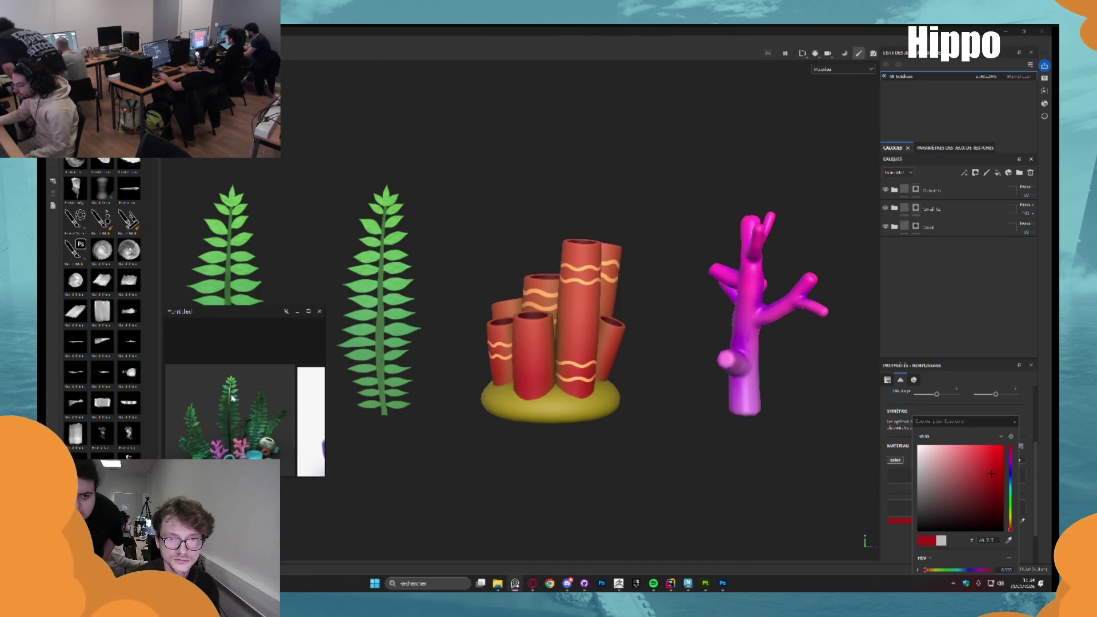
Zoom in on the plant reference image to compare it with the props, then hide it
{"action": "scroll", "coordinate": [231, 398], "scroll_direction": "up", "scroll_amount": 6}
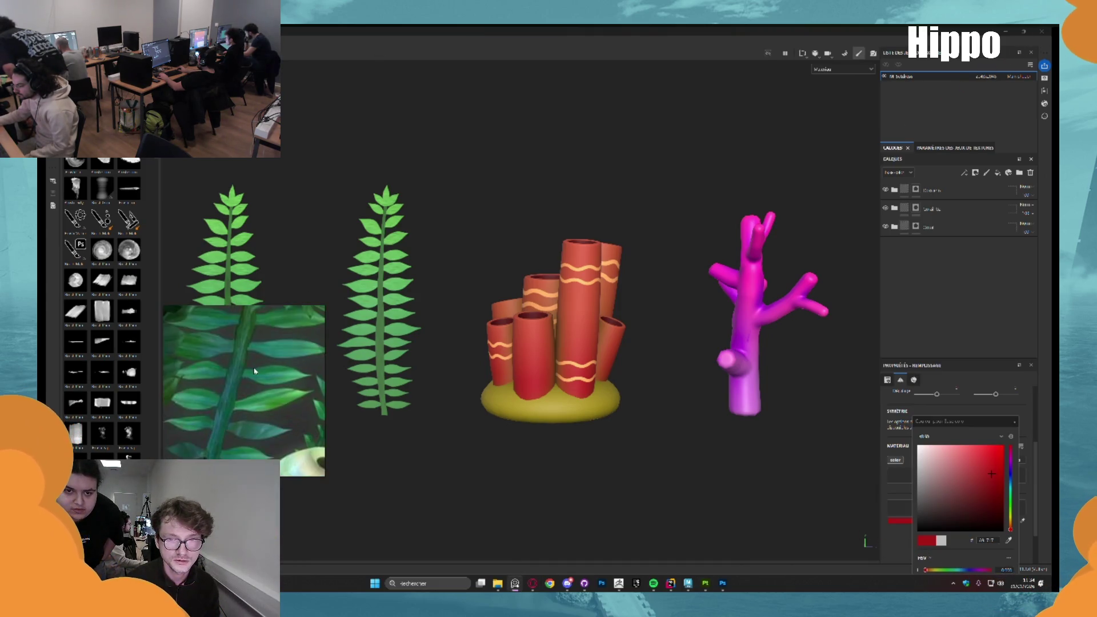
{"action": "scroll", "coordinate": [254, 372], "scroll_direction": "down", "scroll_amount": 6}
{"action": "scroll", "coordinate": [200, 374], "scroll_direction": "up", "scroll_amount": 3}
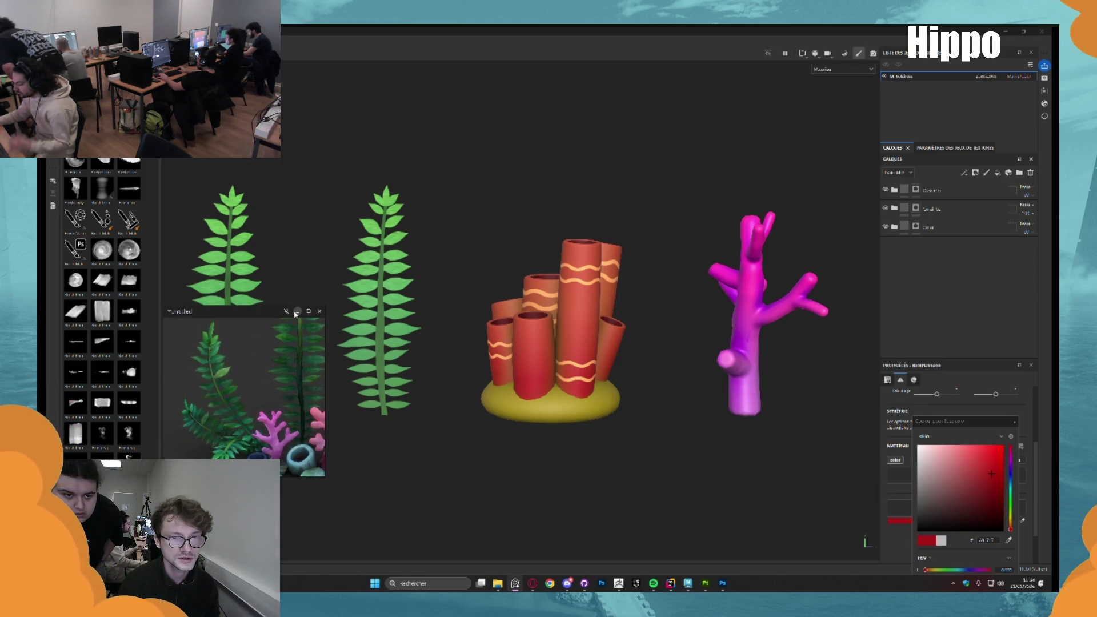
{"action": "left_click", "coordinate": [296, 312]}
{"action": "scroll", "coordinate": [389, 291], "scroll_direction": "down", "scroll_amount": 2}
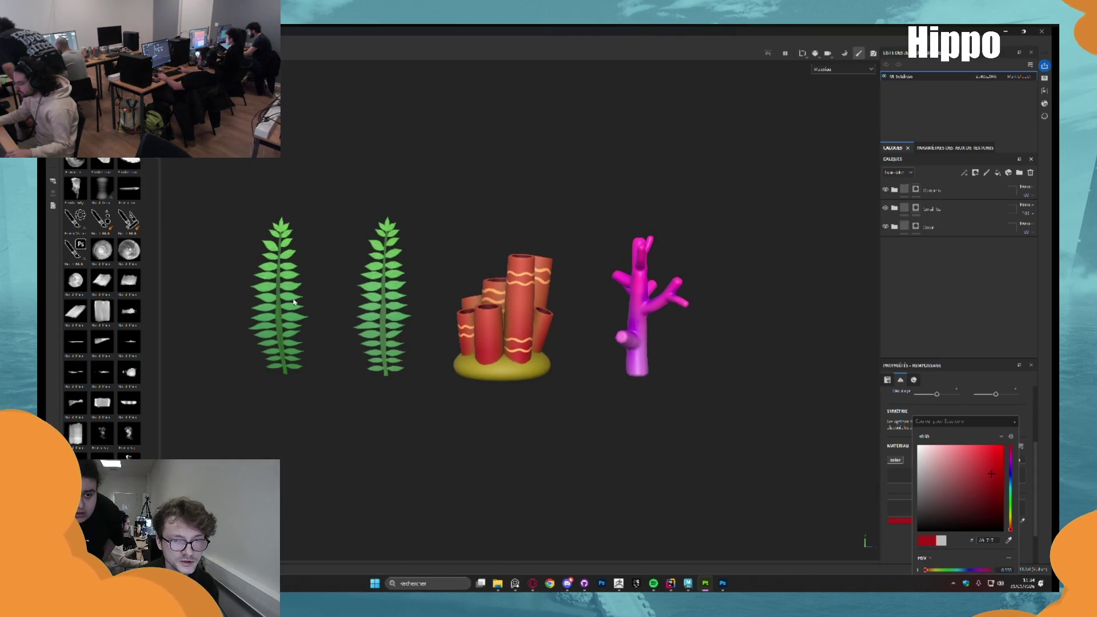
{"action": "scroll", "coordinate": [298, 300], "scroll_direction": "up", "scroll_amount": 4}
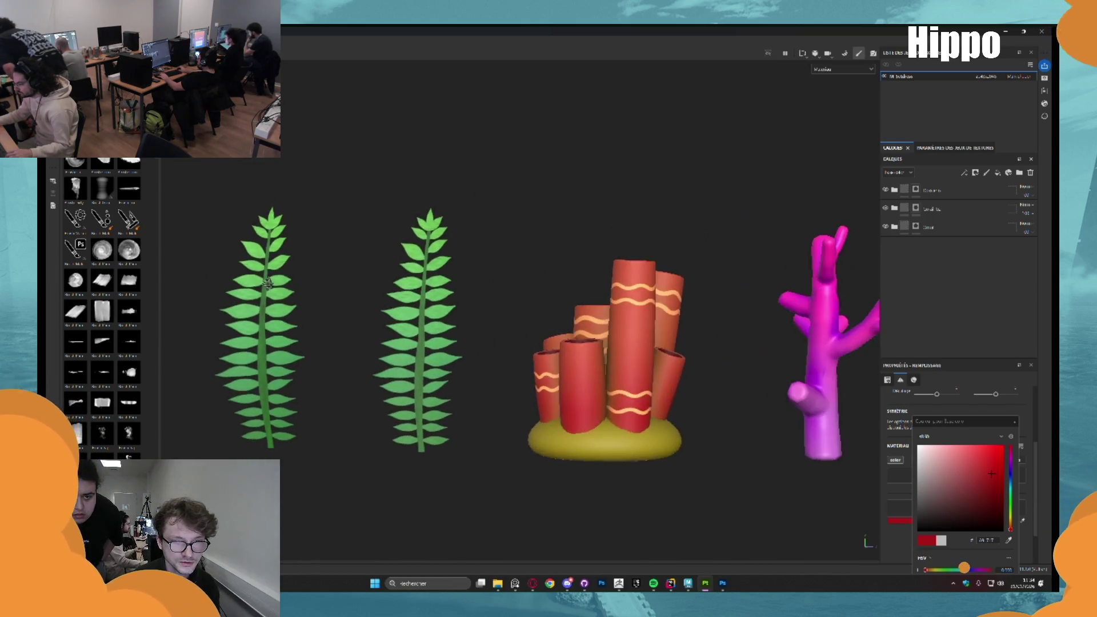
{"action": "scroll", "coordinate": [385, 220], "scroll_direction": "down", "scroll_amount": 2}
{"action": "scroll", "coordinate": [326, 301], "scroll_direction": "up", "scroll_amount": 2}
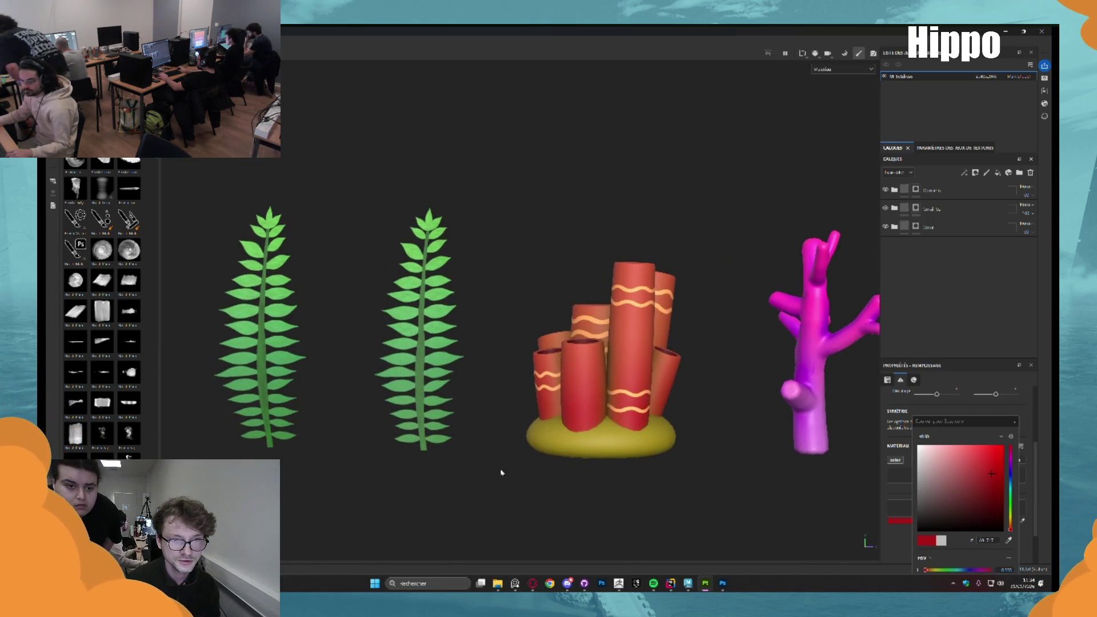
{"action": "scroll", "coordinate": [486, 323], "scroll_direction": "down", "scroll_amount": 3}
Frame the ferns, sponge and coral and snip a screenshot region around them
{"action": "mouse_move", "coordinate": [457, 314]}
{"action": "left_mouse_down"}
{"action": "mouse_move", "coordinate": [409, 303]}
{"action": "mouse_move", "coordinate": [463, 312]}
{"action": "left_mouse_up"}
{"action": "left_click_drag", "start_coordinate": [490, 349], "coordinate": [502, 310]}
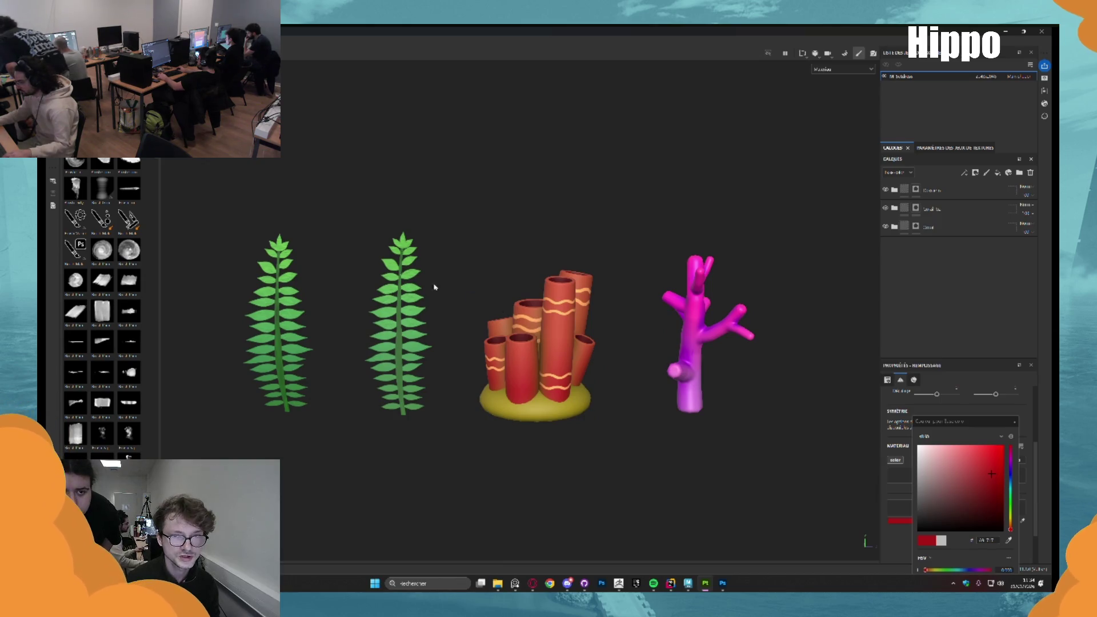
{"action": "key", "text": "shift+super+s"}
{"action": "left_click_drag", "start_coordinate": [212, 176], "coordinate": [767, 481]}
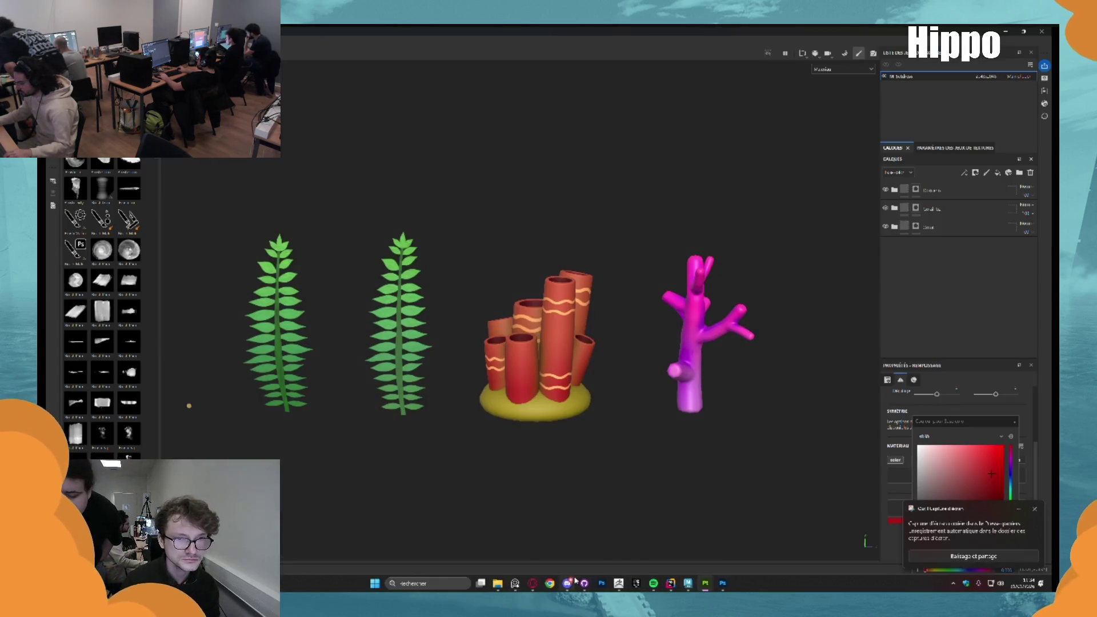
Post the props screenshot in Discord's concept channel and preview it full size
{"action": "left_click", "coordinate": [573, 582]}
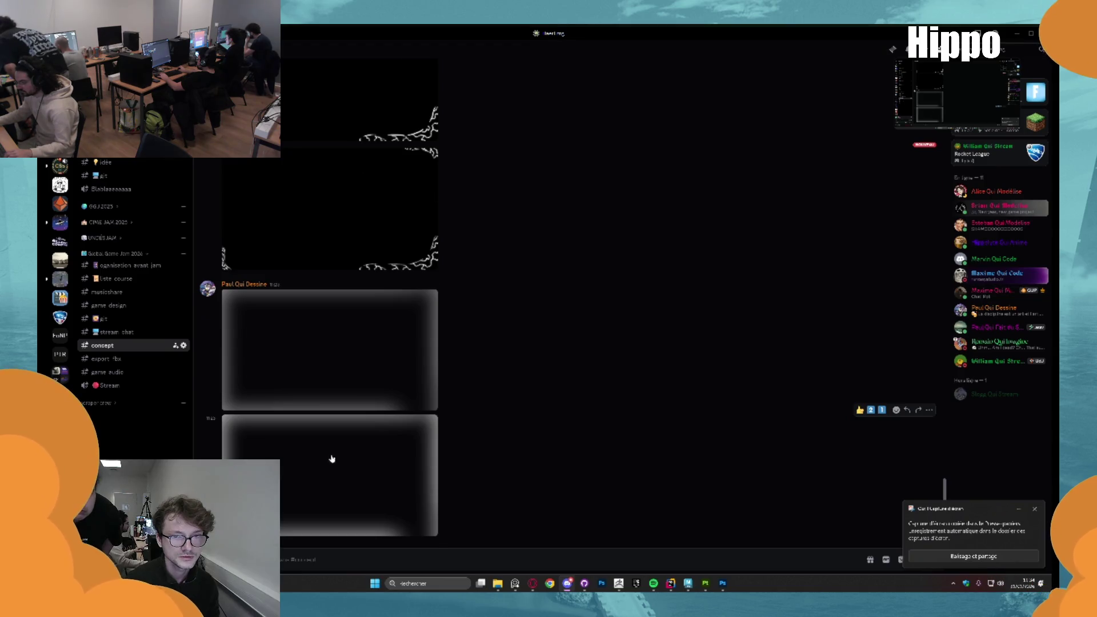
{"action": "scroll", "coordinate": [331, 459], "scroll_direction": "up", "scroll_amount": 5}
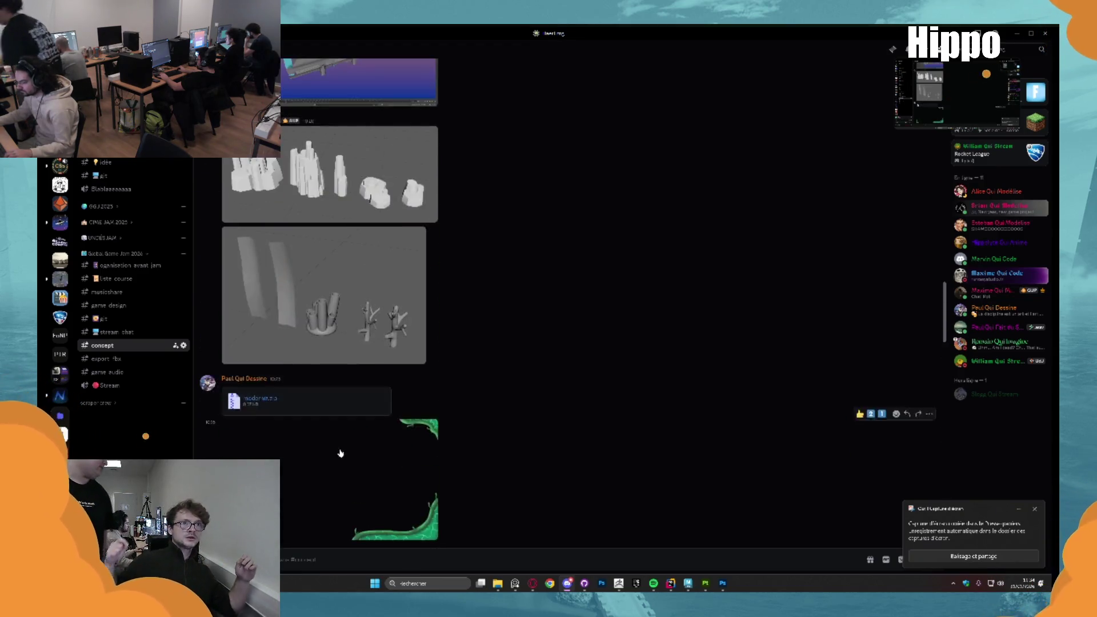
{"action": "scroll", "coordinate": [341, 453], "scroll_direction": "up", "scroll_amount": 4}
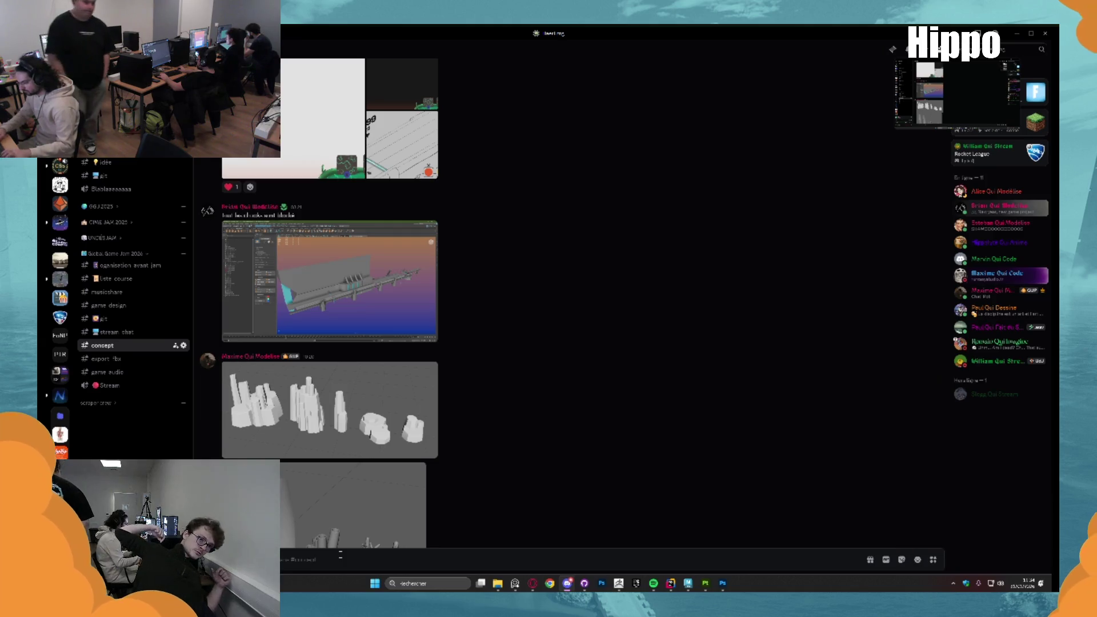
{"action": "key", "text": "ctrl+v"}
{"action": "key", "text": "Return"}
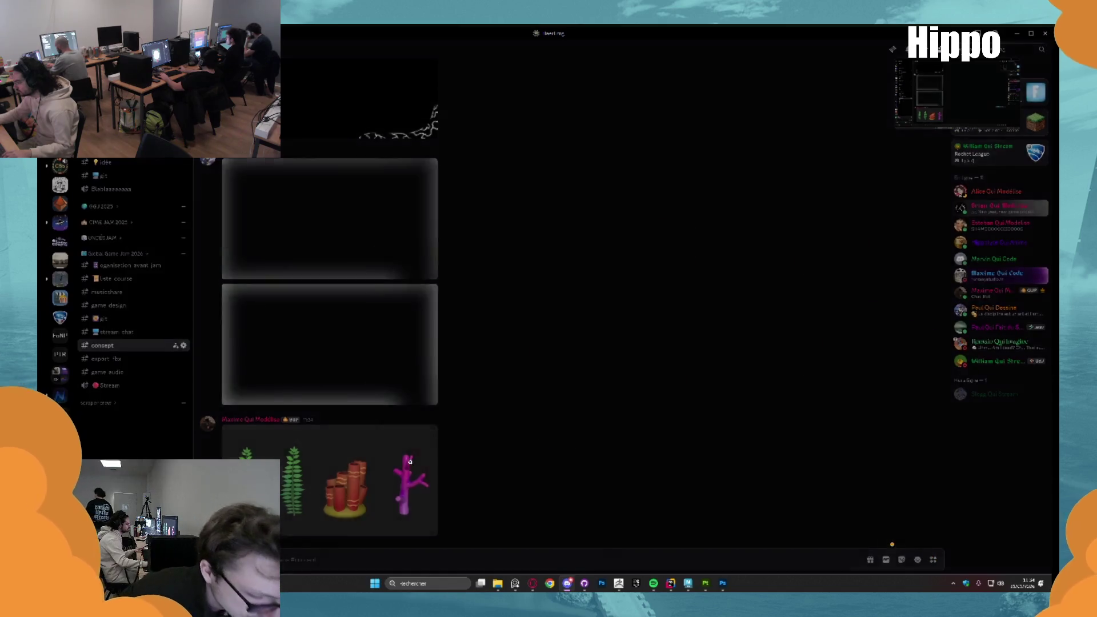
{"action": "left_click", "coordinate": [410, 461]}
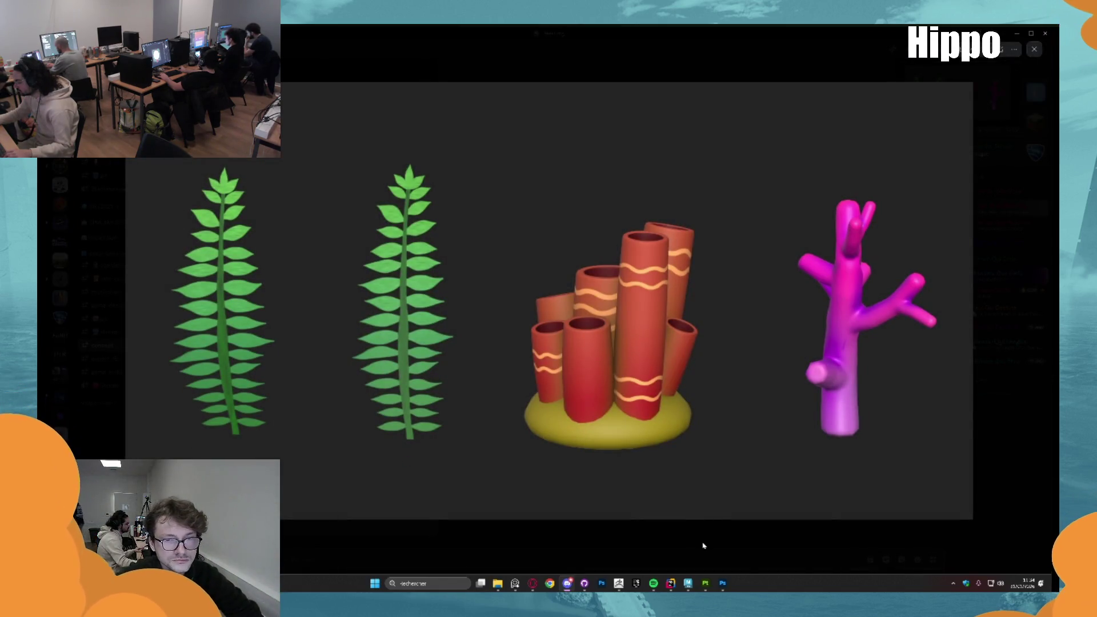
{"action": "left_click", "coordinate": [704, 546]}
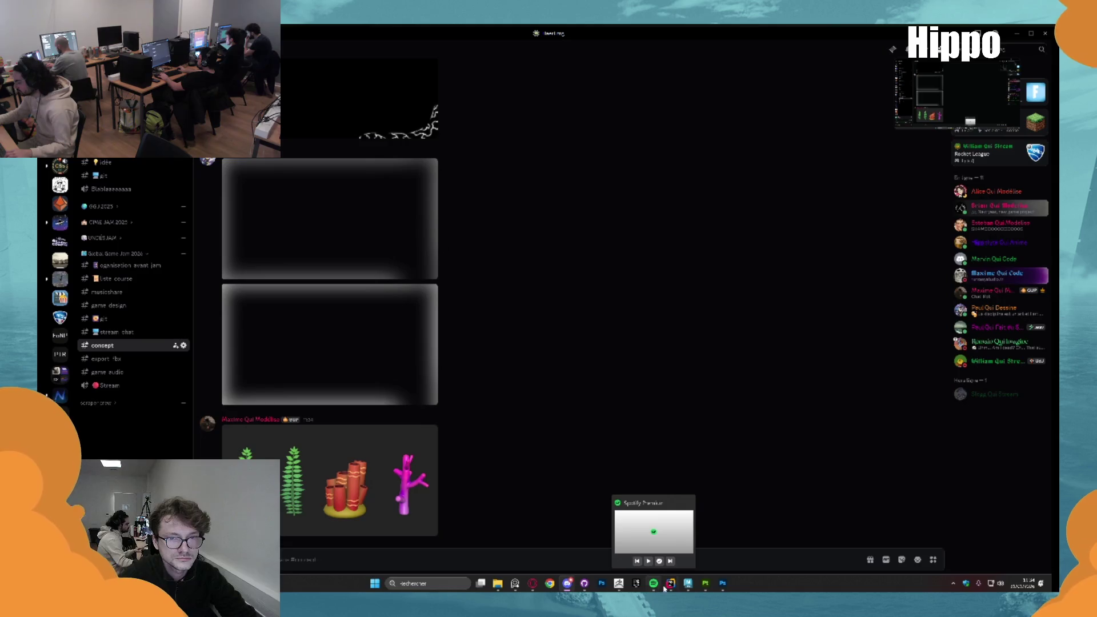
Switch back to Maya, orbit the scene view and clear the selection
{"action": "left_click", "coordinate": [688, 583]}
{"action": "scroll", "coordinate": [377, 252], "scroll_direction": "down", "scroll_amount": 3}
{"action": "mouse_move", "coordinate": [377, 255]}
{"action": "left_mouse_down"}
{"action": "mouse_move", "coordinate": [358, 257]}
{"action": "mouse_move", "coordinate": [380, 240]}
{"action": "mouse_move", "coordinate": [331, 245]}
{"action": "left_mouse_up"}
{"action": "left_click", "coordinate": [355, 252]}
Rename the coral cylinder mesh to 'Coral' in the Outliner
{"action": "left_click", "coordinate": [100, 233]}
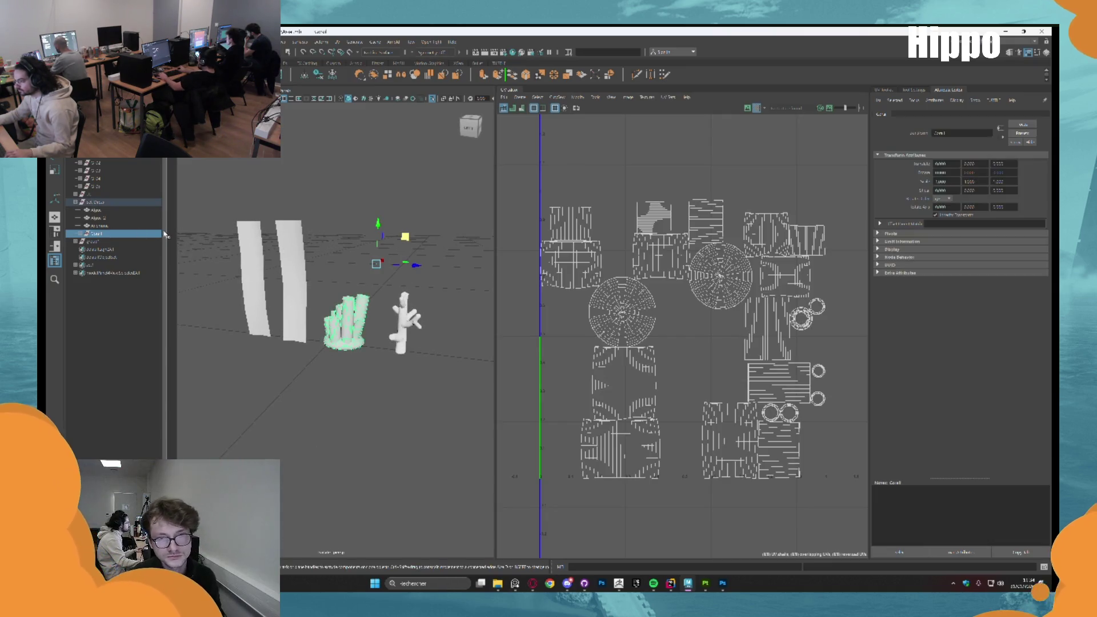
{"action": "left_click", "coordinate": [305, 75]}
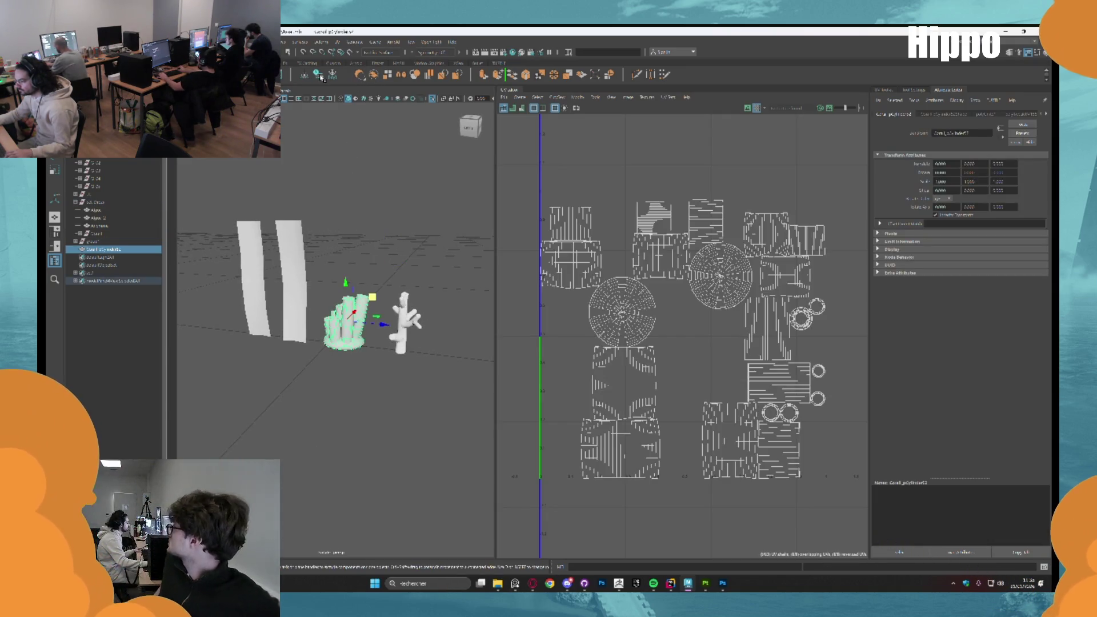
{"action": "left_click_drag", "start_coordinate": [365, 429], "coordinate": [412, 423]}
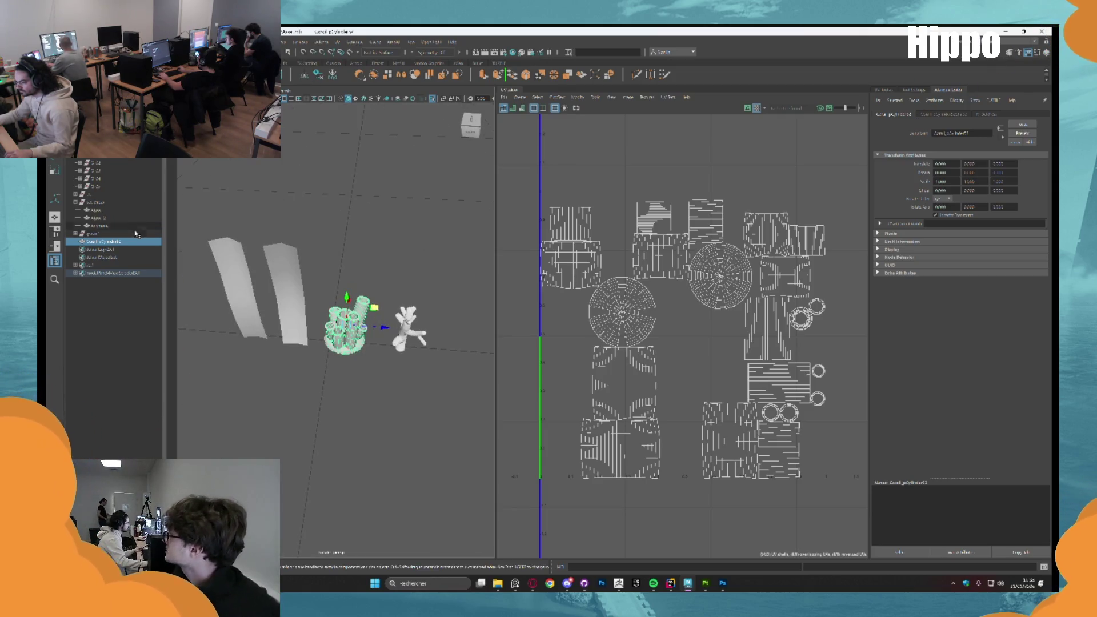
{"action": "double_click", "coordinate": [106, 241]}
{"action": "type", "text": "Coral"}
{"action": "key", "text": "Return"}
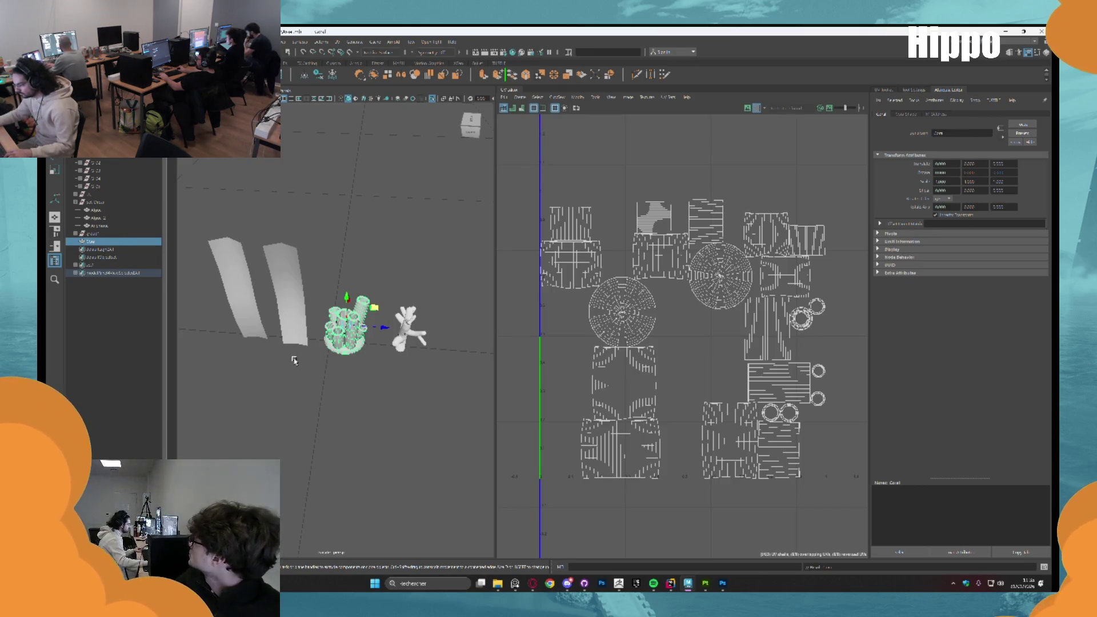
{"action": "mouse_move", "coordinate": [388, 347]}
{"action": "left_mouse_down"}
{"action": "mouse_move", "coordinate": [377, 315]}
{"action": "mouse_move", "coordinate": [360, 311]}
{"action": "left_mouse_up"}
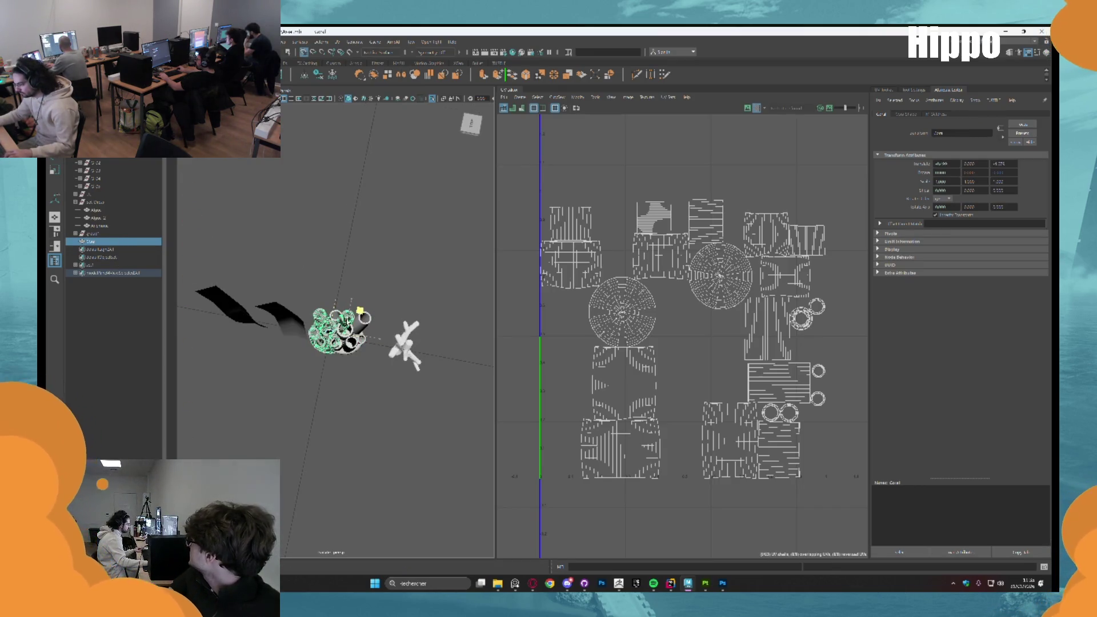
{"action": "left_click", "coordinate": [377, 269]}
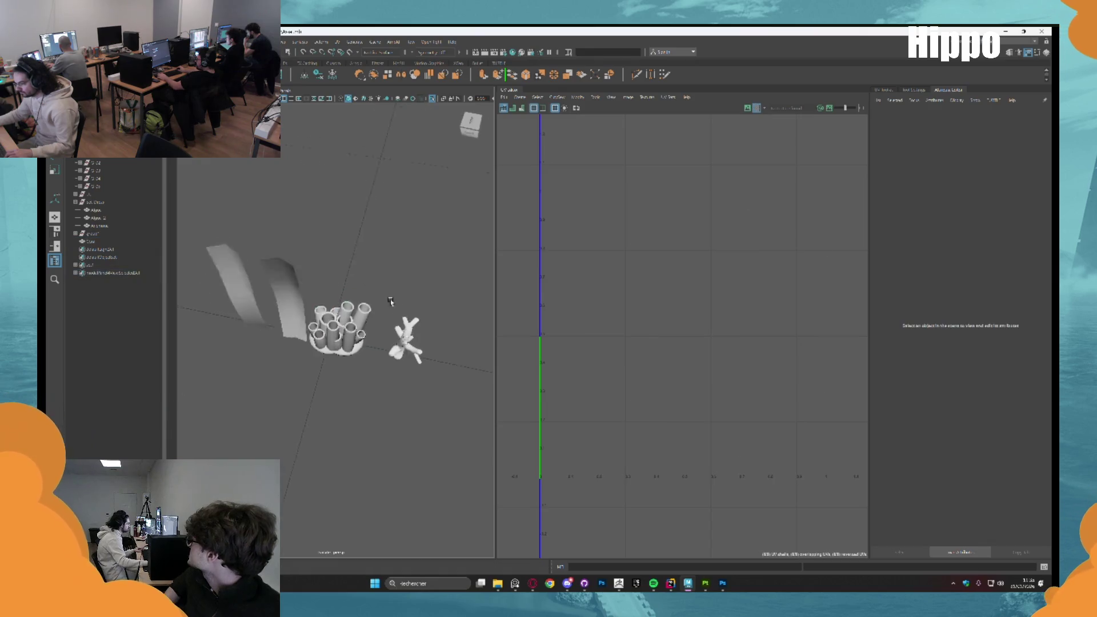
Move Coral_pCylinder53 under the Coral node and select the whole Set_Dress set
{"action": "left_click", "coordinate": [115, 227]}
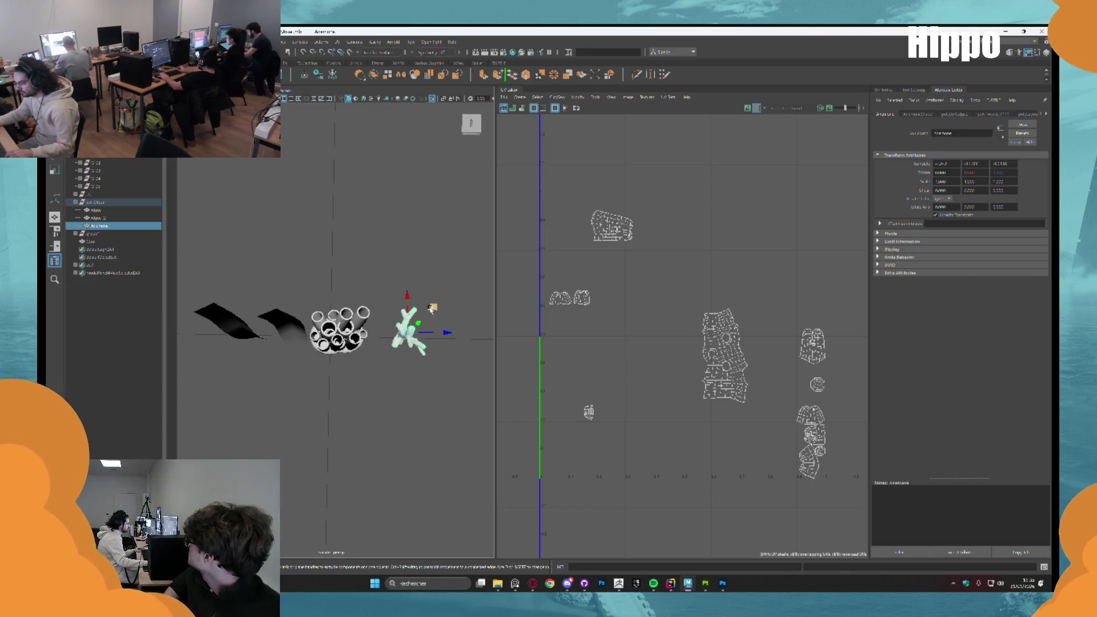
{"action": "left_click", "coordinate": [94, 234]}
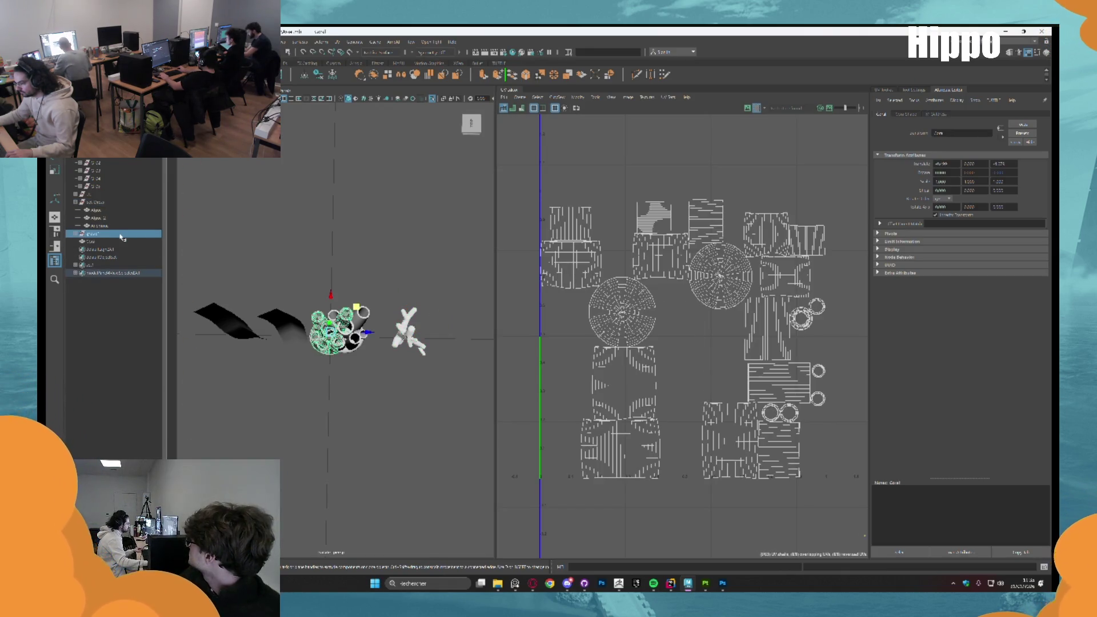
{"action": "left_click", "coordinate": [76, 235]}
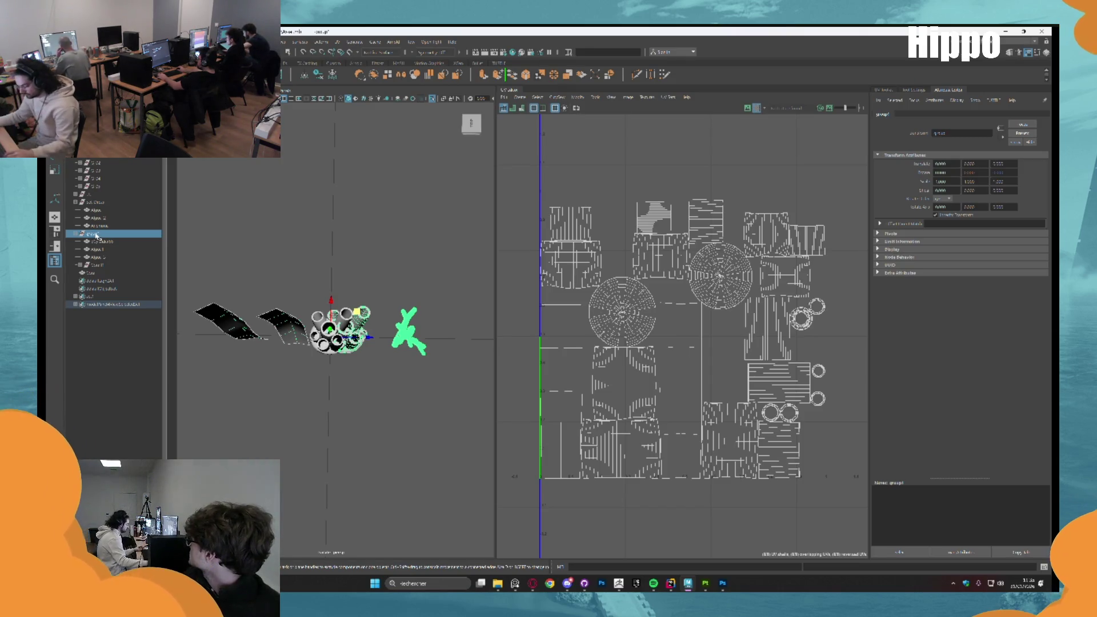
{"action": "left_click", "coordinate": [342, 331]}
{"action": "left_click", "coordinate": [211, 221]}
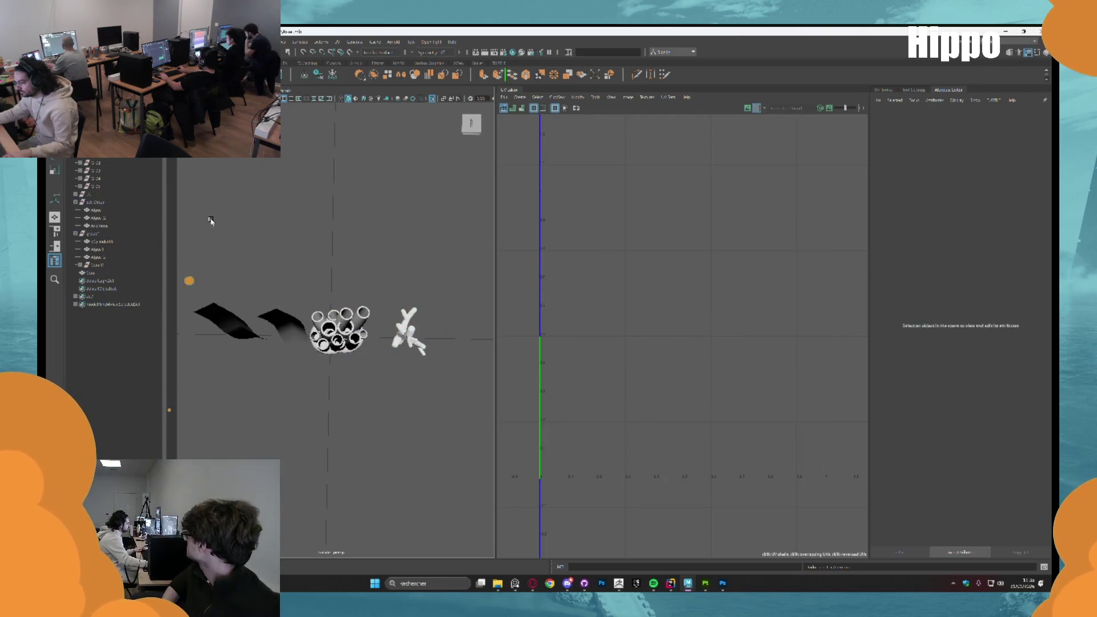
{"action": "key", "text": "ctrl+z"}
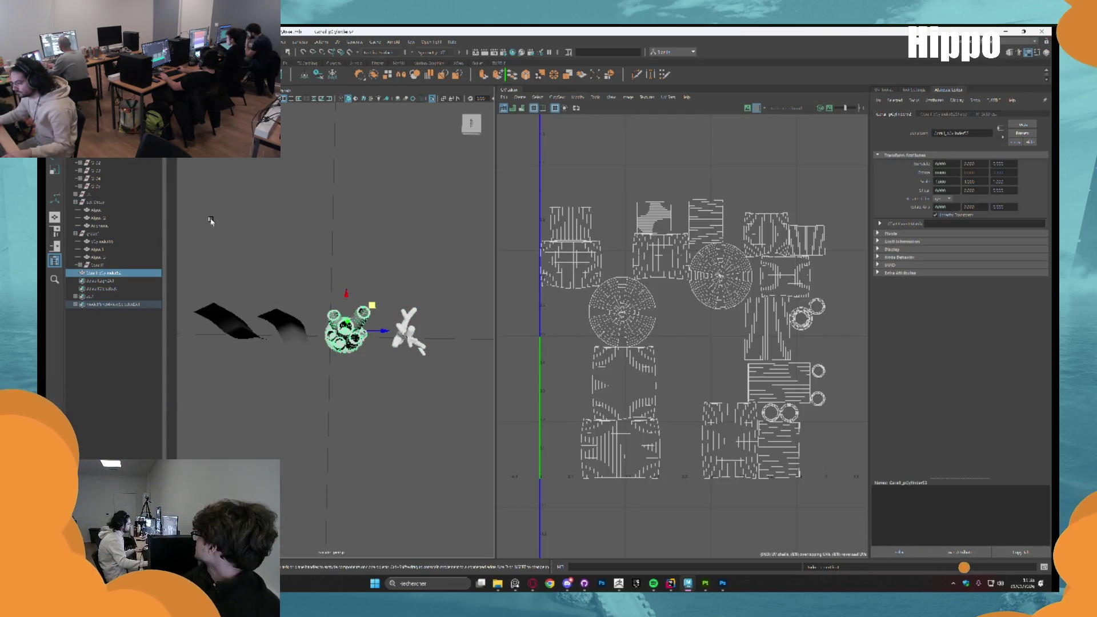
{"action": "key", "text": "ctrl+z"}
{"action": "key", "text": "ctrl+z"}
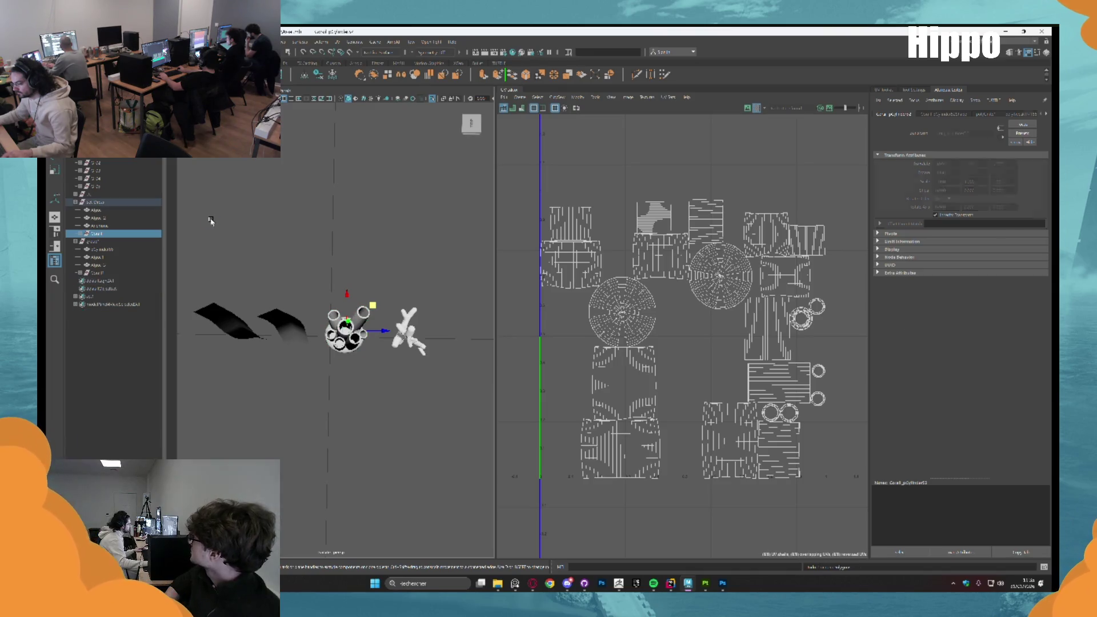
{"action": "key", "text": "ctrl+z"}
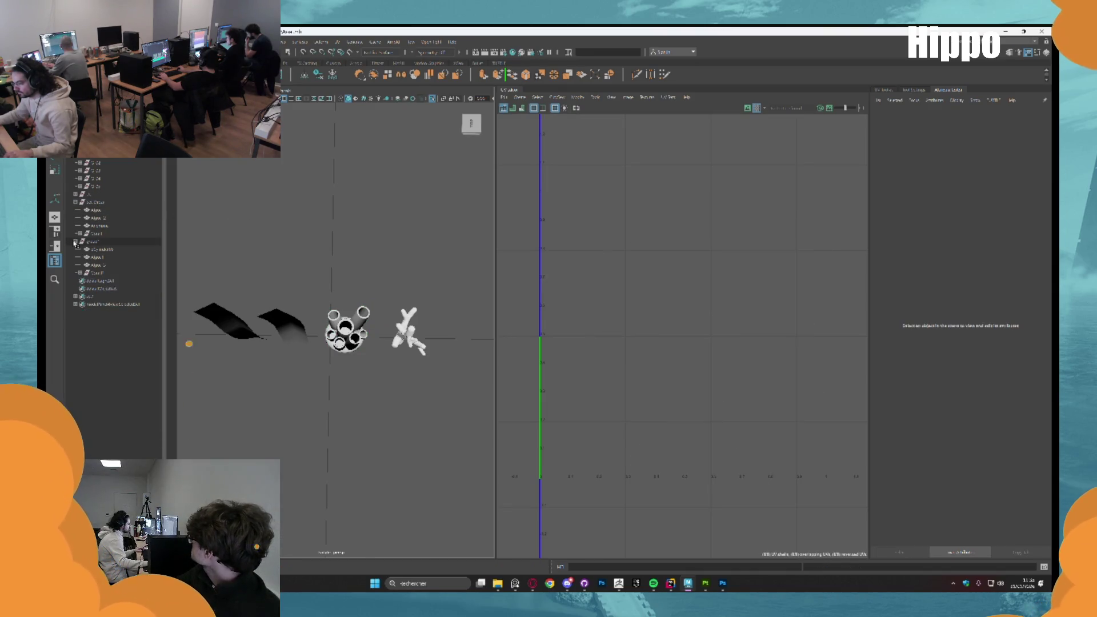
{"action": "left_click", "coordinate": [97, 203]}
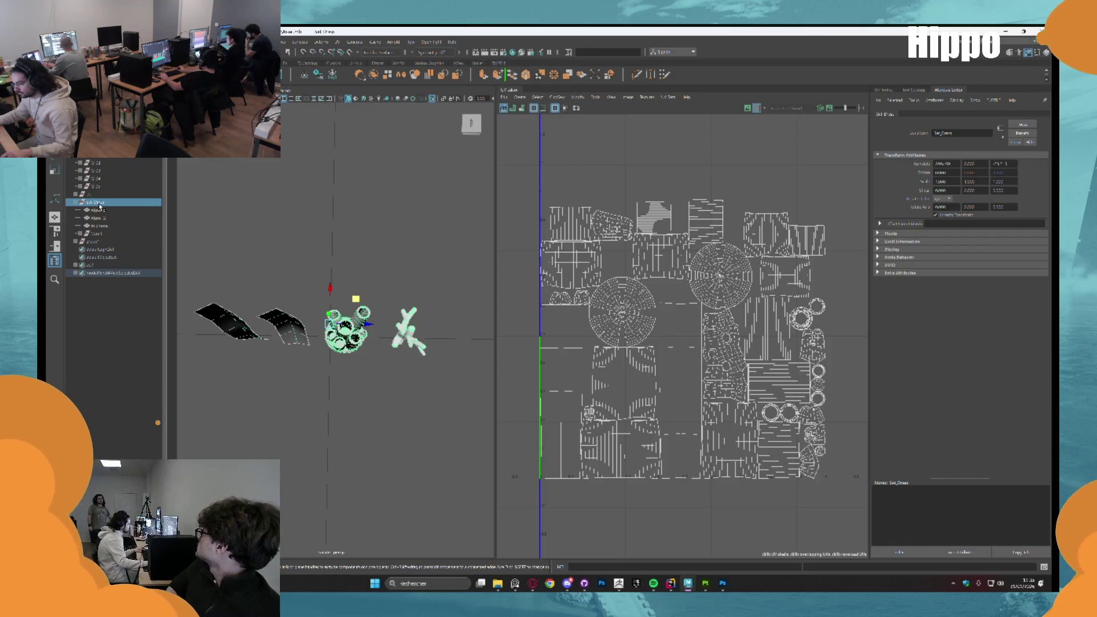
Duplicate Set_Dress and nudge the copied Coral1 mesh slightly left
{"action": "key", "text": "ctrl+d"}
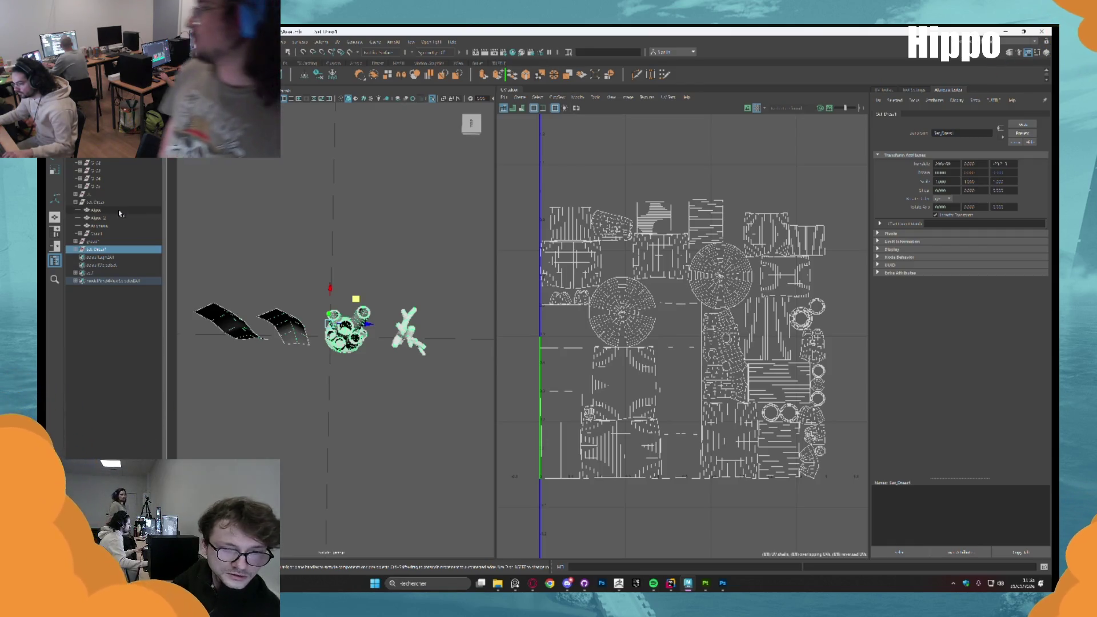
{"action": "left_click", "coordinate": [76, 250]}
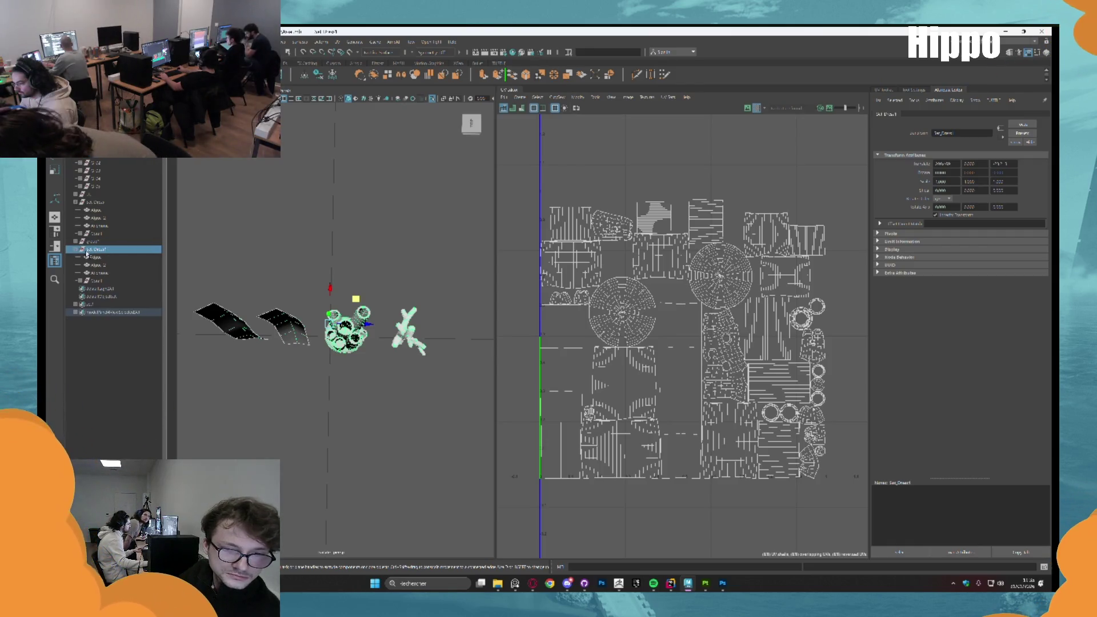
{"action": "left_click", "coordinate": [96, 281]}
{"action": "left_click", "coordinate": [374, 75]}
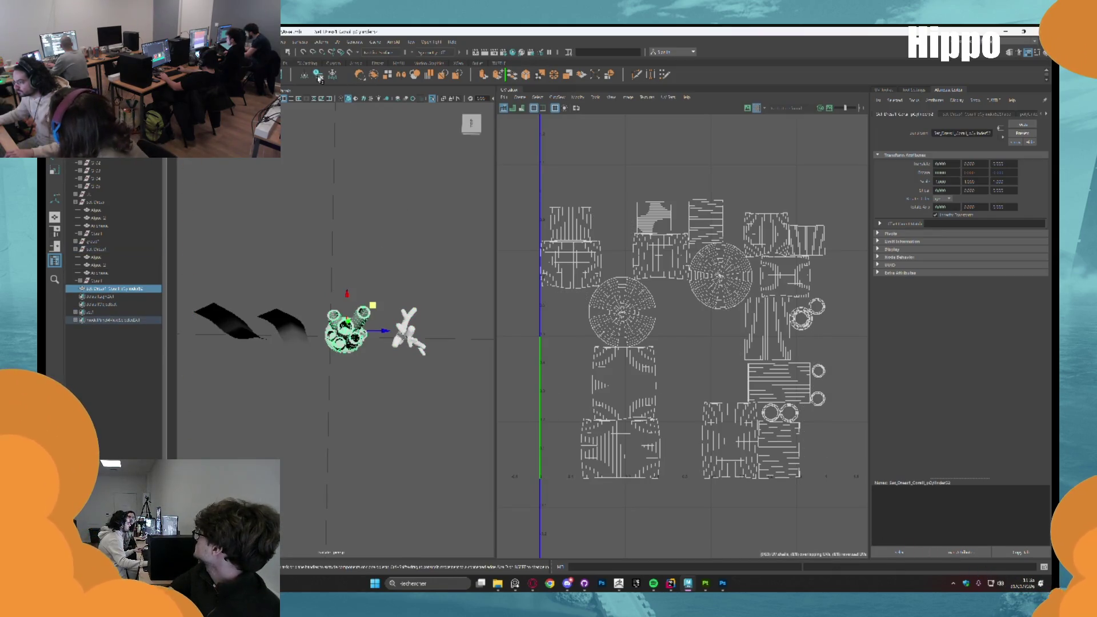
{"action": "left_click_drag", "start_coordinate": [372, 307], "coordinate": [358, 308]}
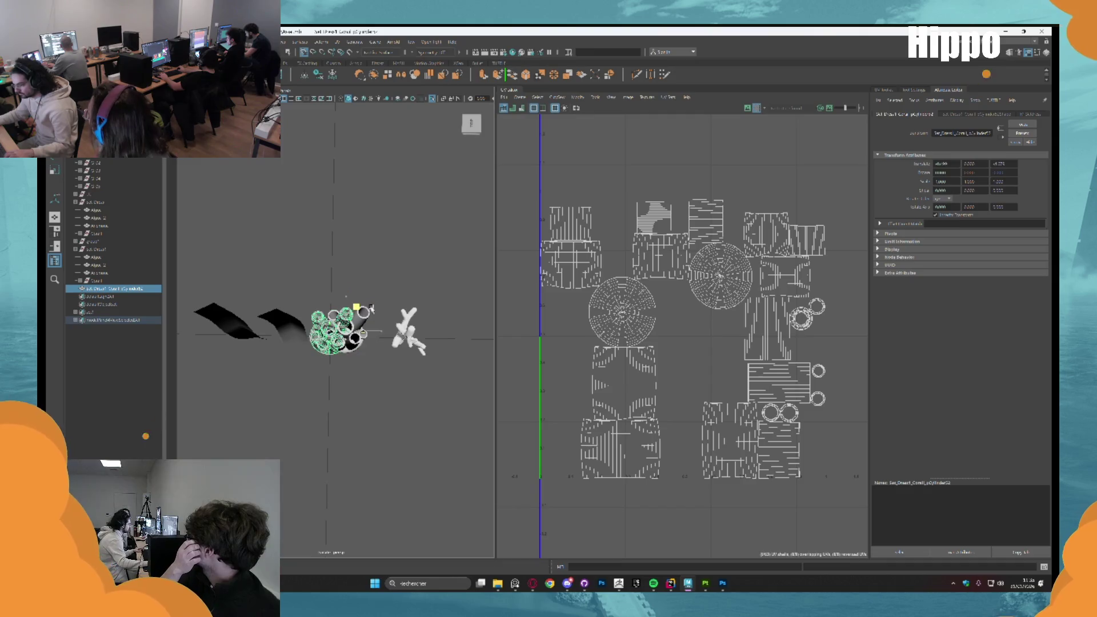
Check group1's contents, then select the Alpha algae plane and frame the view on it
{"action": "left_click", "coordinate": [121, 242]}
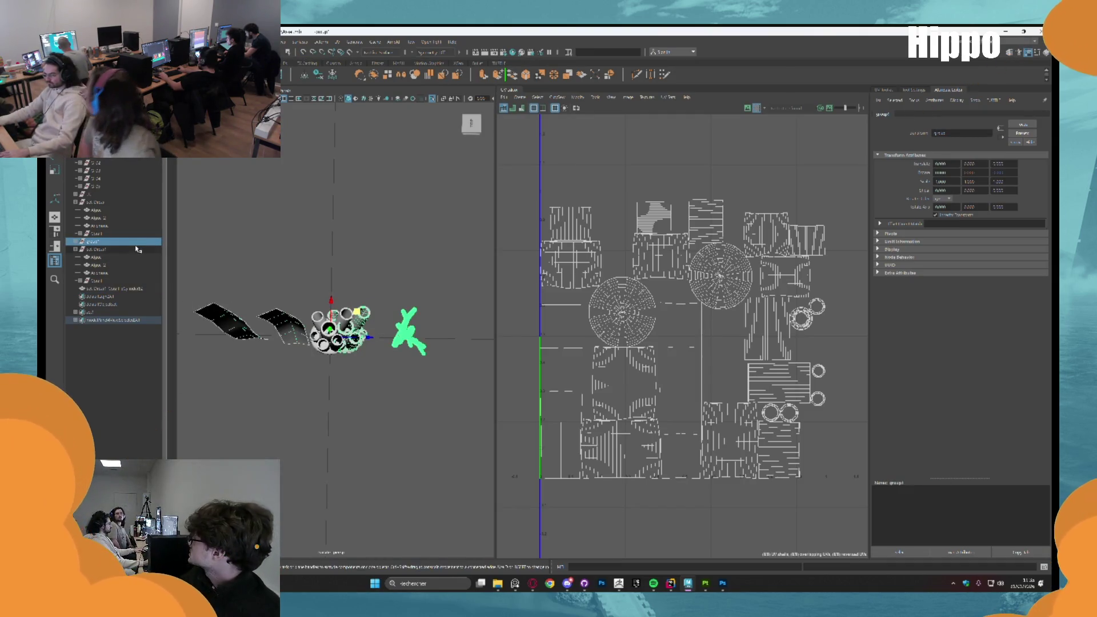
{"action": "left_click", "coordinate": [135, 250]}
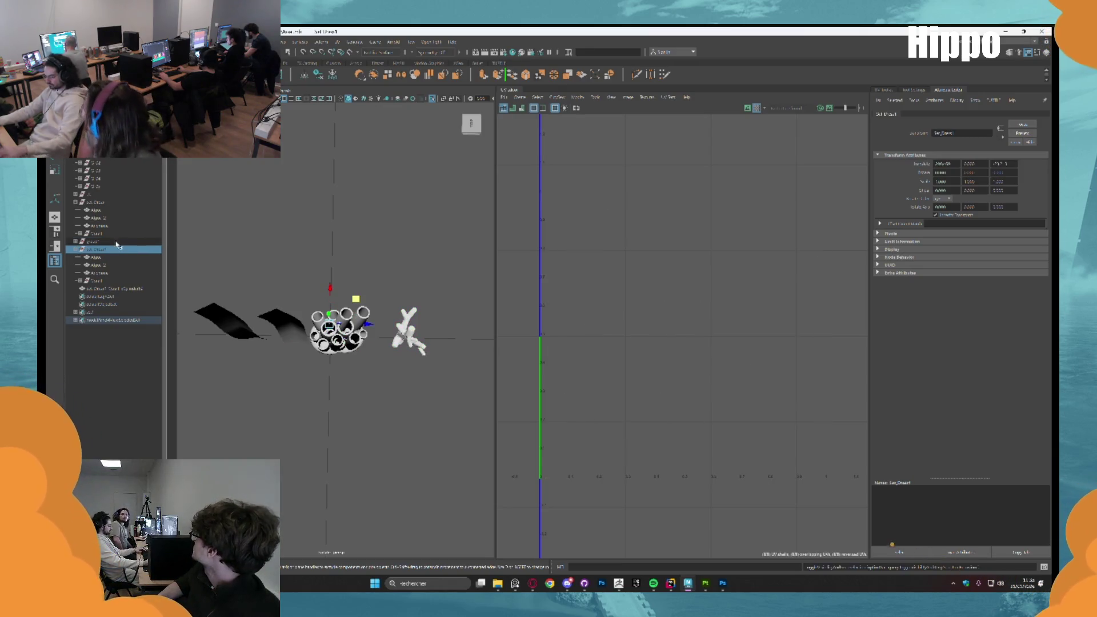
{"action": "left_click", "coordinate": [117, 243]}
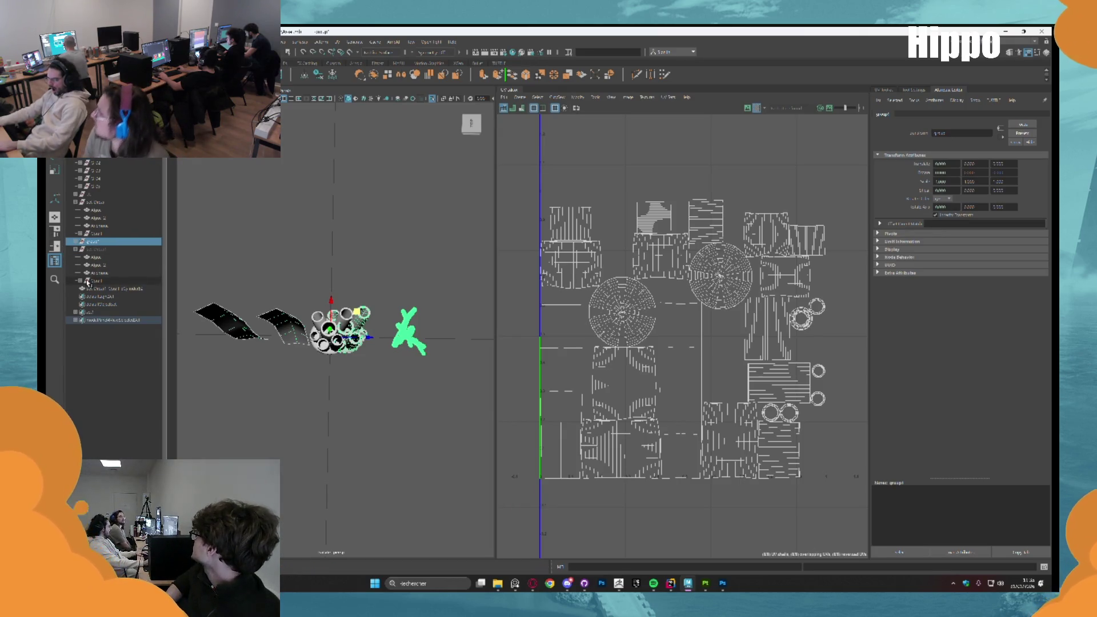
{"action": "left_click", "coordinate": [76, 250]}
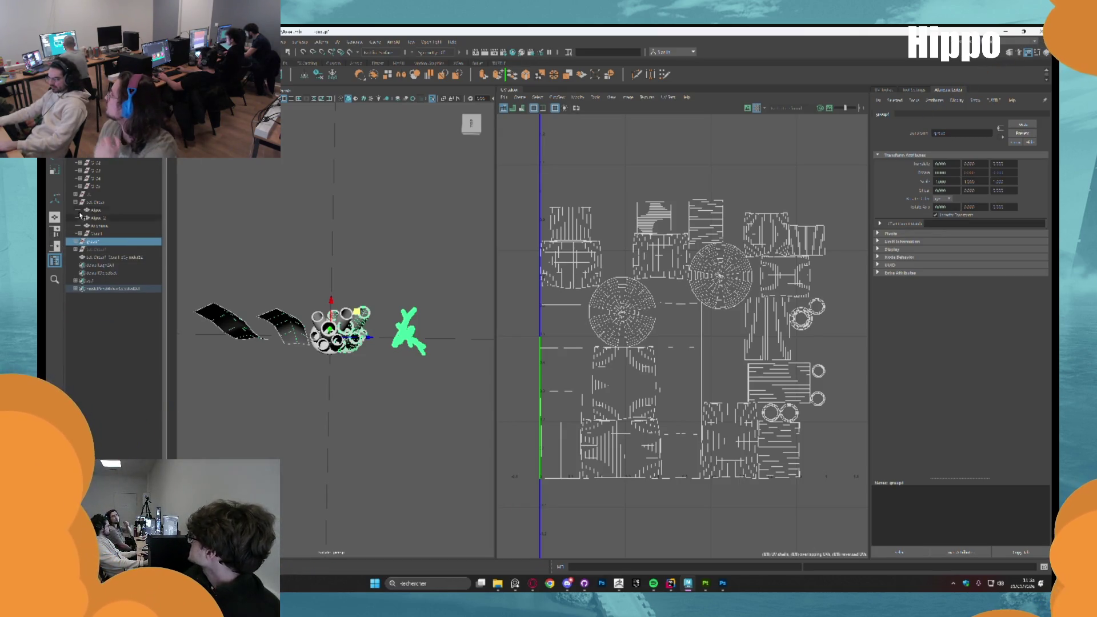
{"action": "left_click", "coordinate": [94, 203]}
{"action": "left_click", "coordinate": [95, 203], "text": "ctrl"}
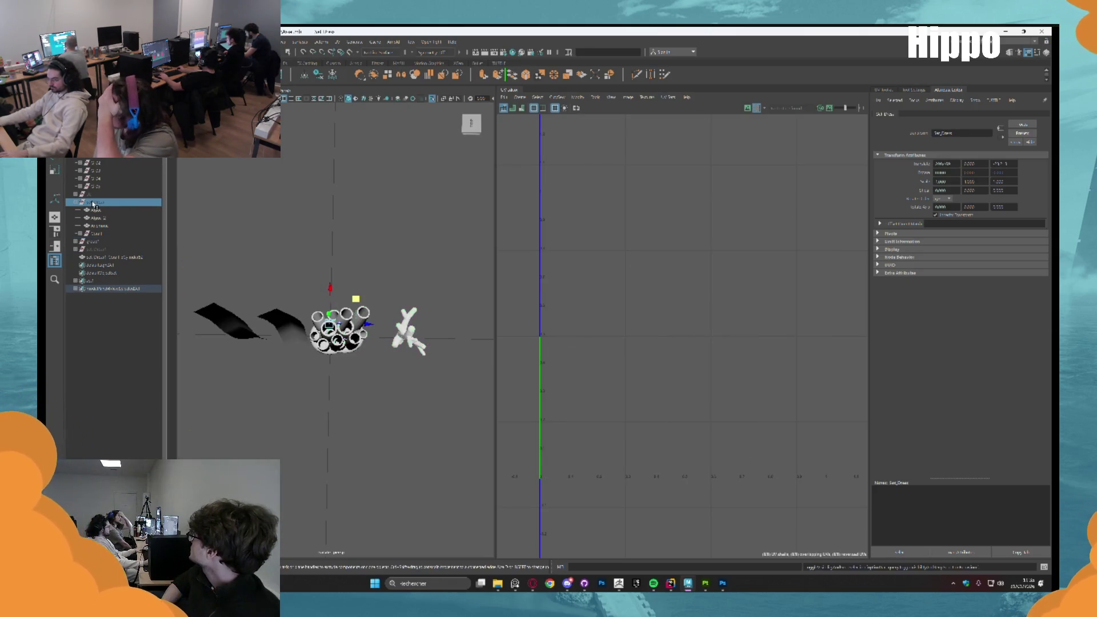
{"action": "left_click", "coordinate": [95, 210]}
{"action": "key", "text": "f"}
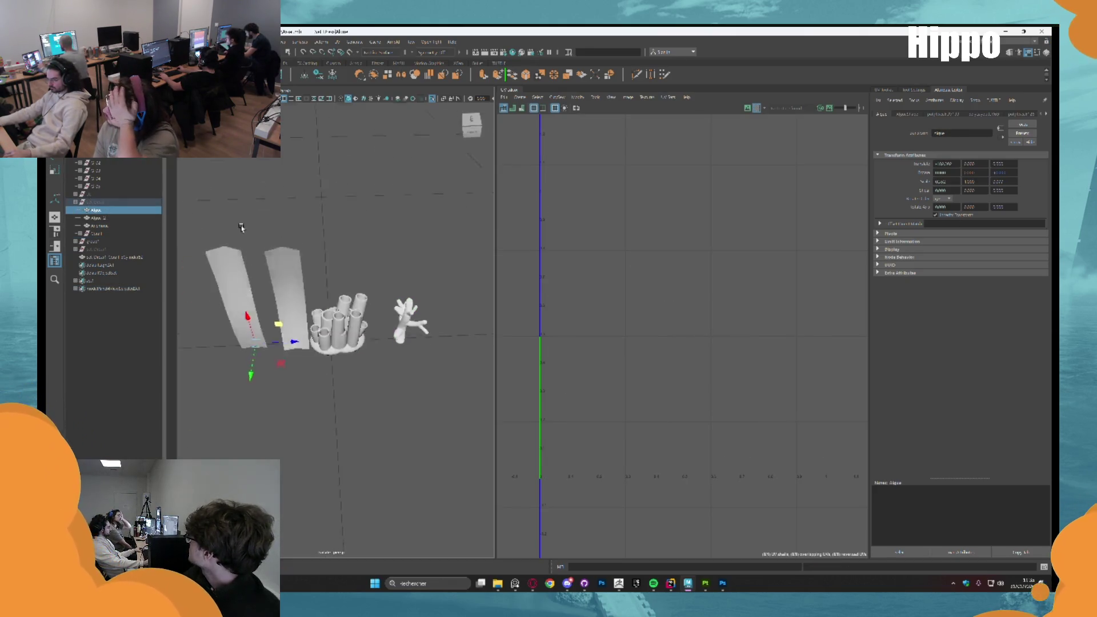
{"action": "left_click", "coordinate": [120, 233]}
{"action": "key", "text": "f"}
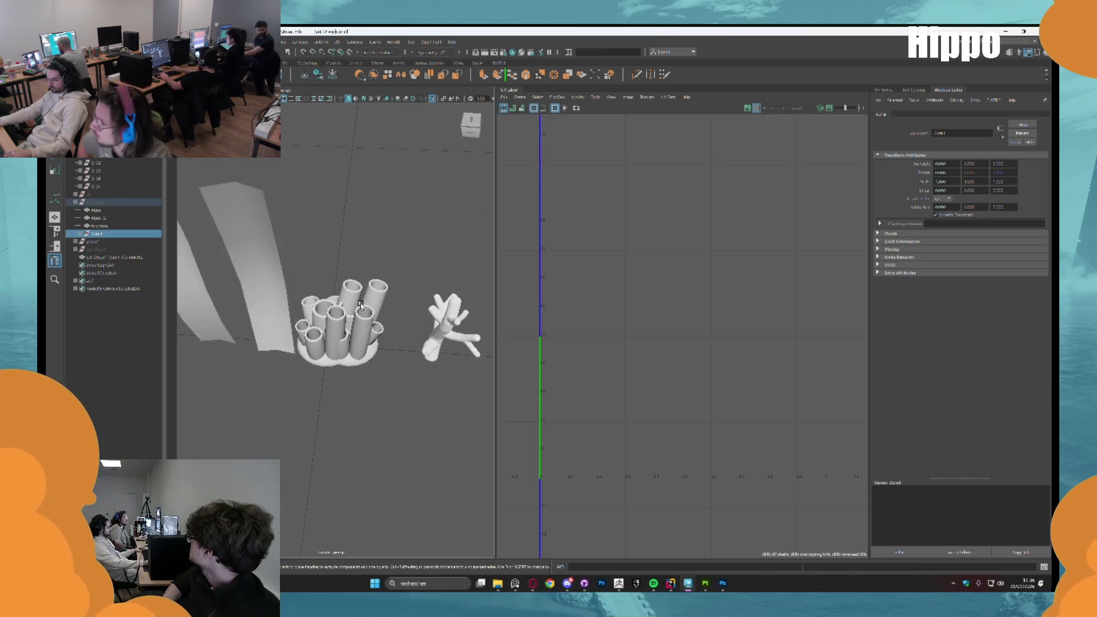
{"action": "left_click", "coordinate": [359, 294]}
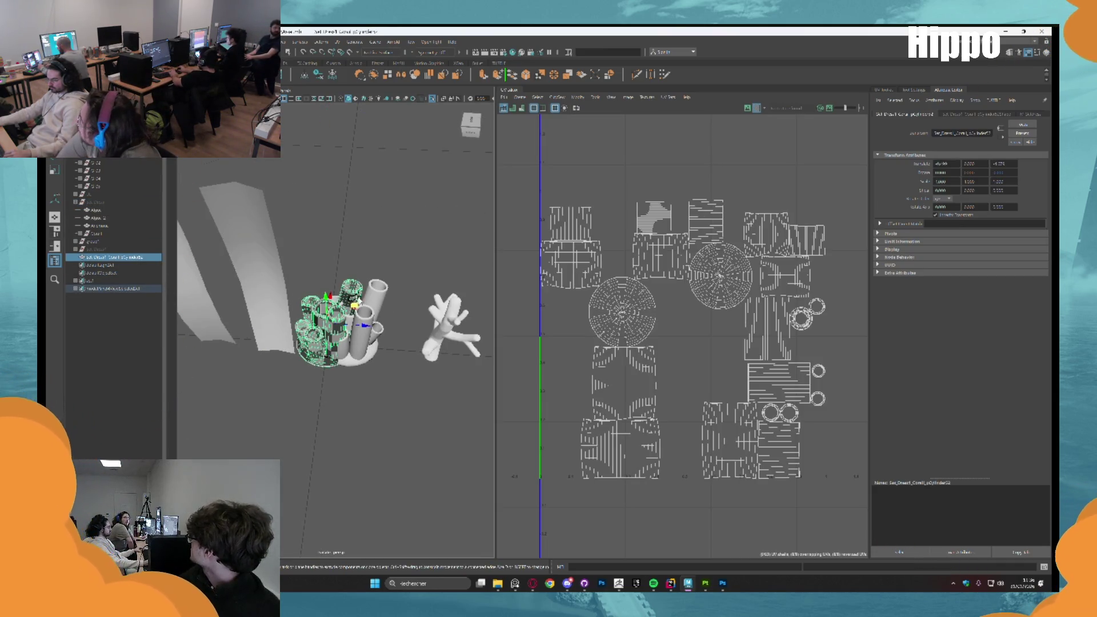
{"action": "left_click", "coordinate": [362, 323]}
{"action": "left_click", "coordinate": [104, 243]}
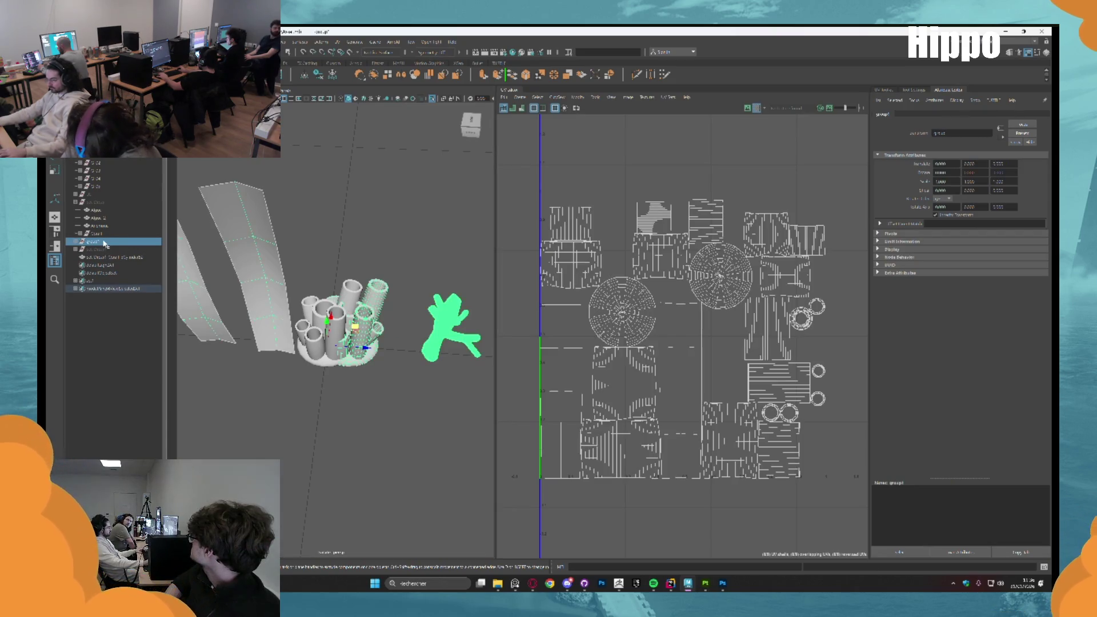
{"action": "key", "text": "ctrl+h"}
{"action": "key", "text": "ctrl+z"}
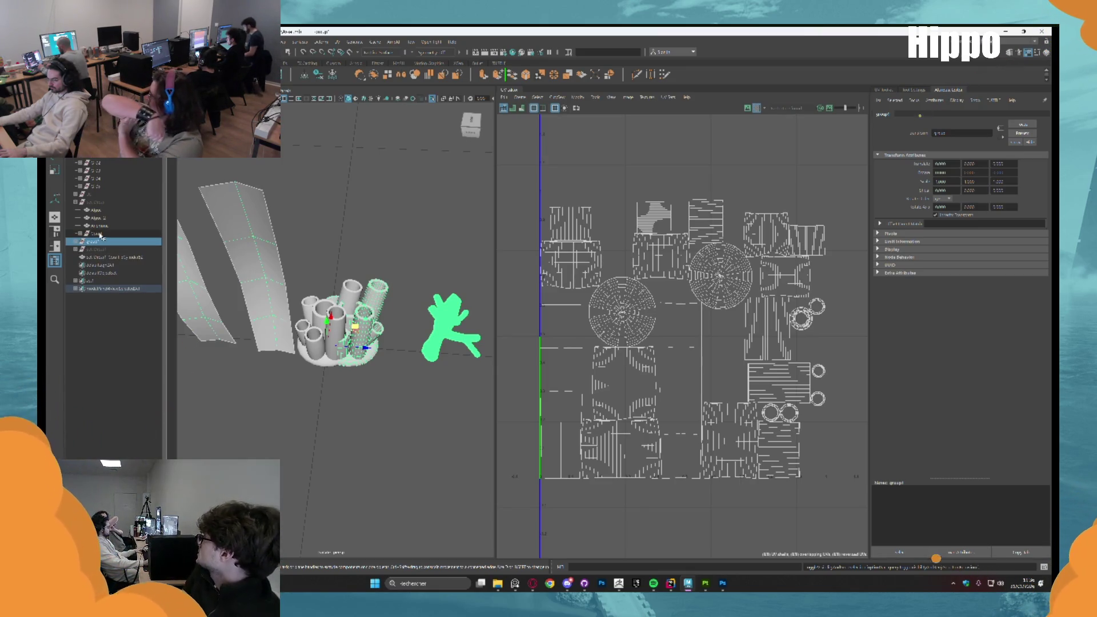
{"action": "left_click", "coordinate": [75, 203]}
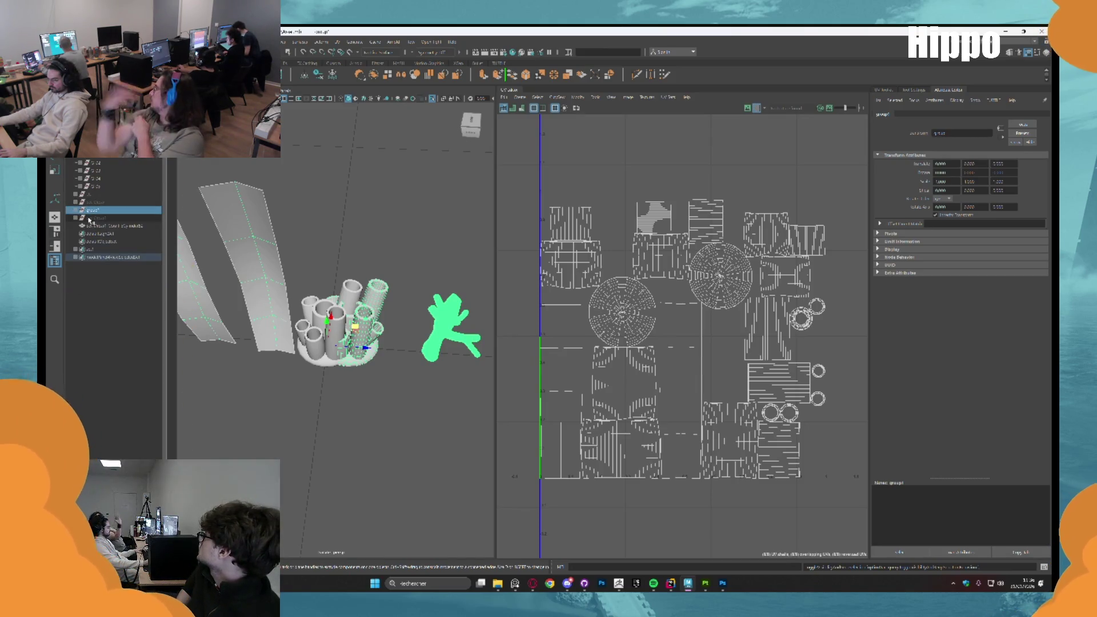
{"action": "left_click", "coordinate": [76, 211]}
{"action": "left_click", "coordinate": [101, 243]}
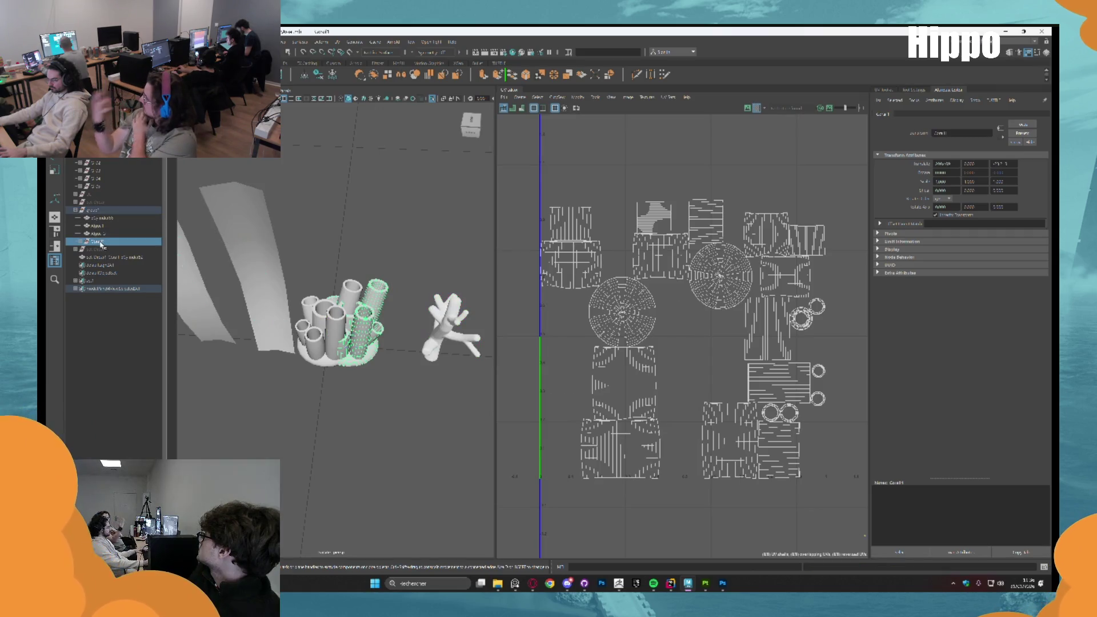
{"action": "left_click", "coordinate": [107, 235]}
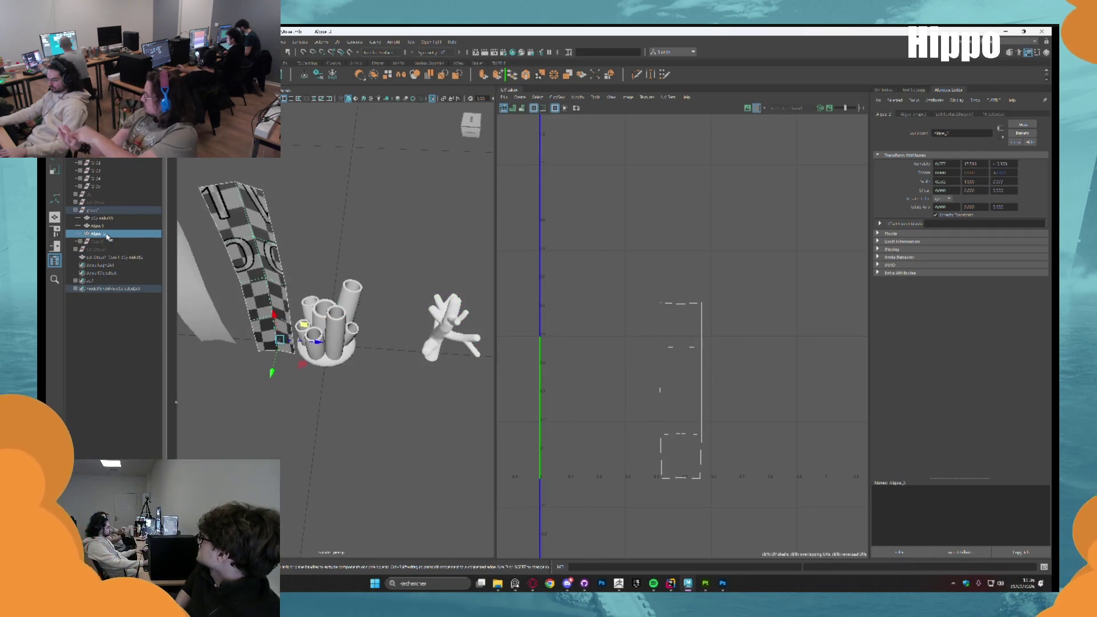
{"action": "left_click", "coordinate": [98, 226], "text": "ctrl"}
{"action": "mouse_move", "coordinate": [343, 366]}
{"action": "left_mouse_down"}
{"action": "mouse_move", "coordinate": [305, 363]}
{"action": "mouse_move", "coordinate": [343, 318]}
{"action": "mouse_move", "coordinate": [274, 309]}
{"action": "left_mouse_up"}
{"action": "left_click", "coordinate": [112, 220]}
{"action": "mouse_move", "coordinate": [297, 268]}
{"action": "left_mouse_down"}
{"action": "mouse_move", "coordinate": [311, 264]}
{"action": "mouse_move", "coordinate": [410, 359]}
{"action": "mouse_move", "coordinate": [384, 326]}
{"action": "mouse_move", "coordinate": [398, 315]}
{"action": "mouse_move", "coordinate": [286, 289]}
{"action": "mouse_move", "coordinate": [362, 281]}
{"action": "mouse_move", "coordinate": [215, 253]}
{"action": "left_mouse_up"}
{"action": "key", "text": "f"}
{"action": "scroll", "coordinate": [399, 319], "scroll_direction": "down", "scroll_amount": 5}
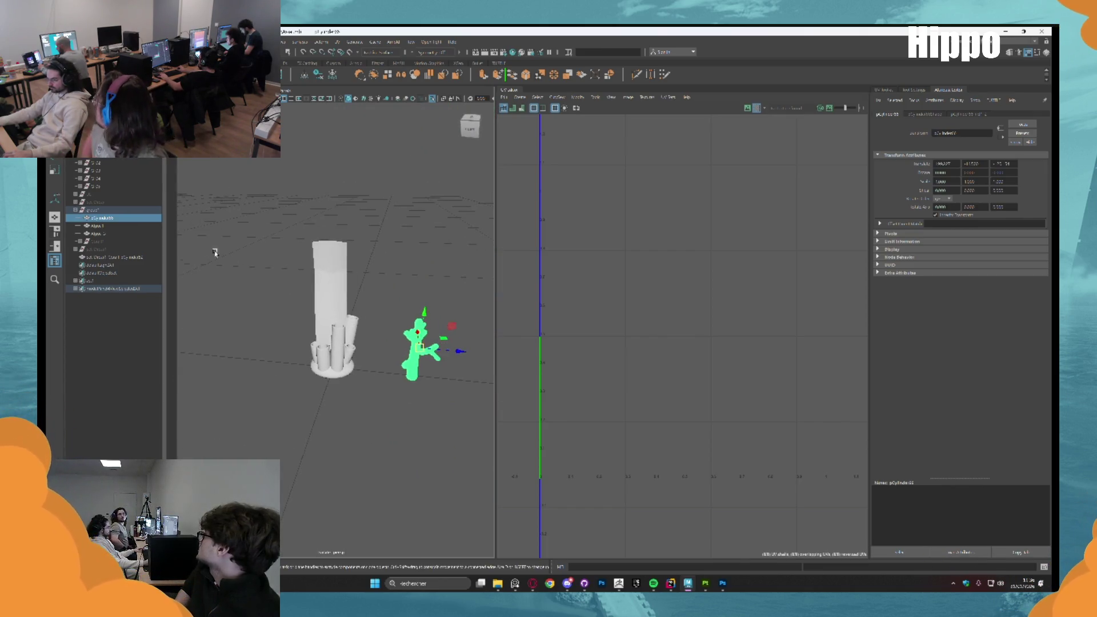
Duplicate the anemone, place the copy on the tube coral and reparent Anemone1
{"action": "left_click", "coordinate": [110, 210]}
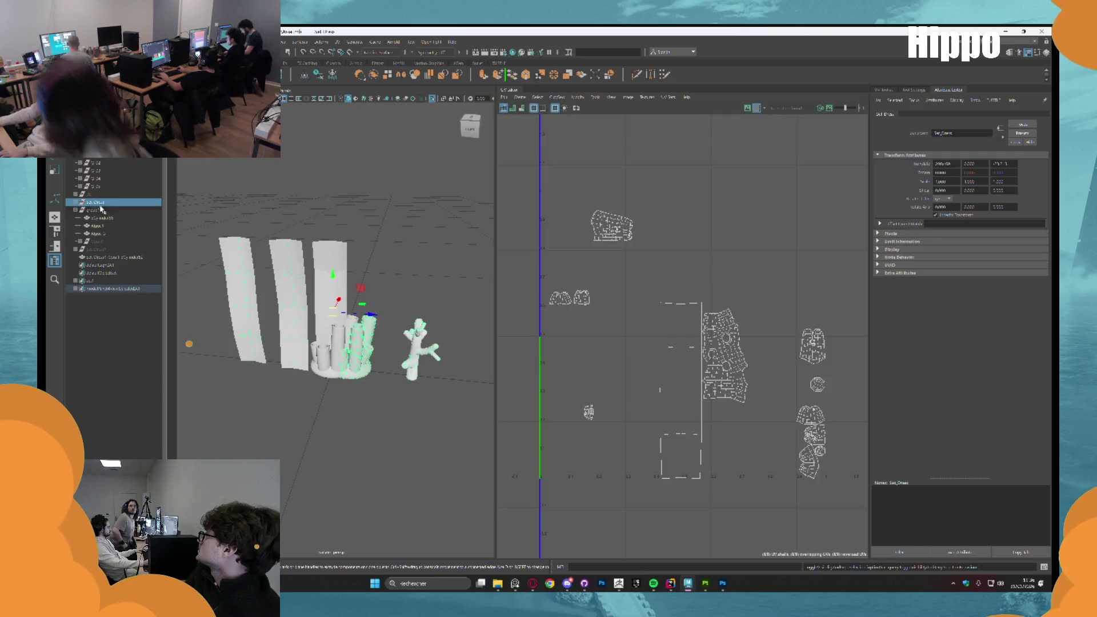
{"action": "left_click", "coordinate": [76, 202]}
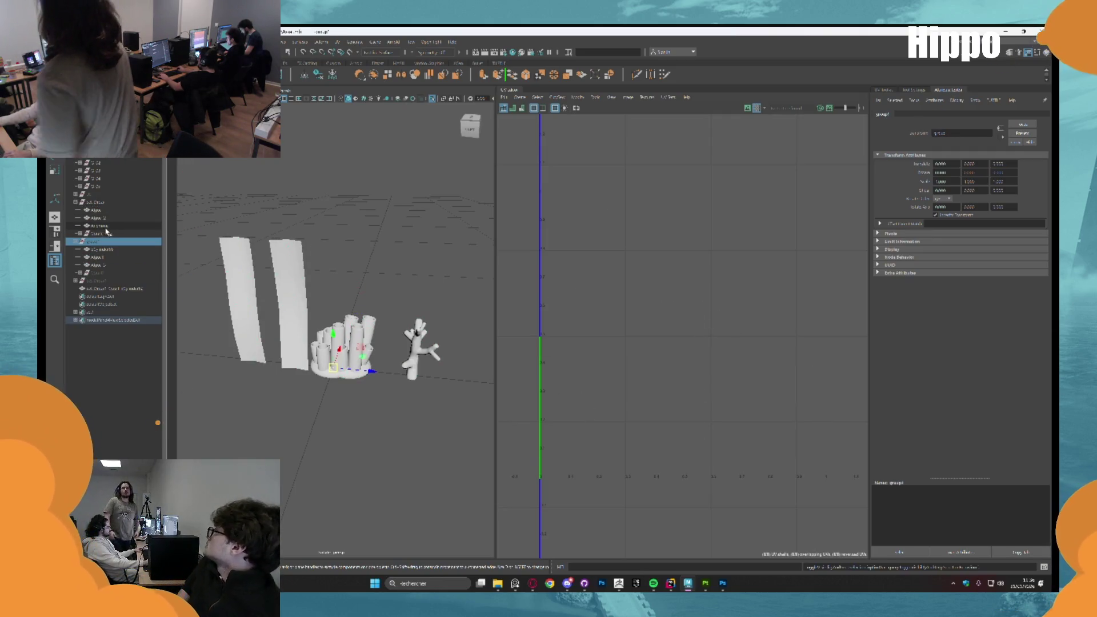
{"action": "left_click", "coordinate": [109, 226]}
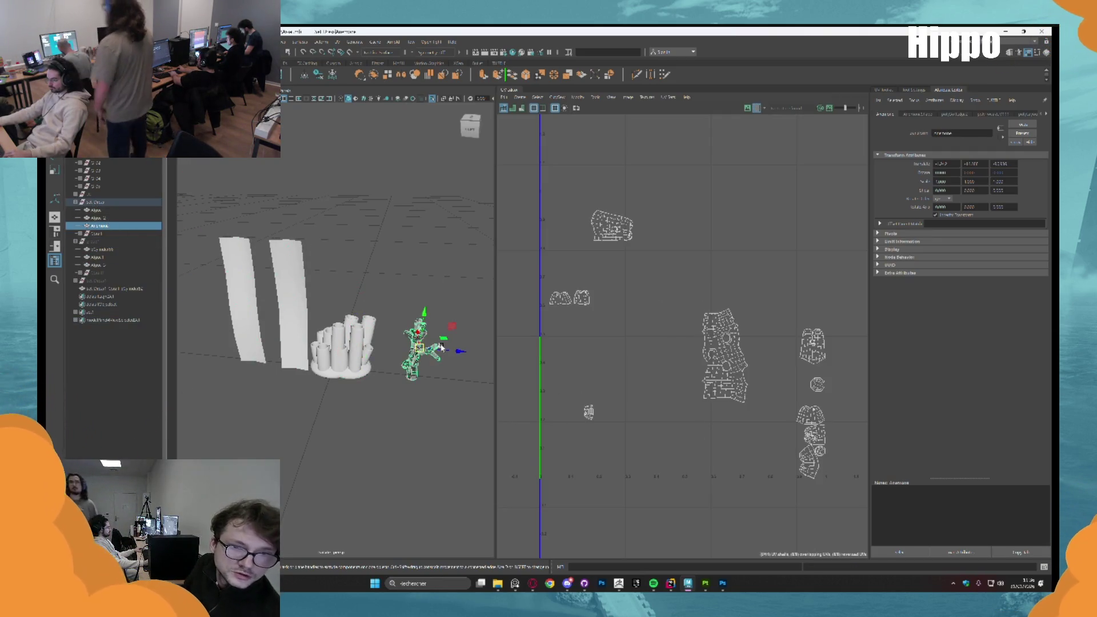
{"action": "left_click_drag", "start_coordinate": [442, 348], "coordinate": [439, 362]}
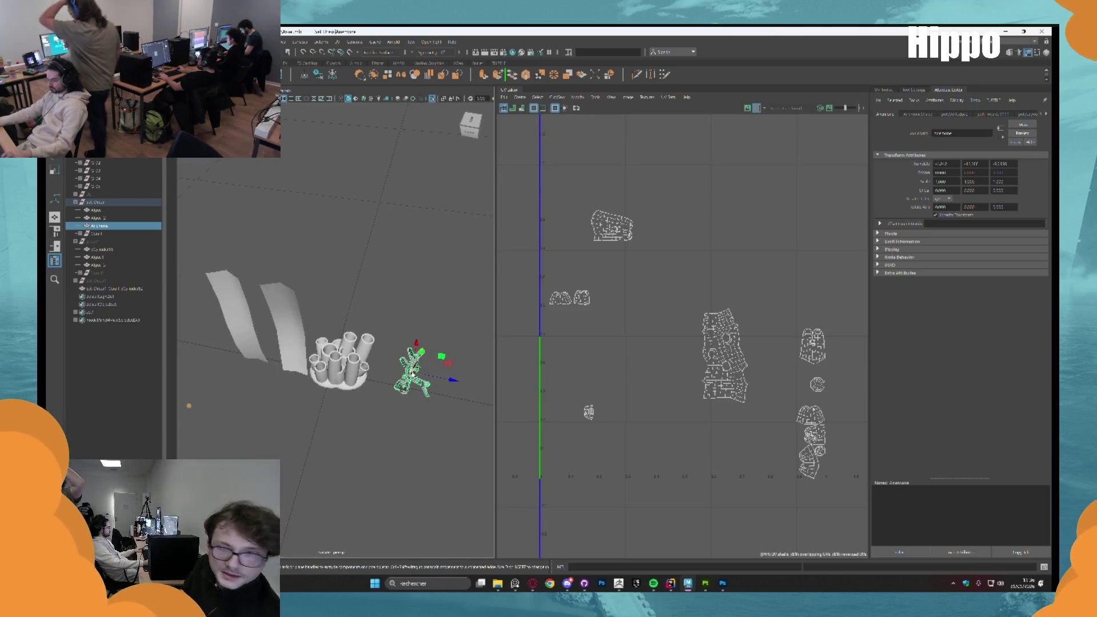
{"action": "key", "text": "ctrl+d"}
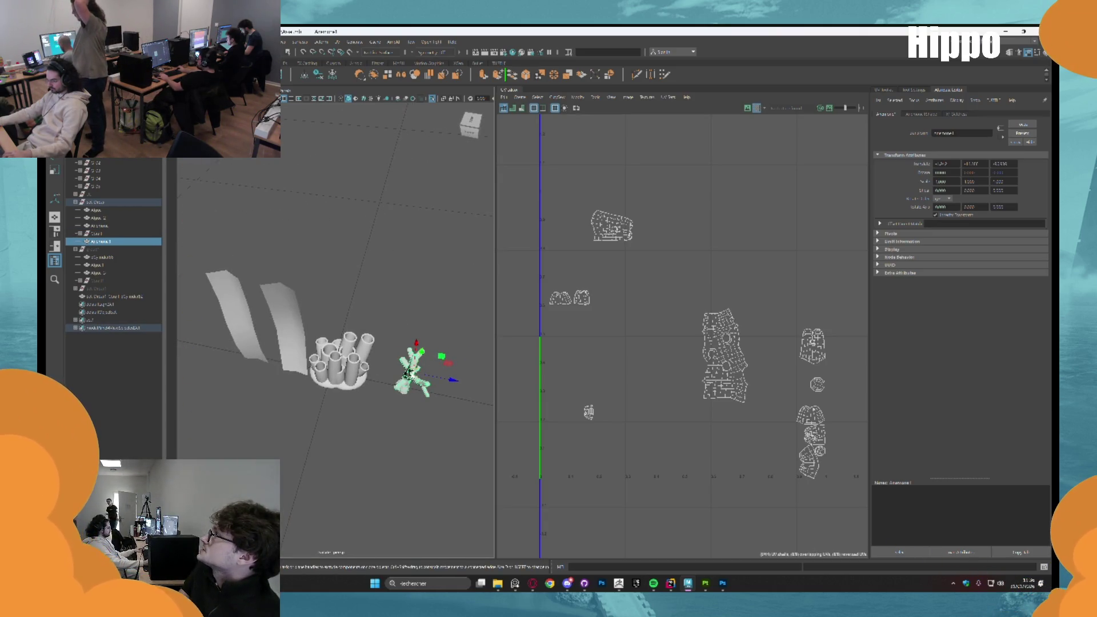
{"action": "left_click_drag", "start_coordinate": [436, 361], "coordinate": [363, 351]}
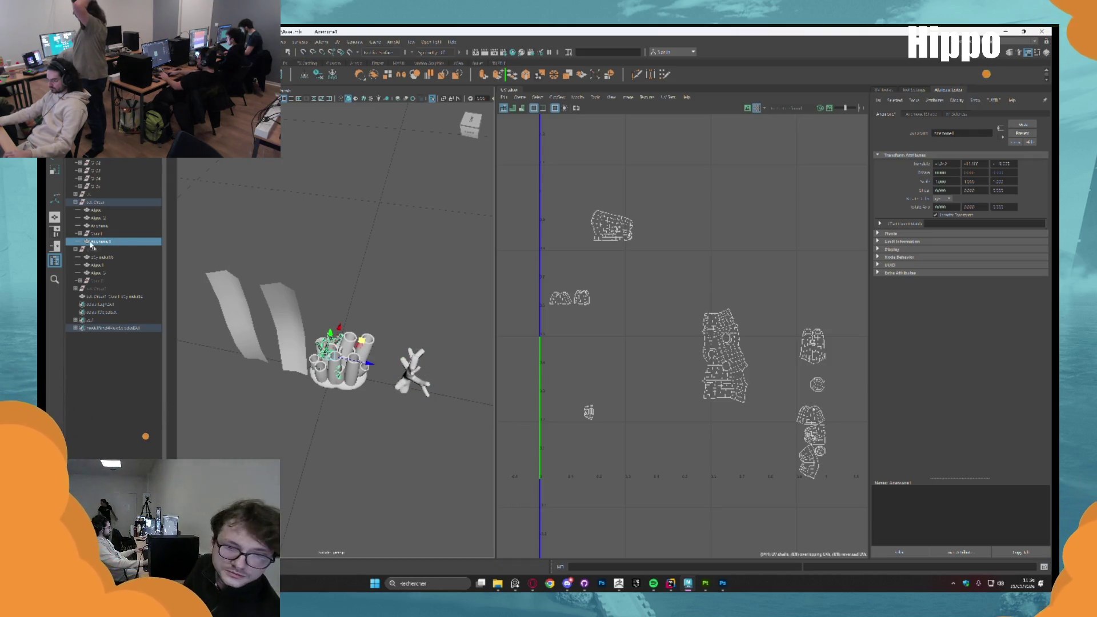
{"action": "left_click_drag", "start_coordinate": [90, 244], "coordinate": [98, 288]}
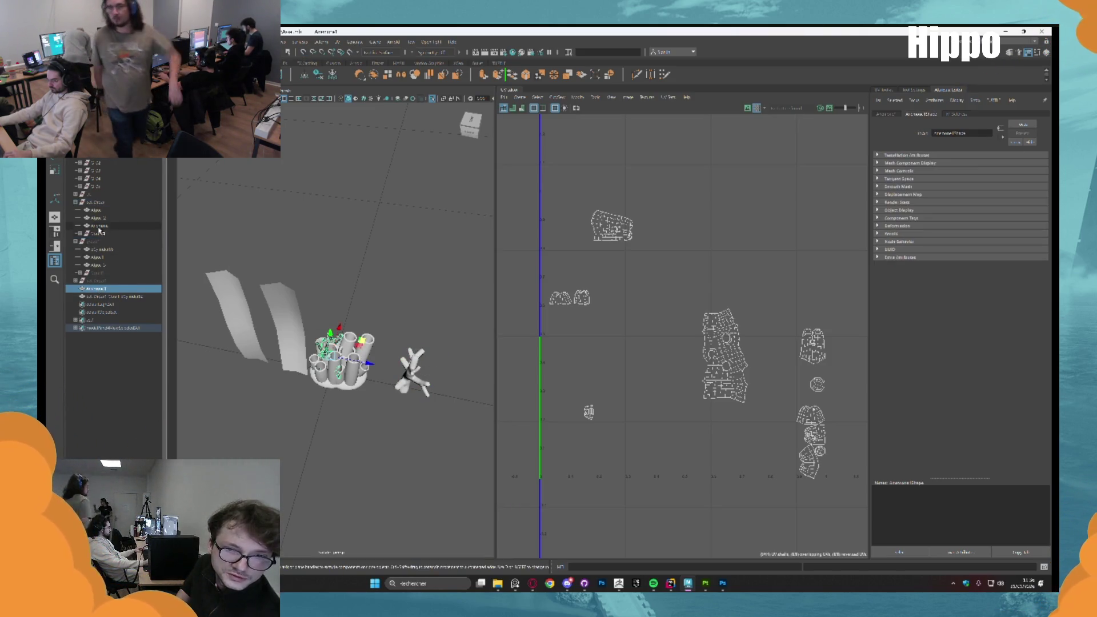
{"action": "left_click", "coordinate": [75, 203]}
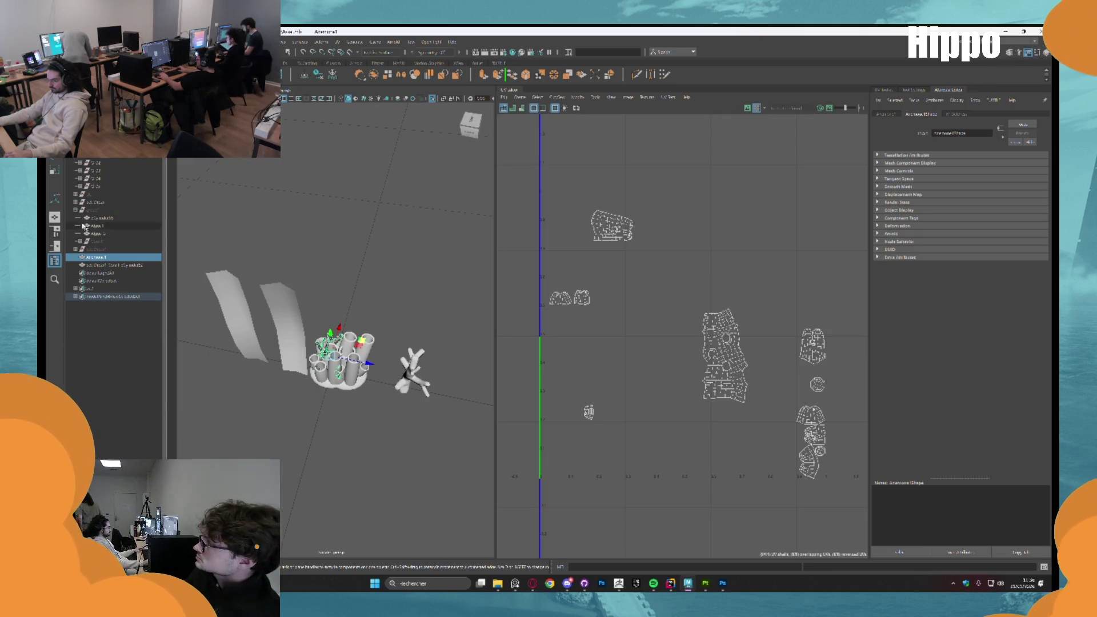
{"action": "left_click", "coordinate": [75, 210]}
{"action": "left_click_drag", "start_coordinate": [270, 294], "coordinate": [306, 280], "text": "alt"}
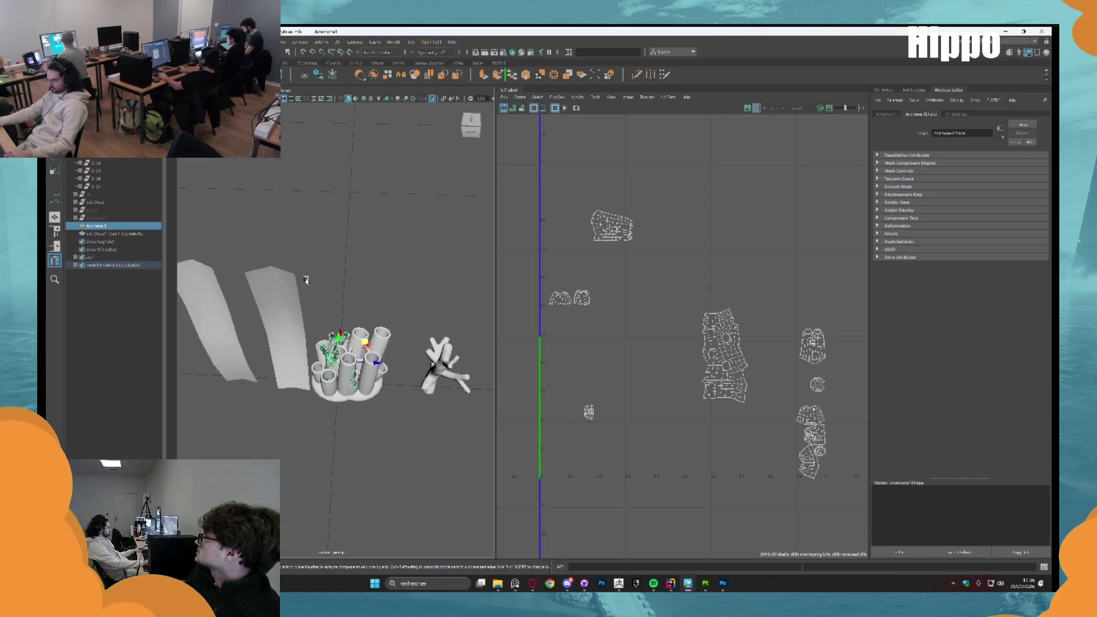
Remove the two leftover flat planes
{"action": "left_click", "coordinate": [103, 210]}
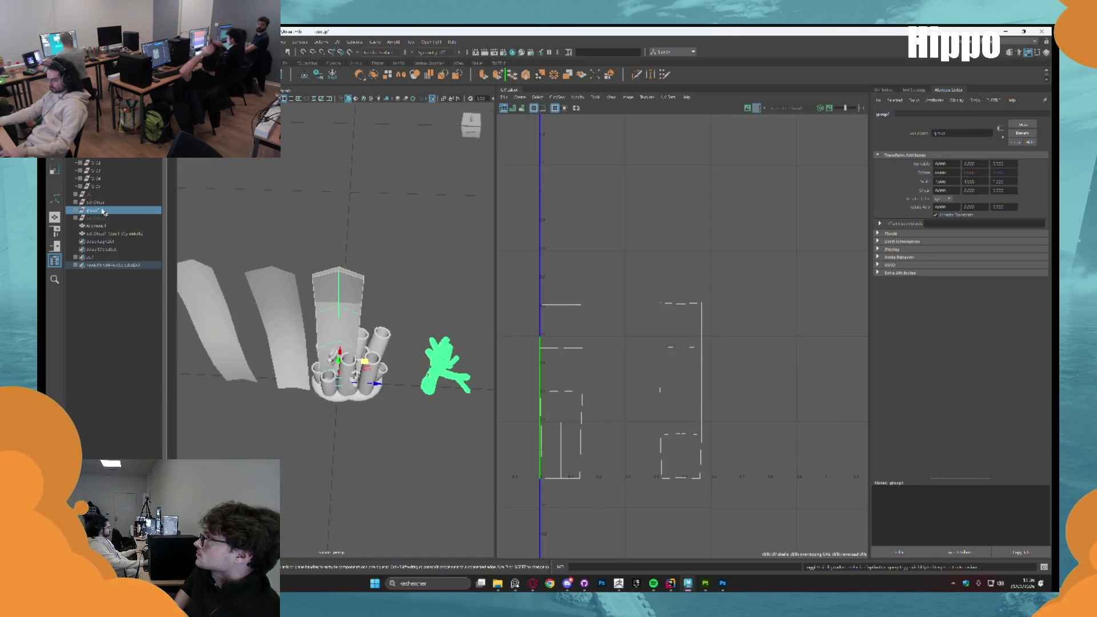
{"action": "left_click", "coordinate": [103, 203]}
{"action": "key", "text": "ctrl+h"}
{"action": "left_click", "coordinate": [289, 264]}
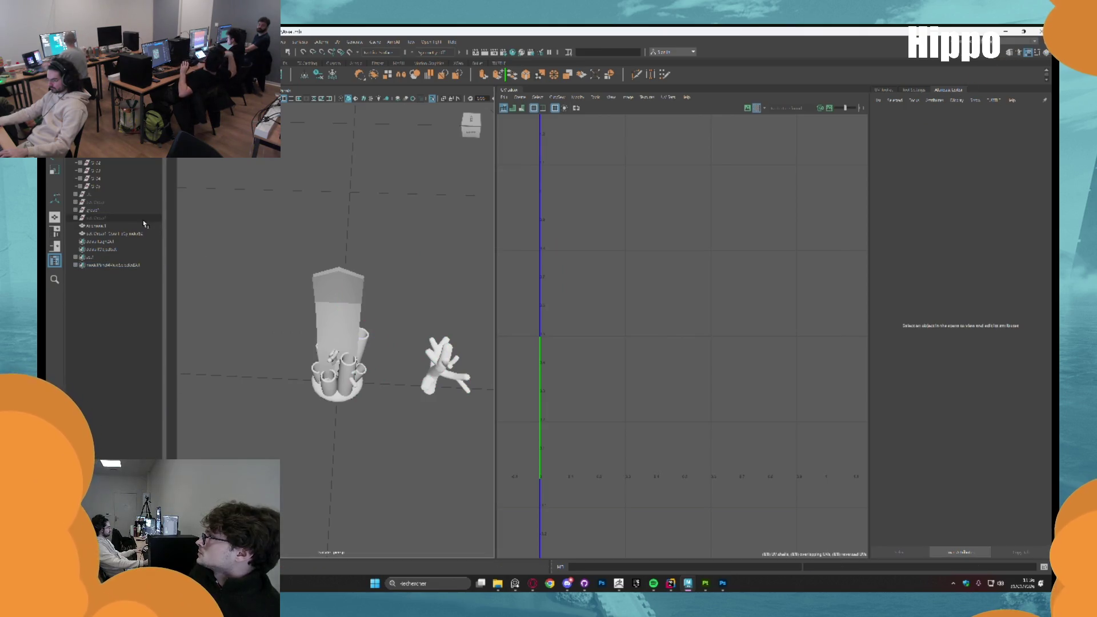
Move Algue 1 and Algue 2 beside Anemone 1 in the Outliner
{"action": "left_click", "coordinate": [75, 211]}
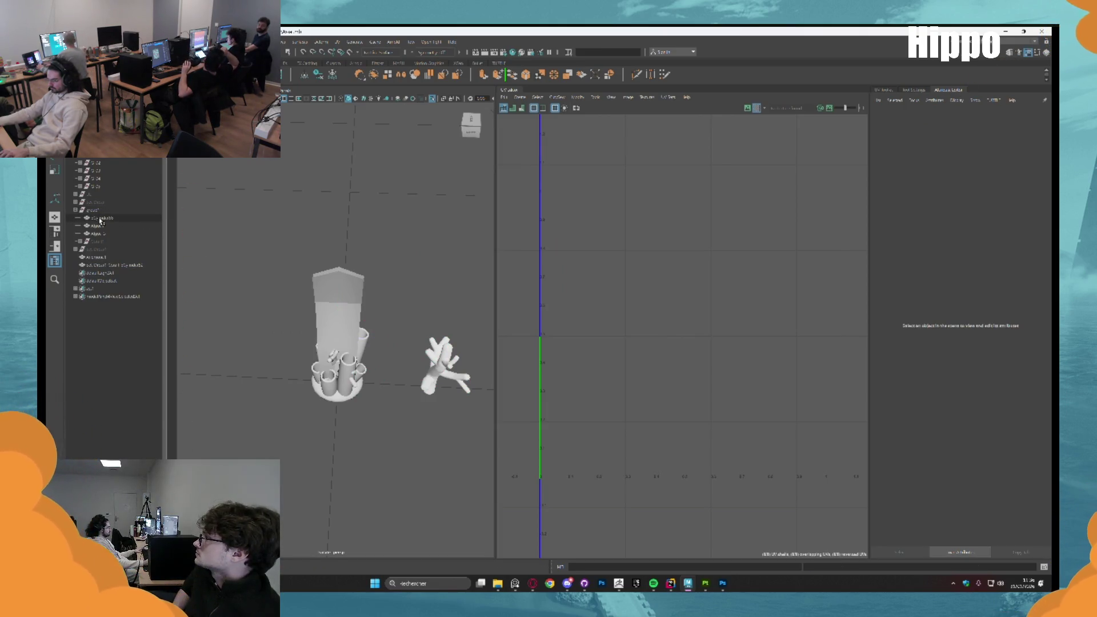
{"action": "left_click", "coordinate": [97, 225]}
{"action": "left_click", "coordinate": [109, 234], "text": "shift"}
{"action": "left_click", "coordinate": [117, 218], "text": "ctrl"}
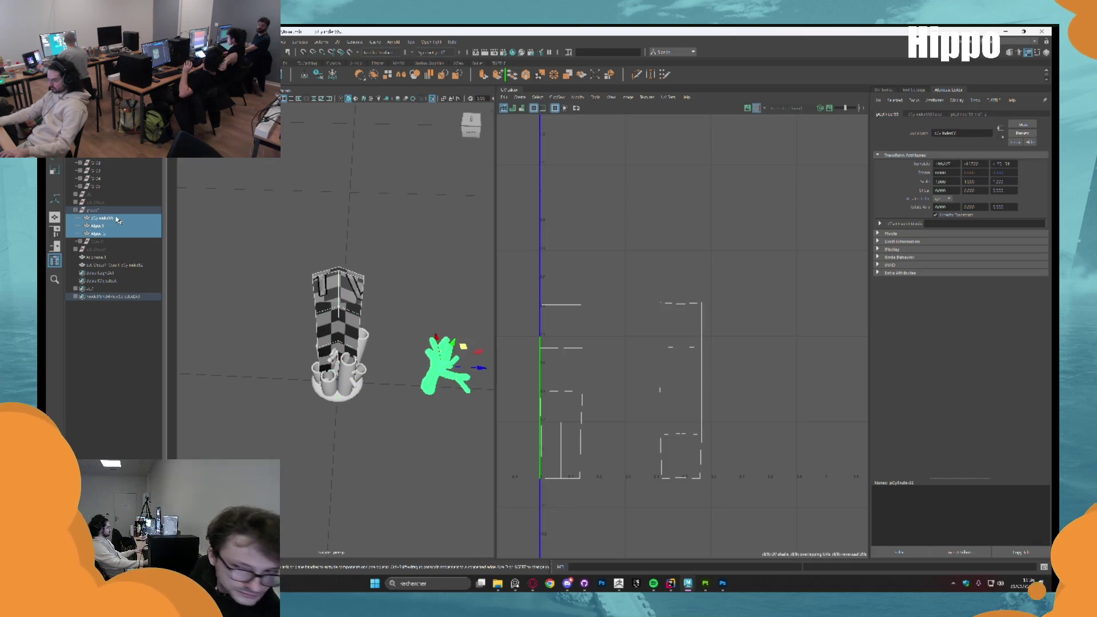
{"action": "left_click", "coordinate": [118, 219], "text": "ctrl"}
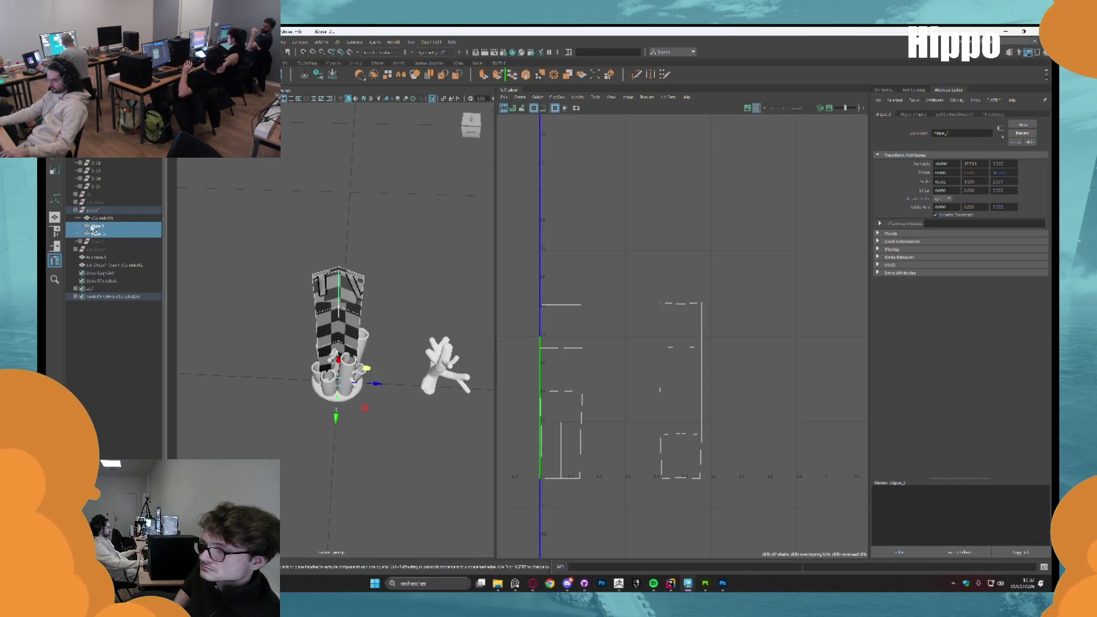
{"action": "left_click_drag", "start_coordinate": [95, 257], "coordinate": [96, 256]}
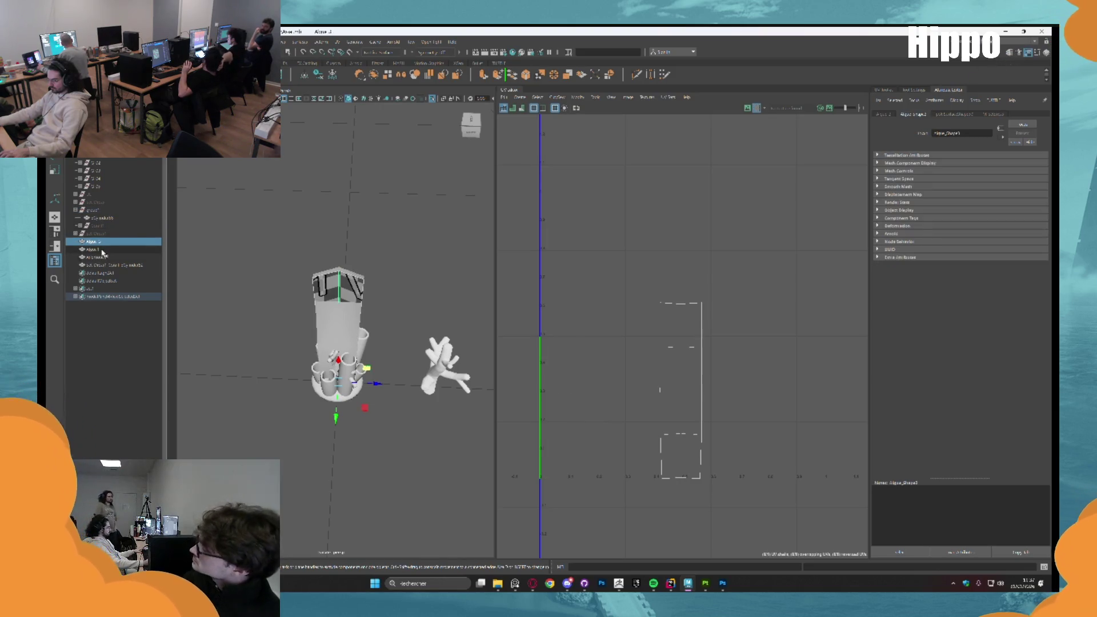
Group the two seaweeds, anemone and coral as 'SetDress' and hide it
{"action": "left_click", "coordinate": [100, 257], "text": "ctrl"}
{"action": "left_click", "coordinate": [112, 264], "text": "ctrl"}
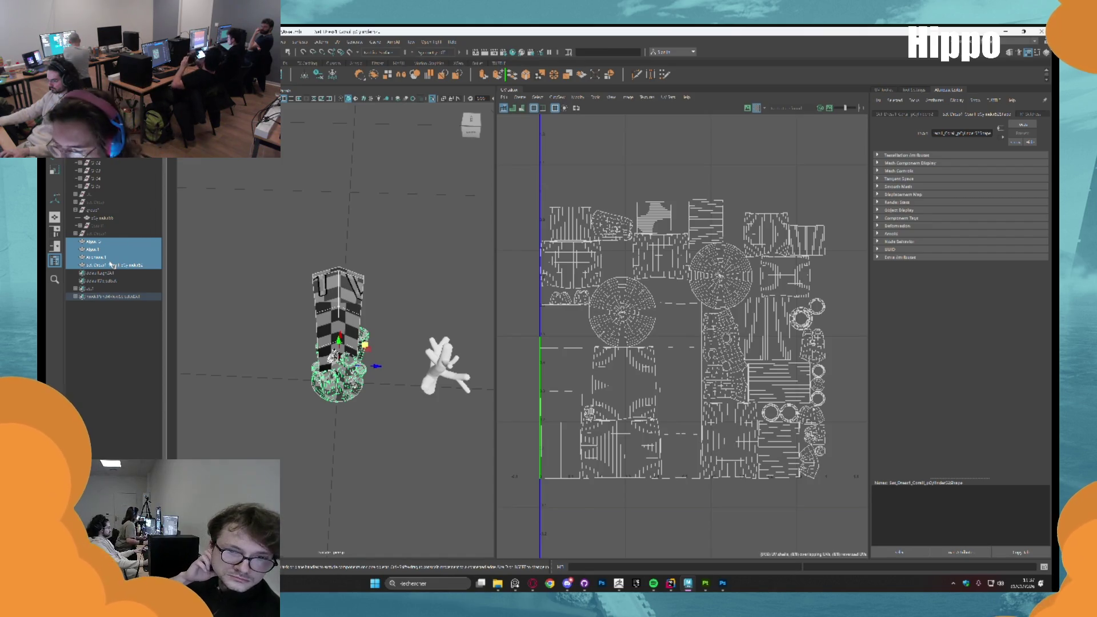
{"action": "key", "text": "ctrl+g"}
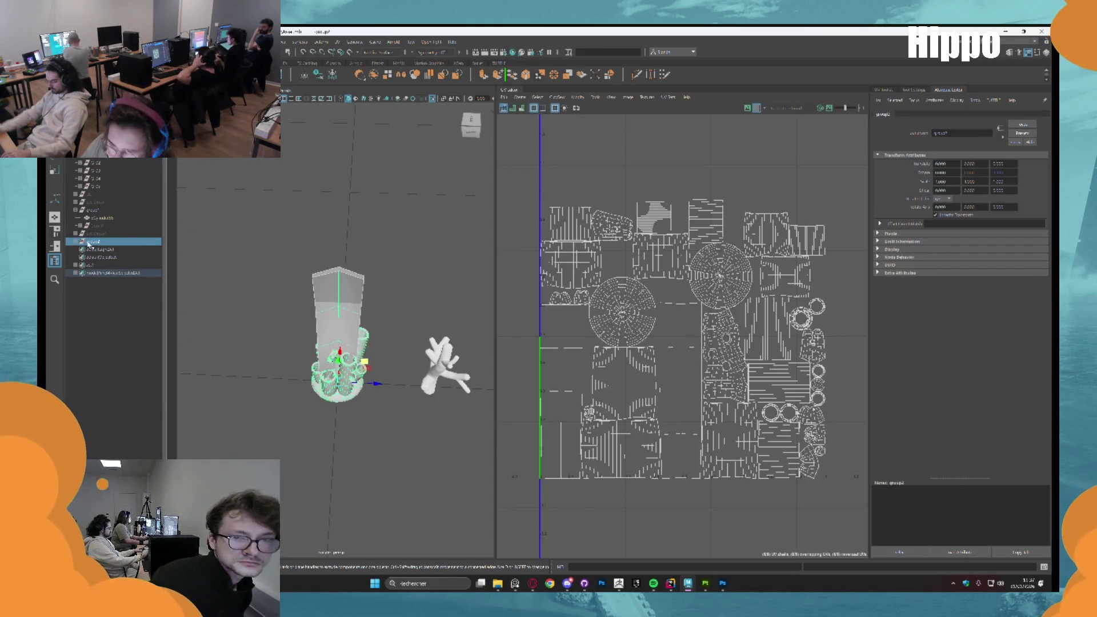
{"action": "double_click", "coordinate": [93, 243]}
{"action": "type", "text": "SetDress"}
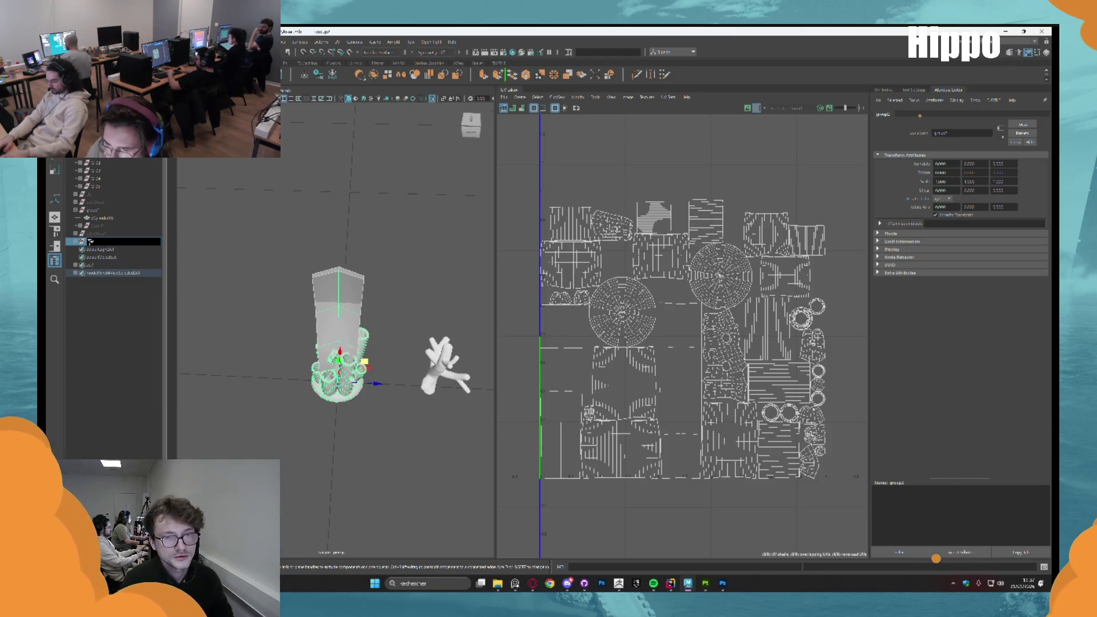
{"action": "key", "text": "Return"}
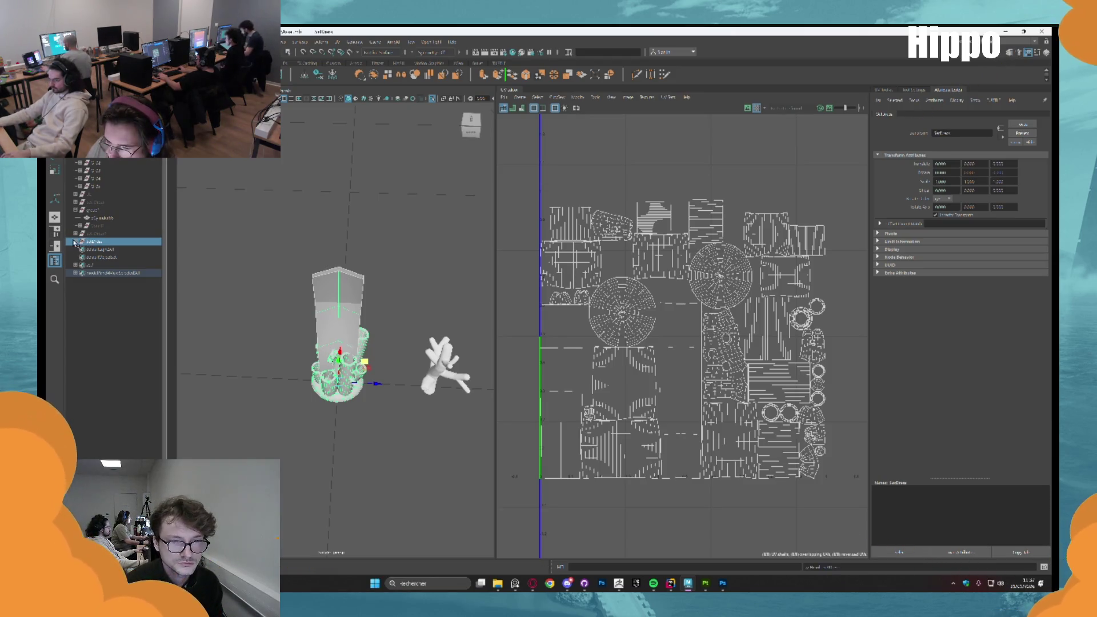
{"action": "key", "text": "Delete"}
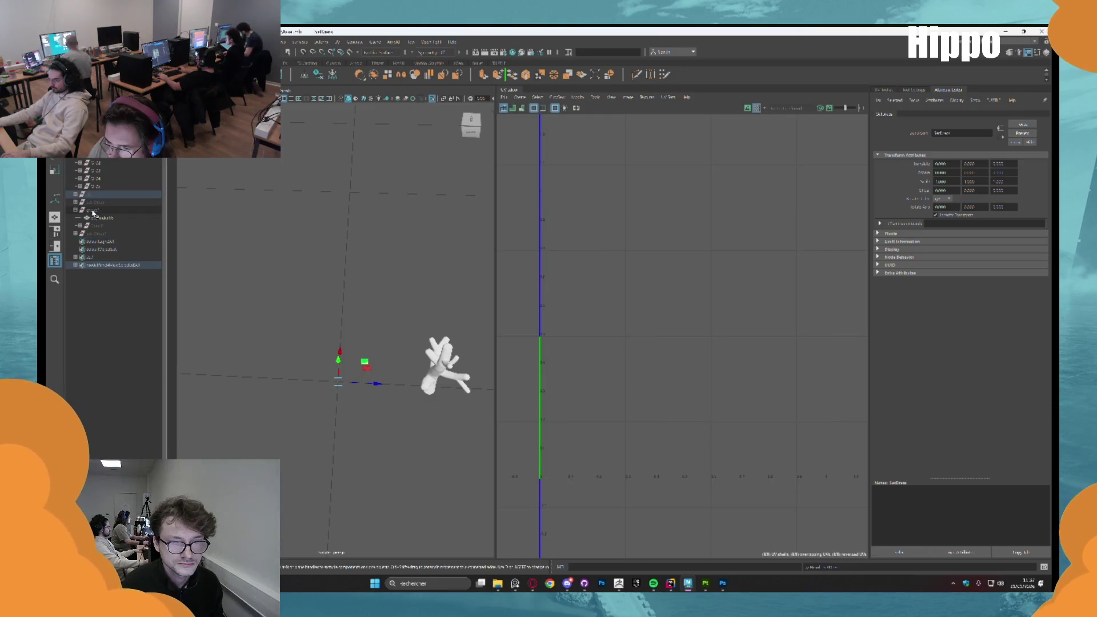
Hide group1, show the tower group again and view the tower from above
{"action": "left_click", "coordinate": [76, 210]}
{"action": "left_click", "coordinate": [92, 212]}
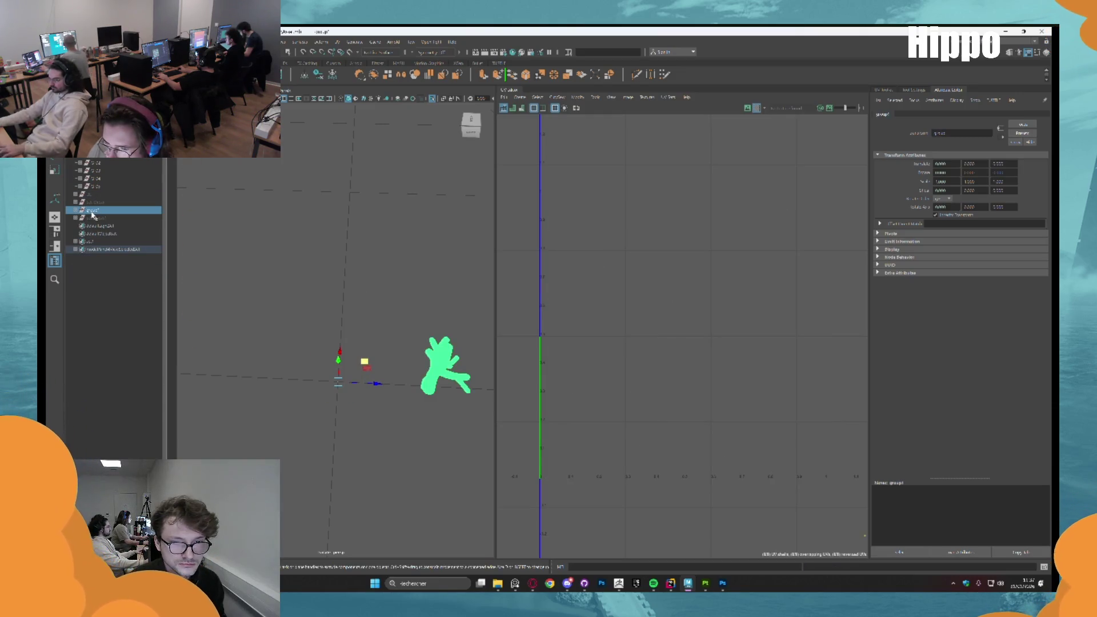
{"action": "key", "text": "ctrl+h"}
{"action": "left_click", "coordinate": [88, 196]}
{"action": "key", "text": "shift+h"}
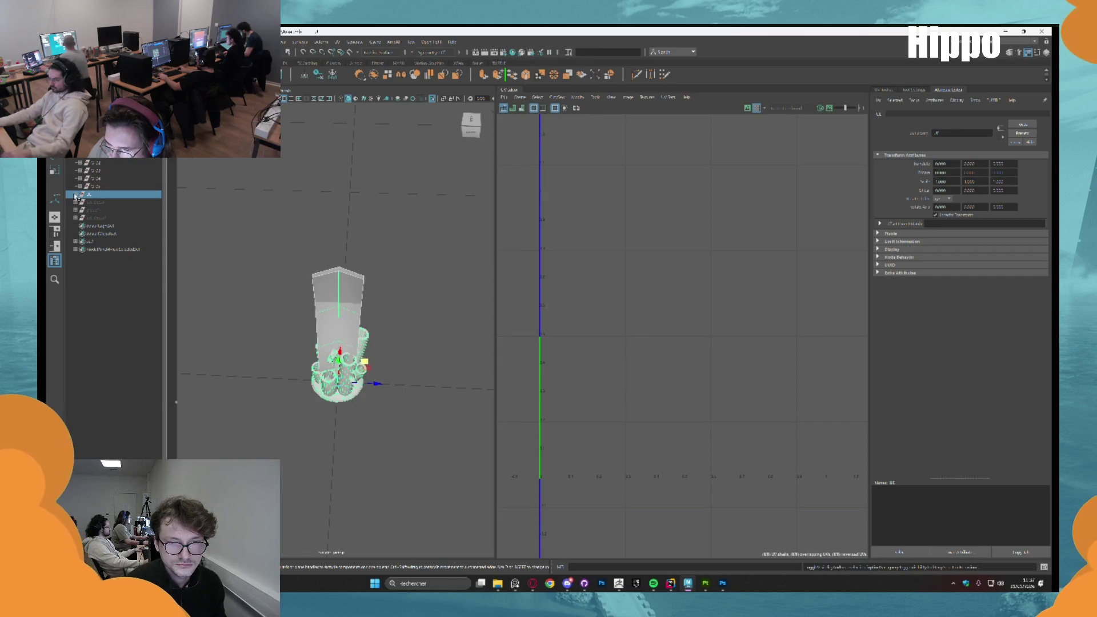
{"action": "left_click", "coordinate": [80, 195]}
{"action": "left_click_drag", "start_coordinate": [242, 224], "coordinate": [294, 239]}
Clear the SetDress group selection and frame the whole scene in the view
{"action": "left_click", "coordinate": [111, 241]}
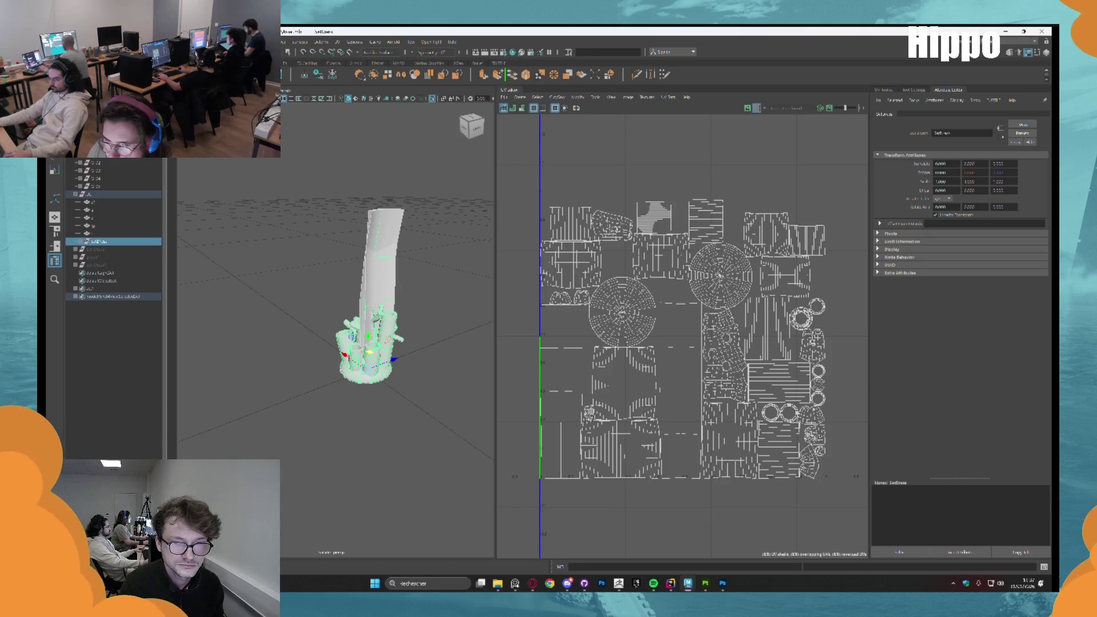
{"action": "left_click", "coordinate": [64, 154]}
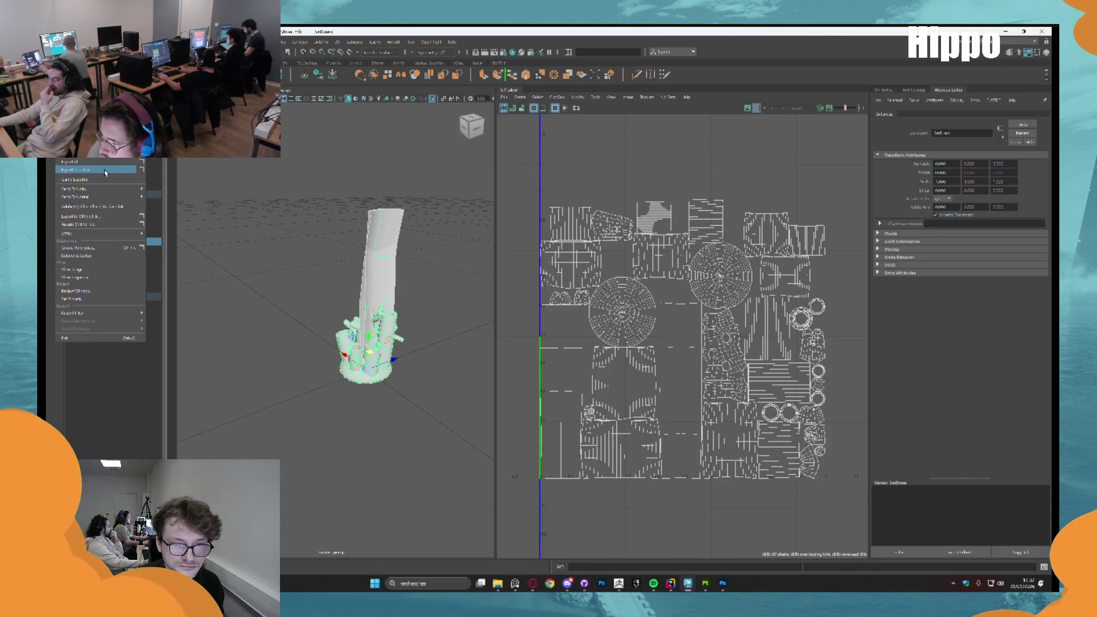
{"action": "left_click", "coordinate": [211, 203]}
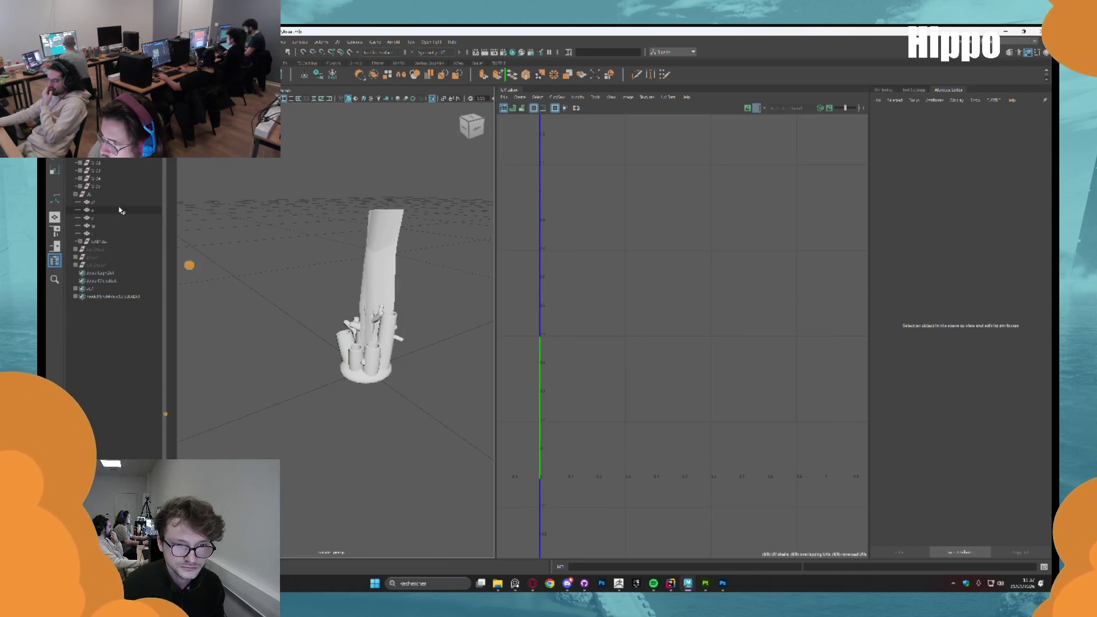
{"action": "key", "text": "ctrl+z"}
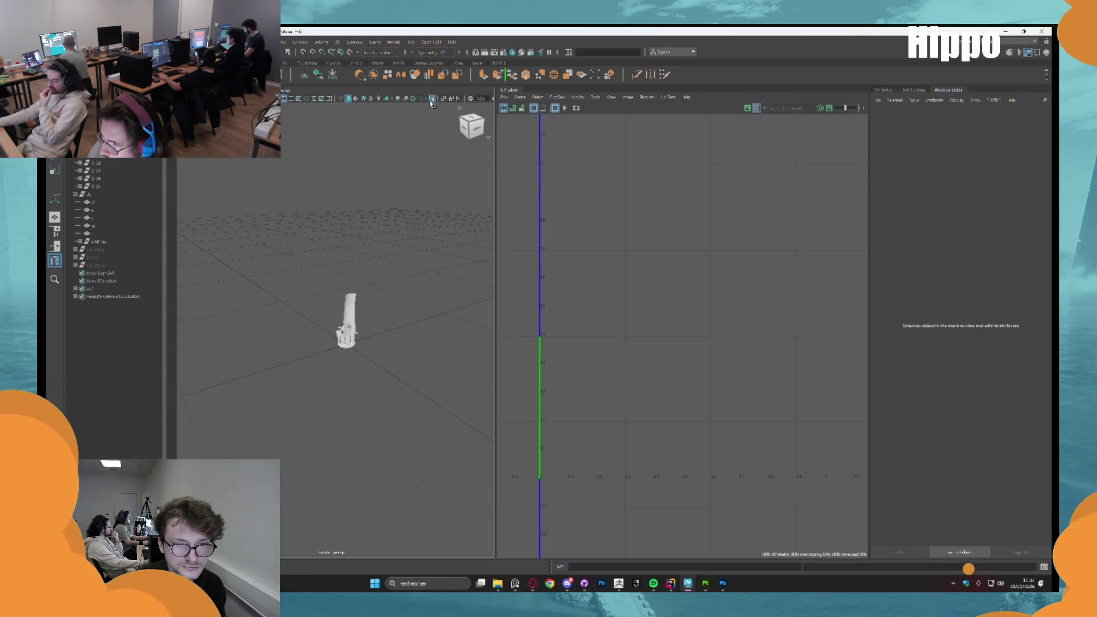
{"action": "scroll", "coordinate": [374, 191], "scroll_direction": "up", "scroll_amount": 5}
{"action": "scroll", "coordinate": [374, 192], "scroll_direction": "down", "scroll_amount": 5}
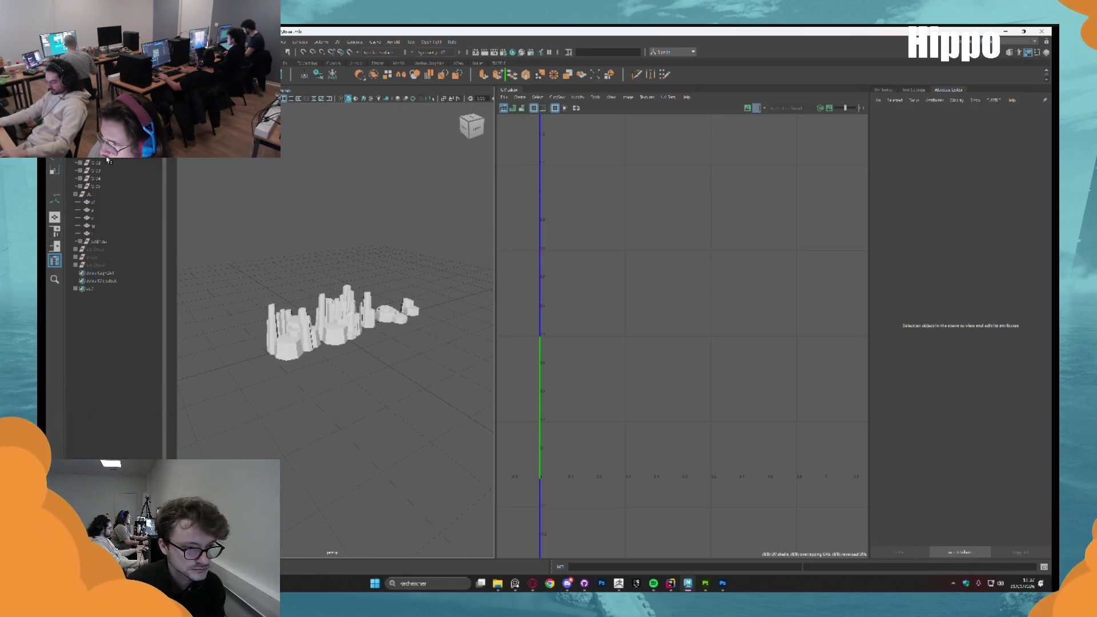
Select the five rock column pieces in the Outliner
{"action": "left_click", "coordinate": [94, 194]}
{"action": "left_click", "coordinate": [289, 225]}
{"action": "scroll", "coordinate": [289, 225], "scroll_direction": "up", "scroll_amount": 5}
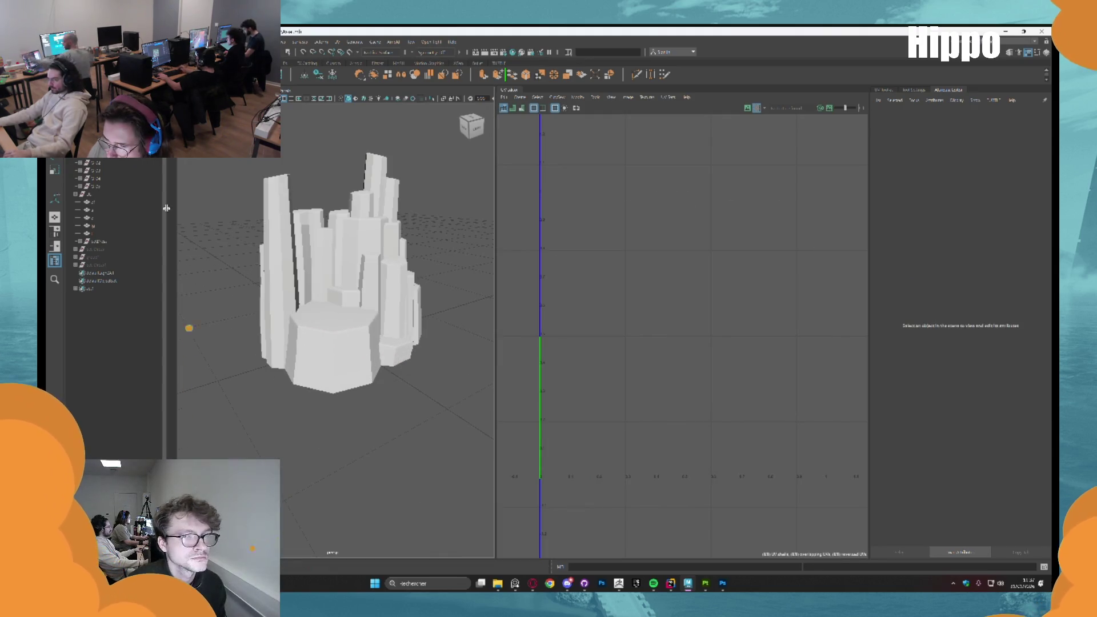
{"action": "left_click", "coordinate": [108, 202]}
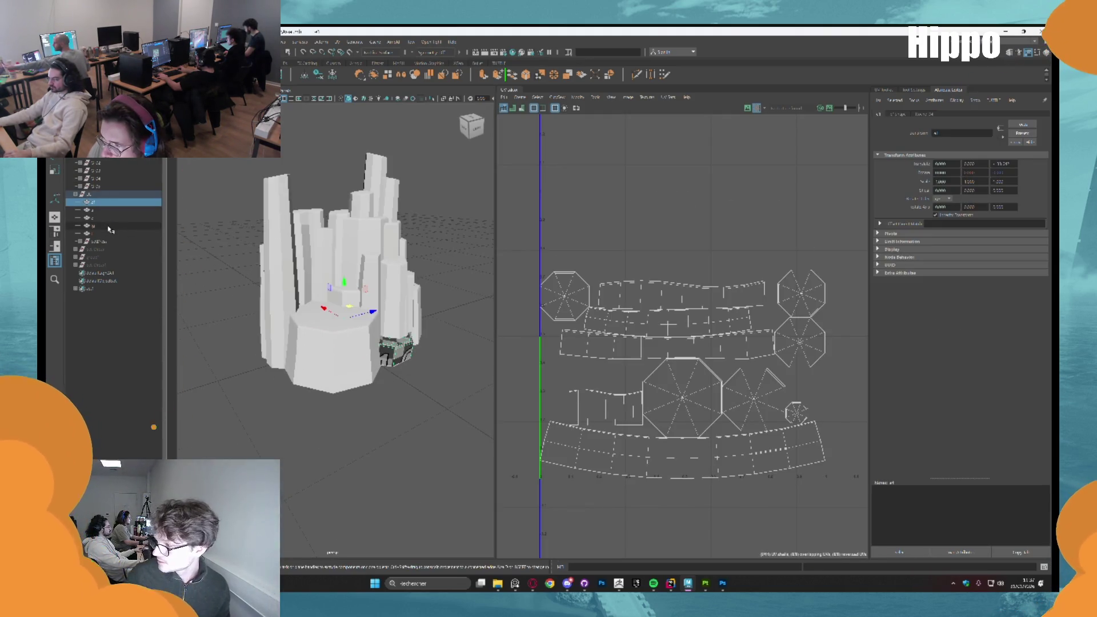
{"action": "left_click", "coordinate": [110, 226], "text": "shift"}
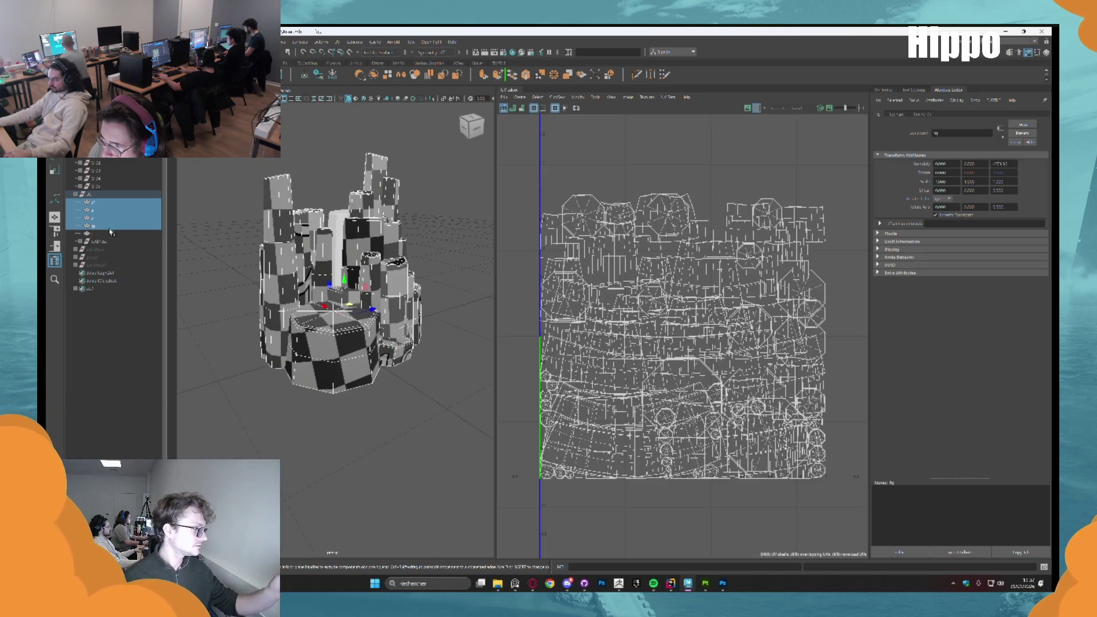
{"action": "left_click", "coordinate": [111, 233], "text": "shift"}
{"action": "scroll", "coordinate": [292, 186], "scroll_direction": "down", "scroll_amount": 5}
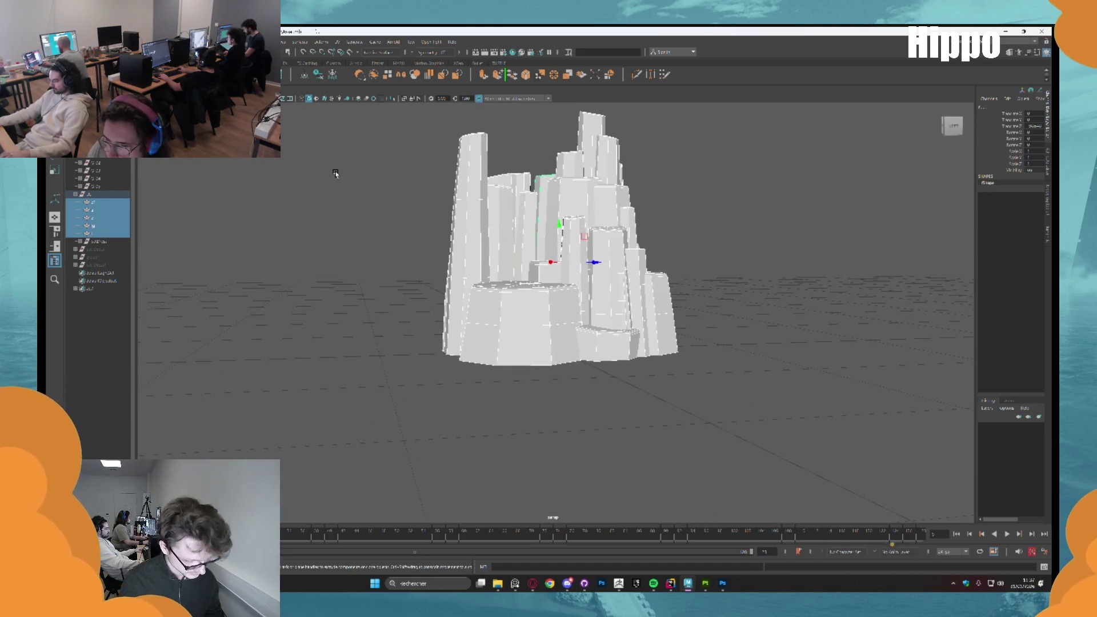
{"action": "key", "text": "e"}
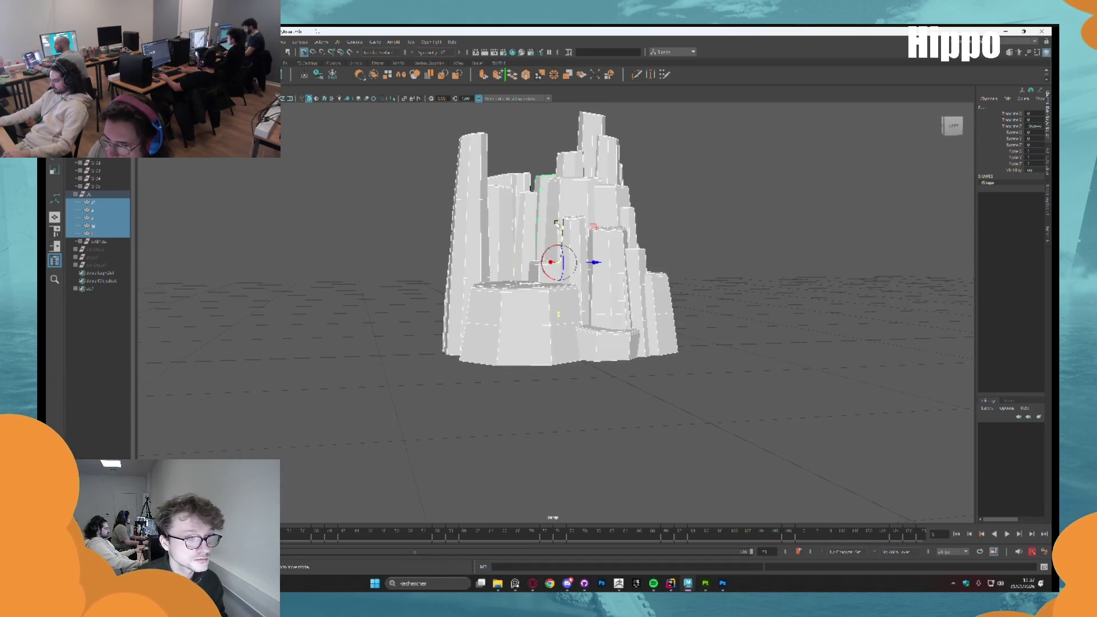
{"action": "mouse_move", "coordinate": [566, 312]}
{"action": "left_mouse_down"}
{"action": "mouse_move", "coordinate": [662, 324]}
{"action": "mouse_move", "coordinate": [983, 217]}
{"action": "left_mouse_up"}
{"action": "key", "text": "w"}
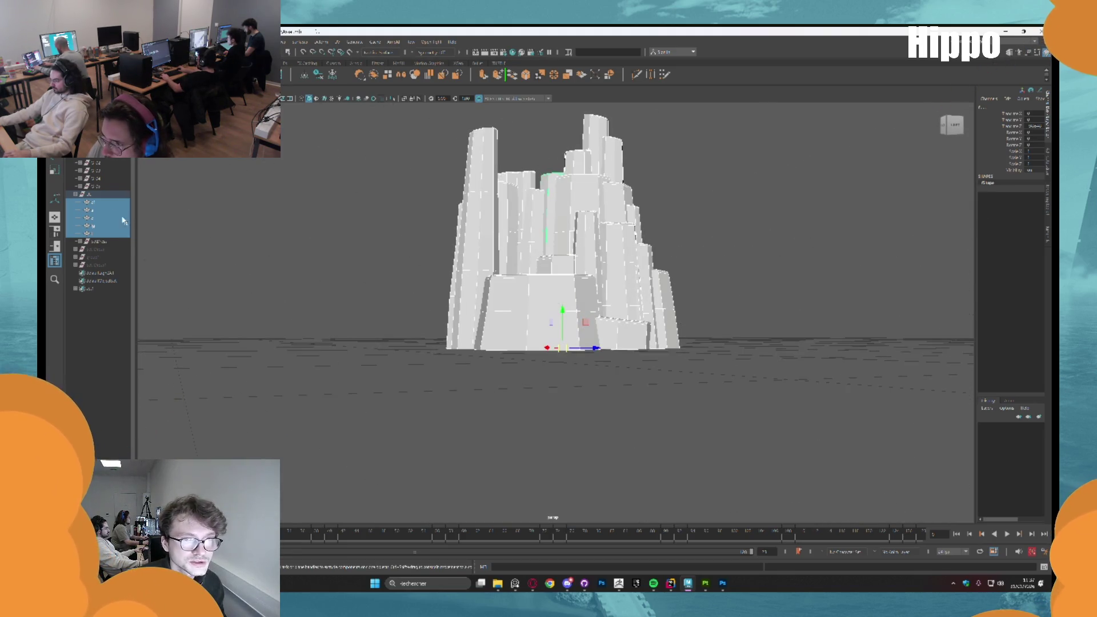
{"action": "left_click_drag", "start_coordinate": [1029, 150], "coordinate": [1028, 157]}
{"action": "mouse_move", "coordinate": [743, 221]}
{"action": "left_mouse_down"}
{"action": "mouse_move", "coordinate": [848, 222]}
{"action": "mouse_move", "coordinate": [781, 240]}
{"action": "mouse_move", "coordinate": [685, 240]}
{"action": "mouse_move", "coordinate": [701, 223]}
{"action": "mouse_move", "coordinate": [710, 240]}
{"action": "left_mouse_up"}
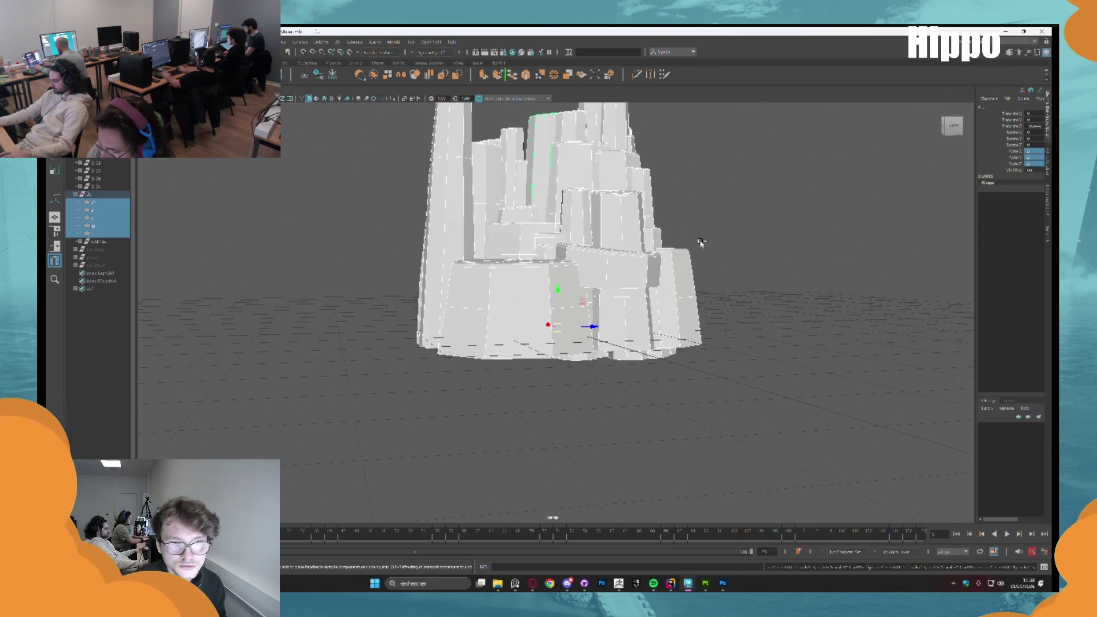
{"action": "scroll", "coordinate": [701, 246], "scroll_direction": "down", "scroll_amount": 5}
{"action": "scroll", "coordinate": [663, 301], "scroll_direction": "up", "scroll_amount": 4}
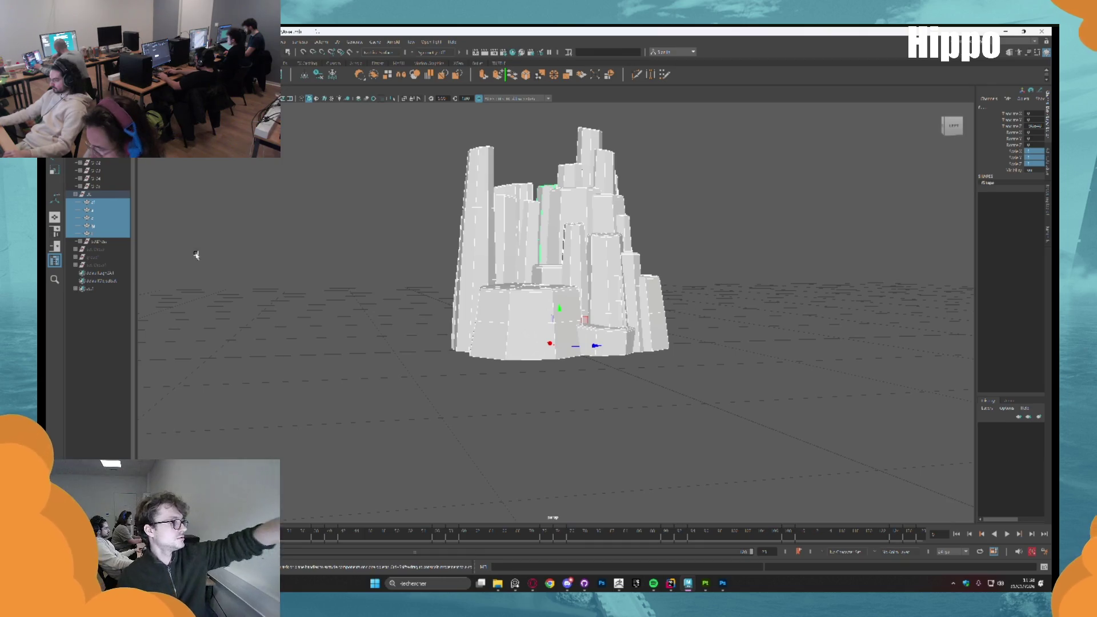
{"action": "scroll", "coordinate": [196, 255], "scroll_direction": "up", "scroll_amount": 3}
{"action": "key", "text": "alt+Tab"}
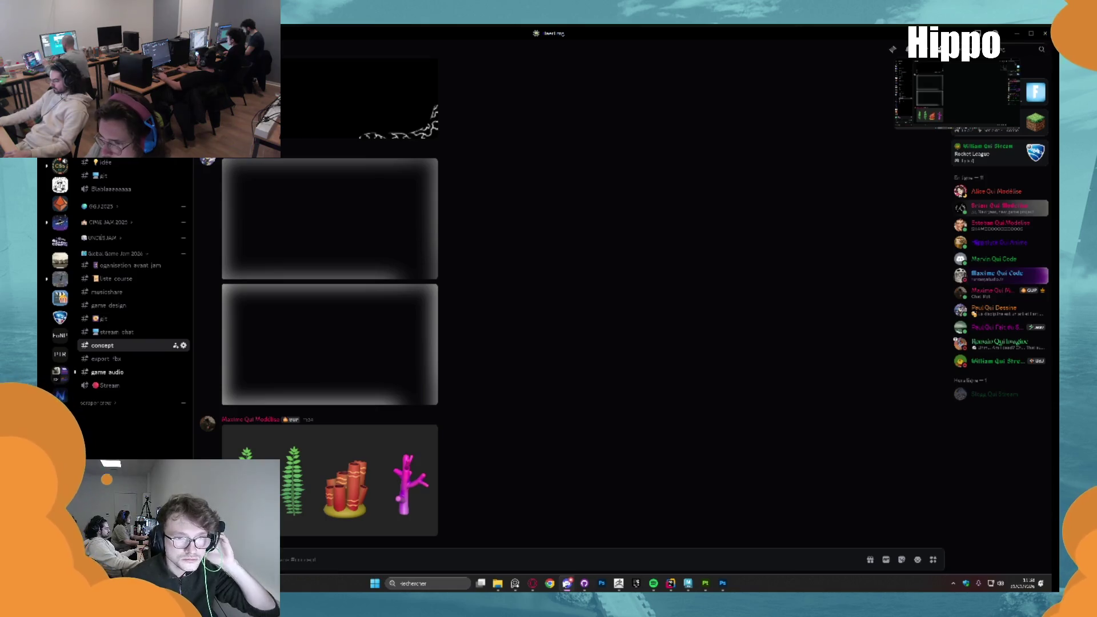
{"action": "key", "text": "alt+Tab"}
{"action": "scroll", "coordinate": [400, 383], "scroll_direction": "up", "scroll_amount": 3}
{"action": "left_click", "coordinate": [321, 328]}
{"action": "left_click", "coordinate": [109, 233]}
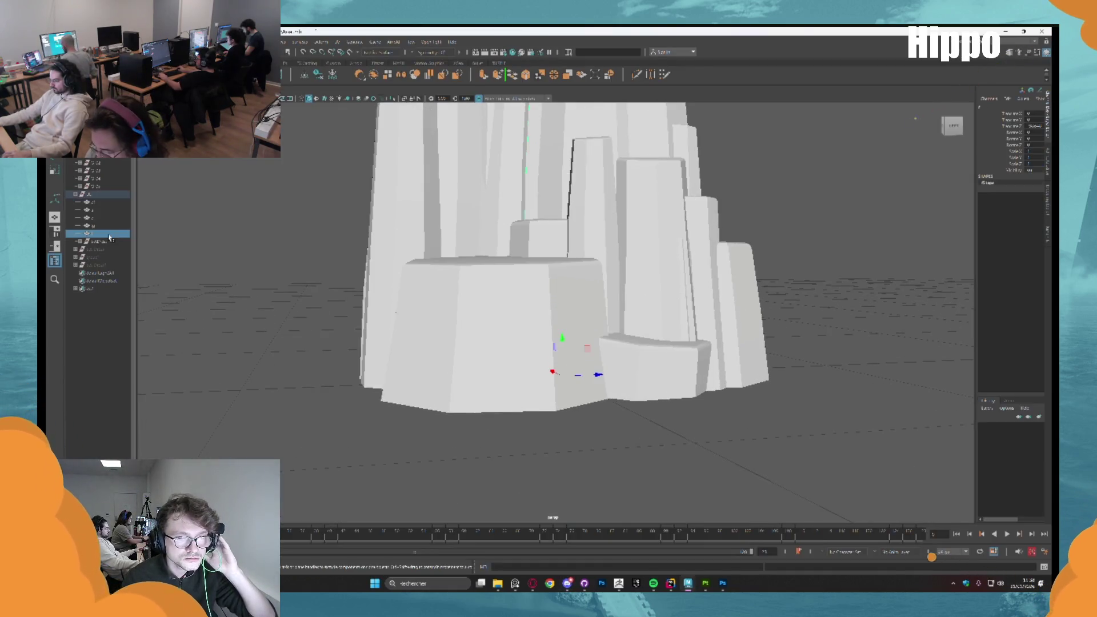
Raise the pivot point of one rock piece
{"action": "left_click", "coordinate": [121, 226]}
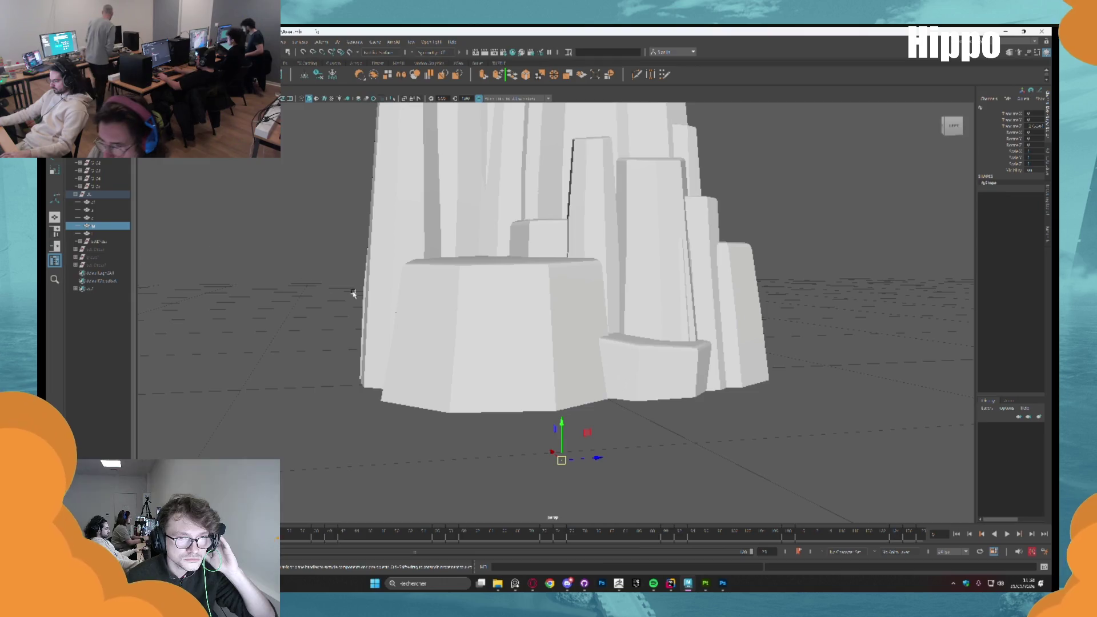
{"action": "key", "text": "d"}
{"action": "left_click_drag", "start_coordinate": [562, 430], "coordinate": [562, 346]}
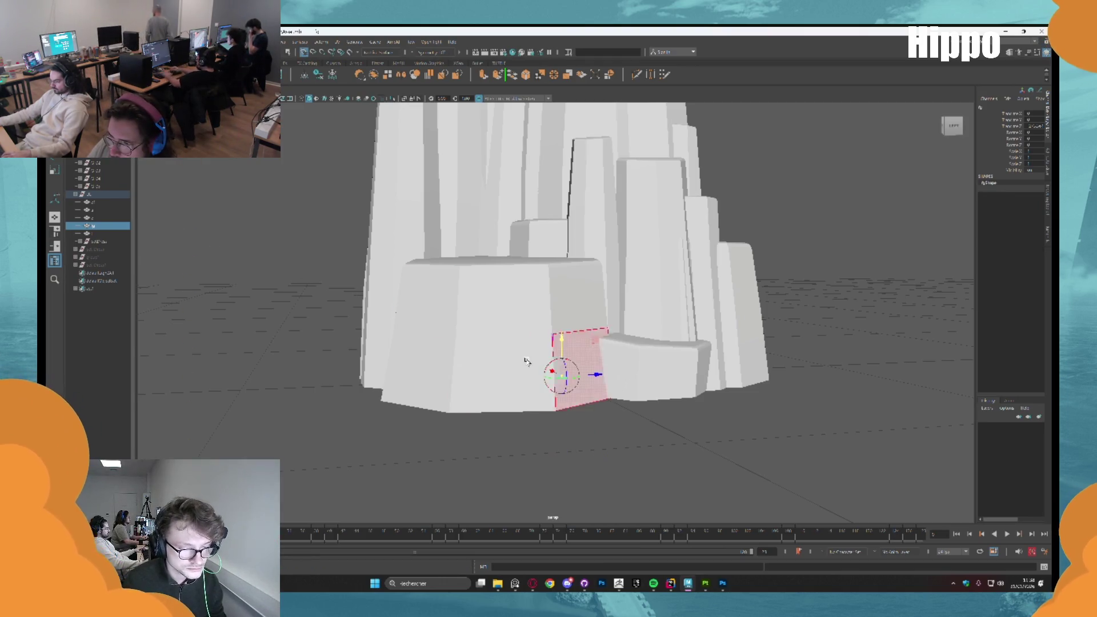
Select all five rock pieces with the Move tool and zoom out to frame the formation
{"action": "key", "text": "Up"}
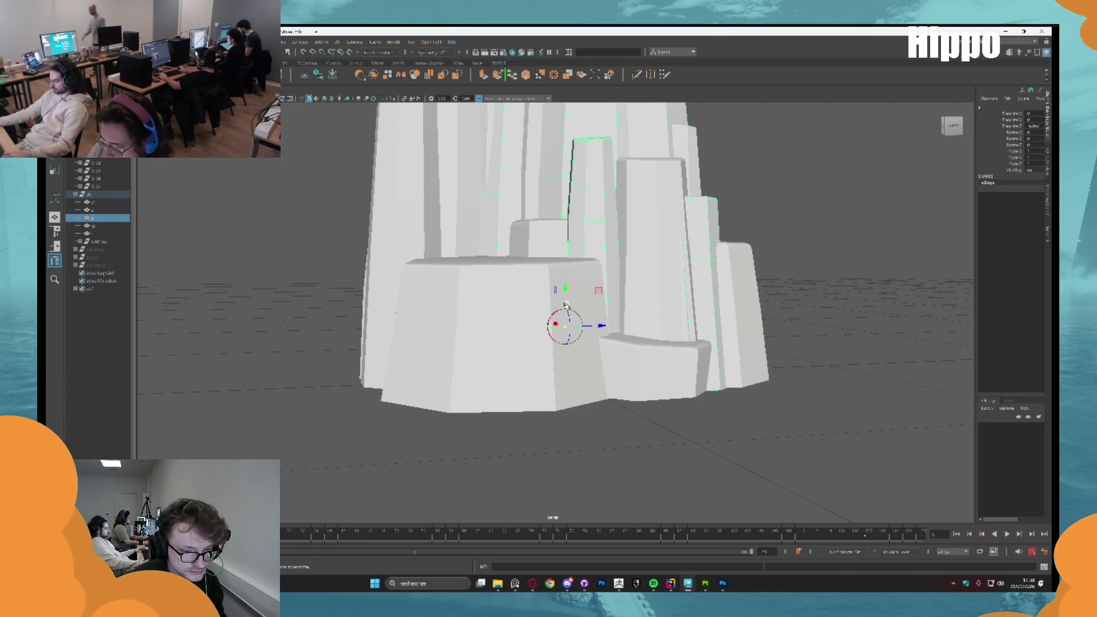
{"action": "left_click", "coordinate": [119, 217]}
{"action": "left_click", "coordinate": [119, 210]}
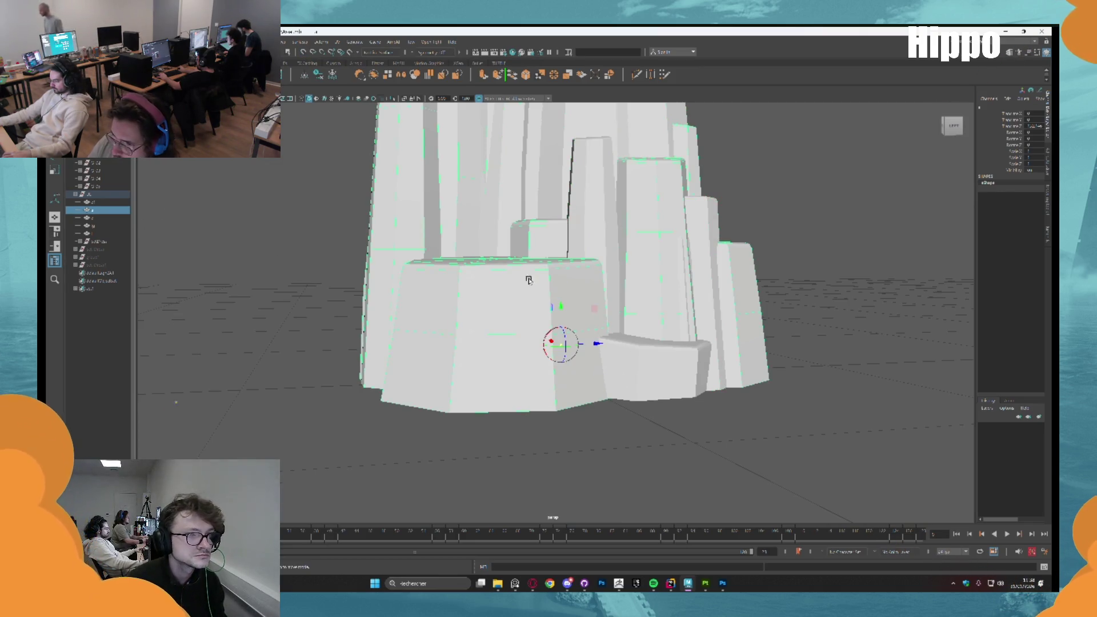
{"action": "key", "text": "Up"}
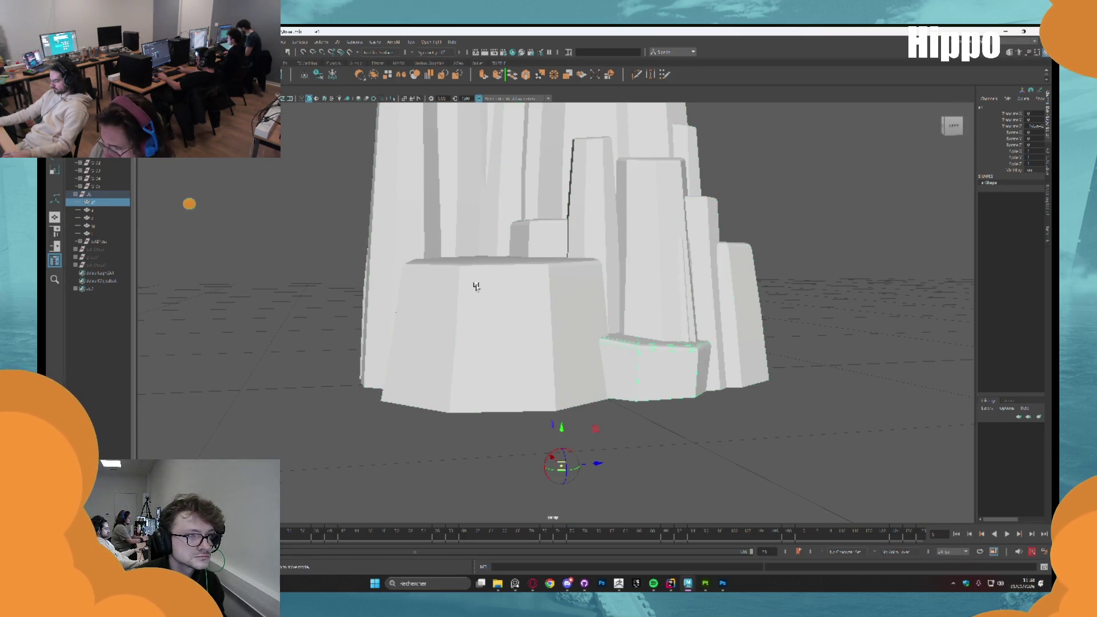
{"action": "left_click", "coordinate": [94, 233], "text": "shift"}
{"action": "key", "text": "w"}
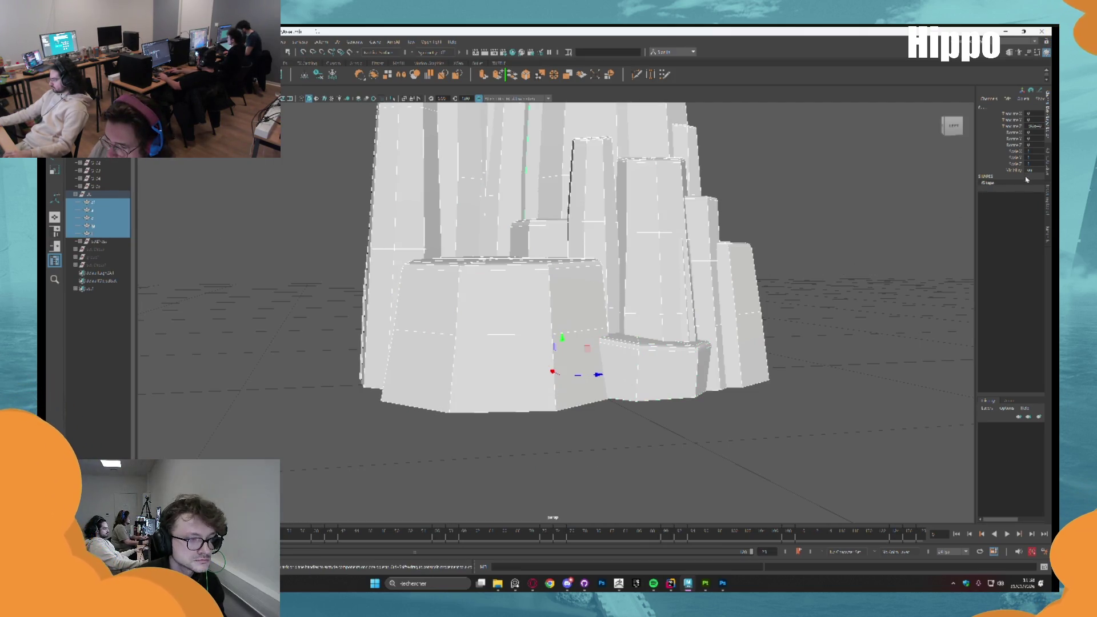
{"action": "left_click_drag", "start_coordinate": [1031, 151], "coordinate": [1031, 157]}
{"action": "mouse_move", "coordinate": [628, 195]}
{"action": "left_mouse_down"}
{"action": "mouse_move", "coordinate": [725, 192]}
{"action": "mouse_move", "coordinate": [688, 230]}
{"action": "mouse_move", "coordinate": [642, 242]}
{"action": "mouse_move", "coordinate": [633, 270]}
{"action": "left_mouse_up"}
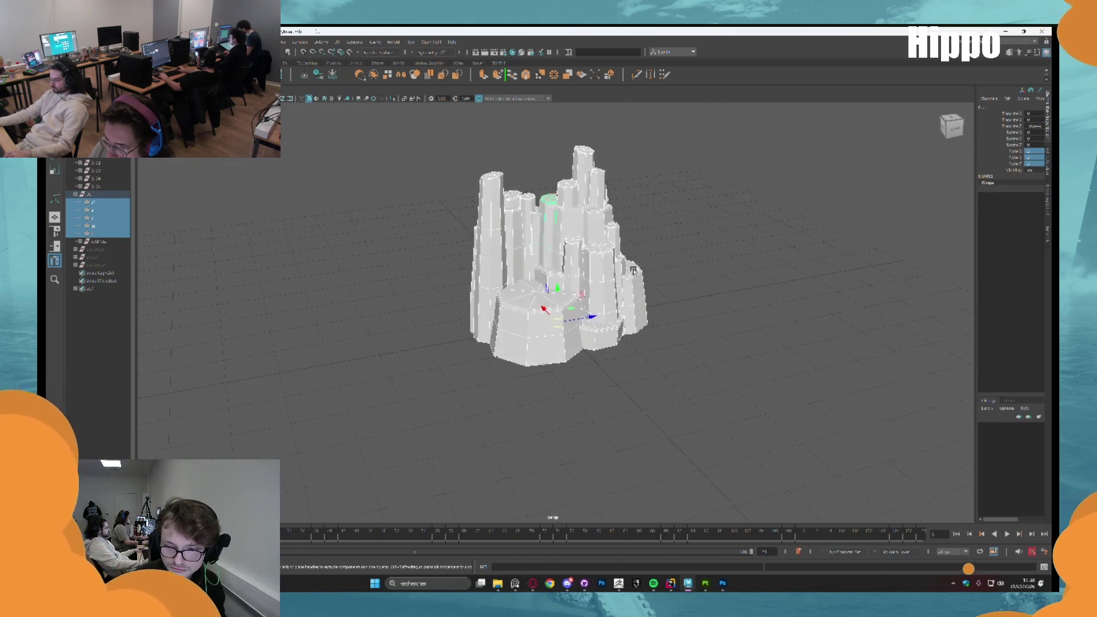
{"action": "left_click", "coordinate": [60, 42]}
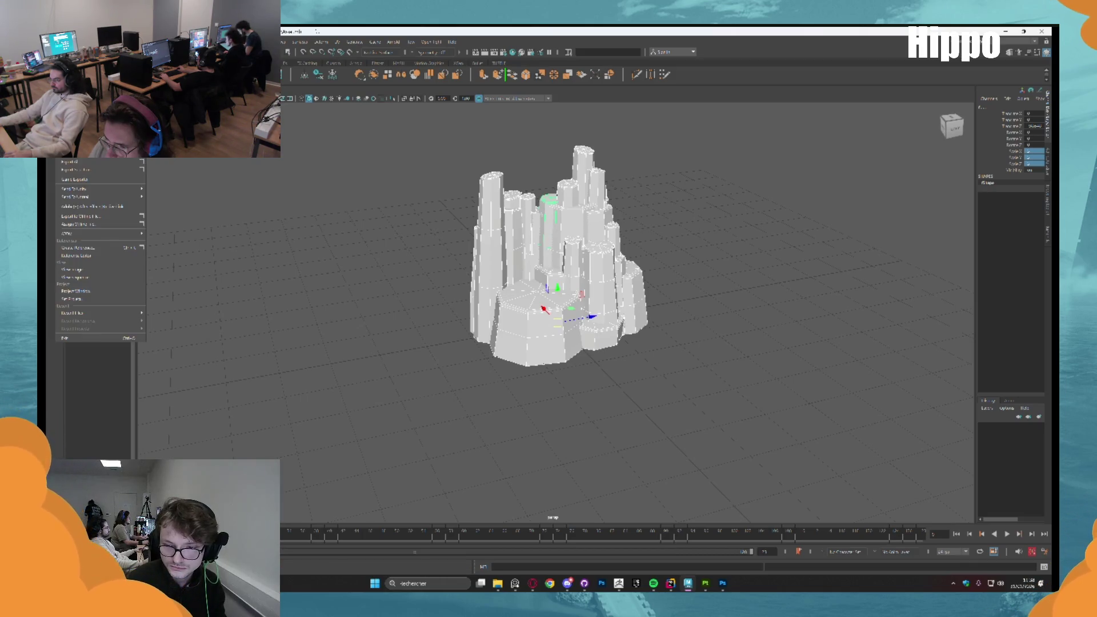
Export the selected rock pieces to FBX, confirm the overwrite, then select the small rock piece
{"action": "left_click", "coordinate": [74, 170]}
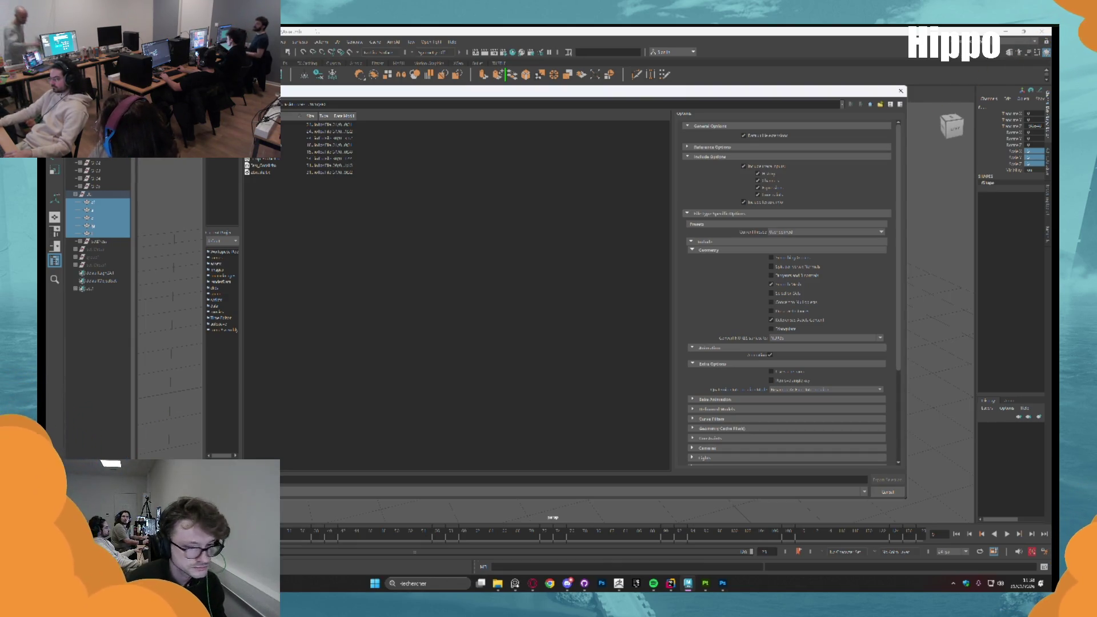
{"action": "key", "text": "Return"}
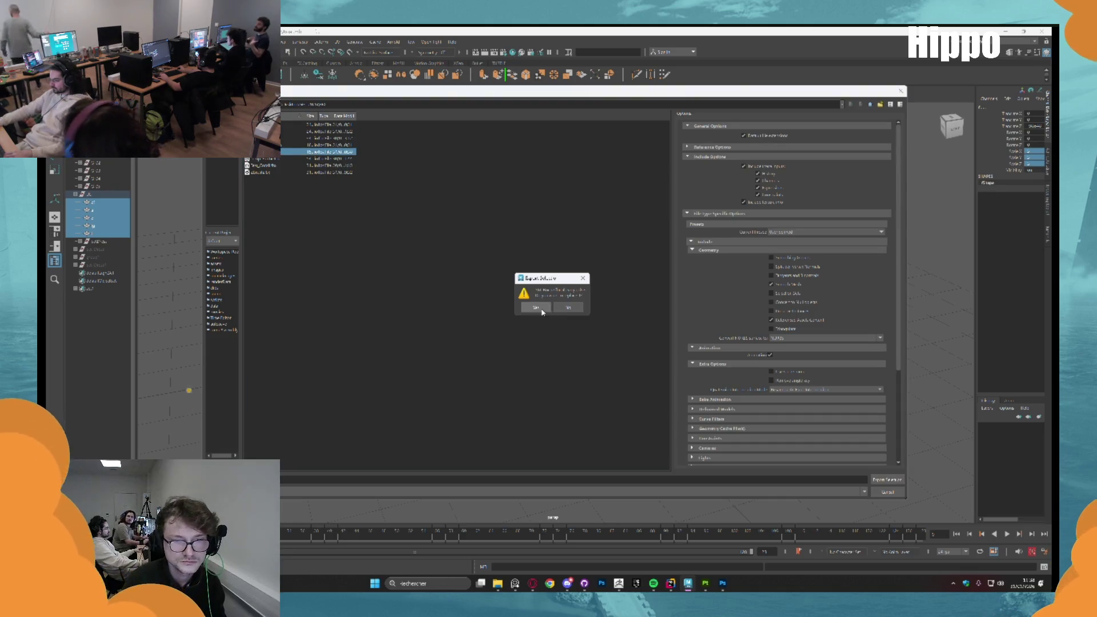
{"action": "left_click", "coordinate": [536, 311]}
{"action": "left_click", "coordinate": [113, 242]}
{"action": "scroll", "coordinate": [400, 255], "scroll_direction": "up", "scroll_amount": 3}
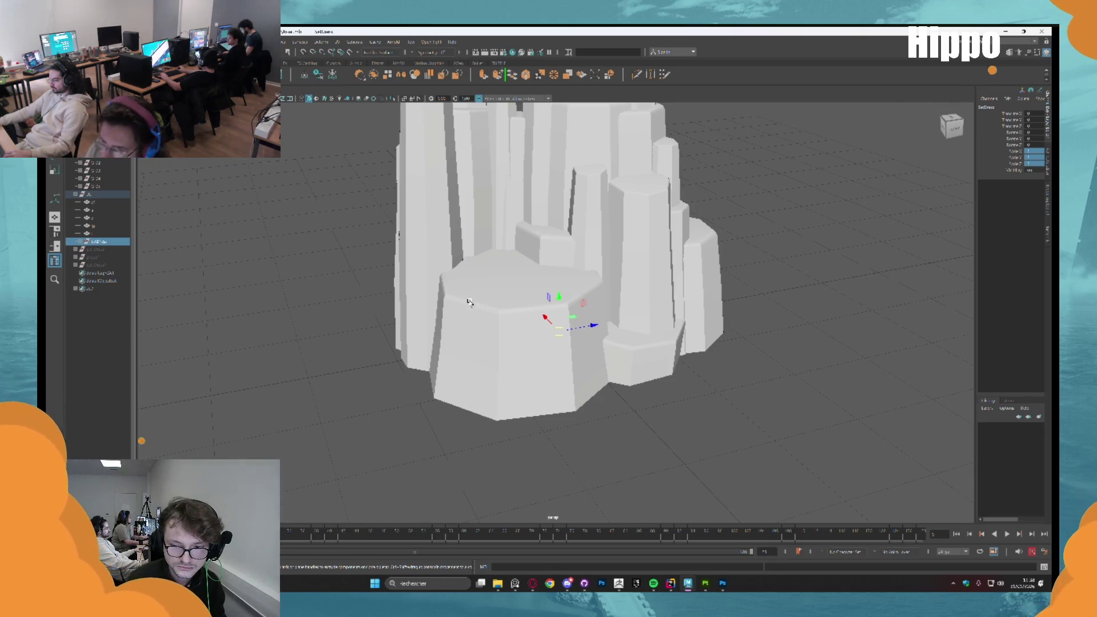
Move the small rock piece to the block's lower-left corner and scale it up several times
{"action": "mouse_move", "coordinate": [576, 324]}
{"action": "left_mouse_down"}
{"action": "mouse_move", "coordinate": [482, 399]}
{"action": "mouse_move", "coordinate": [449, 410]}
{"action": "left_mouse_up"}
{"action": "scroll", "coordinate": [512, 371], "scroll_direction": "up", "scroll_amount": 5}
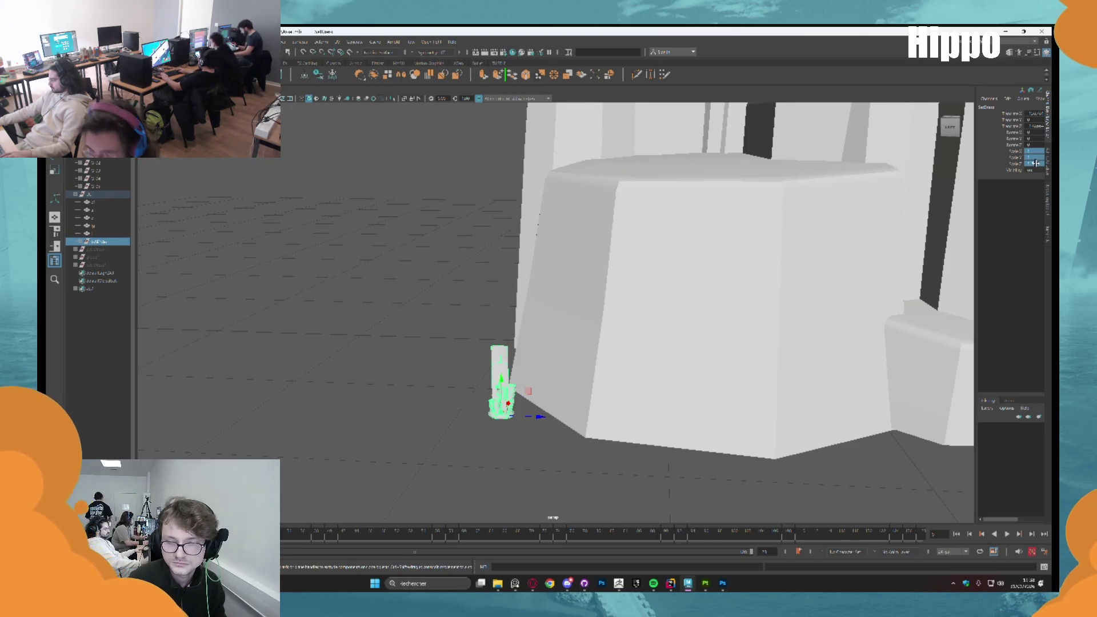
{"action": "key", "text": "Return"}
{"action": "mouse_move", "coordinate": [798, 146]}
{"action": "left_mouse_down"}
{"action": "mouse_move", "coordinate": [188, 296]}
{"action": "mouse_move", "coordinate": [559, 413]}
{"action": "mouse_move", "coordinate": [664, 357]}
{"action": "left_mouse_up"}
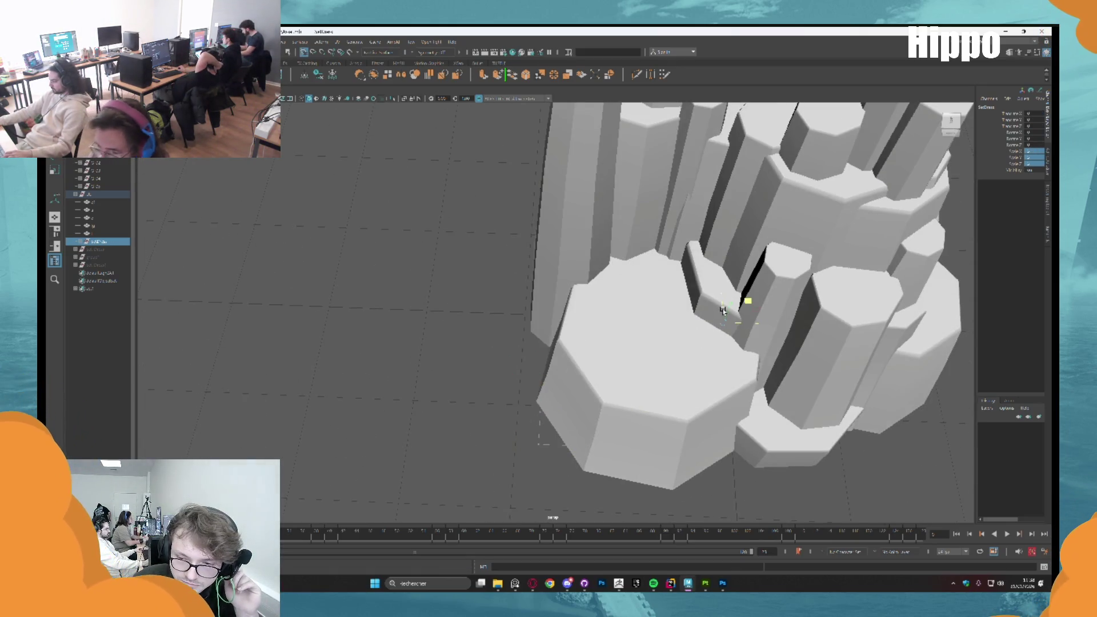
{"action": "mouse_move", "coordinate": [723, 309]}
{"action": "left_mouse_down"}
{"action": "mouse_move", "coordinate": [686, 257]}
{"action": "mouse_move", "coordinate": [654, 362]}
{"action": "left_mouse_up"}
{"action": "left_click", "coordinate": [63, 42]}
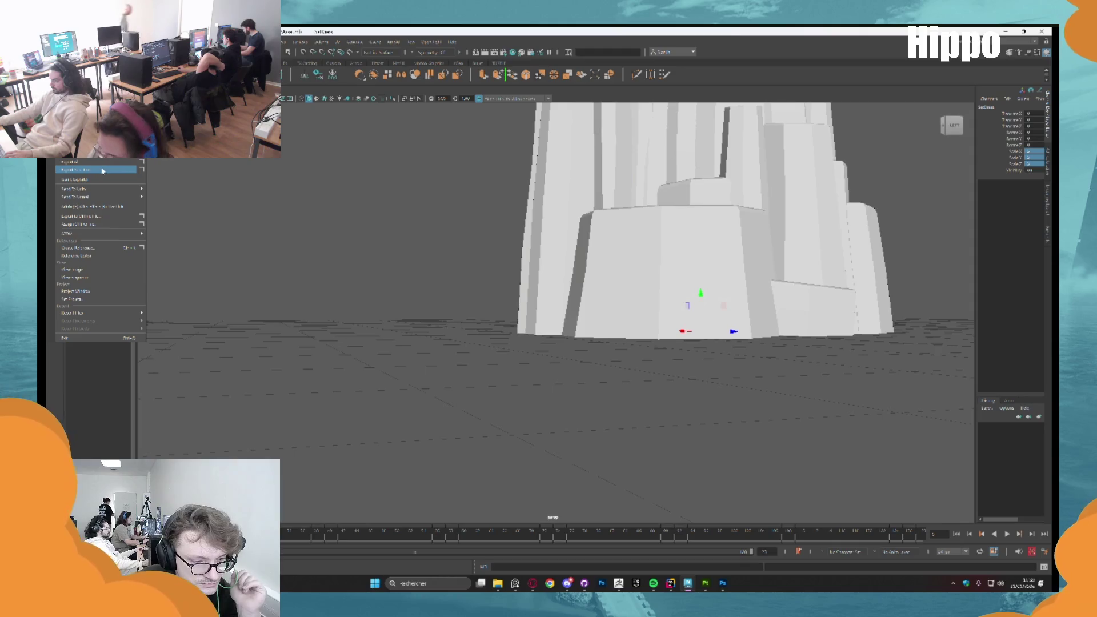
Export the adjusted rock piece as FBX with Export Selection and clear the selection
{"action": "left_click", "coordinate": [103, 170]}
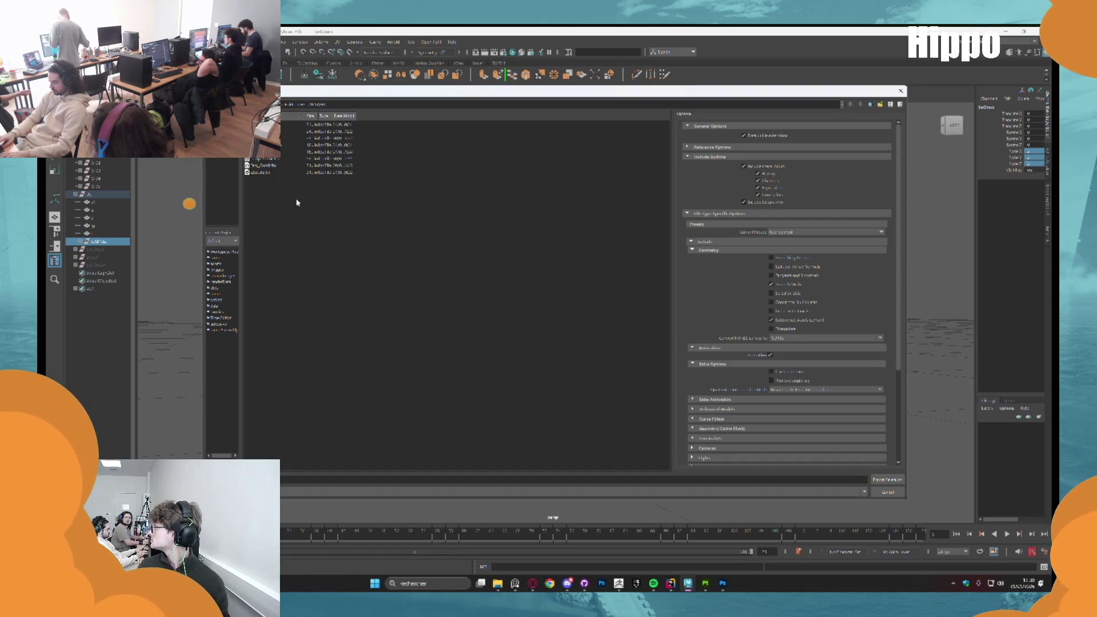
{"action": "key", "text": "Return"}
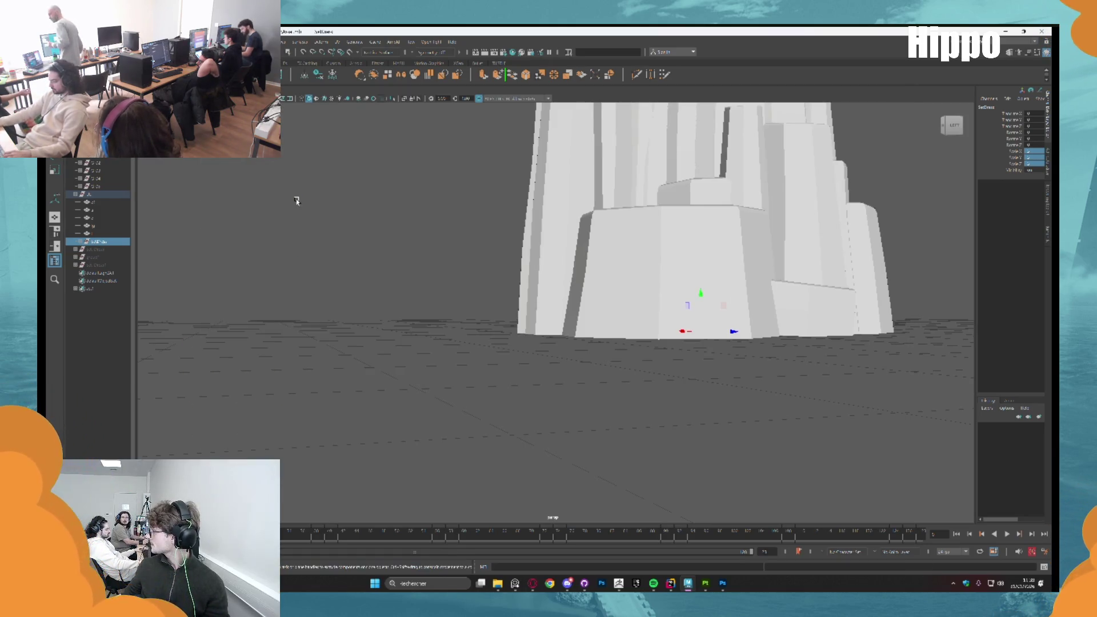
{"action": "left_click", "coordinate": [296, 200]}
{"action": "left_click_drag", "start_coordinate": [470, 385], "coordinate": [691, 492]}
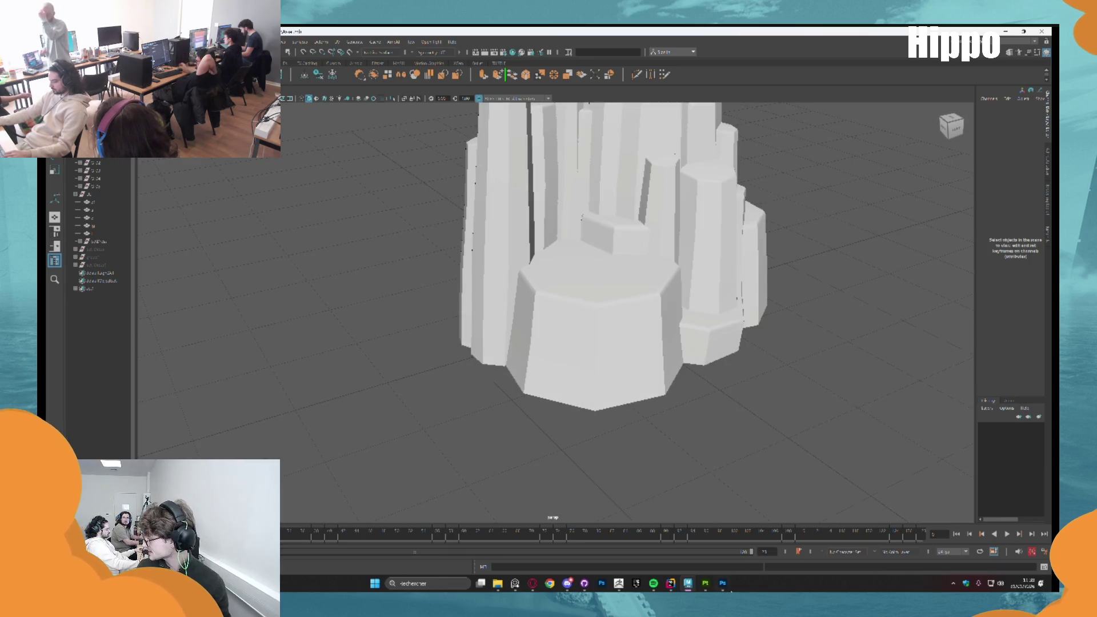
Switch to GitHub Desktop and pull the new commits from origin
{"action": "mouse_move", "coordinate": [731, 590]}
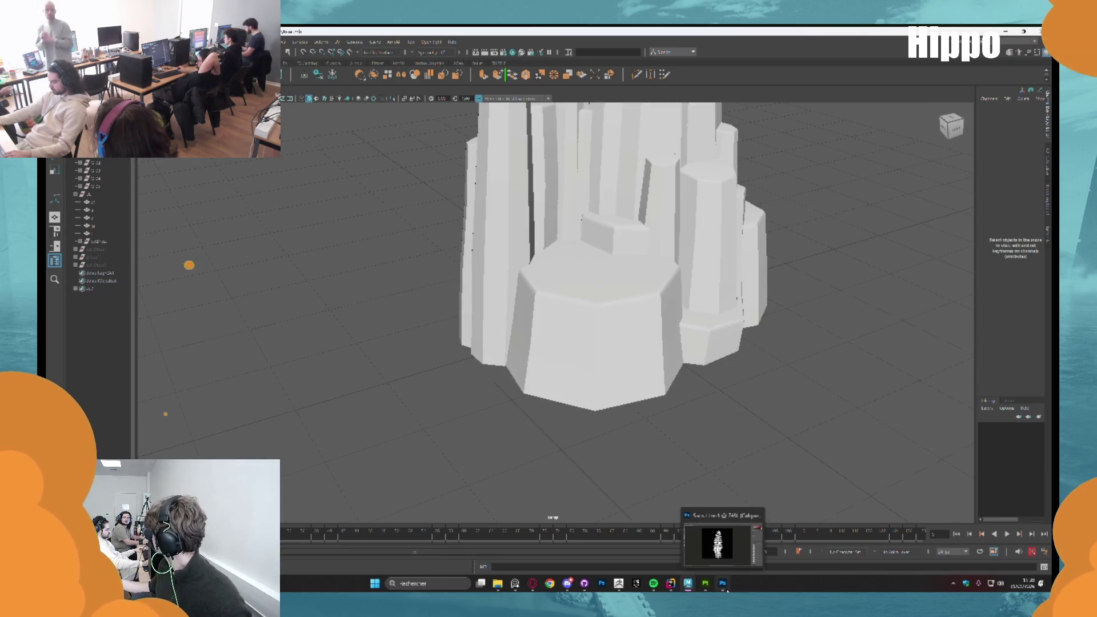
{"action": "mouse_move", "coordinate": [659, 589]}
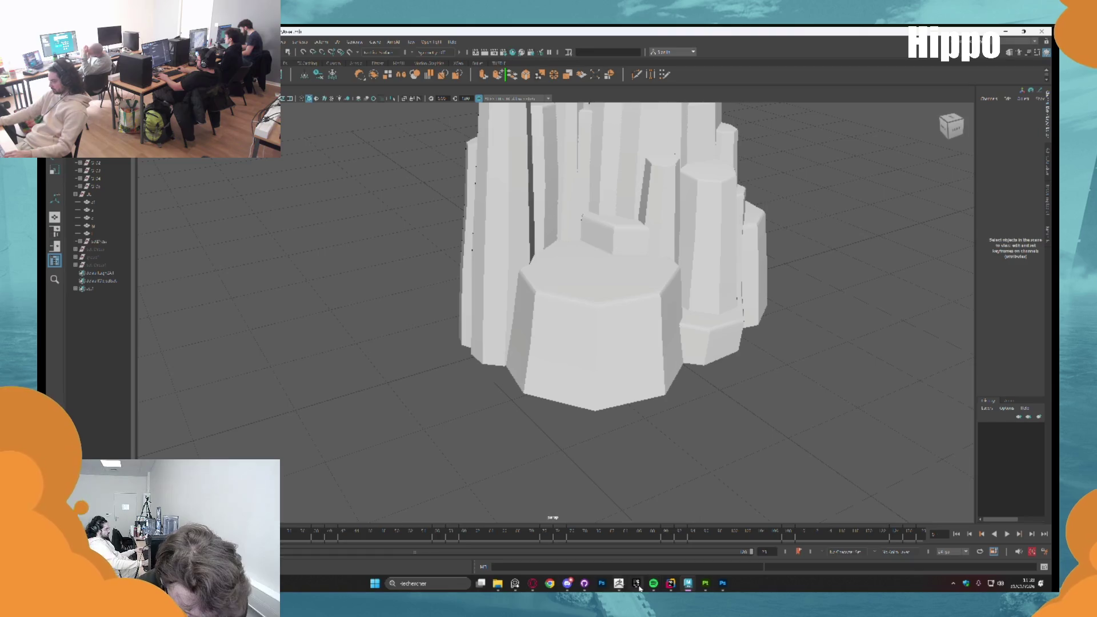
{"action": "left_click", "coordinate": [584, 583]}
{"action": "left_click", "coordinate": [577, 100]}
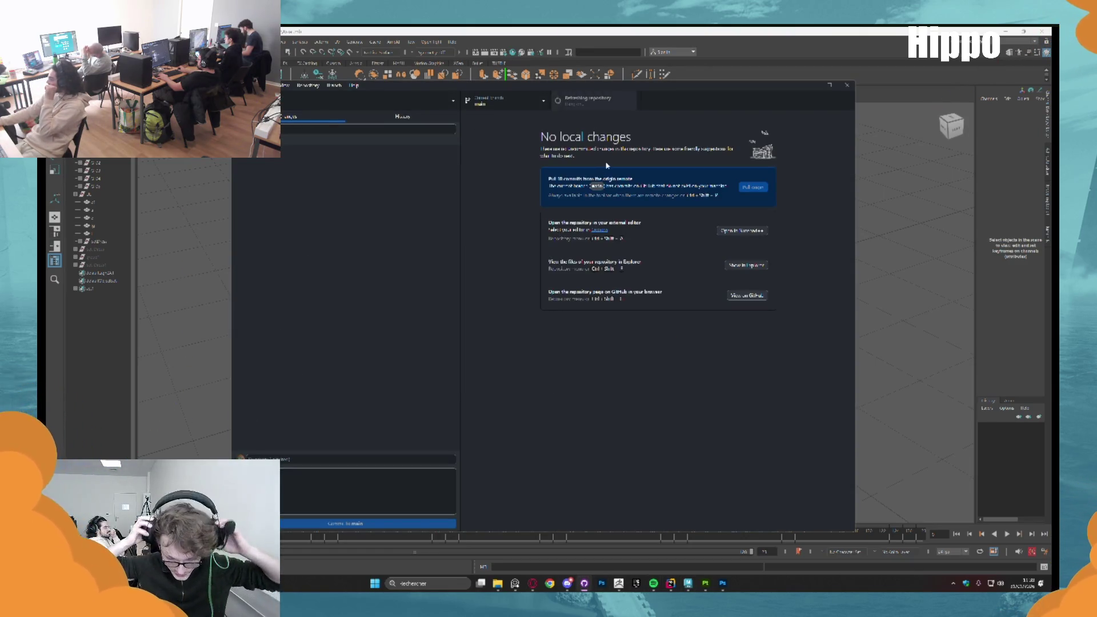
Fetch origin, show the repository in File Explorer and launch the Unreal .uproject file
{"action": "left_click", "coordinate": [612, 108]}
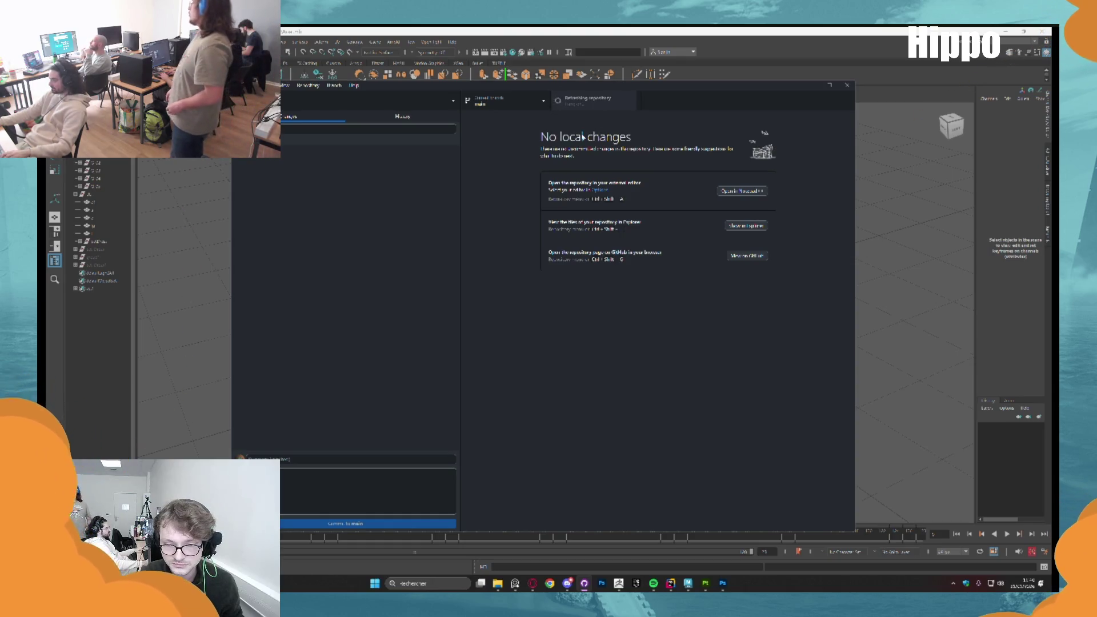
{"action": "key", "text": "ctrl+shift+f"}
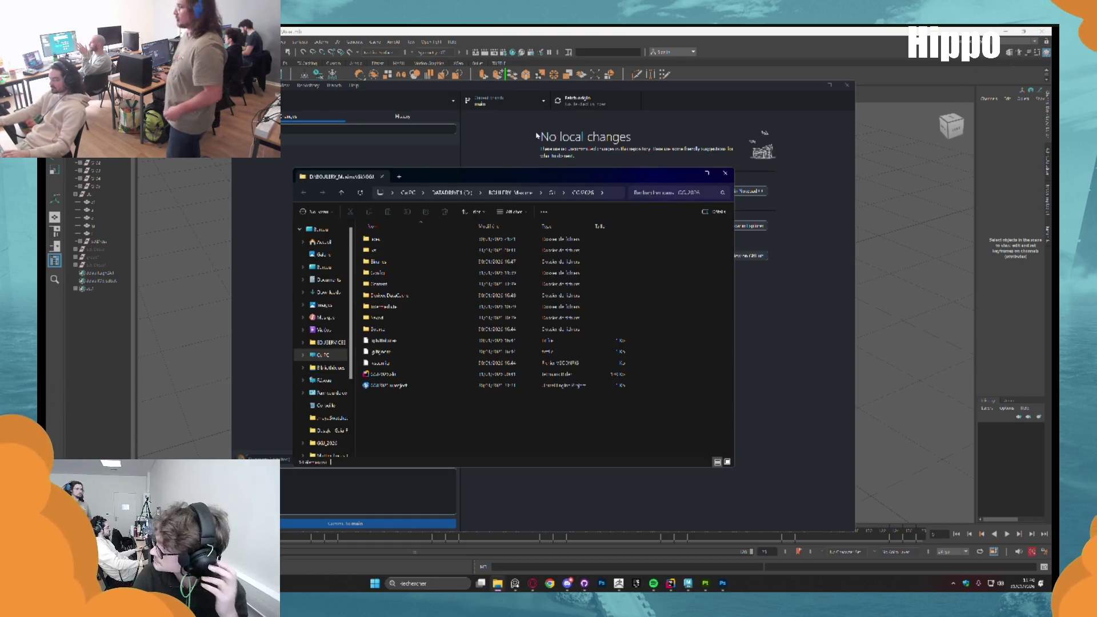
{"action": "left_click", "coordinate": [414, 386]}
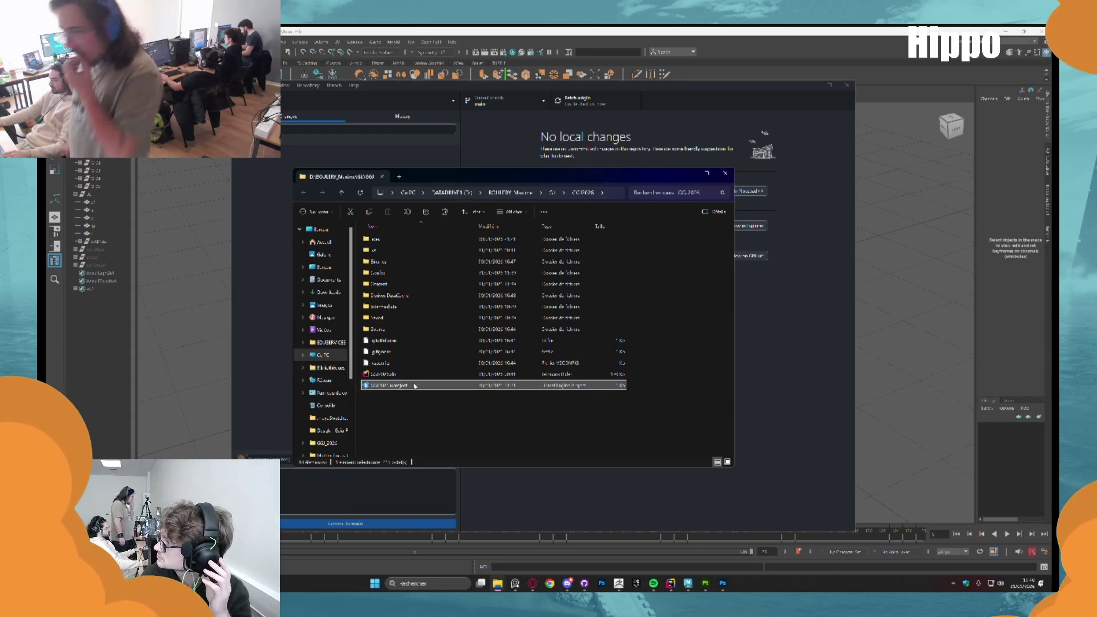
{"action": "double_click", "coordinate": [415, 386]}
{"action": "left_click", "coordinate": [625, 189]}
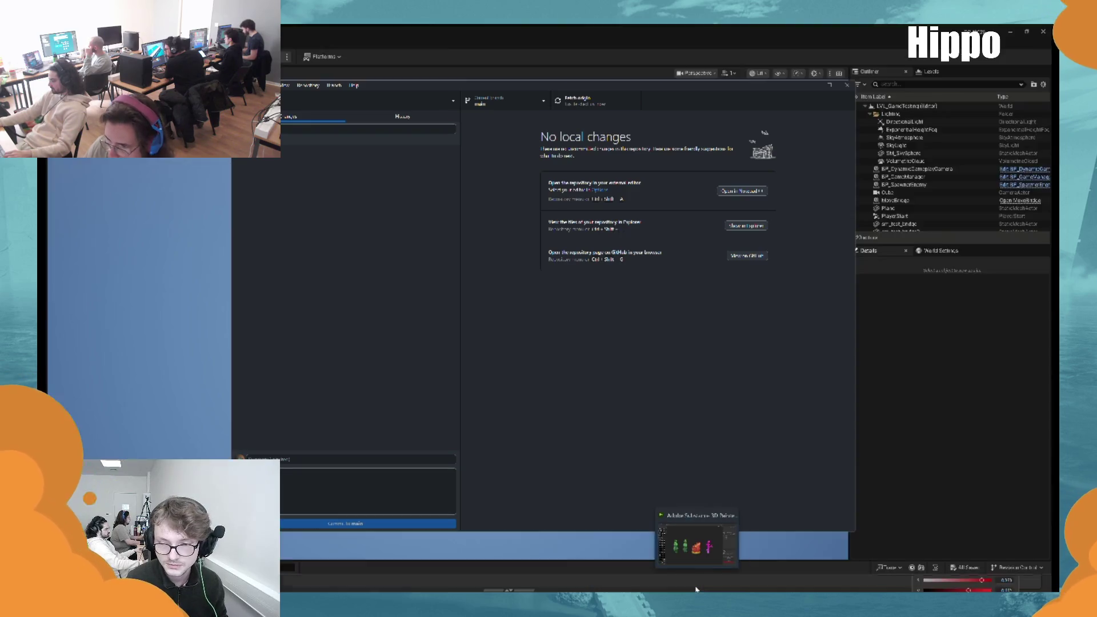
{"action": "left_click", "coordinate": [714, 583]}
Quit ZBrush choosing to save changes, and browse to Desktop > GGI_2026
{"action": "mouse_move", "coordinate": [628, 376]}
{"action": "left_mouse_down"}
{"action": "mouse_move", "coordinate": [740, 208]}
{"action": "mouse_move", "coordinate": [748, 227]}
{"action": "left_mouse_up"}
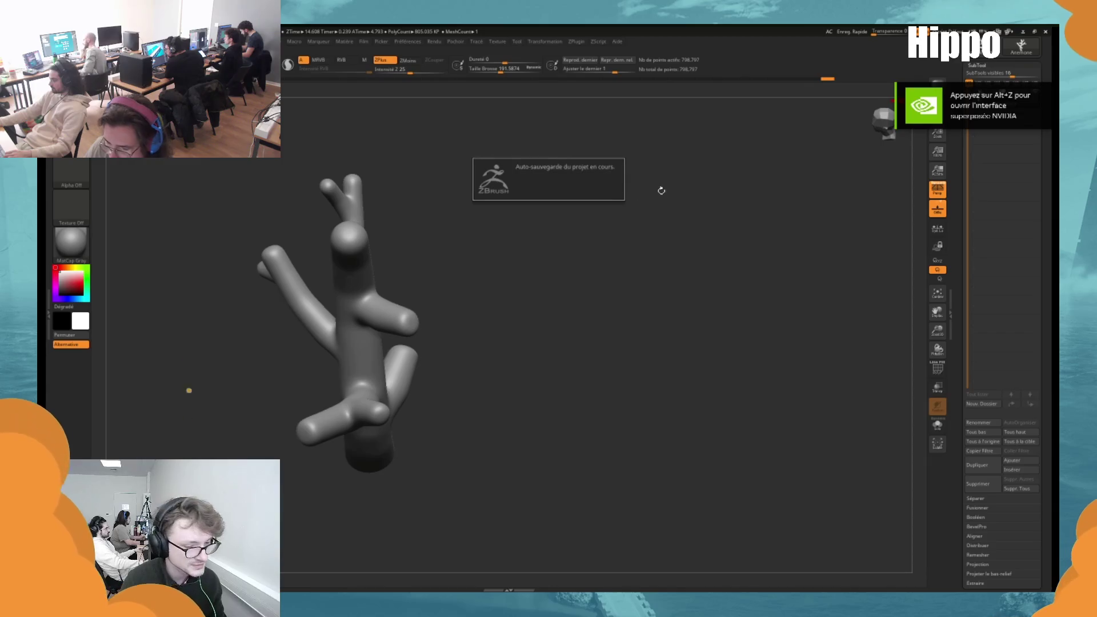
{"action": "scroll", "coordinate": [649, 227], "scroll_direction": "up", "scroll_amount": 3}
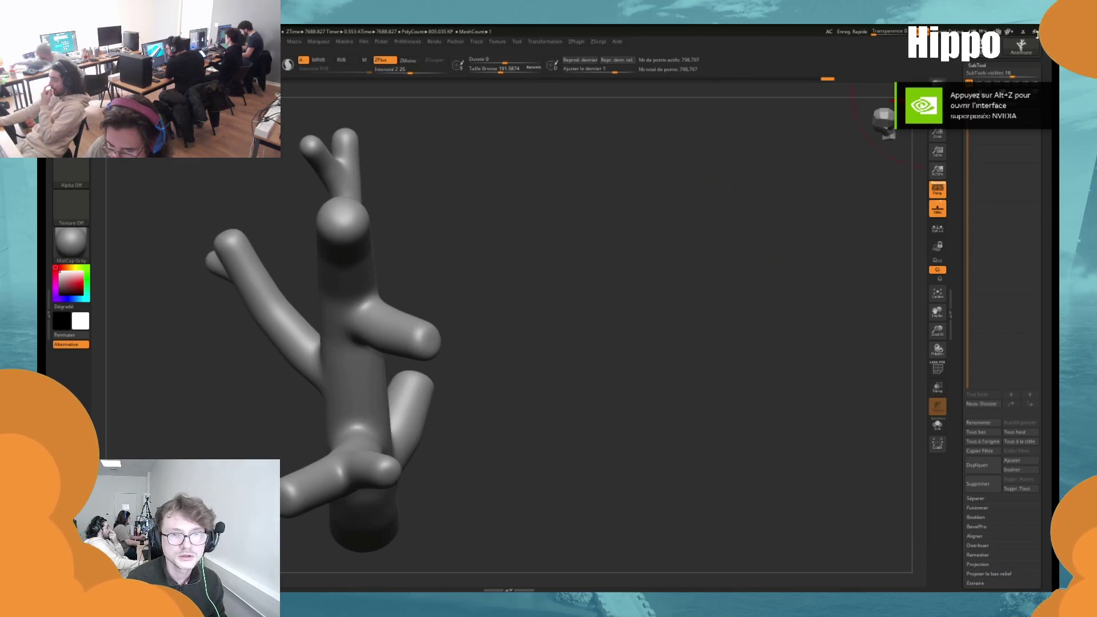
{"action": "left_click", "coordinate": [1036, 32]}
{"action": "left_click", "coordinate": [529, 334]}
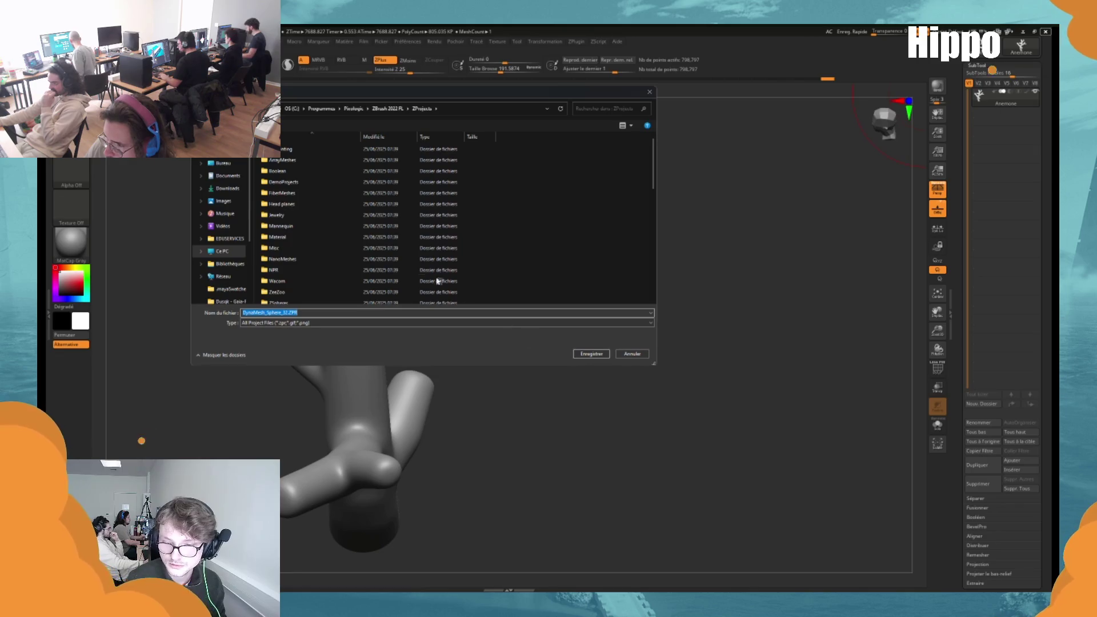
{"action": "left_click", "coordinate": [223, 163]}
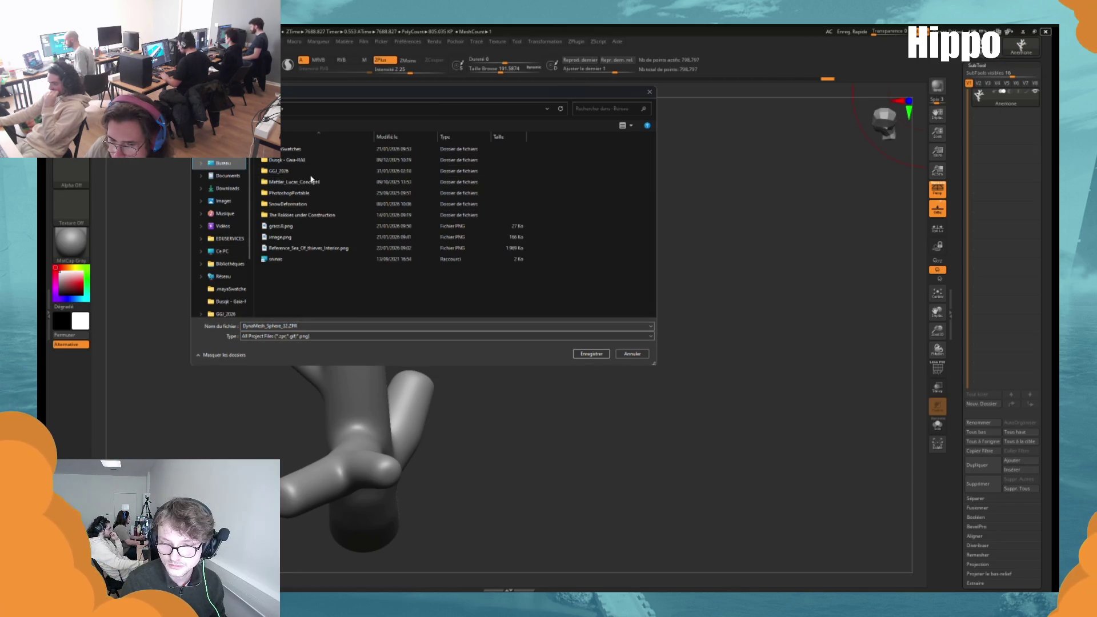
{"action": "double_click", "coordinate": [308, 174]}
Create a new 'Zbrush' folder there and save the coral project inside it as Coral
{"action": "right_click", "coordinate": [323, 235]}
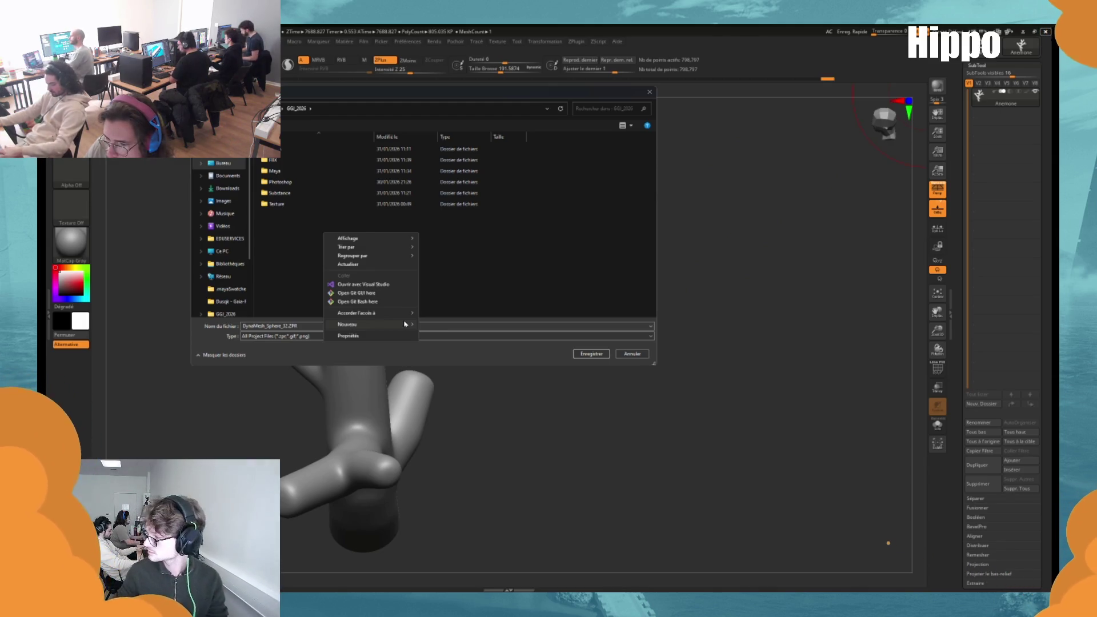
{"action": "left_click", "coordinate": [451, 324]}
{"action": "type", "text": "Zbrush"}
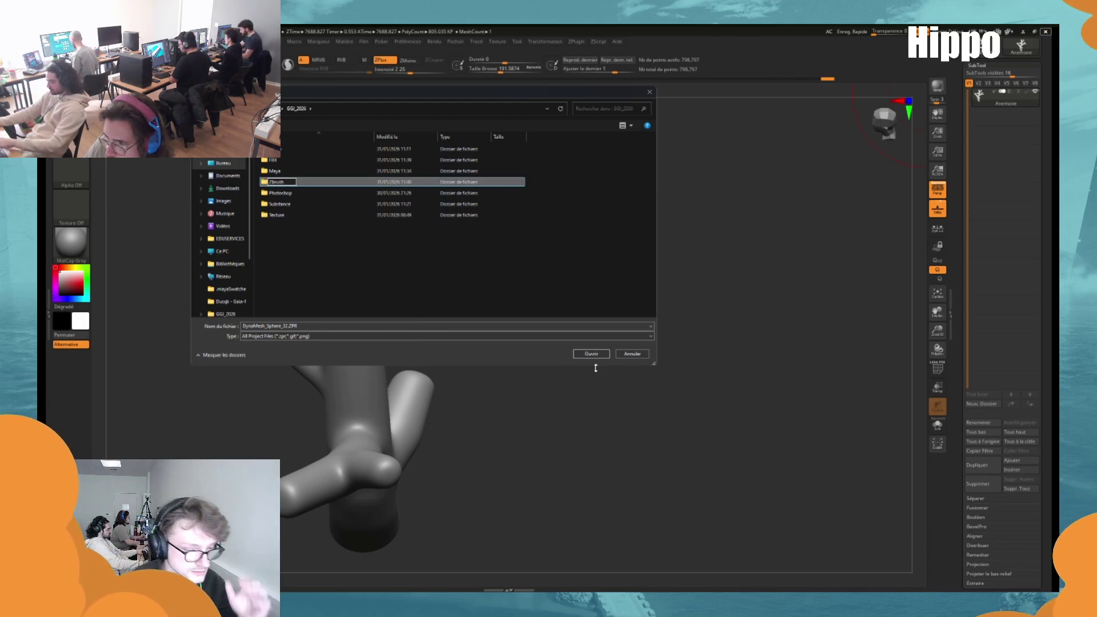
{"action": "key", "text": "Return"}
{"action": "left_click", "coordinate": [591, 354]}
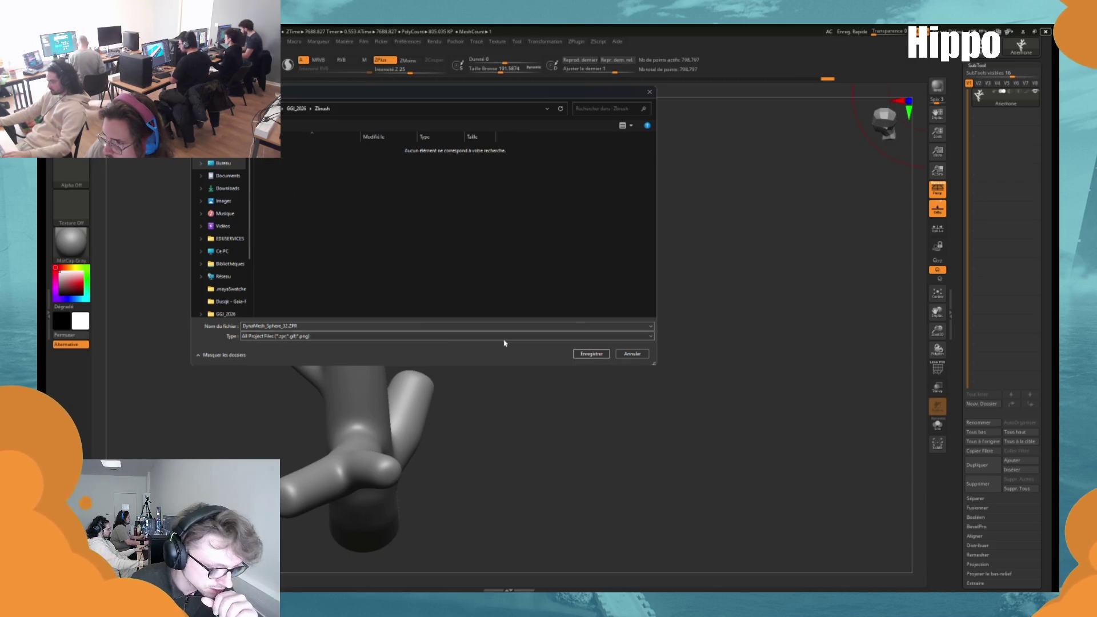
{"action": "left_click", "coordinate": [384, 327]}
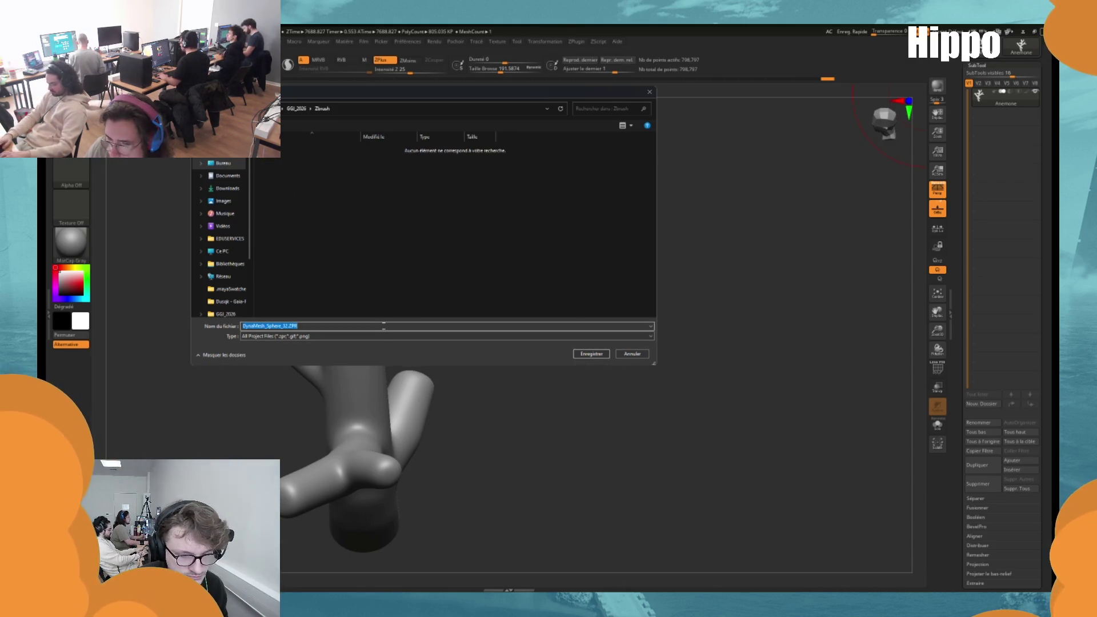
{"action": "type", "text": "Coral"}
{"action": "key", "text": "Return"}
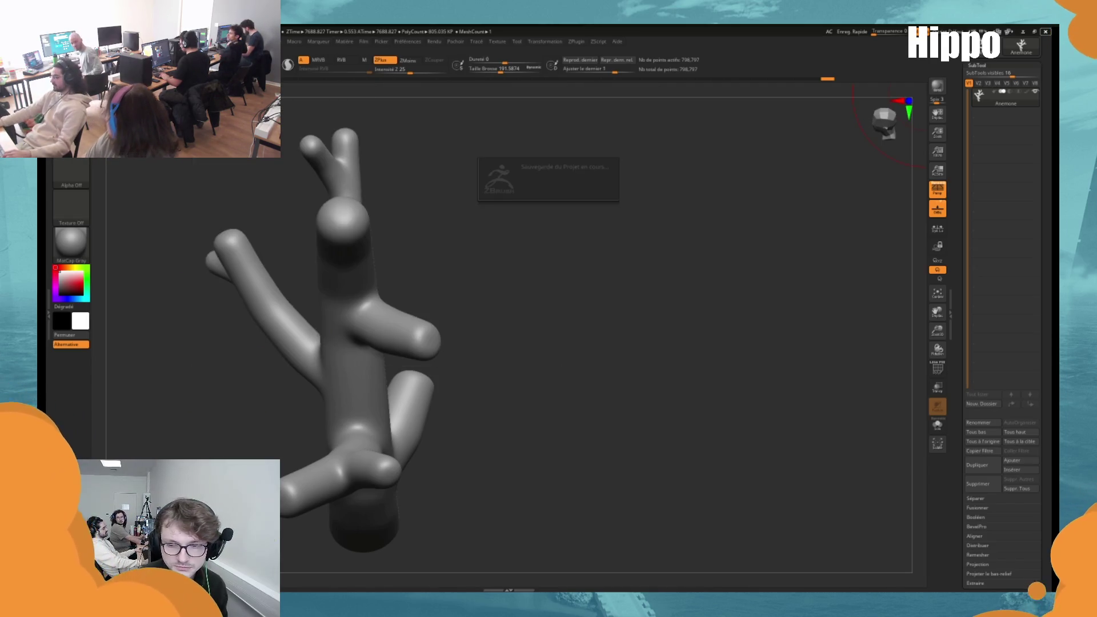
{"action": "left_click", "coordinate": [592, 584]}
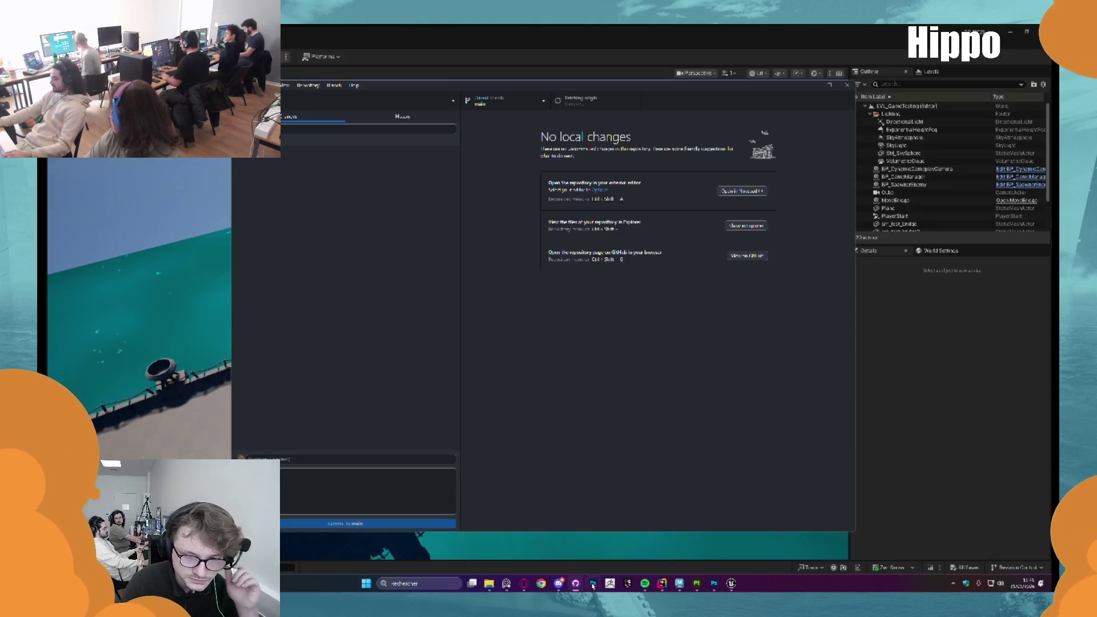
Close the Unreal Engine editor and bring Maya to the front
{"action": "left_click", "coordinate": [919, 199]}
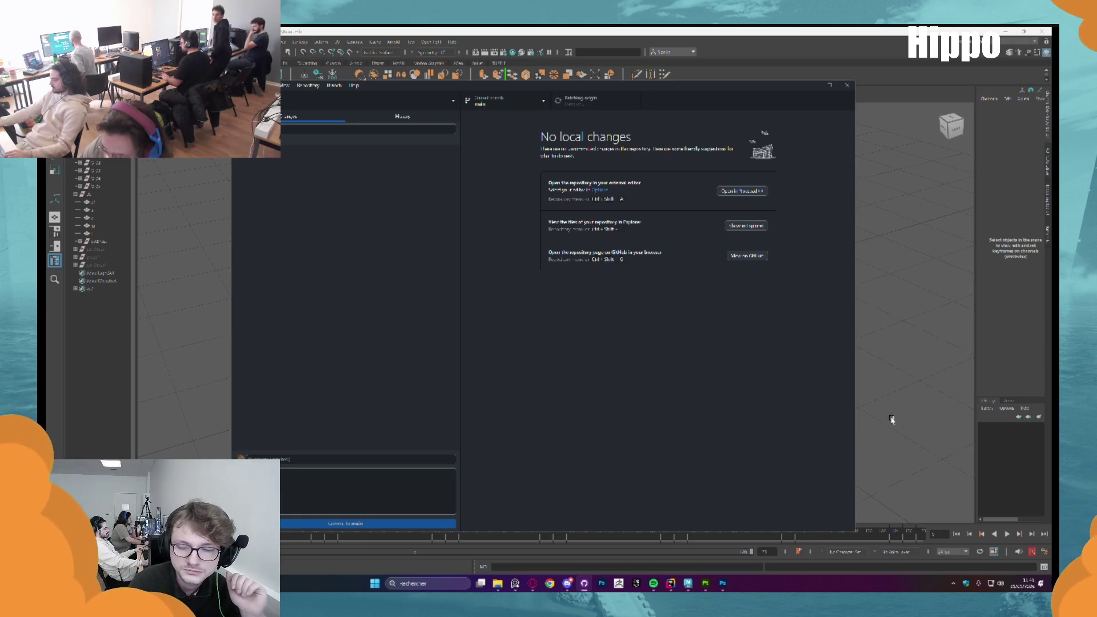
{"action": "left_click", "coordinate": [892, 420]}
{"action": "left_click", "coordinate": [705, 583]}
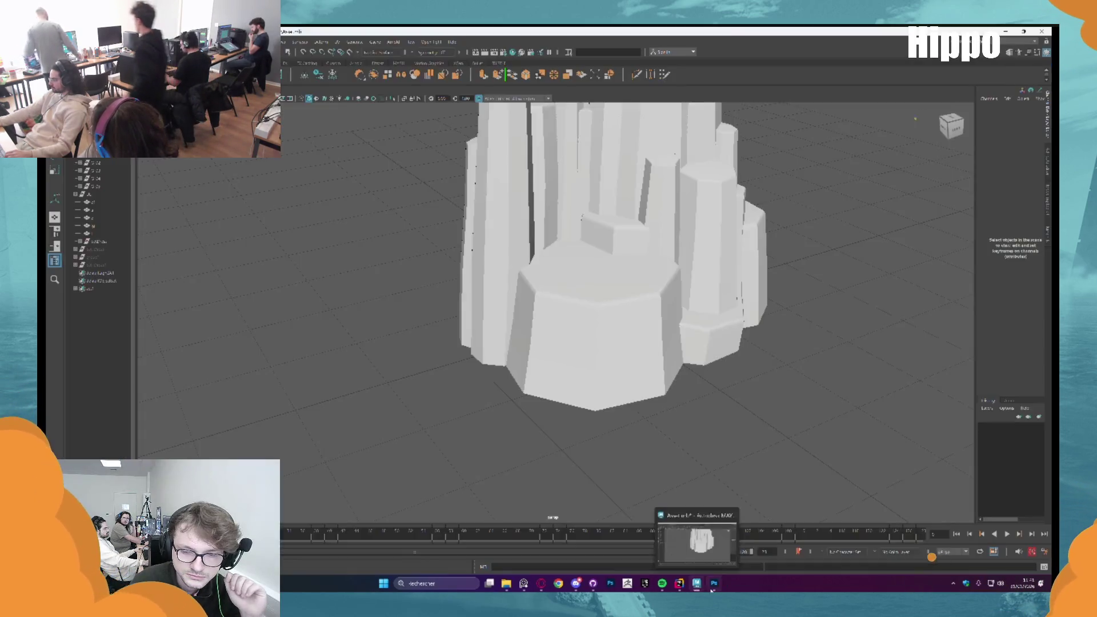
Keep and save the fern image edits, accepting the compatibility notice so Photoshop closes
{"action": "key", "text": "Return"}
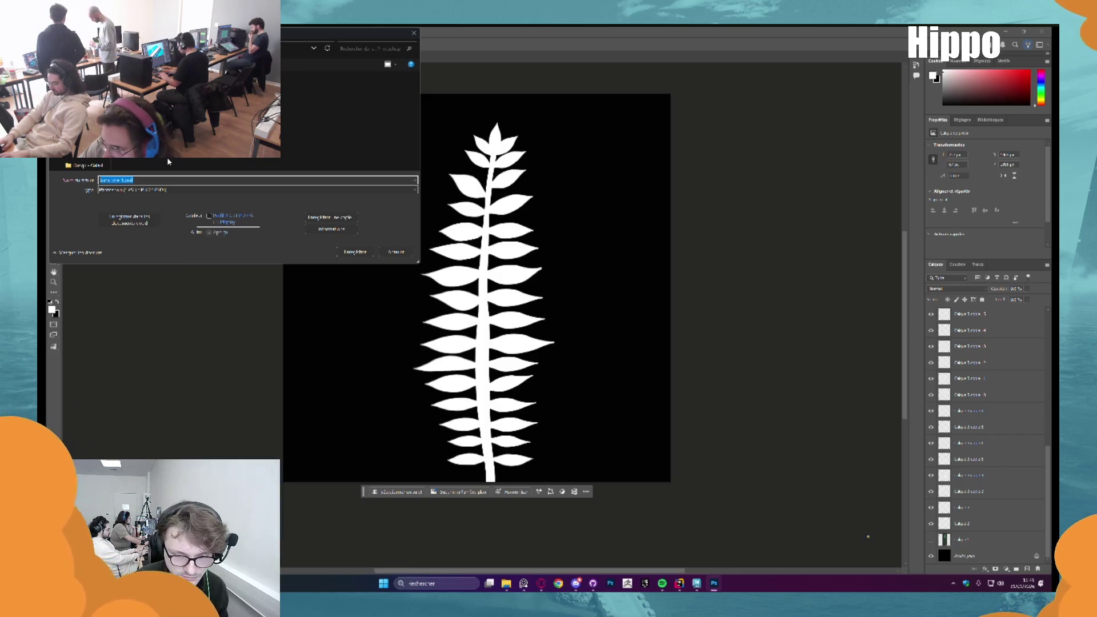
{"action": "key", "text": "Return"}
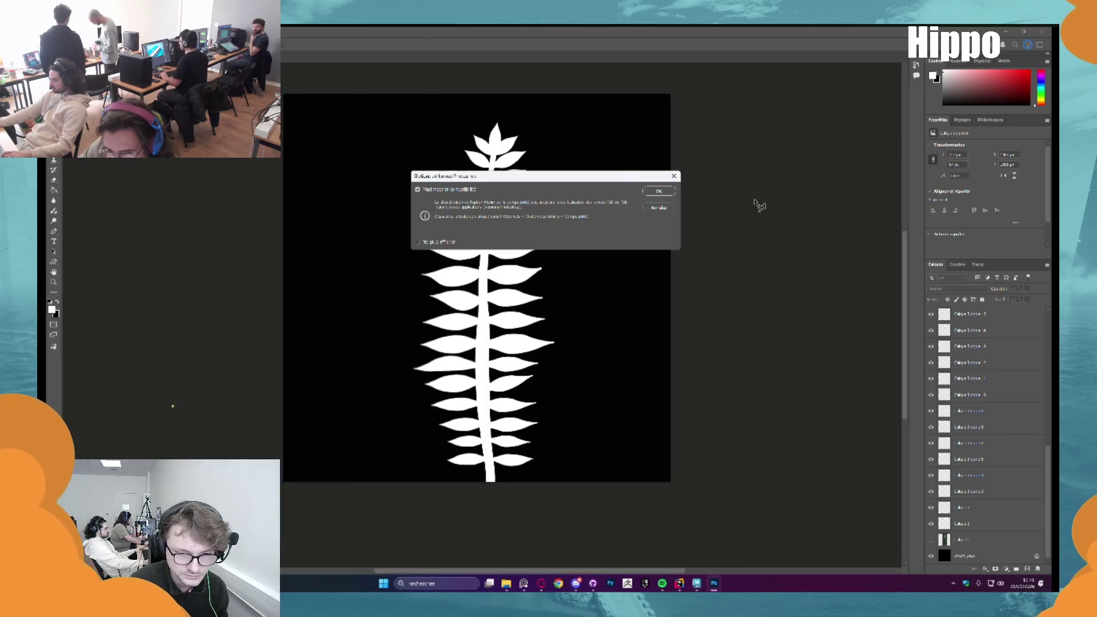
{"action": "left_click", "coordinate": [659, 192]}
{"action": "mouse_move", "coordinate": [677, 587]}
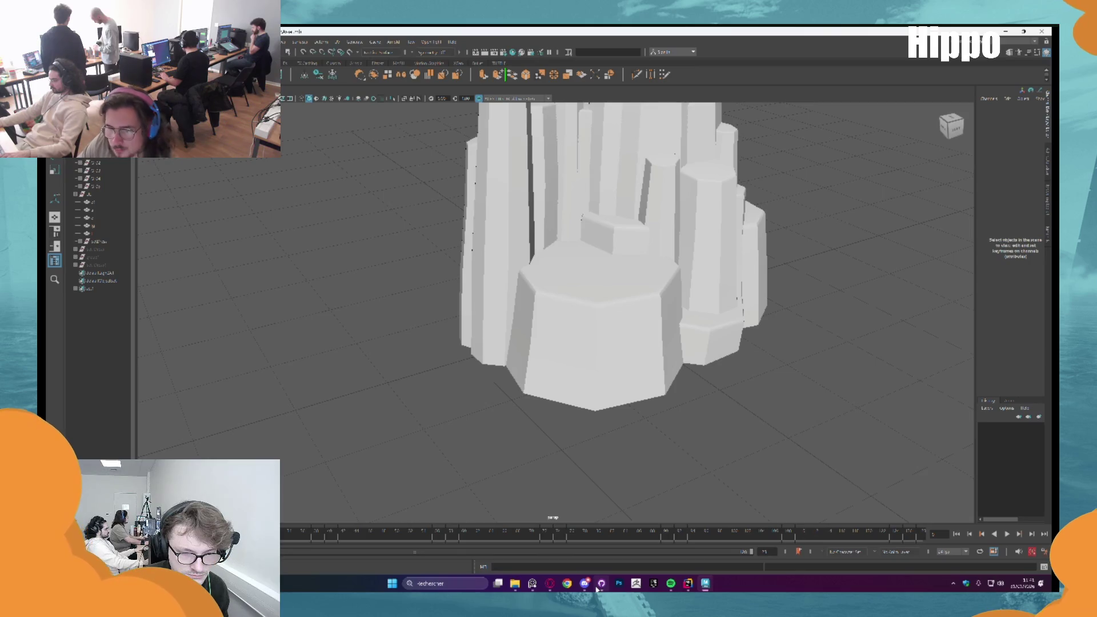
{"action": "left_click", "coordinate": [598, 589]}
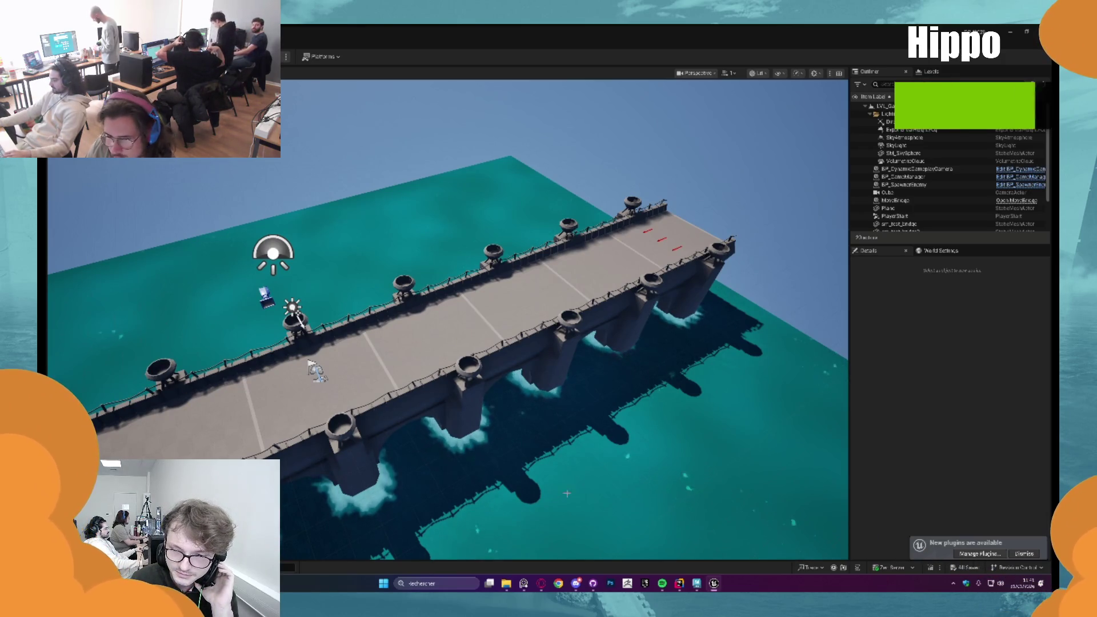
In the Content Drawer, create a new folder inside Assets and confirm its name
{"action": "left_click_drag", "start_coordinate": [512, 406], "coordinate": [446, 337]}
{"action": "key", "text": "ctrl+space"}
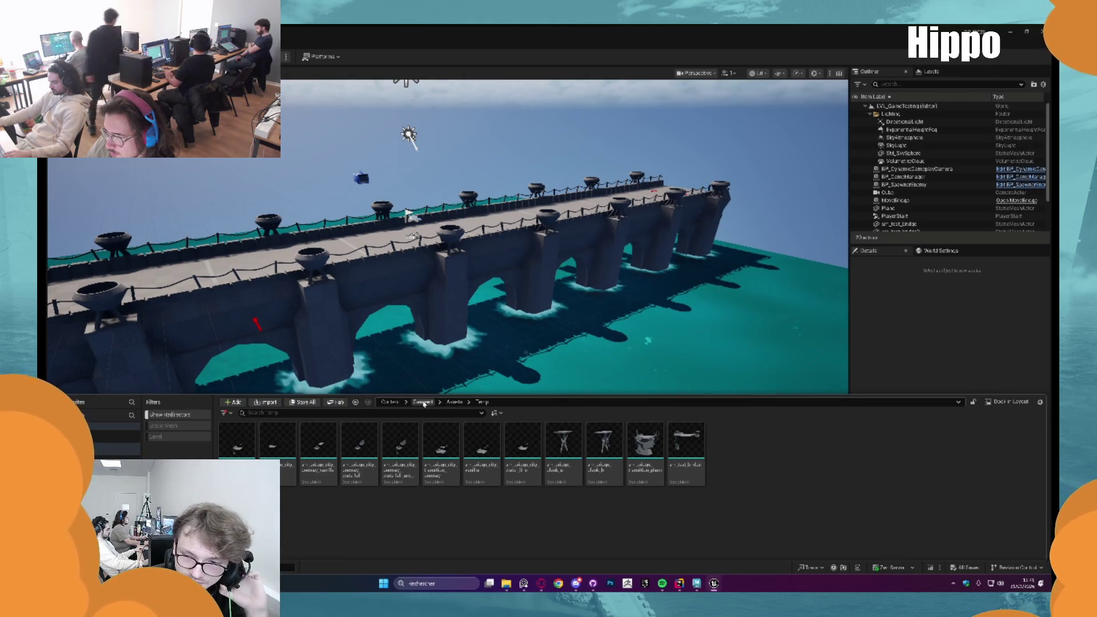
{"action": "left_click", "coordinate": [455, 403]}
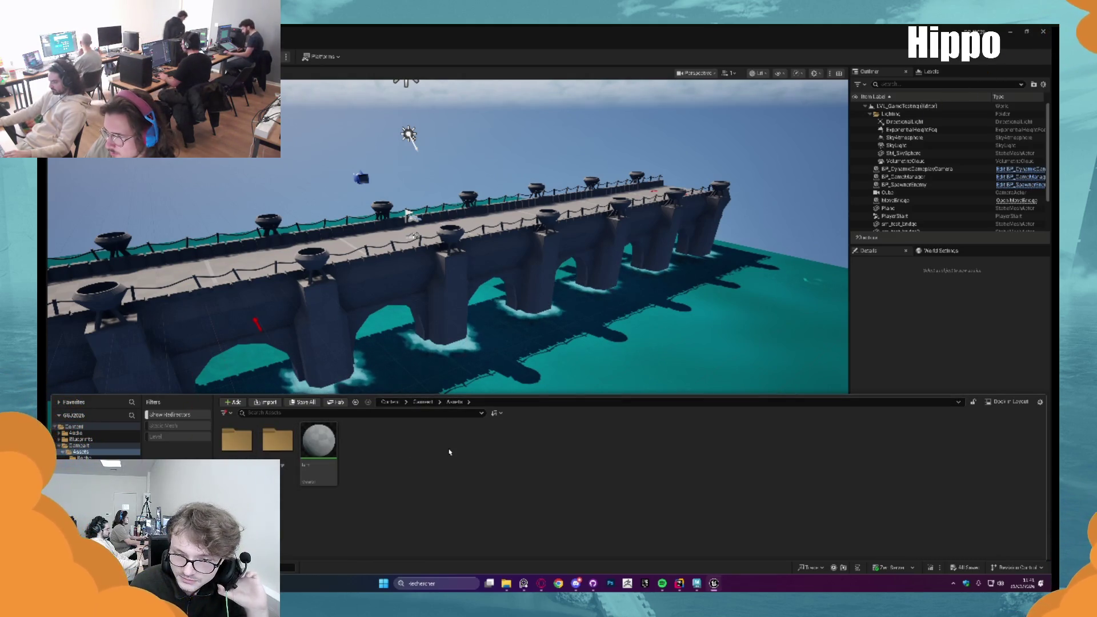
{"action": "right_click", "coordinate": [448, 450]}
{"action": "left_click", "coordinate": [457, 192]}
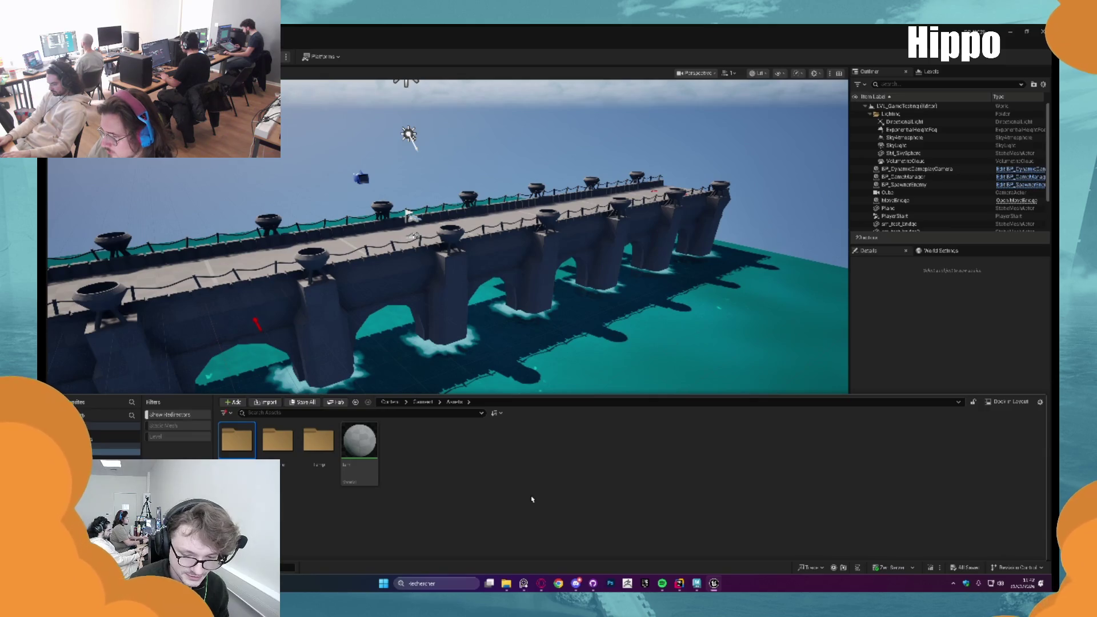
{"action": "key", "text": "BackSpace"}
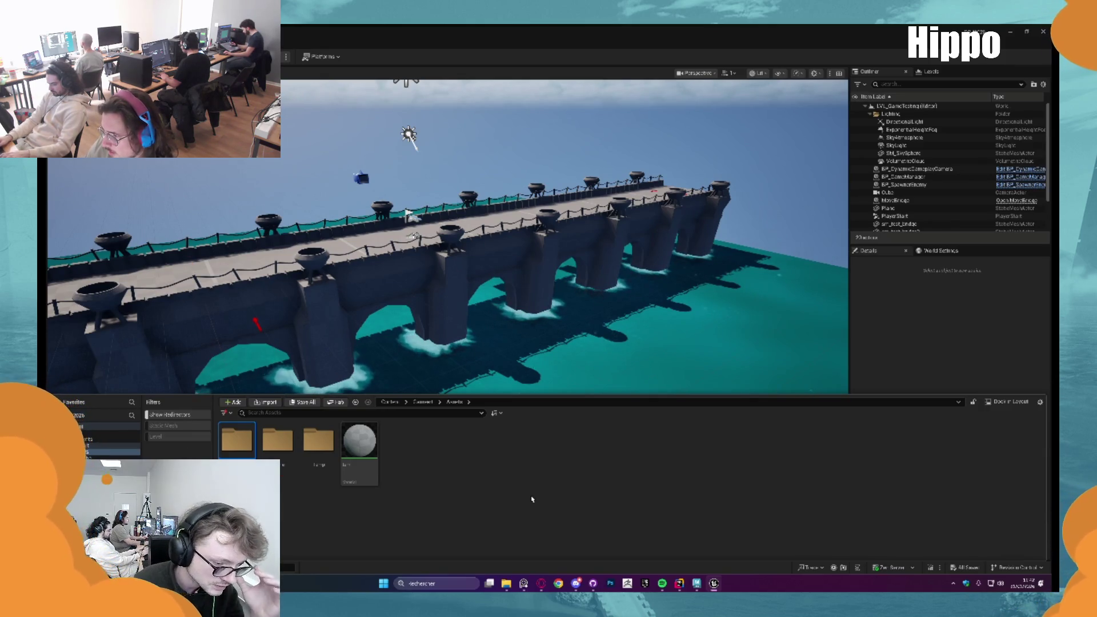
{"action": "key", "text": "Escape"}
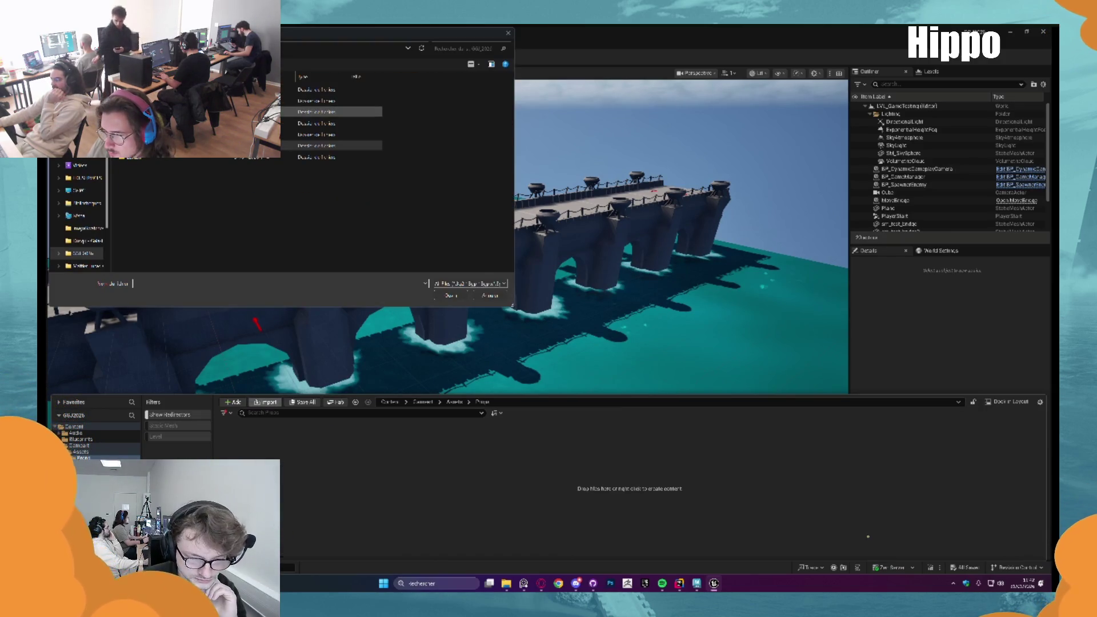
Import the exported FBX props from the FBX folder with the default import settings
{"action": "key", "text": "Return"}
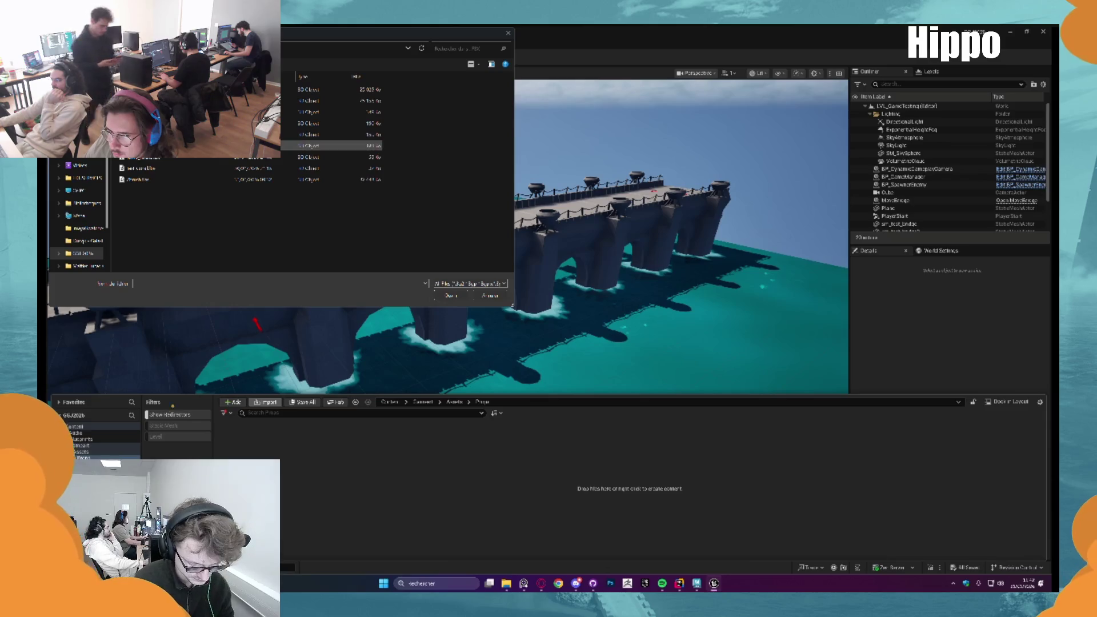
{"action": "key", "text": "Return"}
{"action": "left_click", "coordinate": [660, 439]}
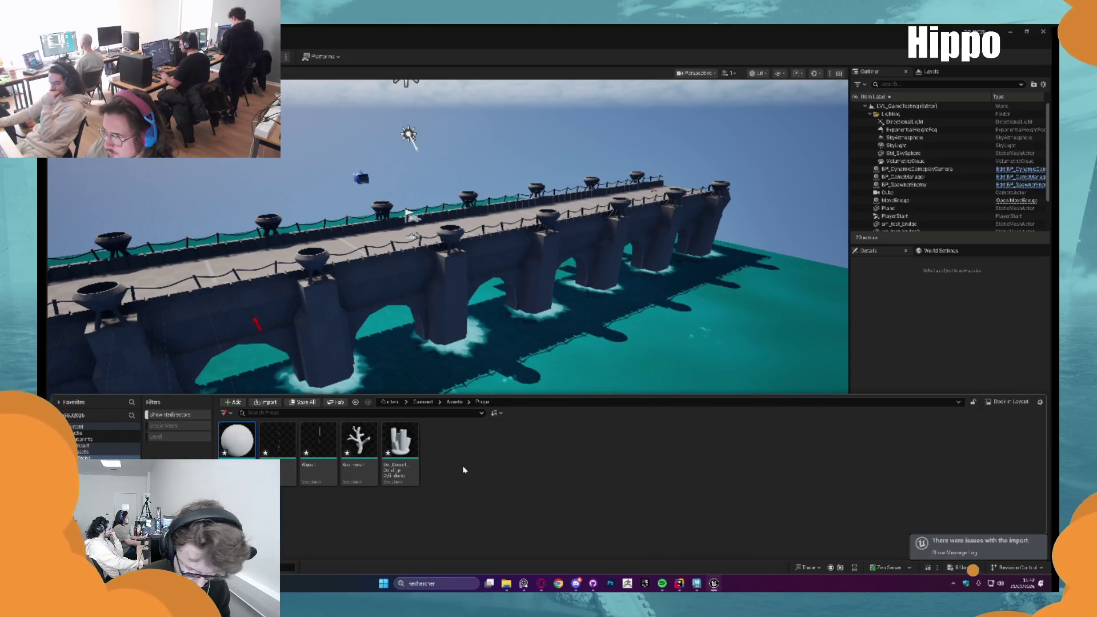
{"action": "mouse_move", "coordinate": [408, 325]}
{"action": "left_mouse_down"}
{"action": "mouse_move", "coordinate": [439, 253]}
{"action": "mouse_move", "coordinate": [438, 297]}
{"action": "left_mouse_up"}
Test-place a coral mesh beside a bridge pier, frame it, then delete it
{"action": "key", "text": "ctrl+space"}
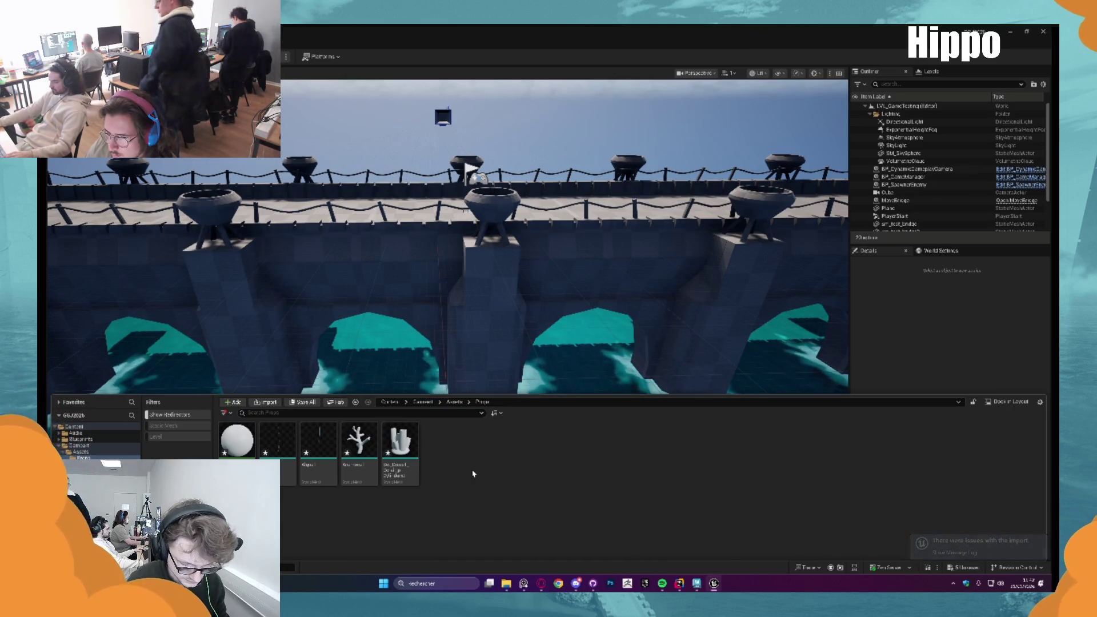
{"action": "left_click_drag", "start_coordinate": [475, 395], "coordinate": [474, 396]}
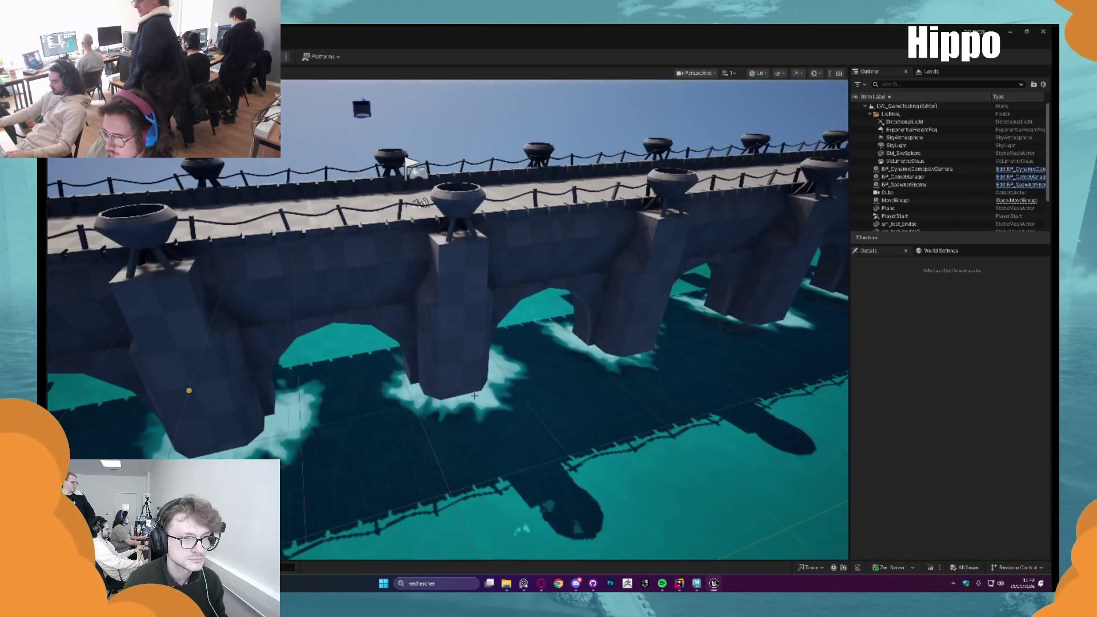
{"action": "key", "text": "ctrl+space"}
{"action": "left_click_drag", "start_coordinate": [351, 437], "coordinate": [453, 307]}
{"action": "key", "text": "f"}
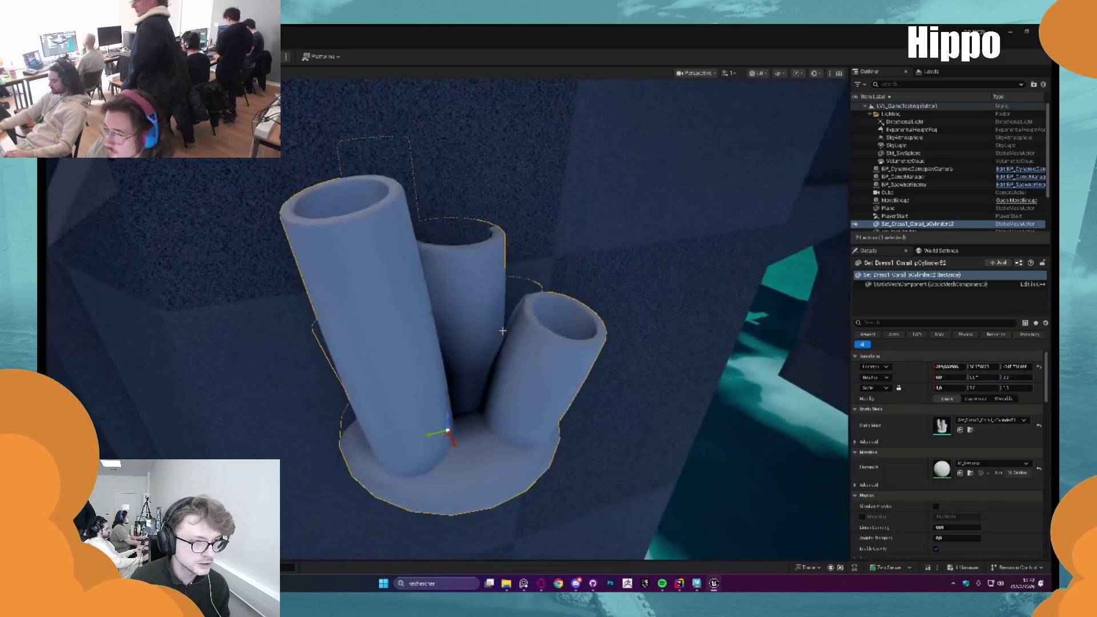
{"action": "key", "text": "Delete"}
{"action": "scroll", "coordinate": [495, 329], "scroll_direction": "down", "scroll_amount": 10}
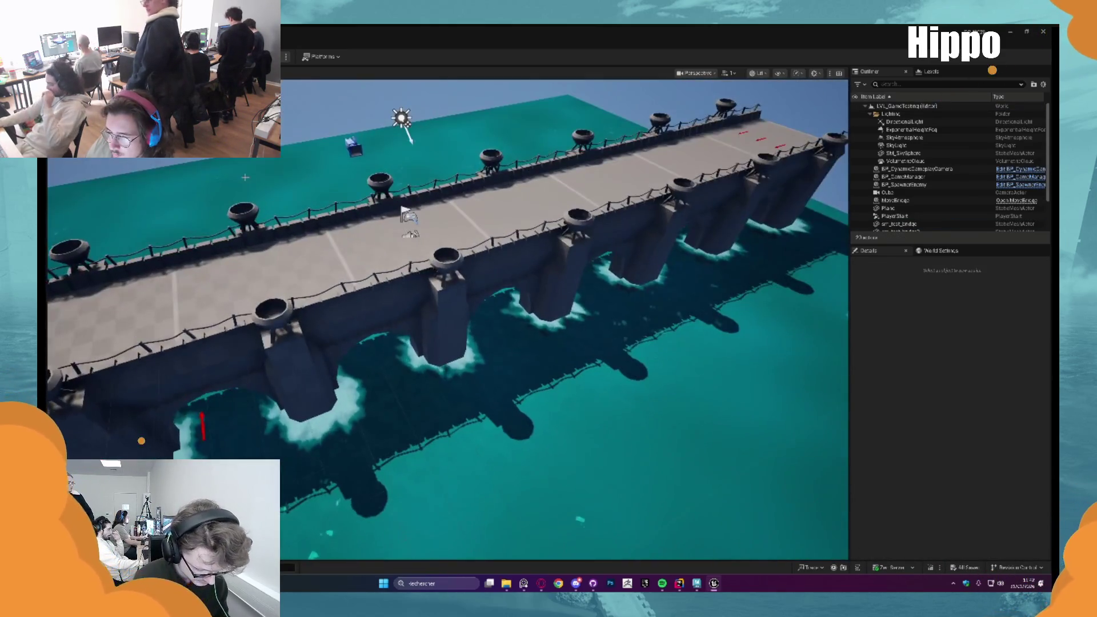
{"action": "mouse_move", "coordinate": [700, 584]}
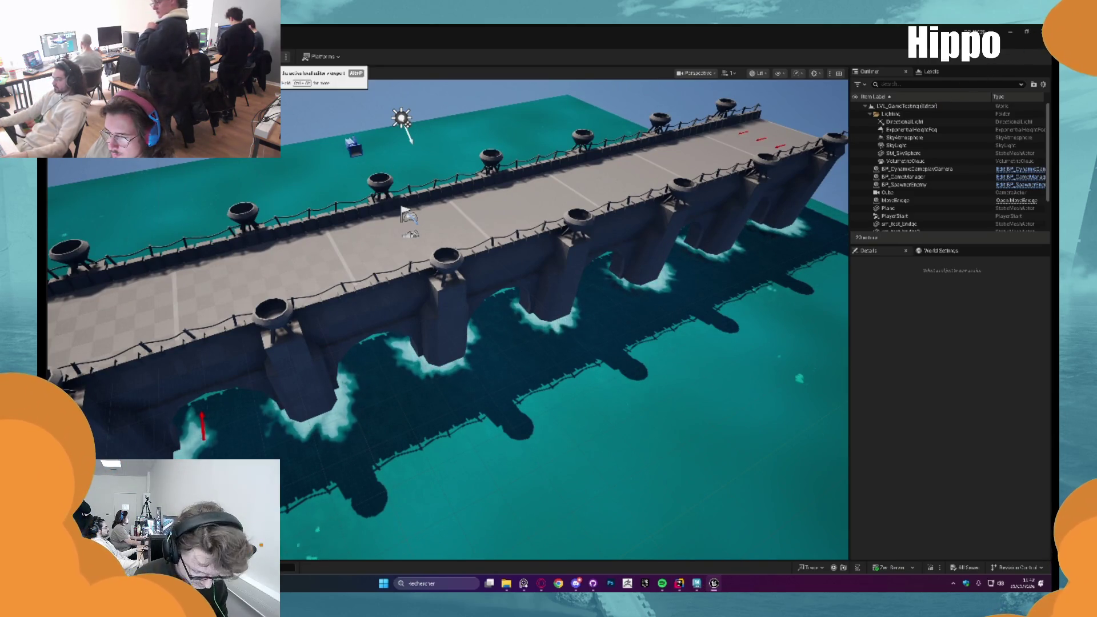
Start a play test of the bridge level and review the blueprint compile errors
{"action": "left_click", "coordinate": [274, 56]}
{"action": "left_click", "coordinate": [662, 270]}
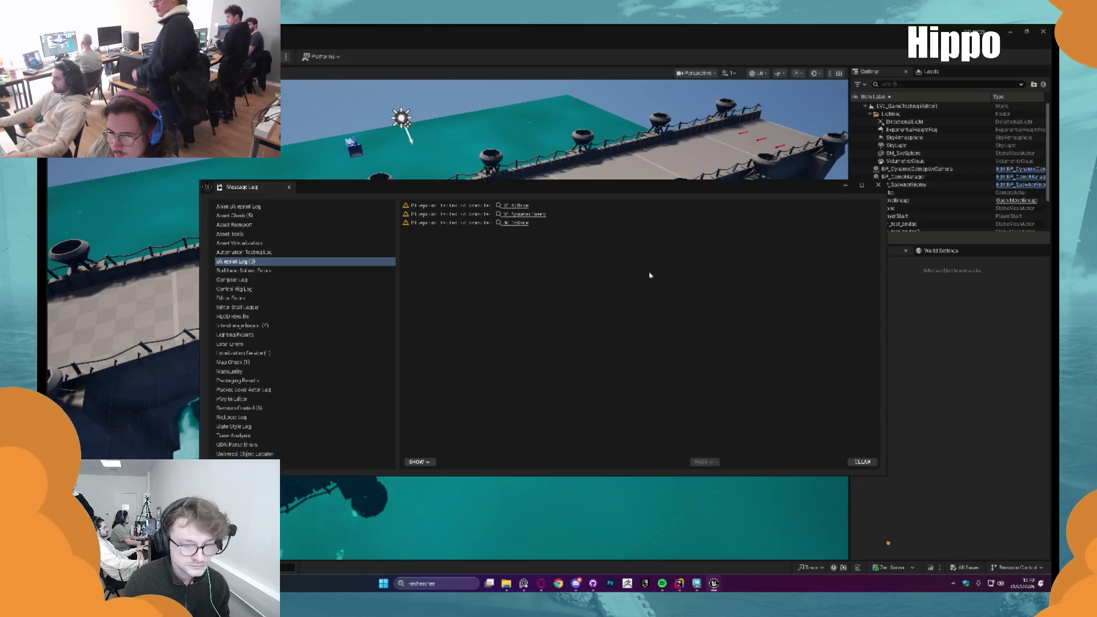
{"action": "left_click", "coordinate": [878, 184]}
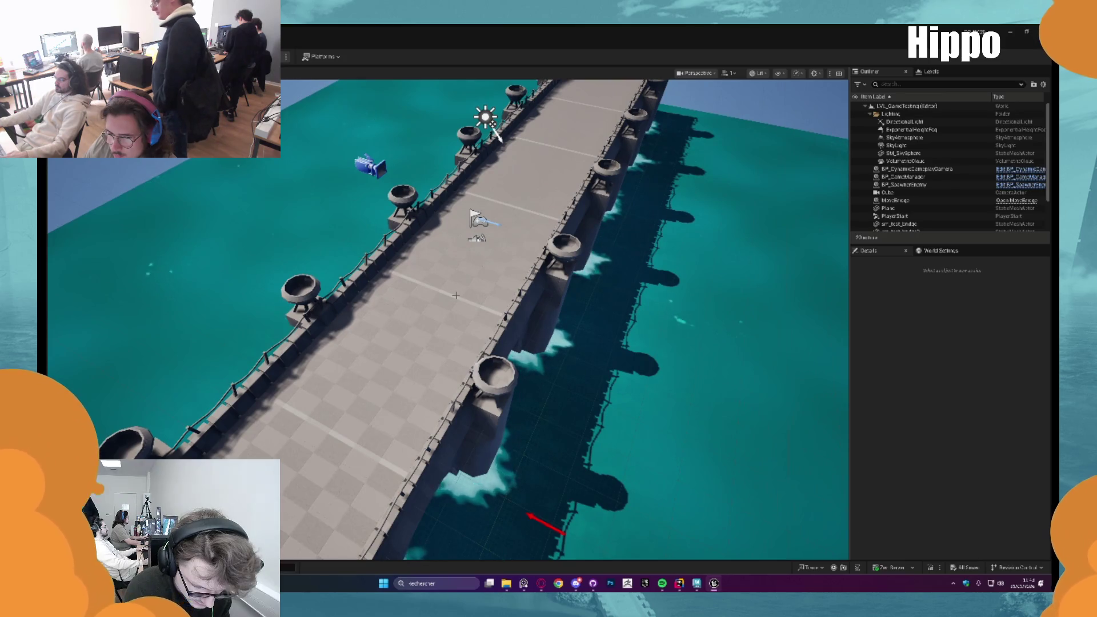
{"action": "left_click_drag", "start_coordinate": [460, 291], "coordinate": [400, 285]}
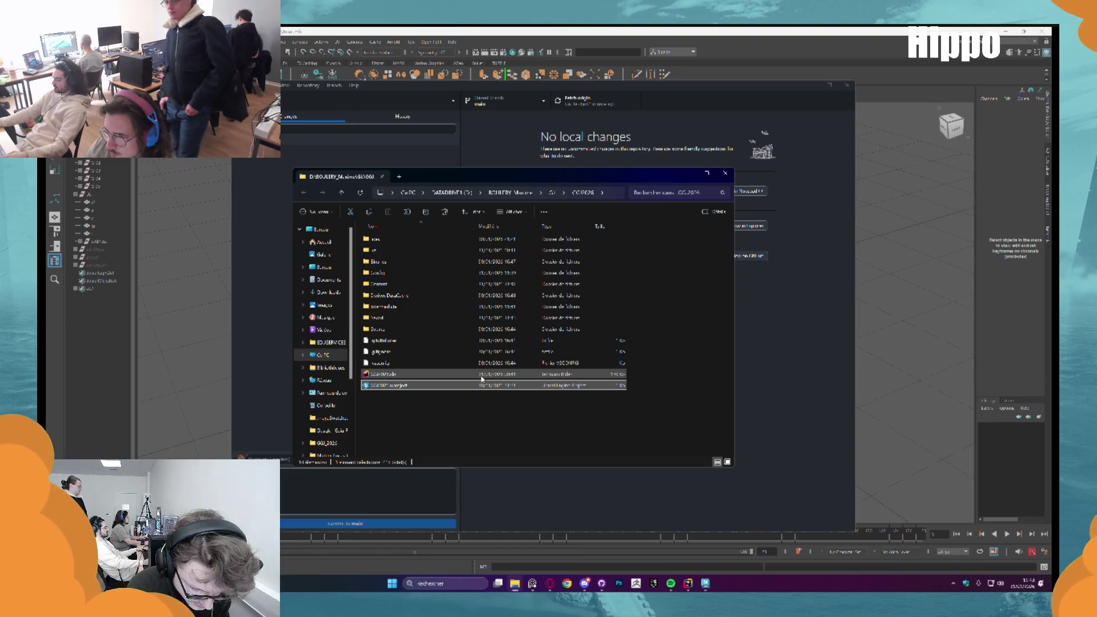
Open the Unreal game project in Rider, build it successfully, then minimize Rider for GitHub Desktop
{"action": "double_click", "coordinate": [482, 374]}
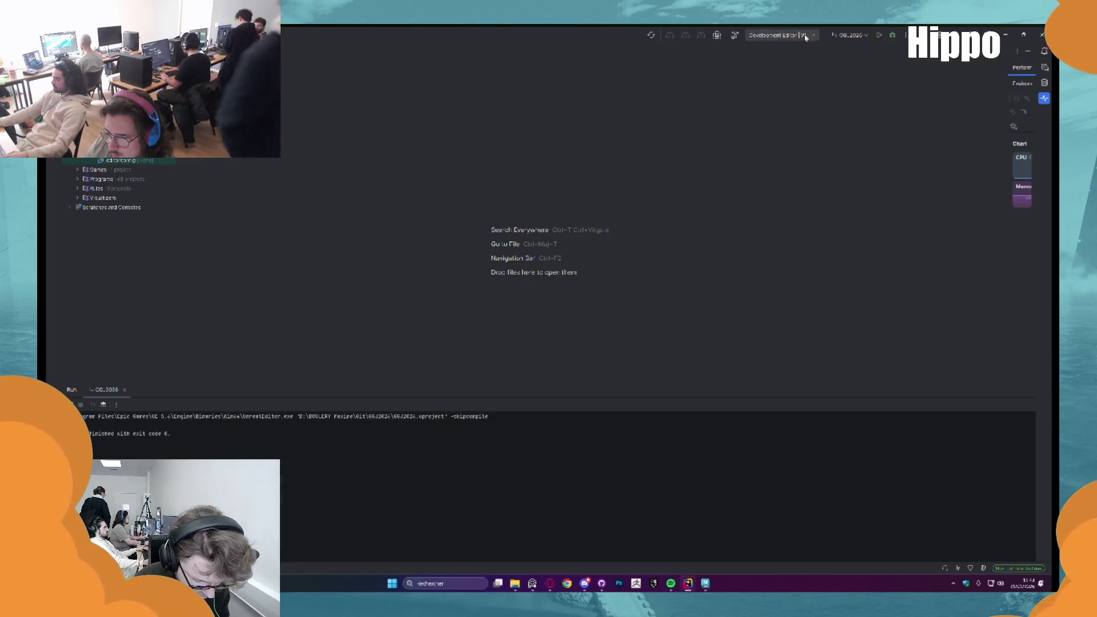
{"action": "left_click", "coordinate": [735, 35]}
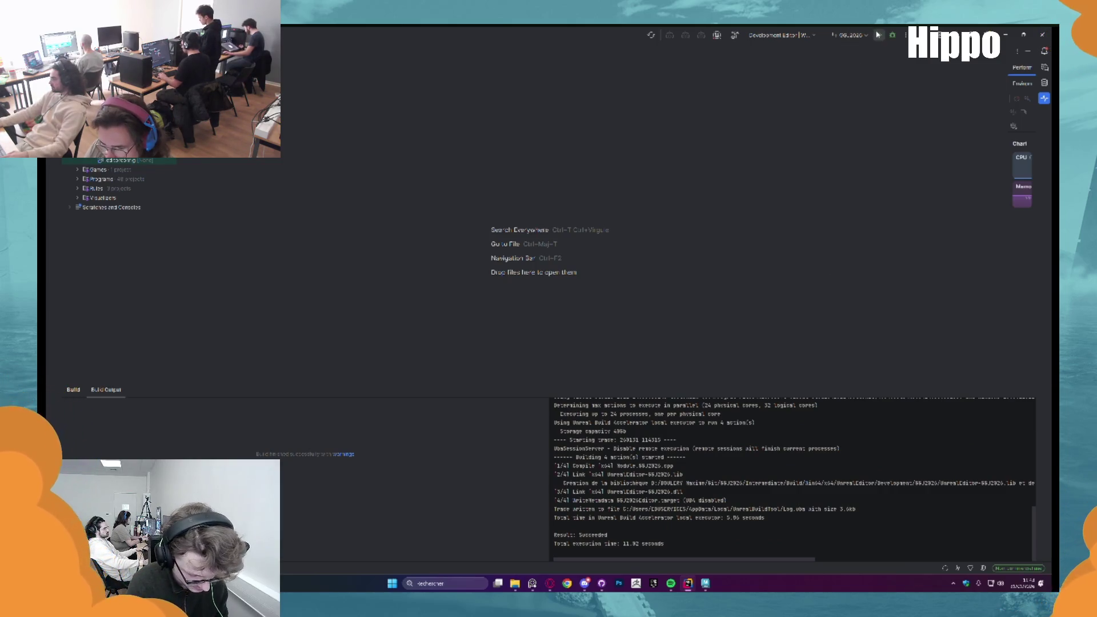
{"action": "left_click", "coordinate": [1006, 34]}
{"action": "left_click", "coordinate": [762, 461]}
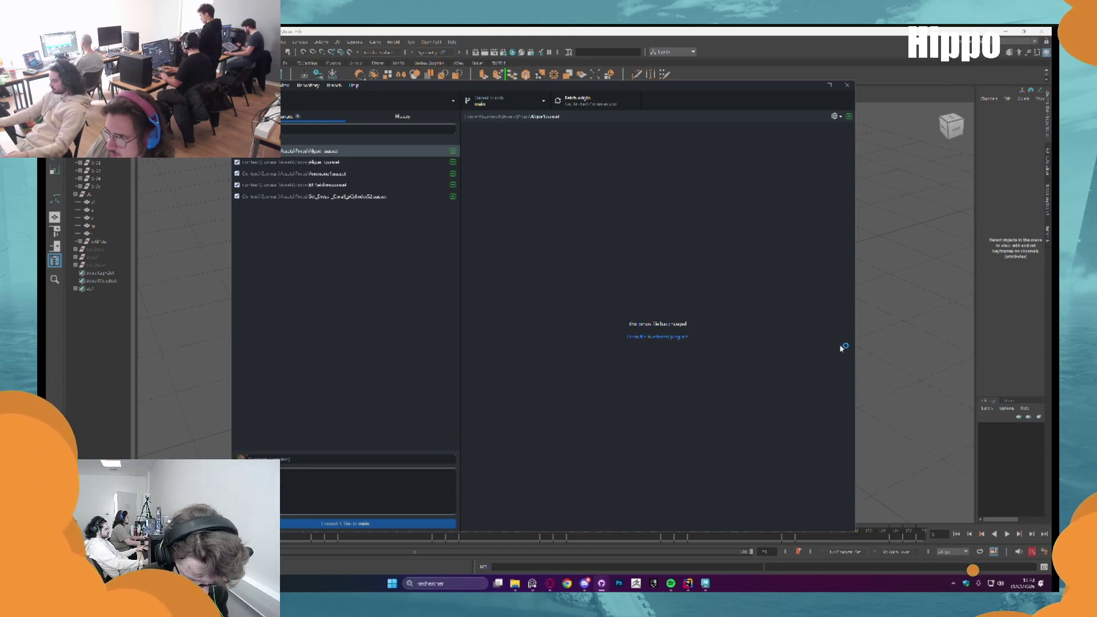
Close GitHub Desktop's four changed Props files and bring the Unreal bridge level forward
{"action": "left_click", "coordinate": [602, 583]}
{"action": "mouse_move", "coordinate": [506, 583]}
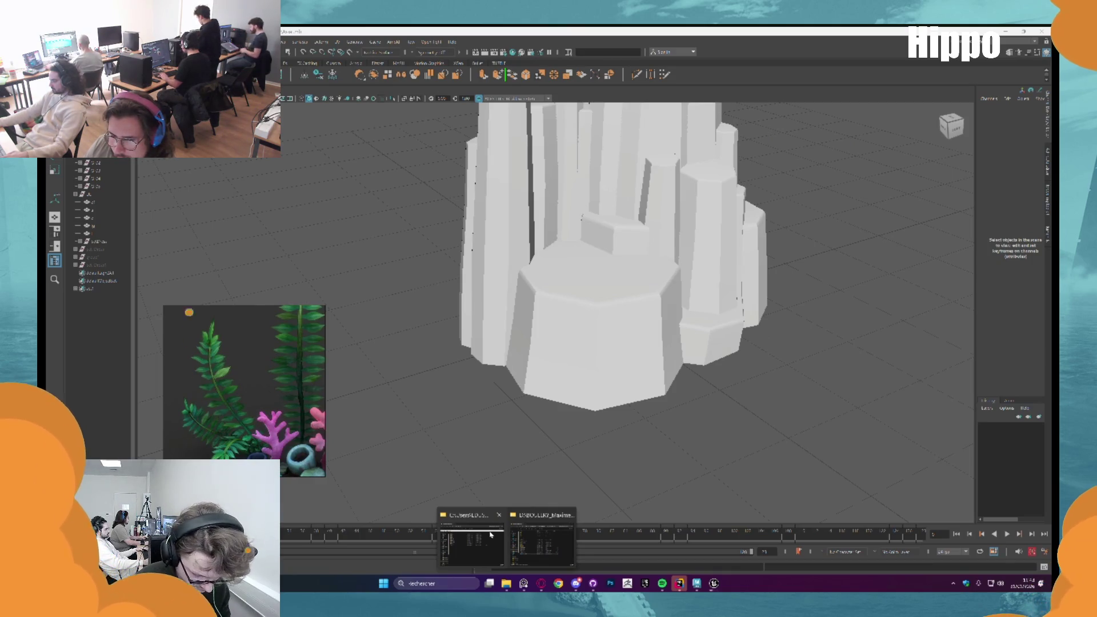
{"action": "left_click", "coordinate": [491, 534]}
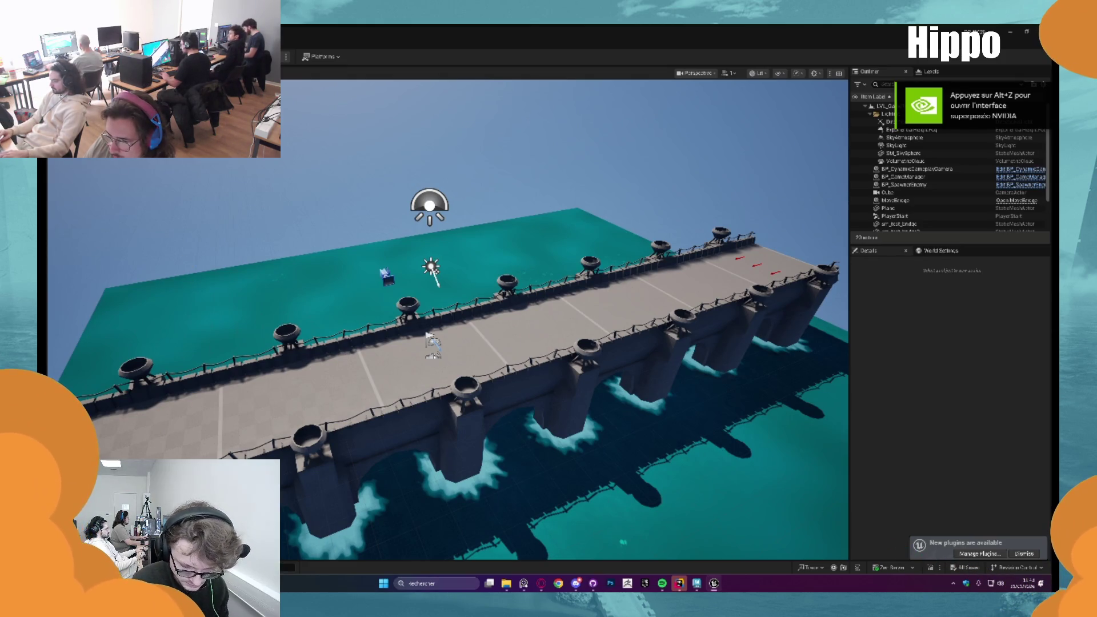
Play In Editor on the bridge level, stop the session, then start a fresh play test
{"action": "key", "text": "alt+p"}
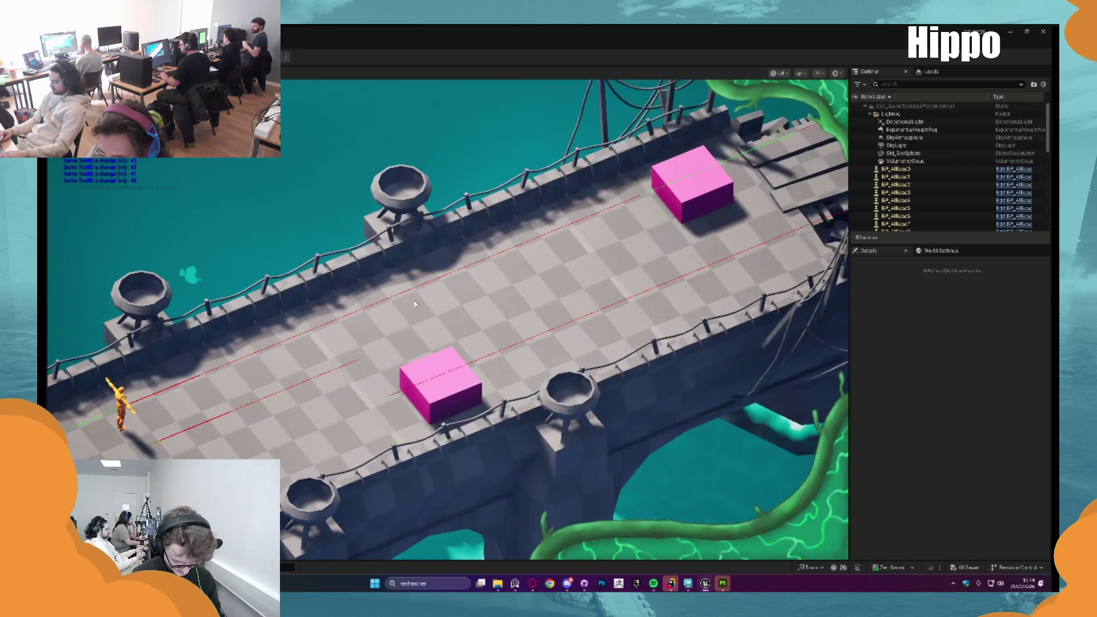
{"action": "key", "text": "Escape"}
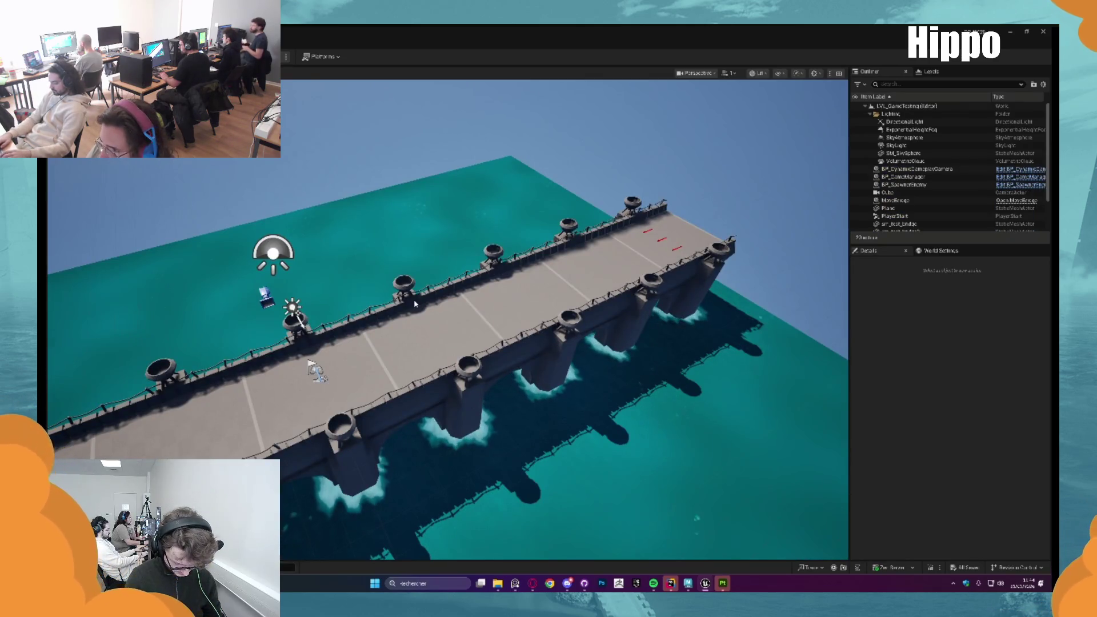
{"action": "key", "text": "alt+p"}
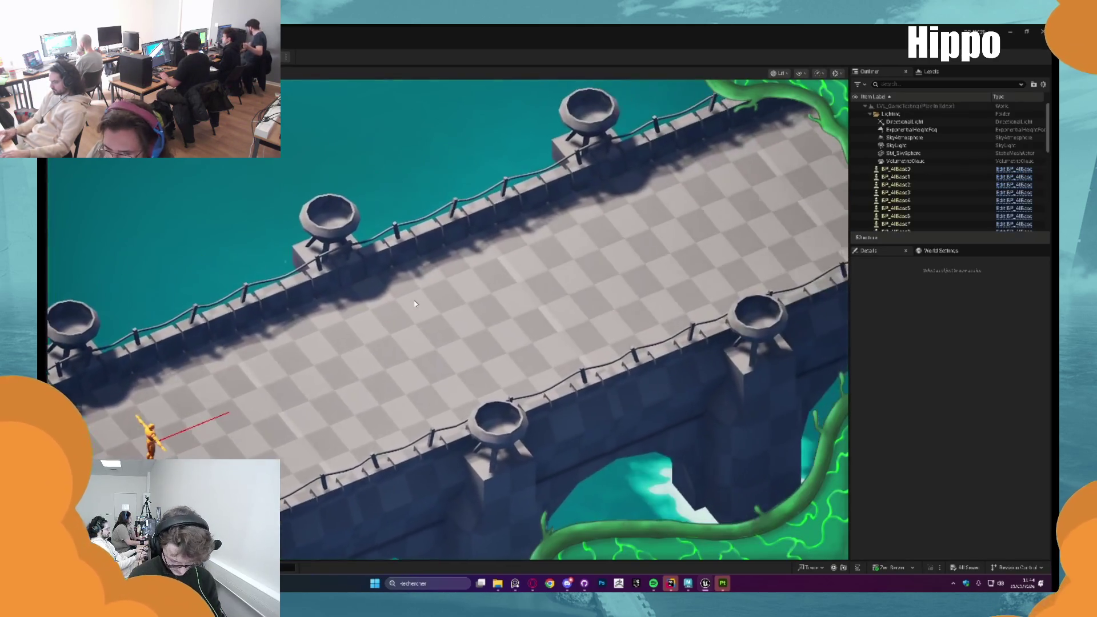
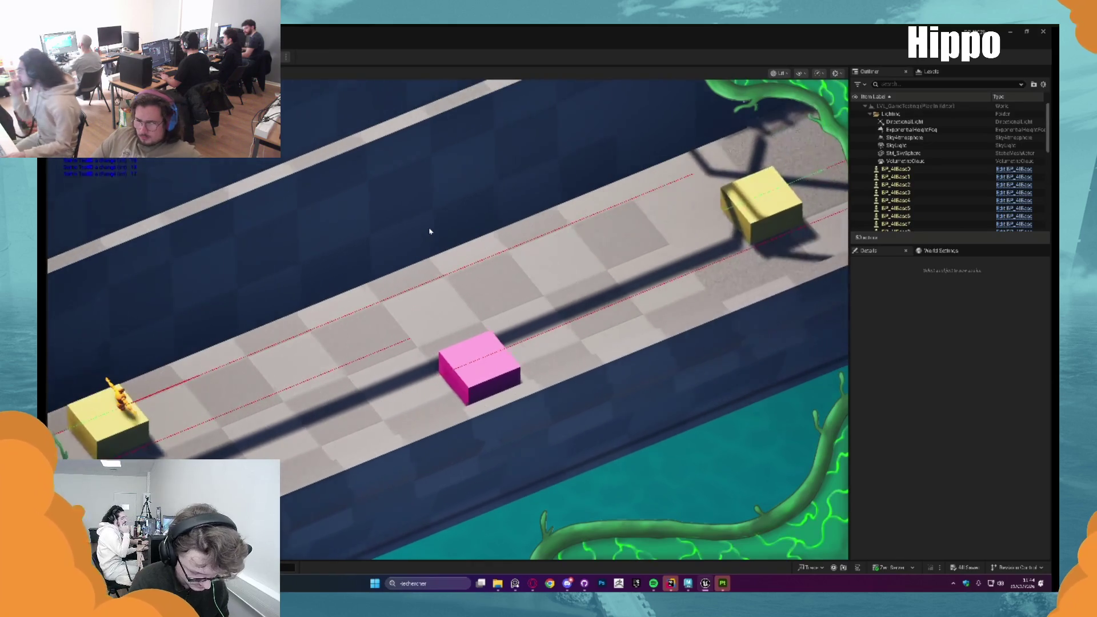
Stop the game preview and bring up Substance Painter with its welcome screen dismissed
{"action": "key", "text": "Escape"}
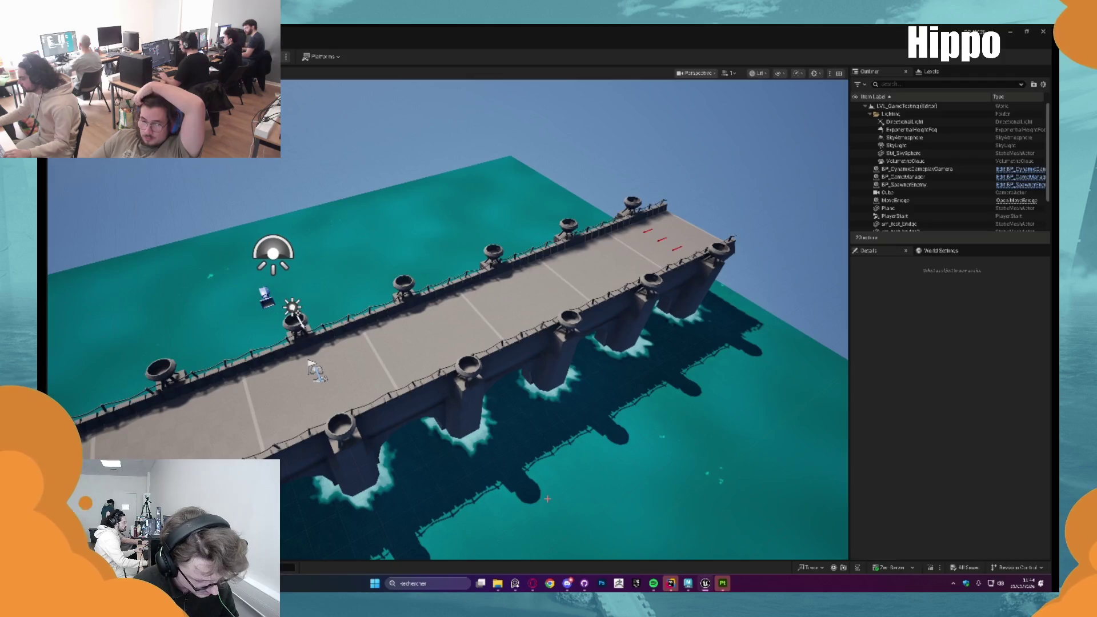
{"action": "left_click", "coordinate": [723, 582]}
{"action": "left_click", "coordinate": [638, 363]}
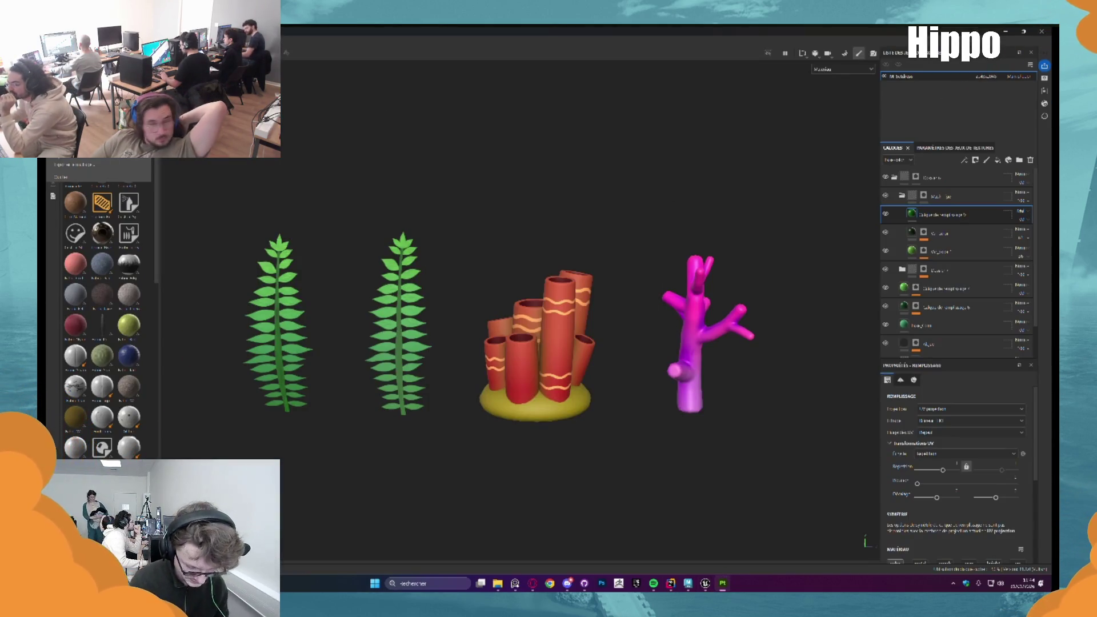
Set the texture export to a different output template, png format and 2048 size
{"action": "left_click", "coordinate": [84, 163]}
{"action": "left_click", "coordinate": [614, 215]}
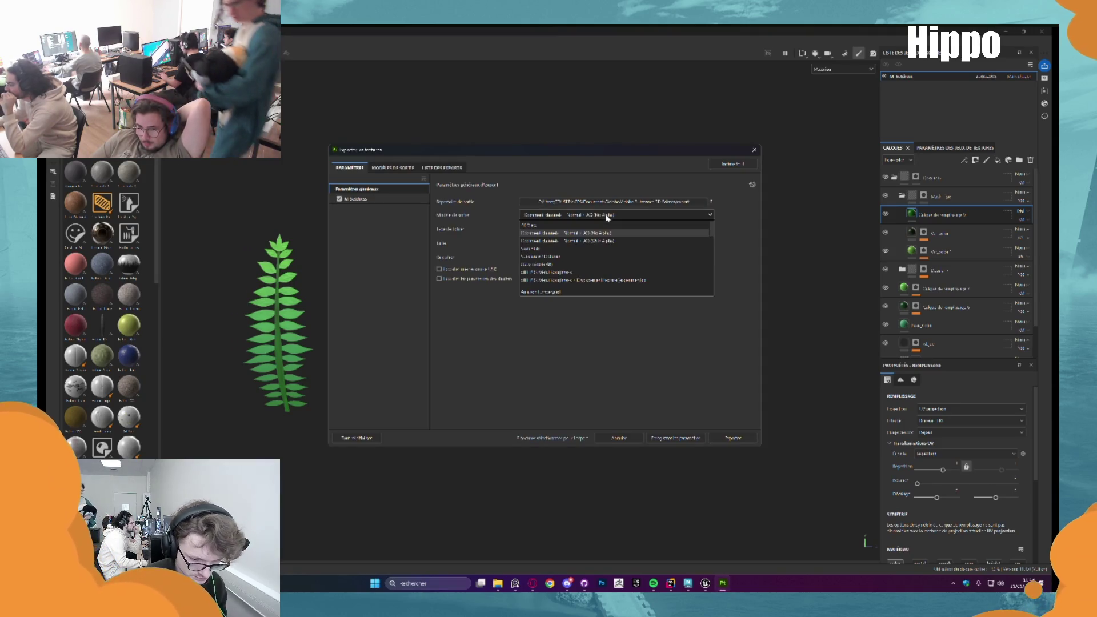
{"action": "left_click", "coordinate": [595, 249]}
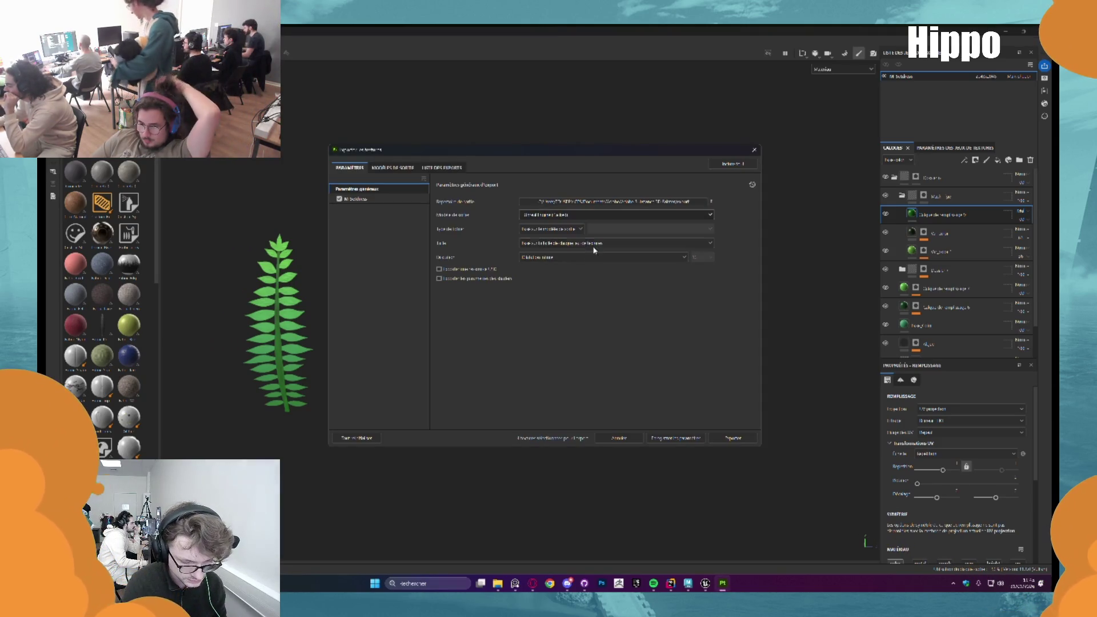
{"action": "left_click", "coordinate": [565, 229]}
{"action": "left_click", "coordinate": [548, 281]}
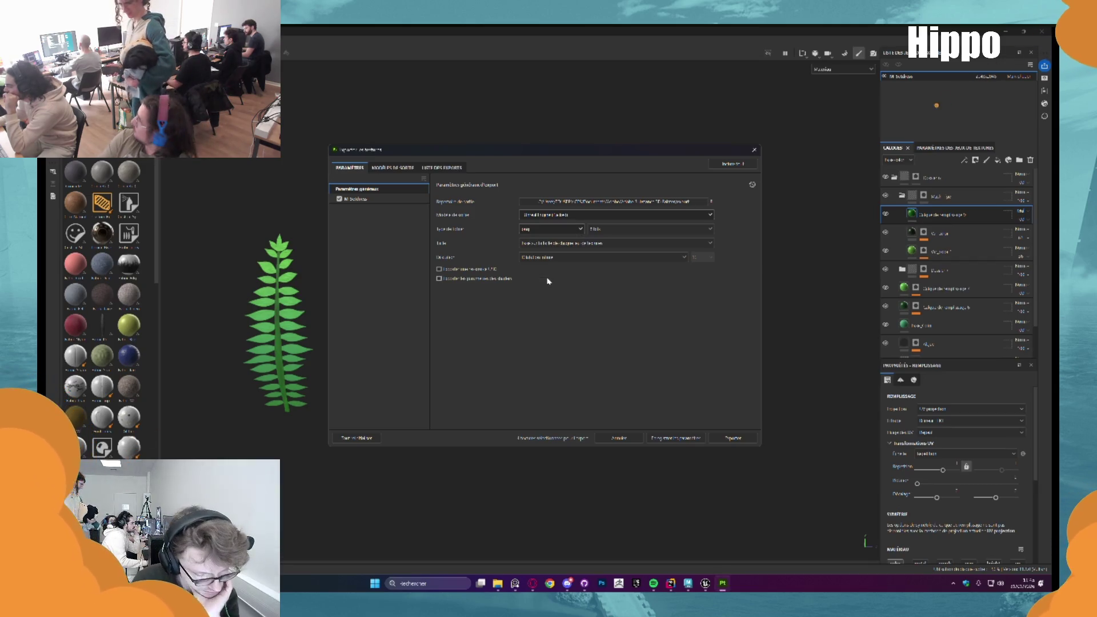
{"action": "left_click", "coordinate": [576, 245]}
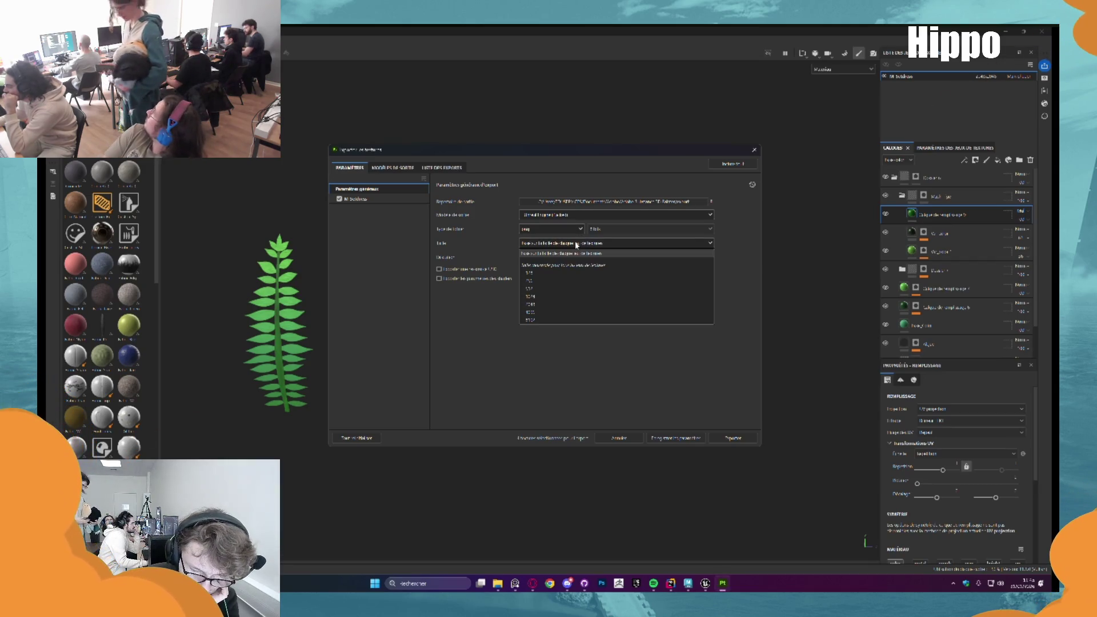
{"action": "left_click", "coordinate": [565, 305]}
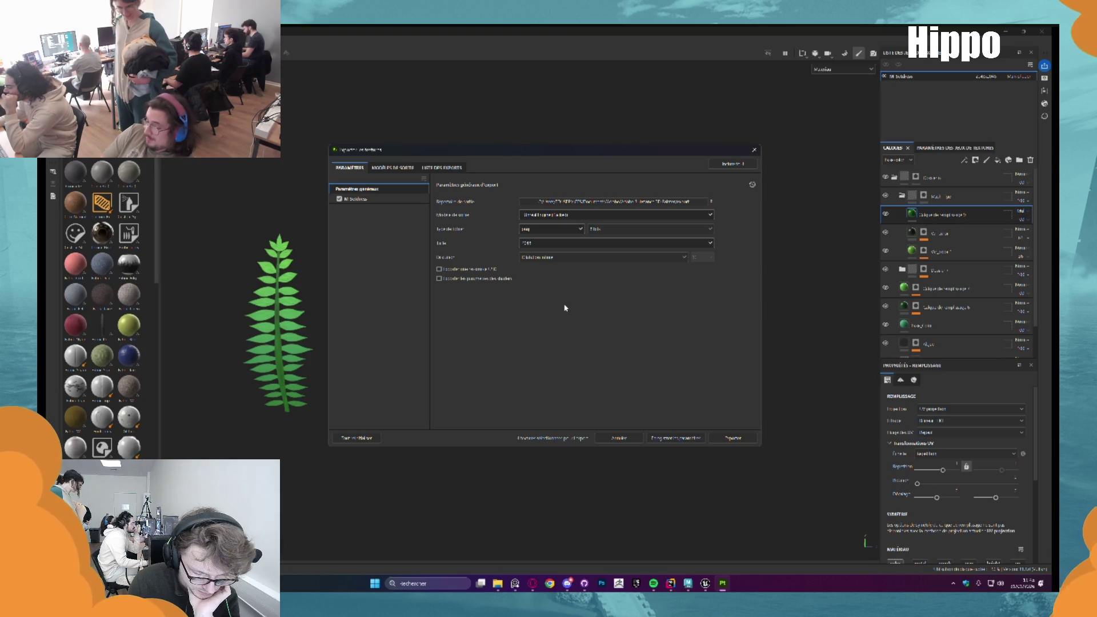
Create a Props folder inside Texture and export the textures there
{"action": "left_click", "coordinate": [731, 440]}
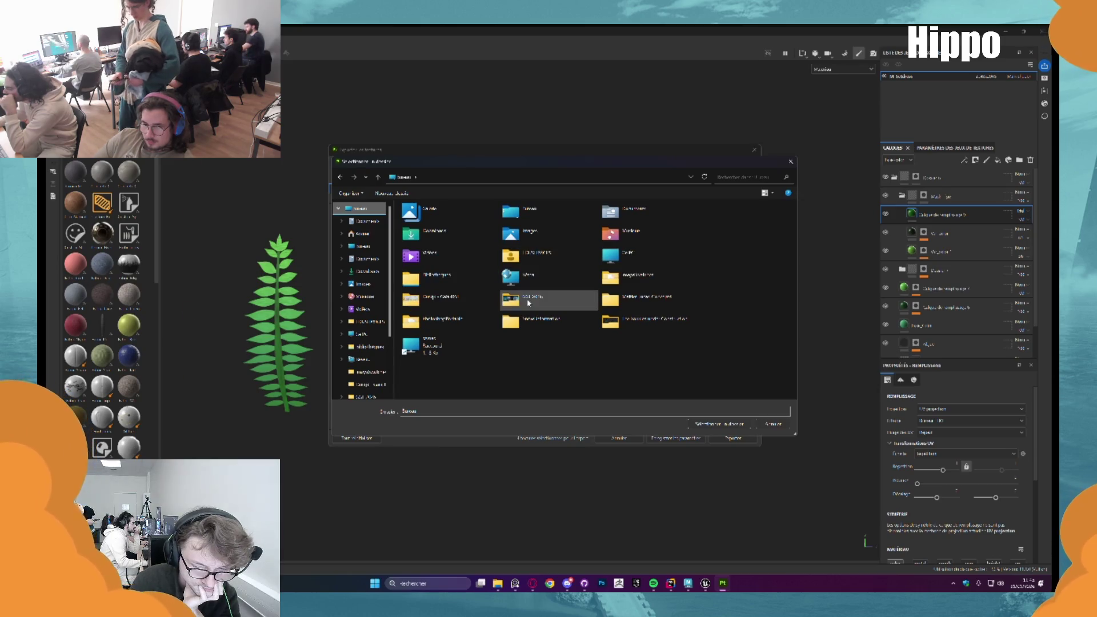
{"action": "double_click", "coordinate": [534, 298]}
{"action": "double_click", "coordinate": [441, 274]}
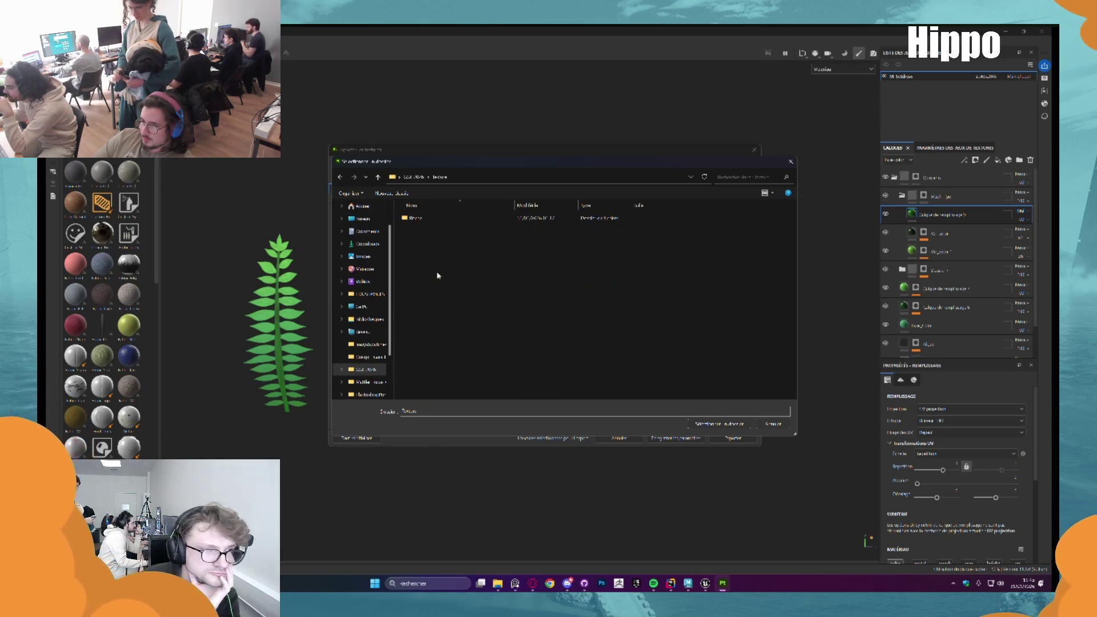
{"action": "right_click", "coordinate": [462, 244]}
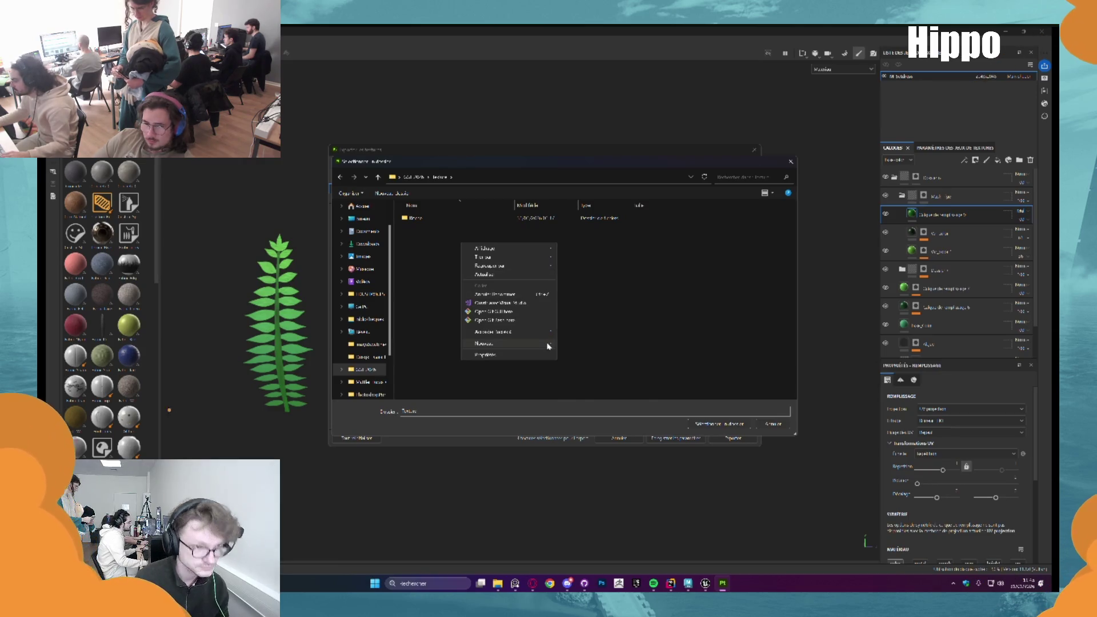
{"action": "mouse_move", "coordinate": [547, 346]}
{"action": "left_click", "coordinate": [597, 343]}
{"action": "type", "text": "F"}
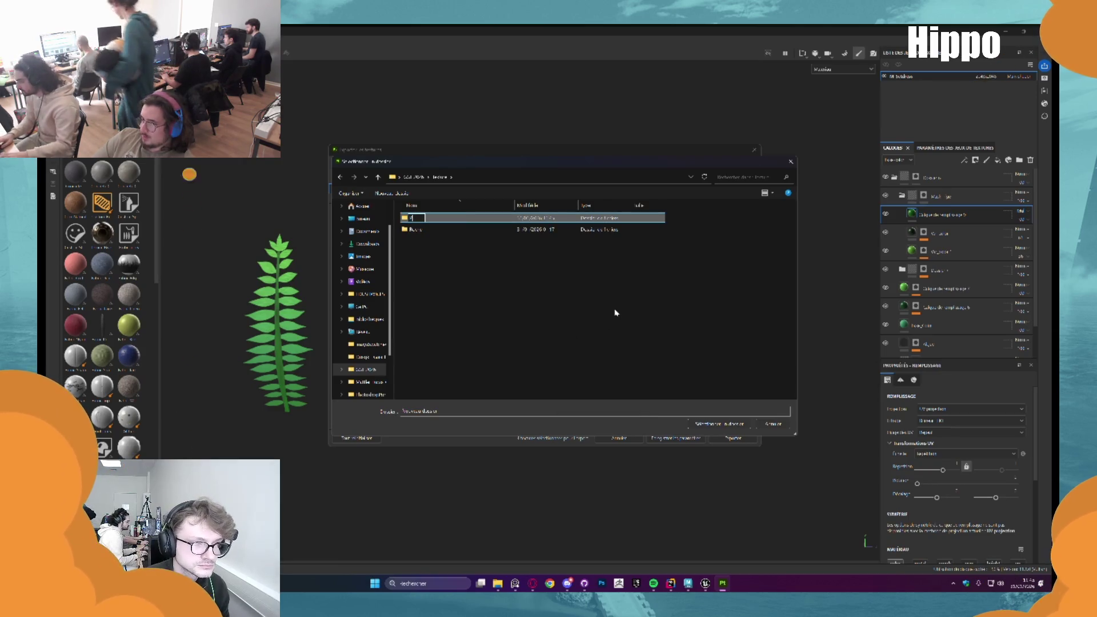
{"action": "key", "text": "Return"}
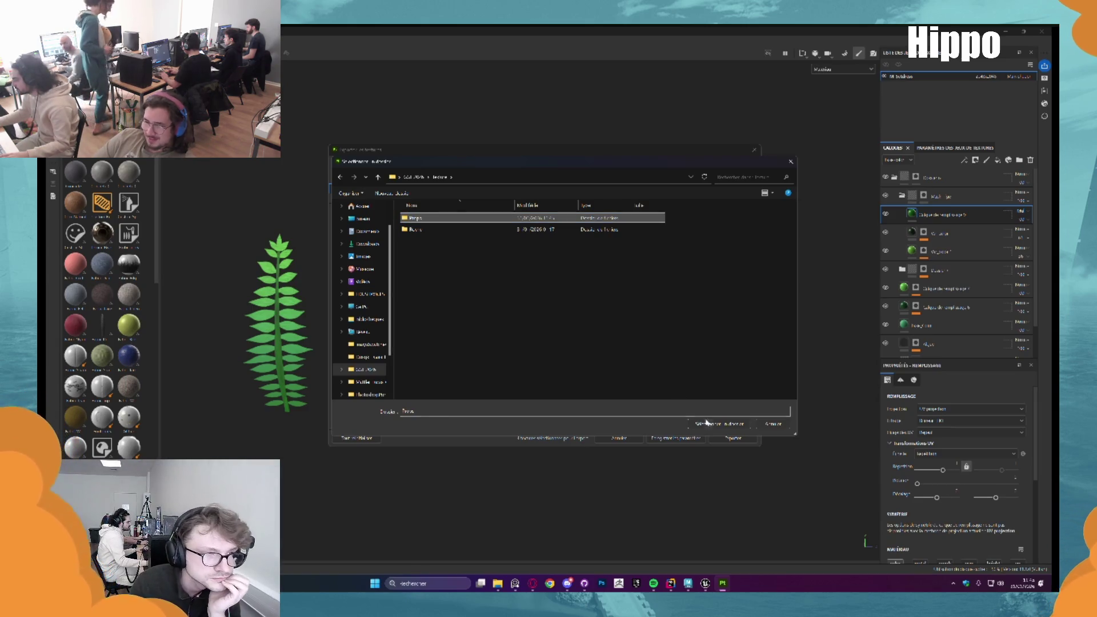
{"action": "left_click", "coordinate": [707, 423]}
{"action": "left_click", "coordinate": [719, 439]}
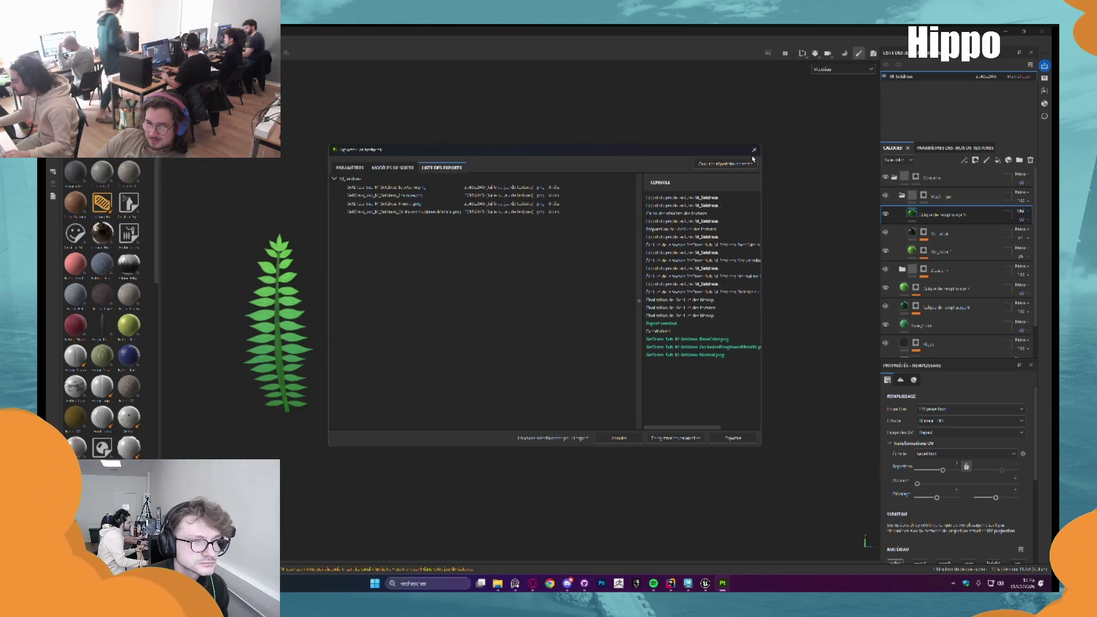
{"action": "key", "text": "alt+Tab"}
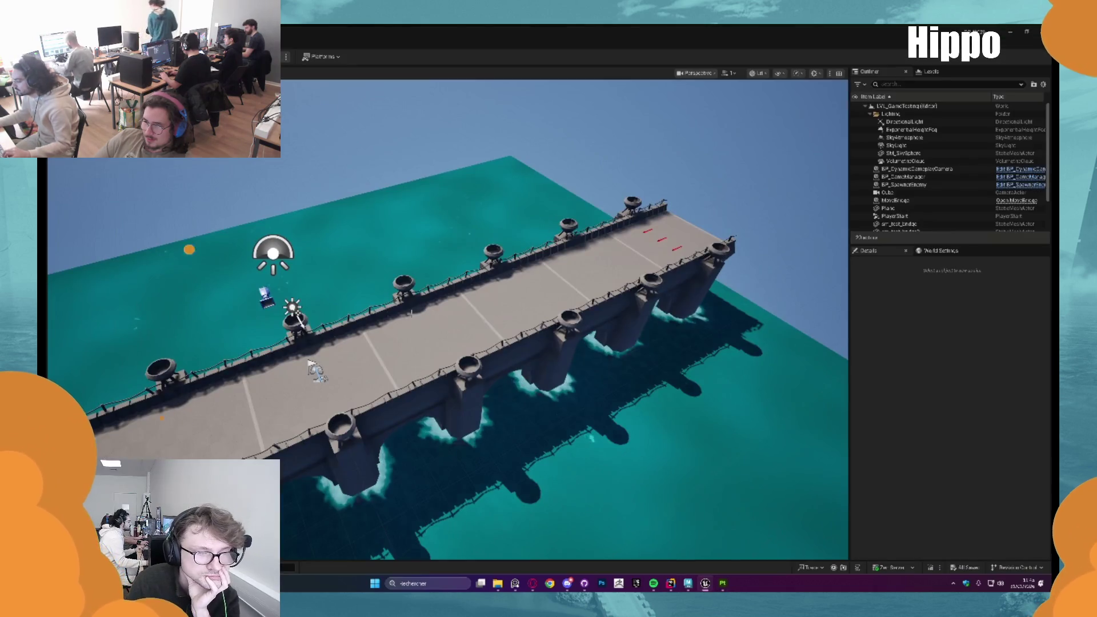
Open the Import dialog for the Assets > Props content folder
{"action": "key", "text": "ctrl+space"}
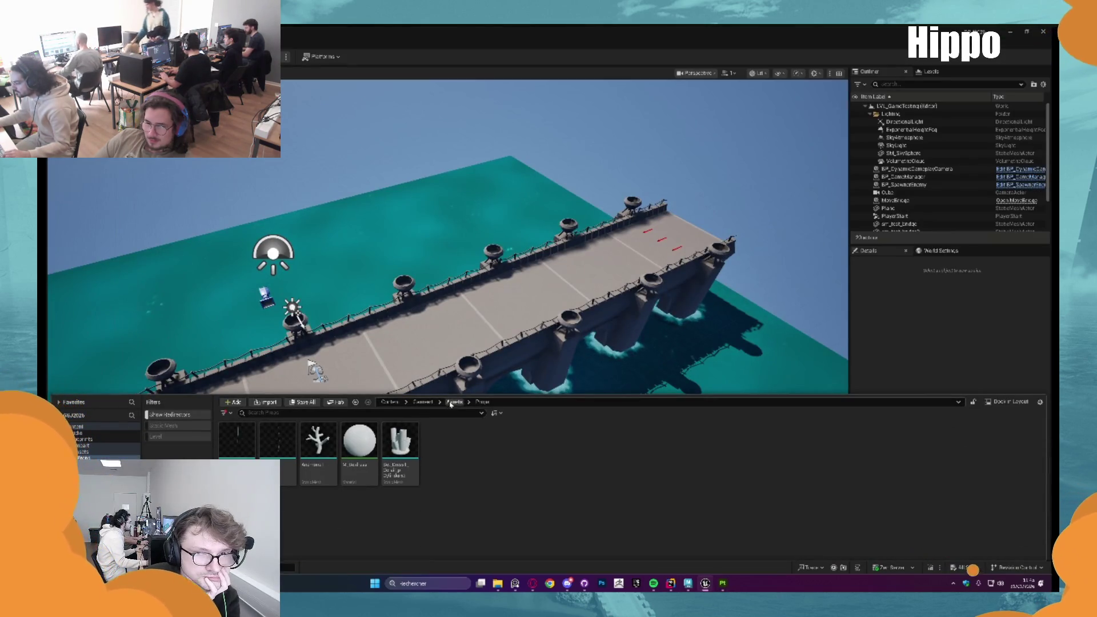
{"action": "left_click", "coordinate": [455, 401]}
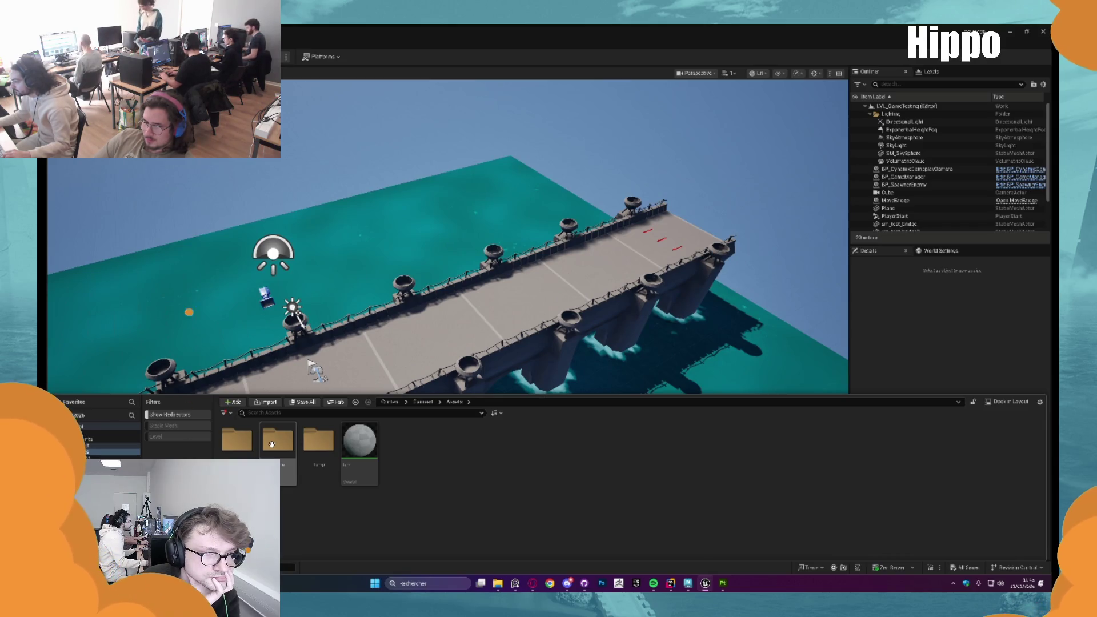
{"action": "double_click", "coordinate": [272, 444]}
{"action": "right_click", "coordinate": [477, 445]}
{"action": "left_click", "coordinate": [514, 142]}
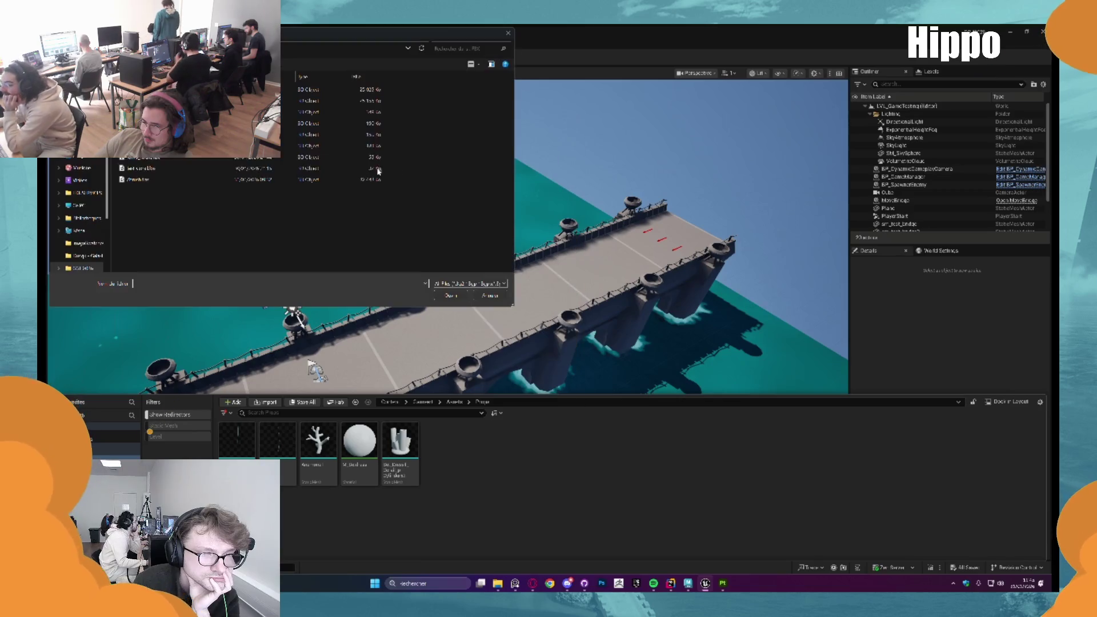
Select all the exported texture files for import, then return to Substance Painter
{"action": "key", "text": "alt+Up"}
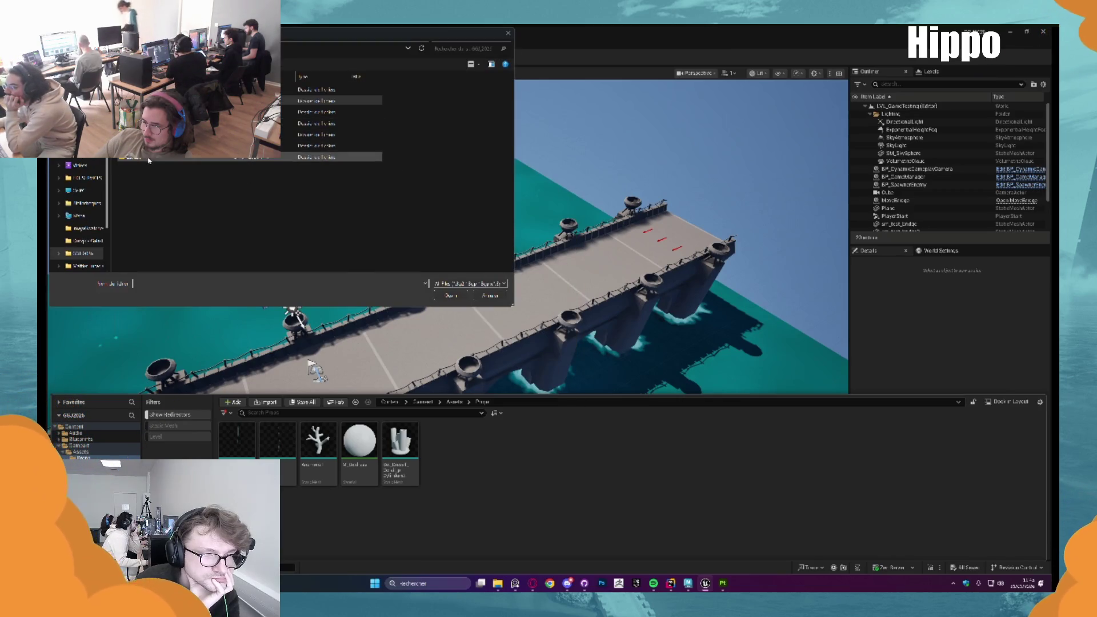
{"action": "double_click", "coordinate": [149, 161]}
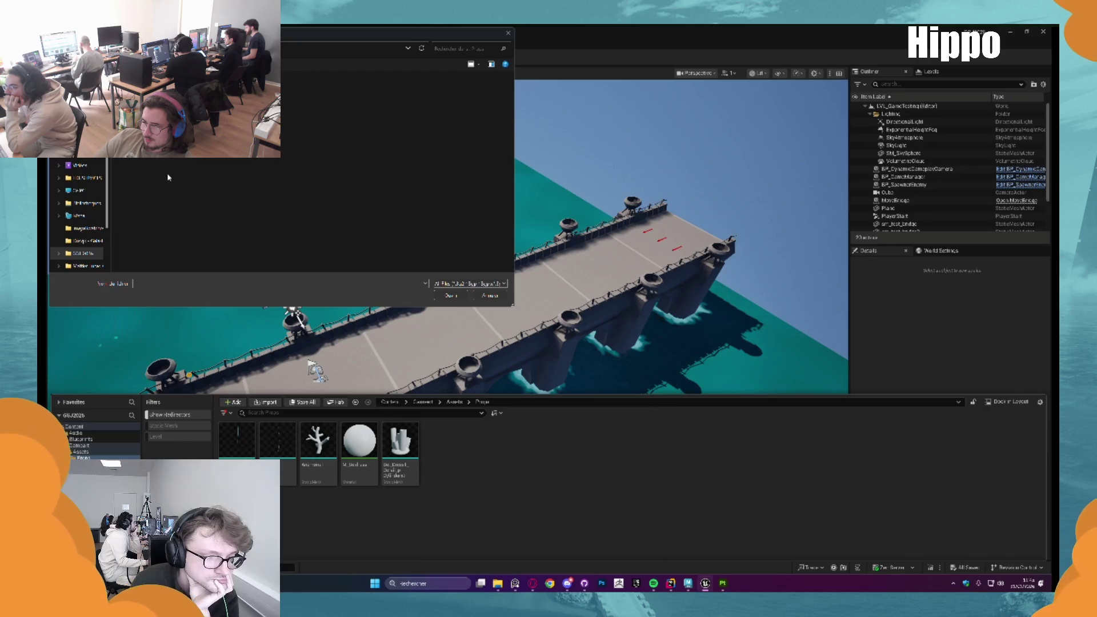
{"action": "key", "text": "ctrl+a"}
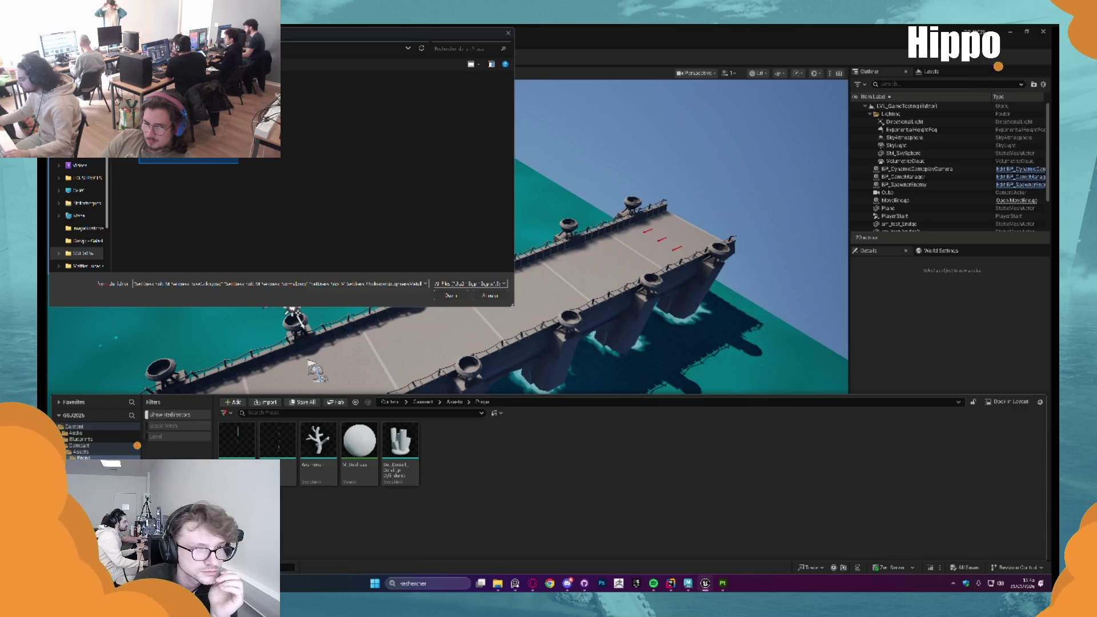
{"action": "key", "text": "Return"}
{"action": "key", "text": "alt+Tab"}
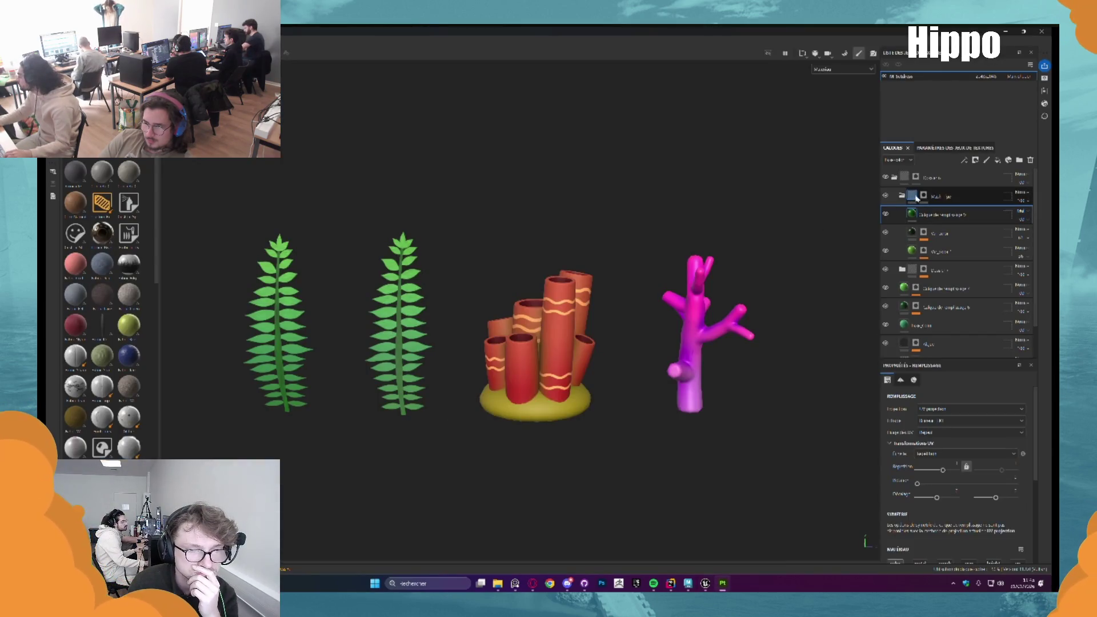
Expand the layer group and isolate the plant layer's black-and-white mask
{"action": "left_click", "coordinate": [901, 196]}
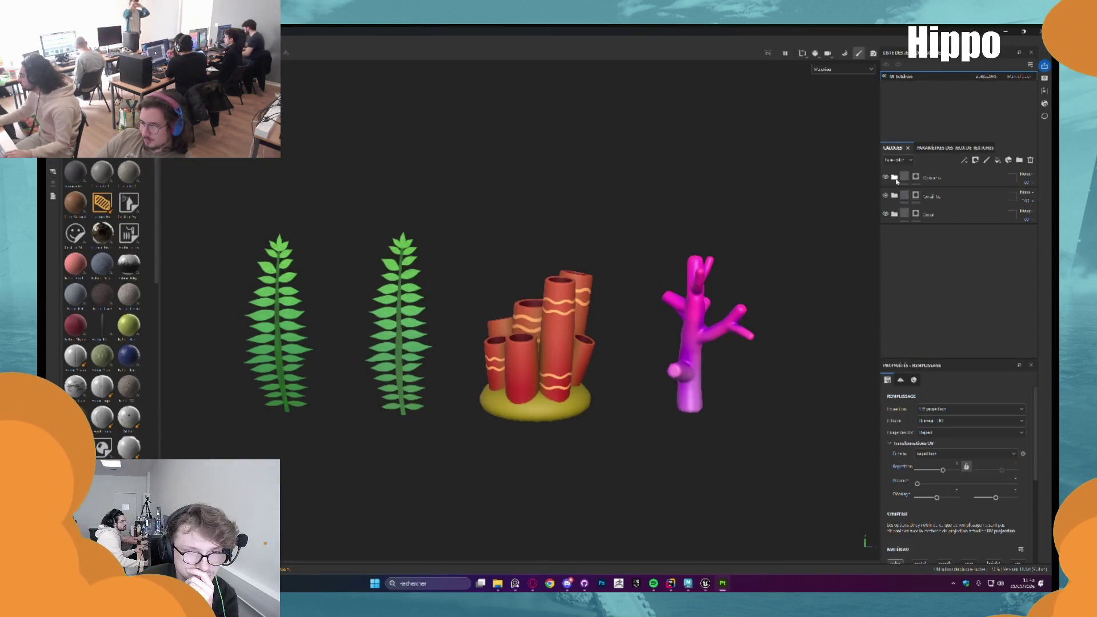
{"action": "left_click", "coordinate": [898, 194]}
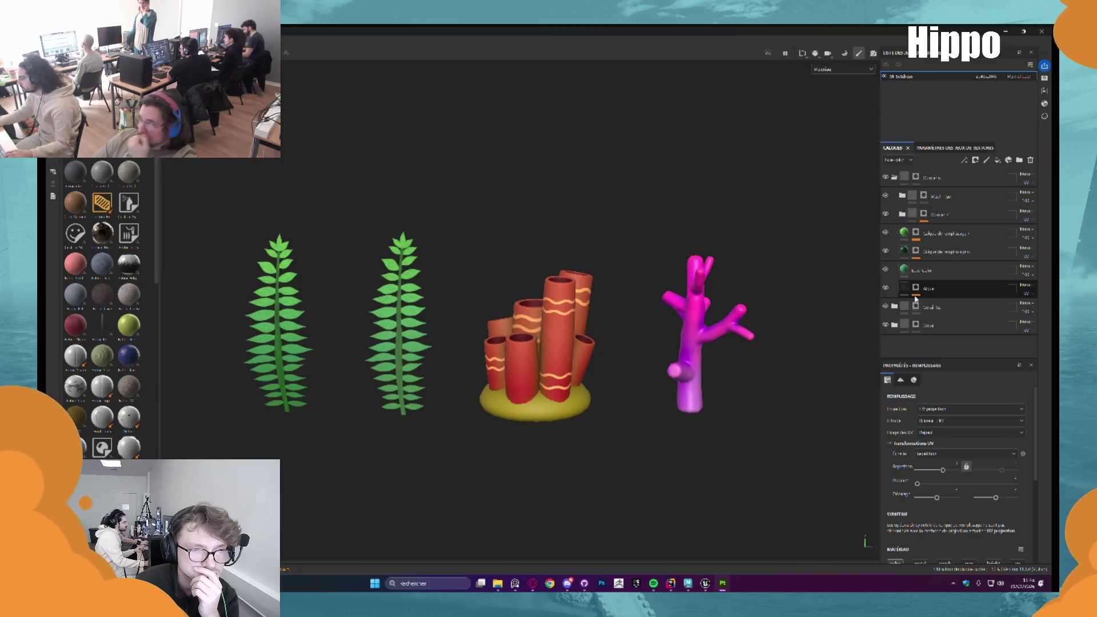
{"action": "left_click", "coordinate": [916, 287], "text": "alt"}
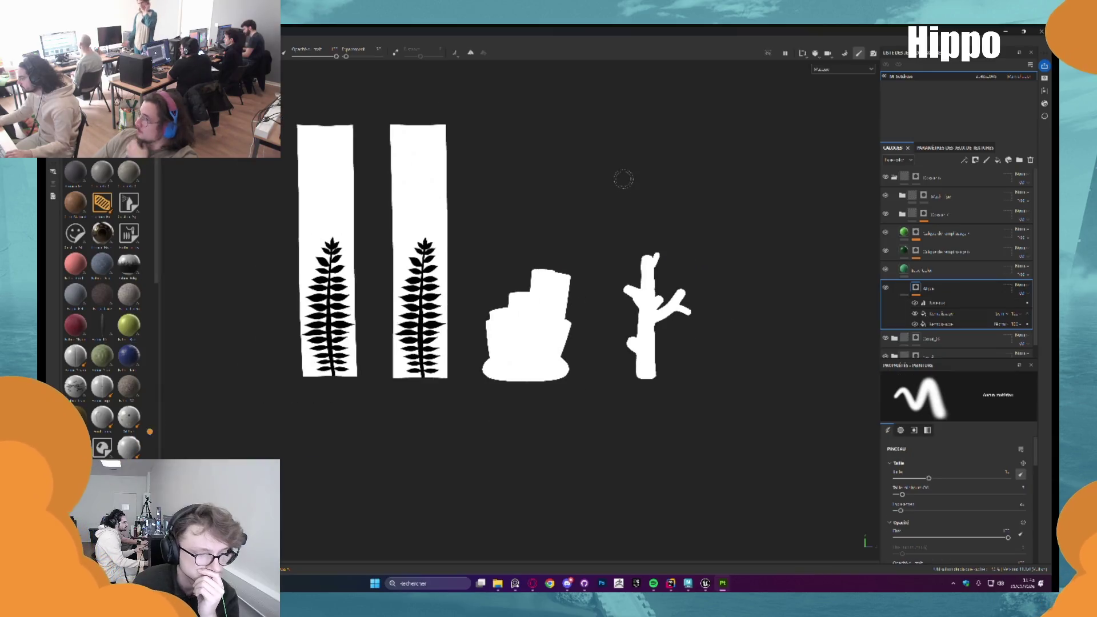
Export the mask to an image file named Algue A, then reopen Unreal's import dialog
{"action": "right_click", "coordinate": [912, 289]}
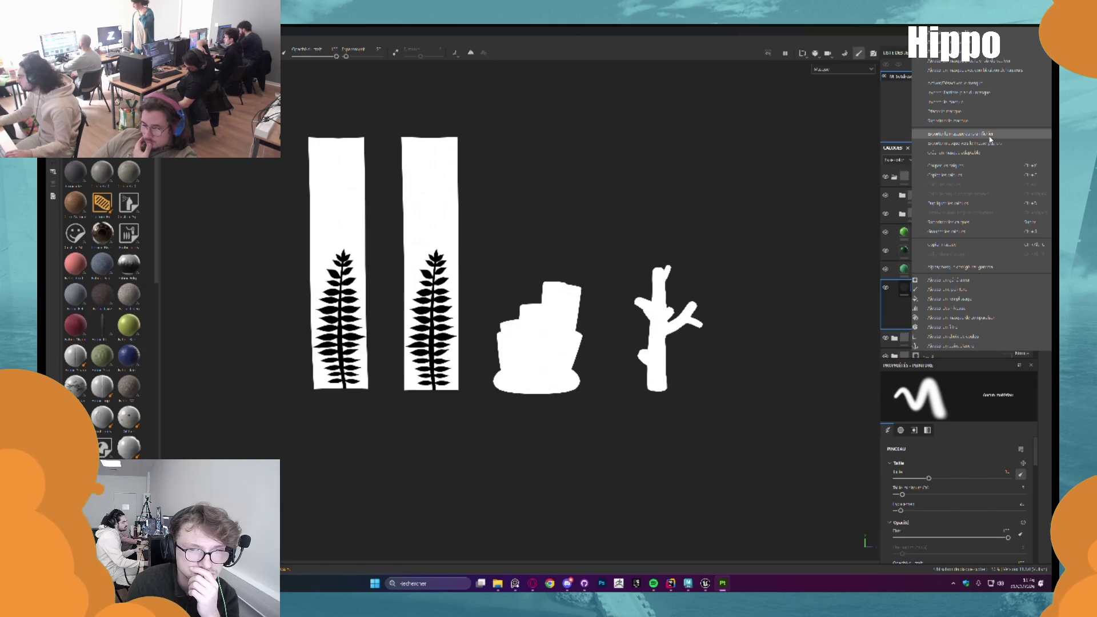
{"action": "left_click", "coordinate": [981, 145]}
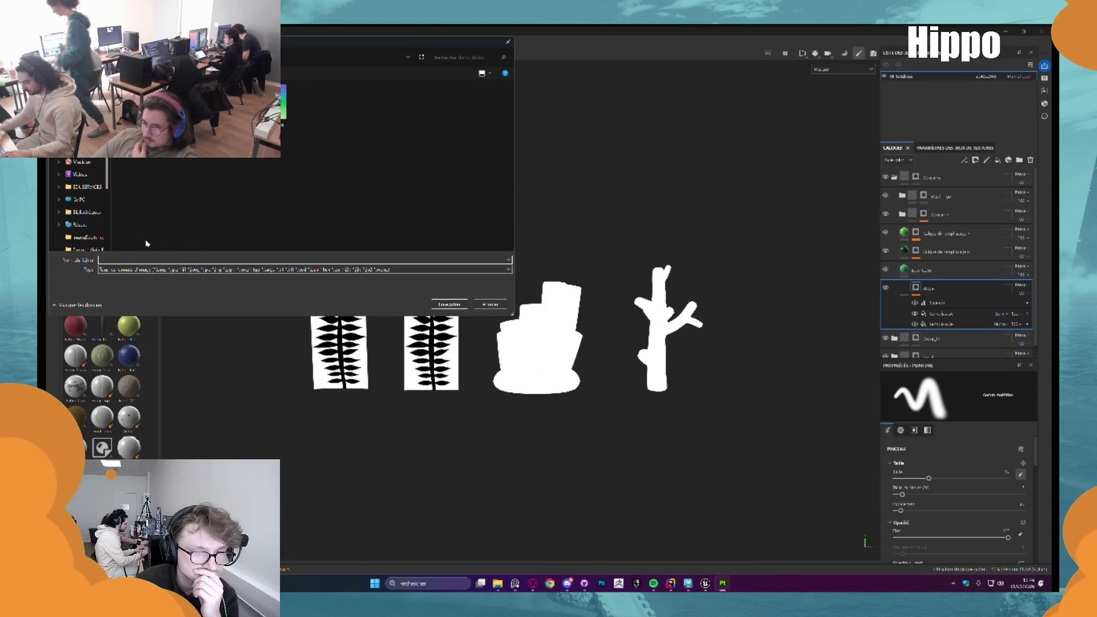
{"action": "type", "text": "a"}
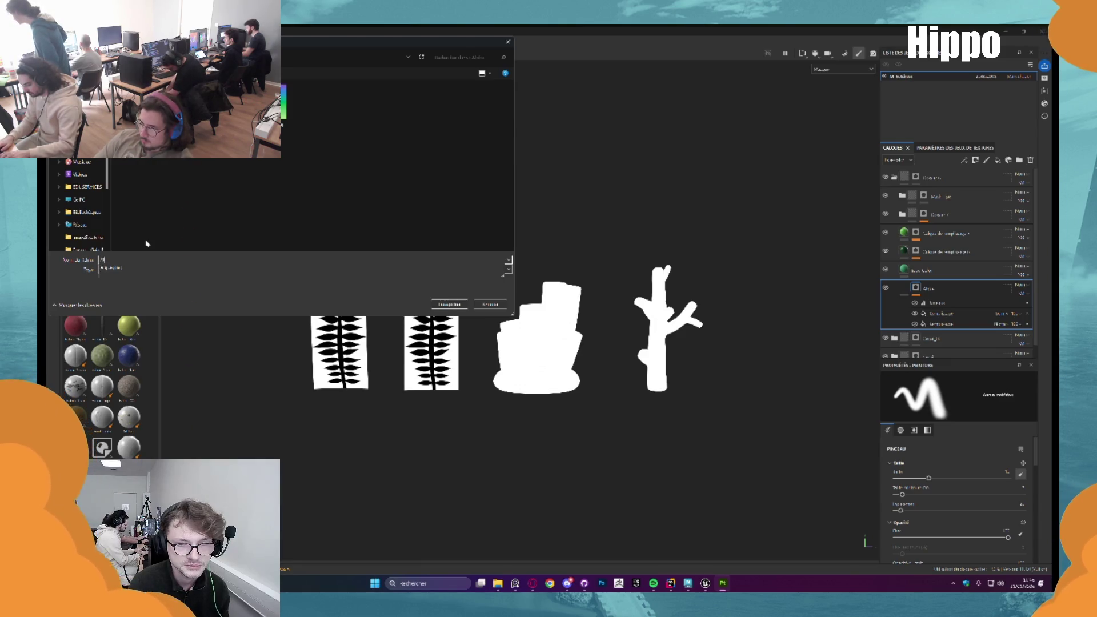
{"action": "type", "text": " A"}
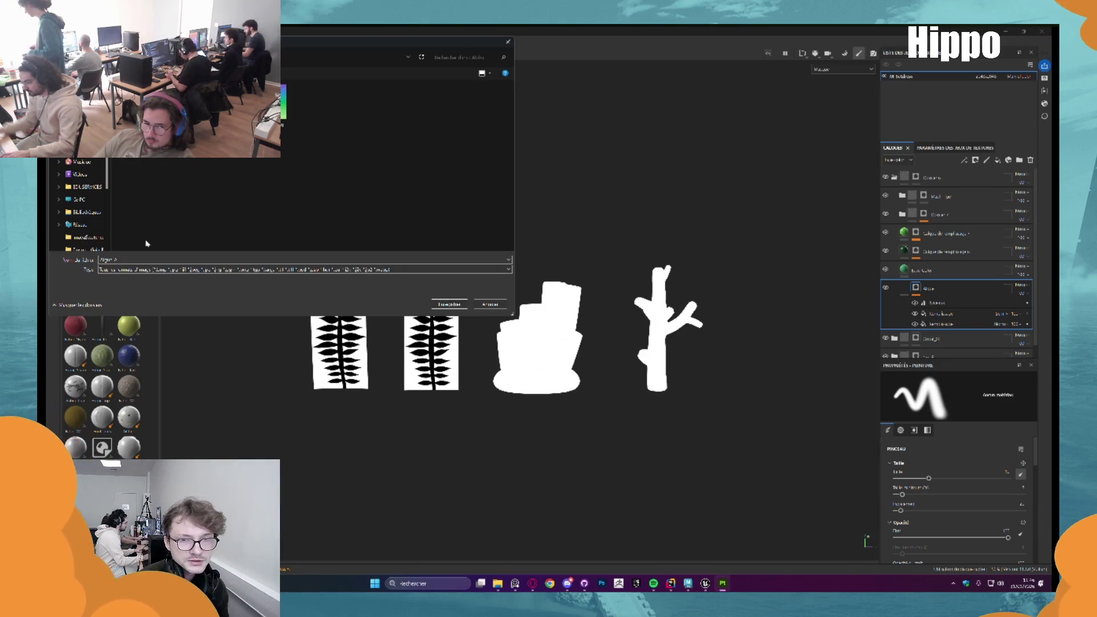
{"action": "left_click", "coordinate": [139, 260]}
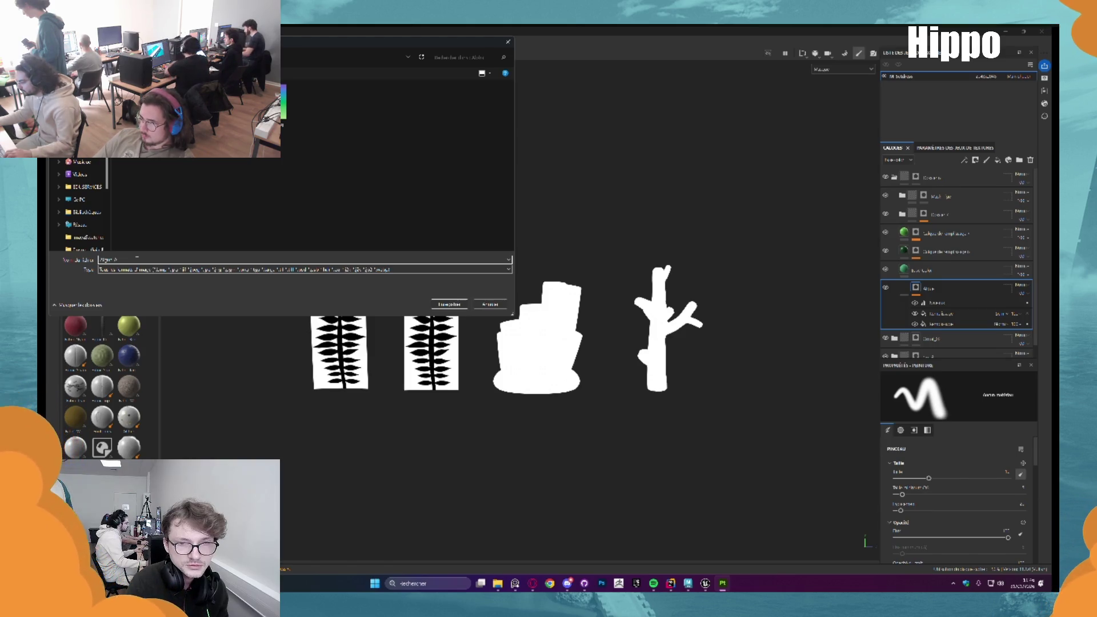
{"action": "key", "text": "alt+Tab"}
{"action": "left_click", "coordinate": [266, 402]}
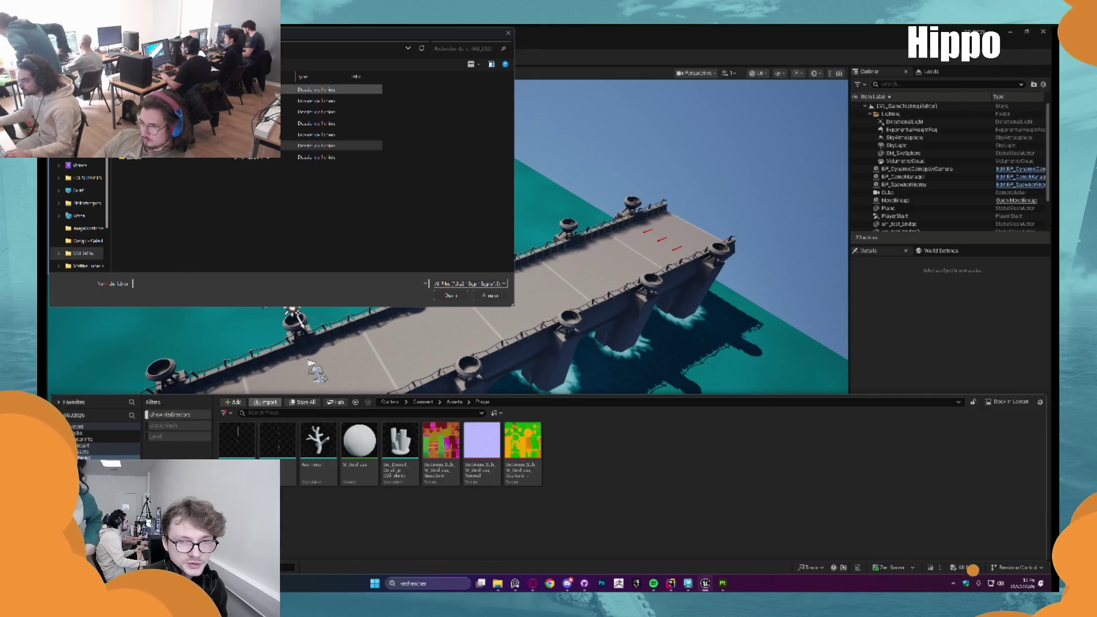
Import the Alg_Alpha alpha texture into Props and close its preview
{"action": "double_click", "coordinate": [314, 89]}
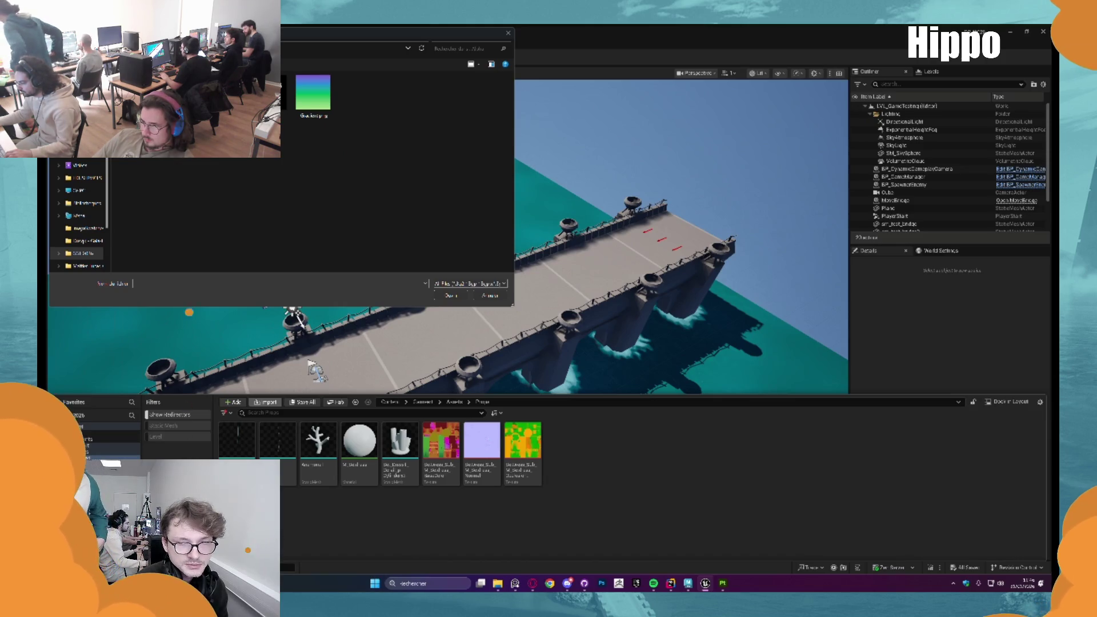
{"action": "double_click", "coordinate": [313, 91]}
{"action": "double_click", "coordinate": [564, 447]}
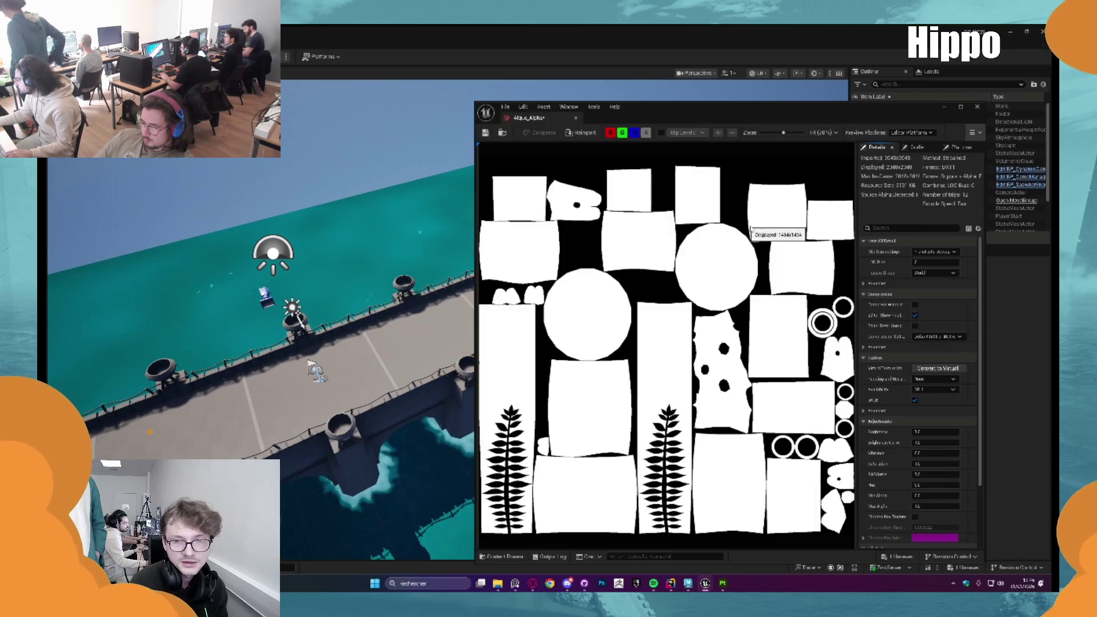
{"action": "left_click", "coordinate": [978, 106]}
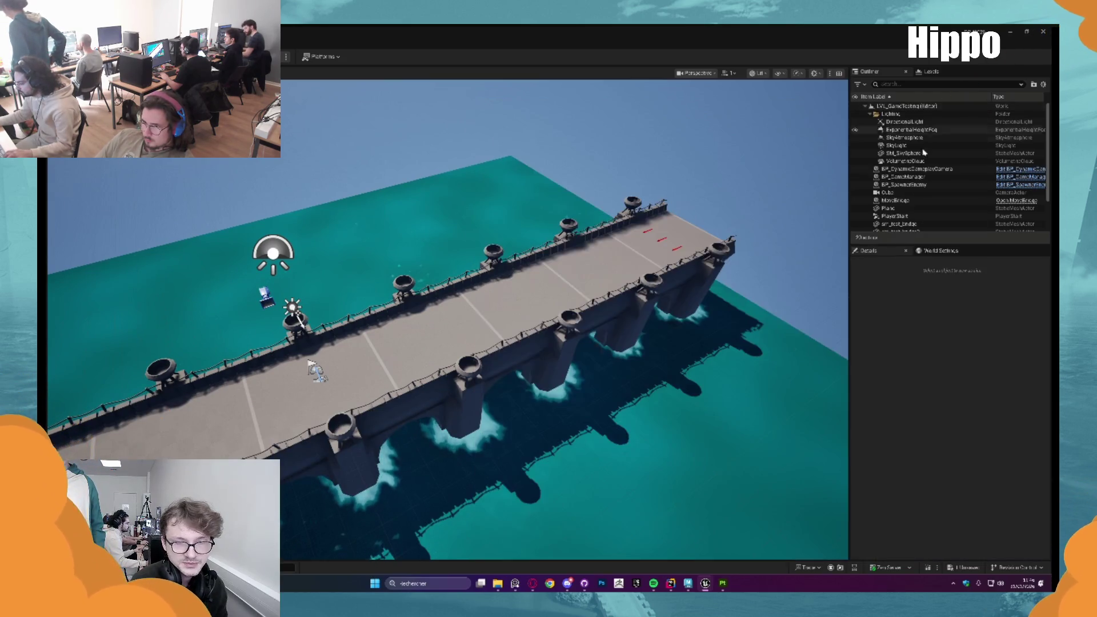
Delete the M_SetDress material and move to the Assets > Rocks folder
{"action": "key", "text": "ctrl+space"}
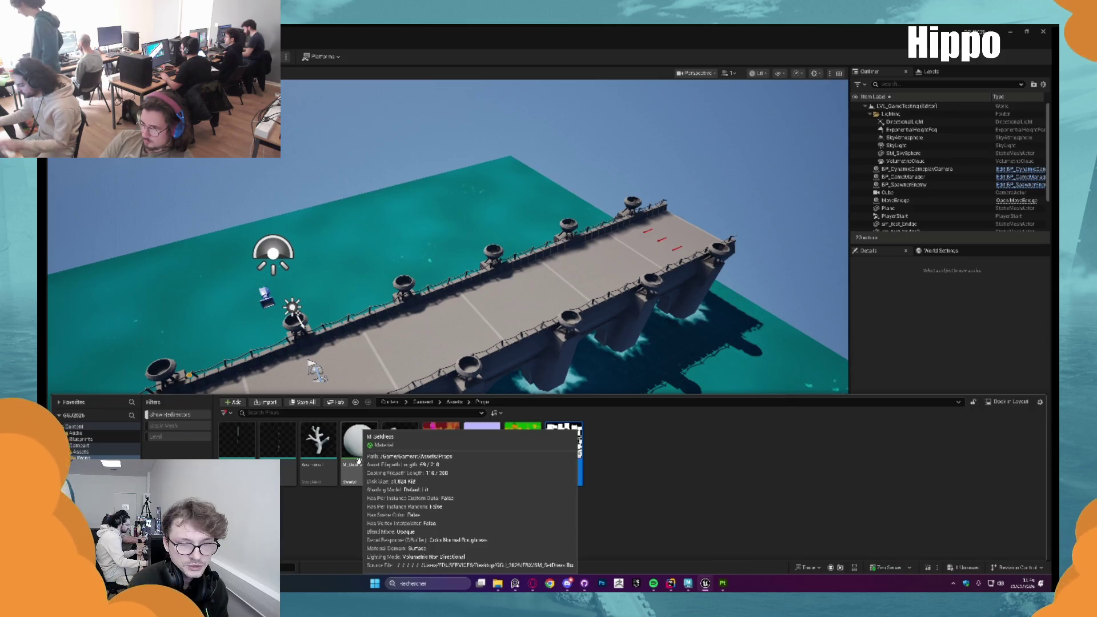
{"action": "left_click", "coordinate": [359, 451]}
{"action": "key", "text": "Delete"}
{"action": "key", "text": "Escape"}
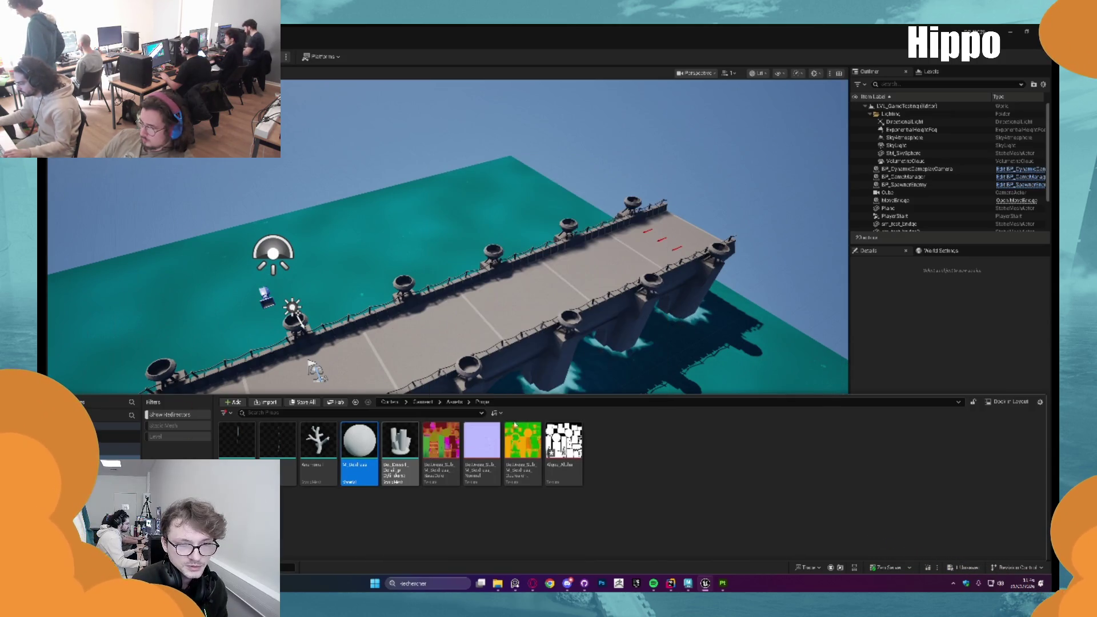
{"action": "left_click", "coordinate": [456, 401]}
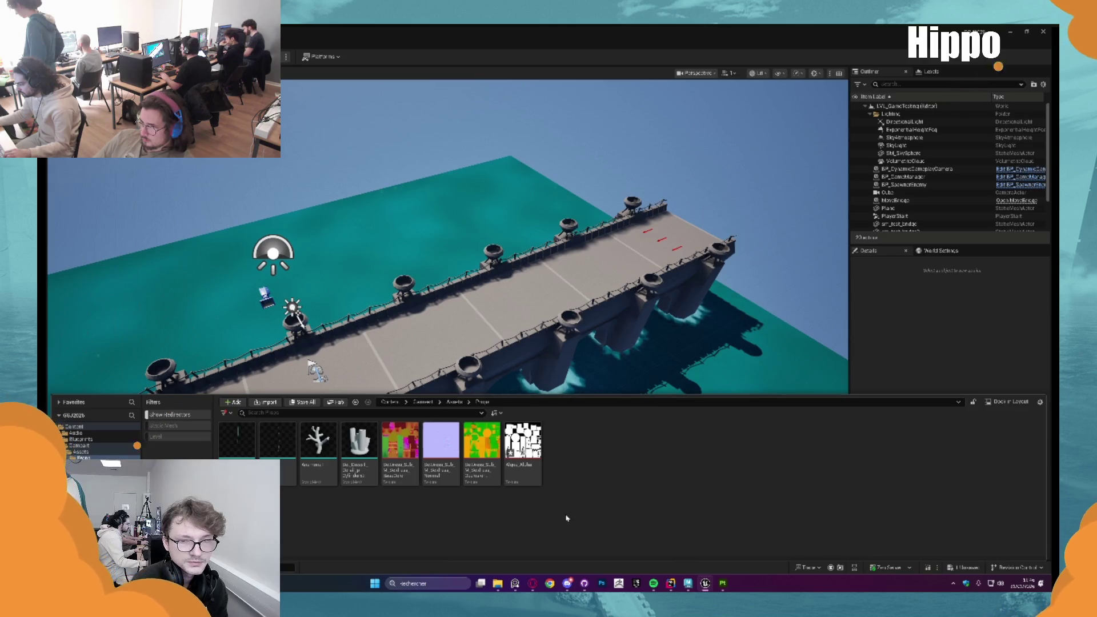
{"action": "left_click", "coordinate": [454, 401]}
{"action": "double_click", "coordinate": [277, 440]}
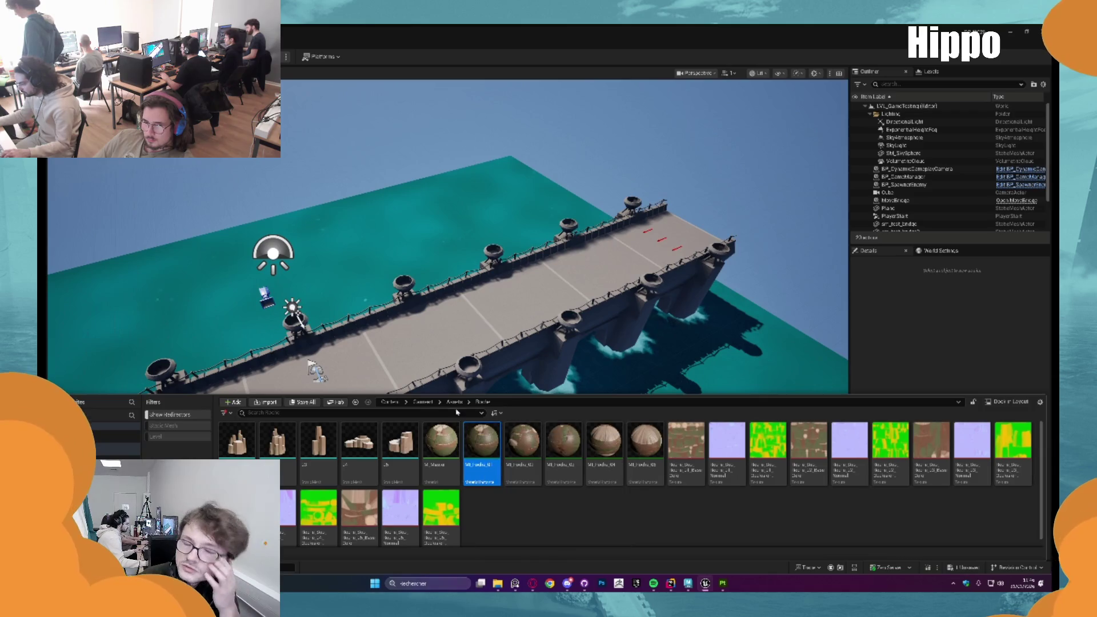
Paste a copy of the rock material instance into Props, name it, and open it
{"action": "left_click", "coordinate": [454, 402]}
{"action": "double_click", "coordinate": [277, 440]}
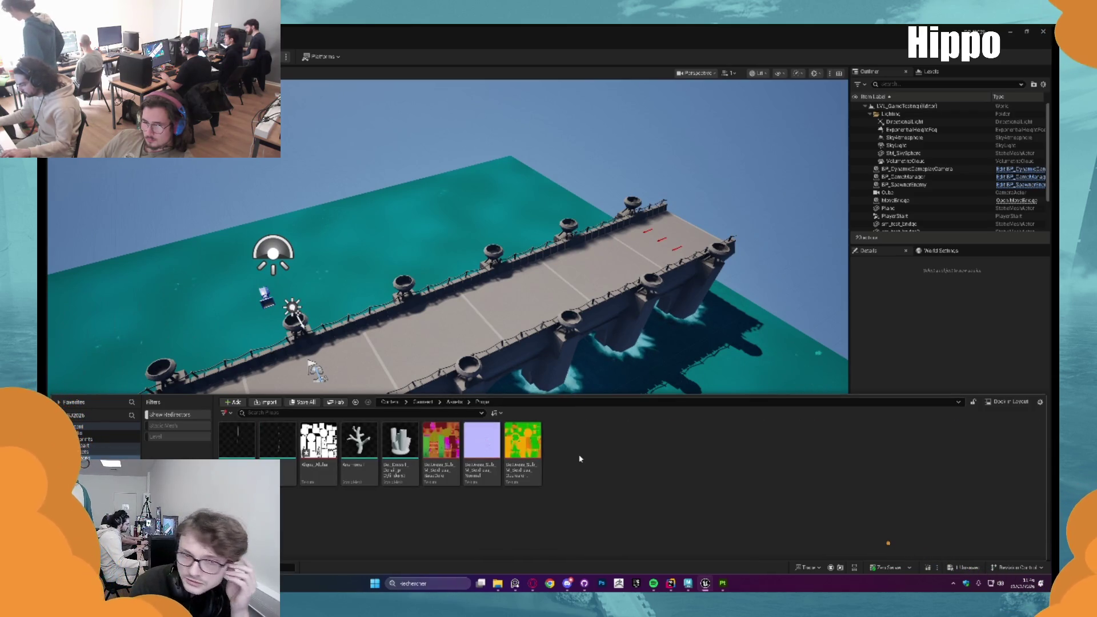
{"action": "key", "text": "ctrl+v"}
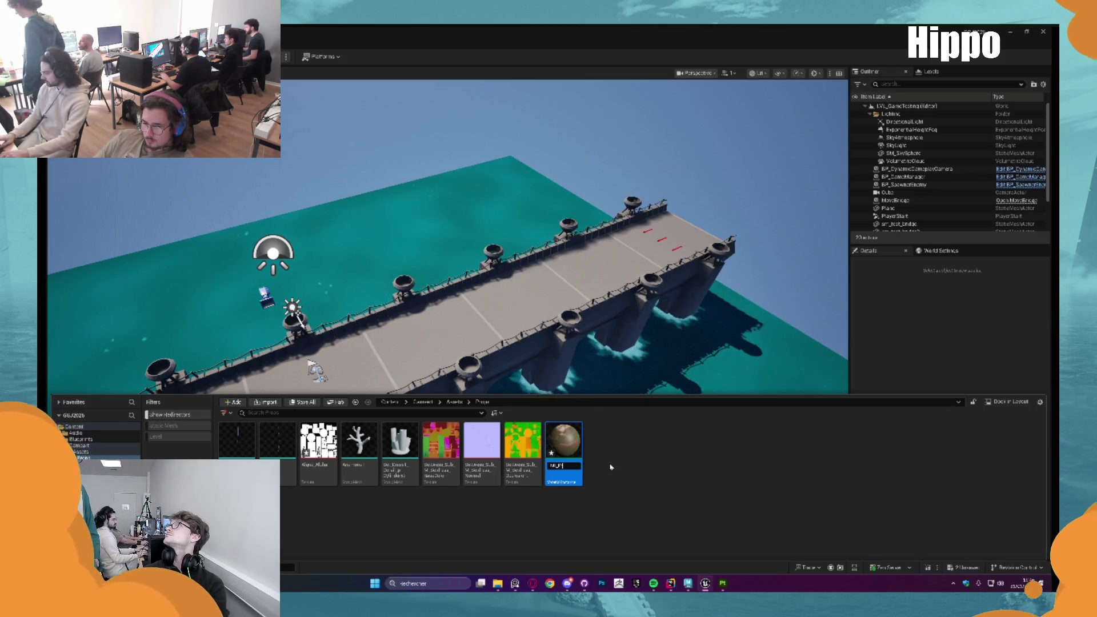
{"action": "key", "text": "Return"}
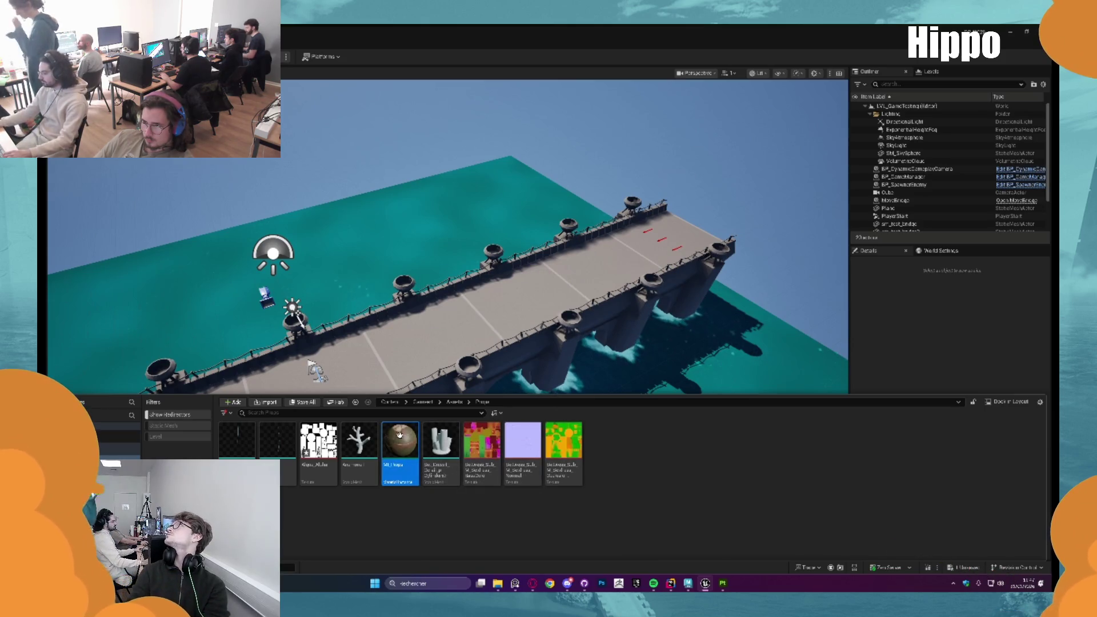
{"action": "double_click", "coordinate": [405, 444]}
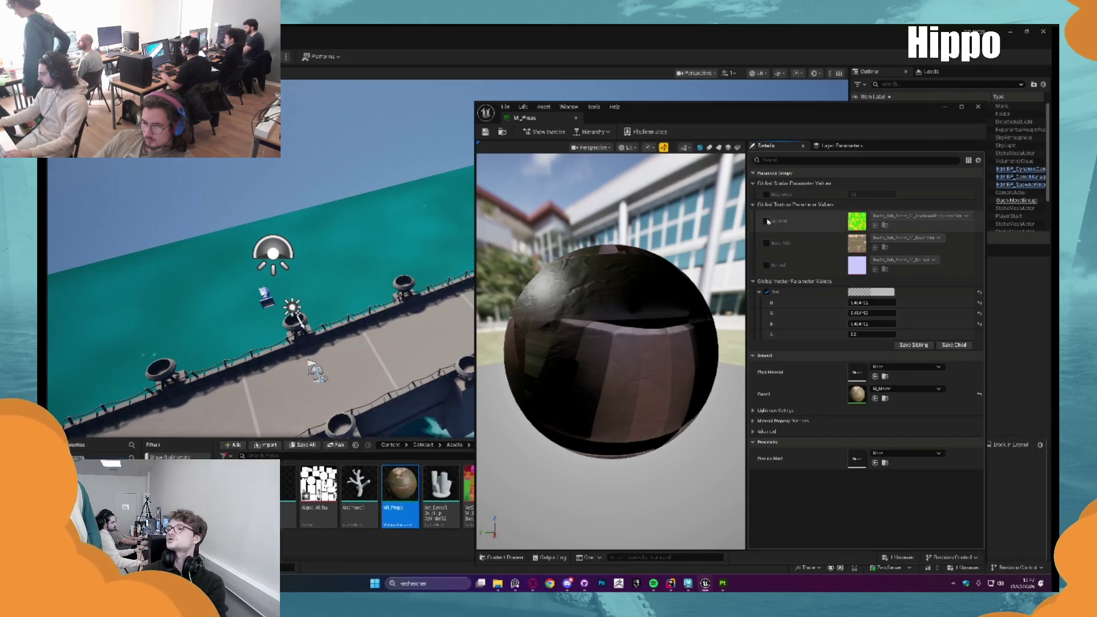
Enable Base Color and Normal, and assign the RedGreen, props normal and packed AO textures
{"action": "left_click", "coordinate": [767, 243]}
{"action": "left_click", "coordinate": [767, 265]}
{"action": "key", "text": "ctrl+space"}
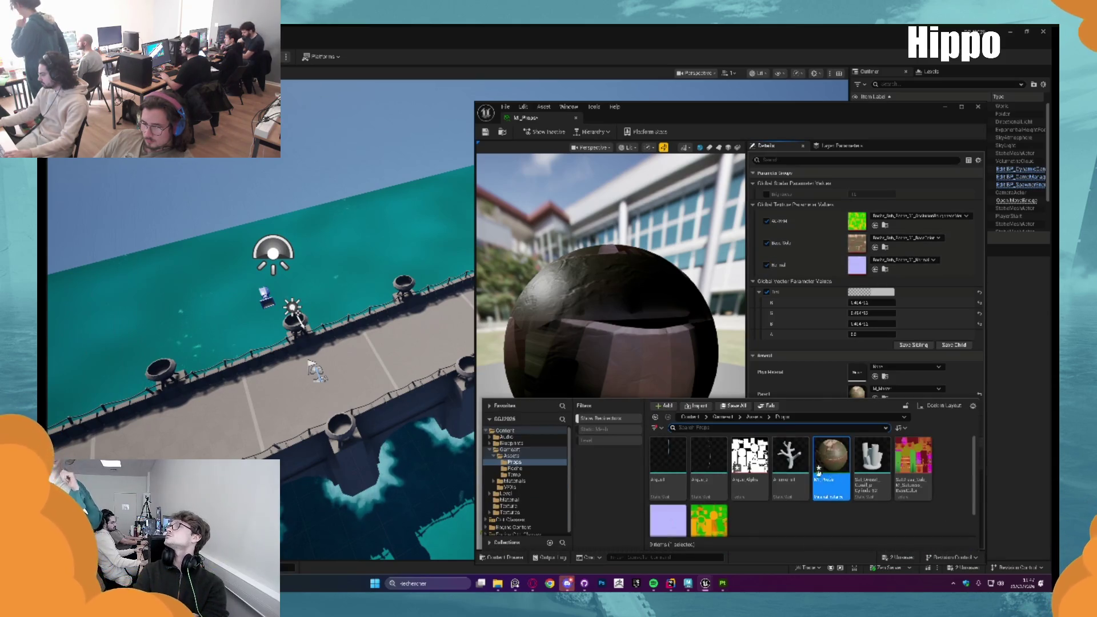
{"action": "mouse_move", "coordinate": [913, 472]}
{"action": "left_mouse_down"}
{"action": "mouse_move", "coordinate": [873, 266]}
{"action": "mouse_move", "coordinate": [857, 245]}
{"action": "left_mouse_up"}
{"action": "key", "text": "ctrl+space"}
{"action": "left_click_drag", "start_coordinate": [663, 520], "coordinate": [857, 267]}
{"action": "key", "text": "ctrl+space"}
{"action": "left_click_drag", "start_coordinate": [711, 517], "coordinate": [857, 221]}
Check the concept art in chat, then return to Unreal and select the coral mesh
{"action": "key", "text": "alt+Tab"}
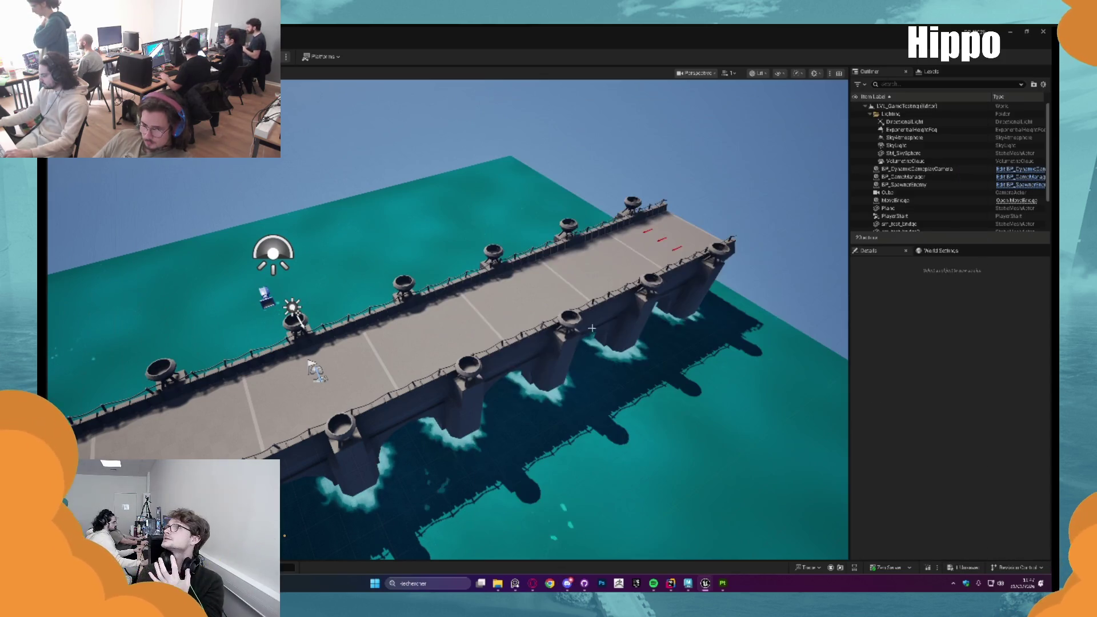
{"action": "key", "text": "alt+Tab"}
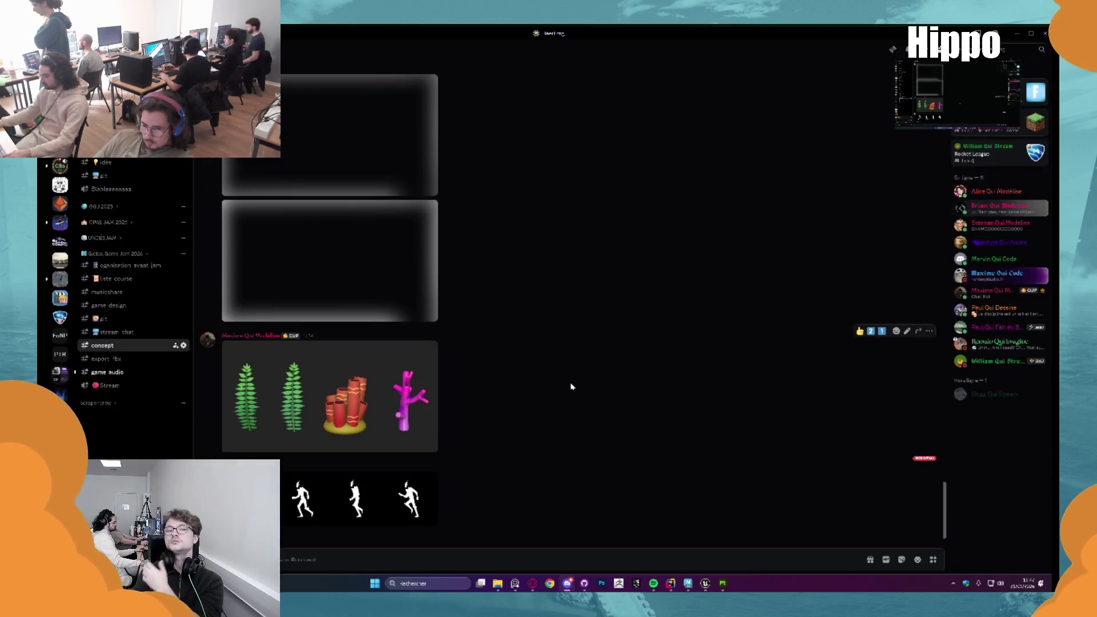
{"action": "key", "text": "alt+Tab"}
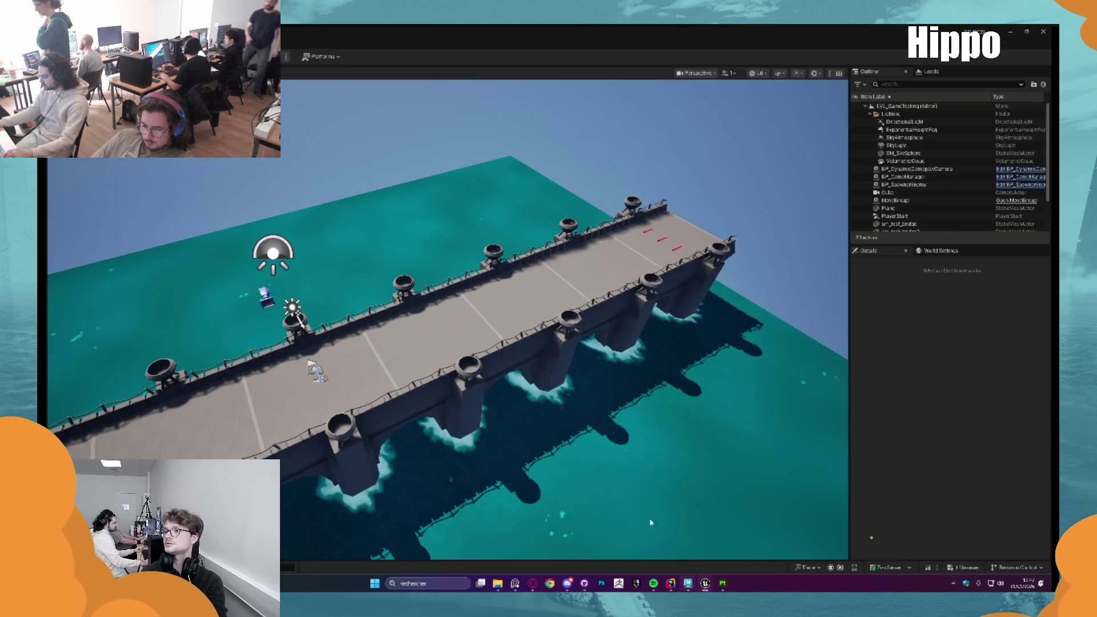
{"action": "key", "text": "ctrl+space"}
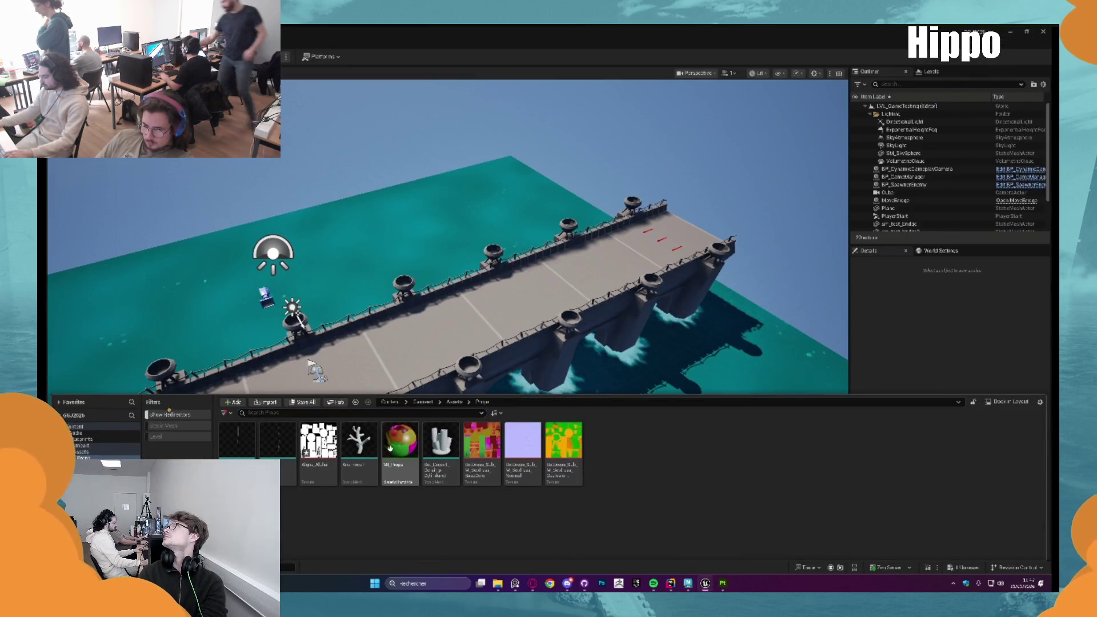
{"action": "left_click", "coordinate": [457, 471]}
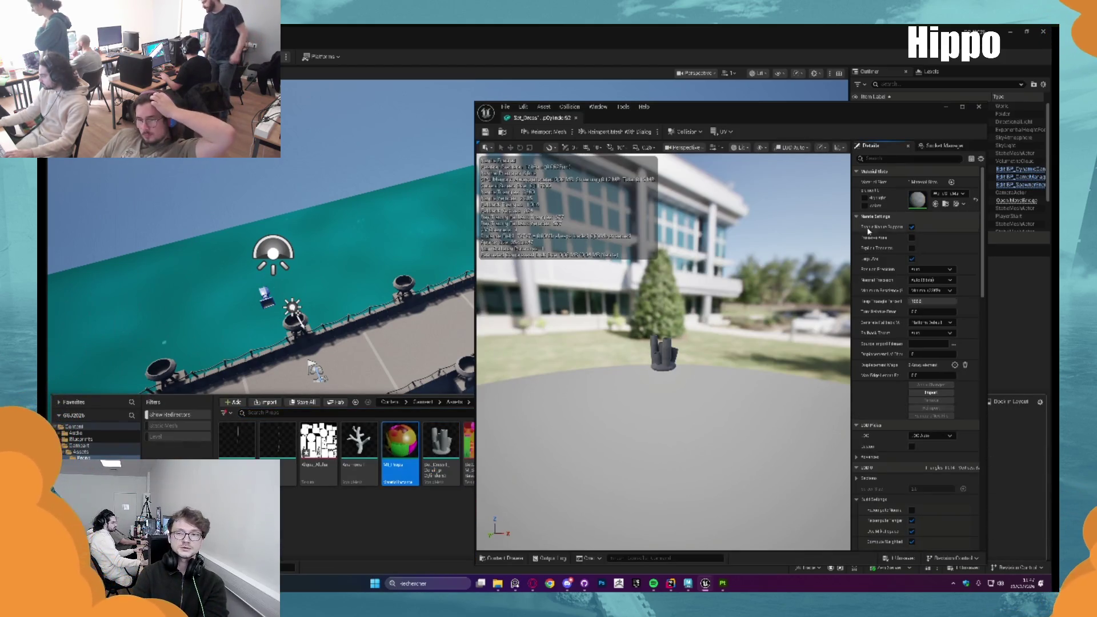
Assign the Props material to the coral, Anemone and Algue_3 seaweed meshes
{"action": "left_click", "coordinate": [935, 204]}
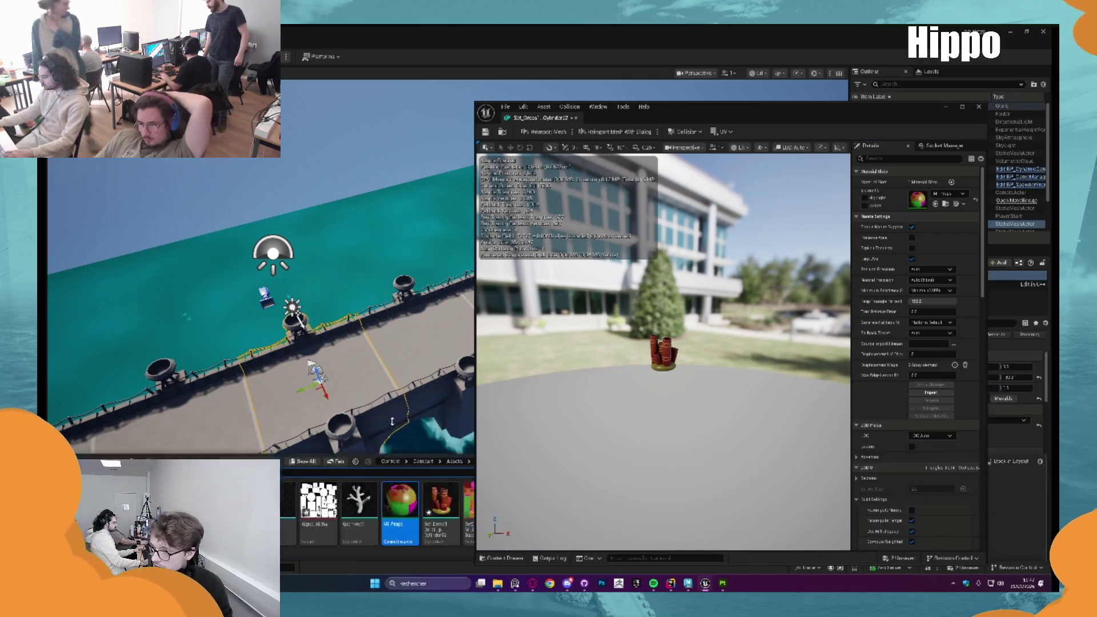
{"action": "double_click", "coordinate": [366, 455]}
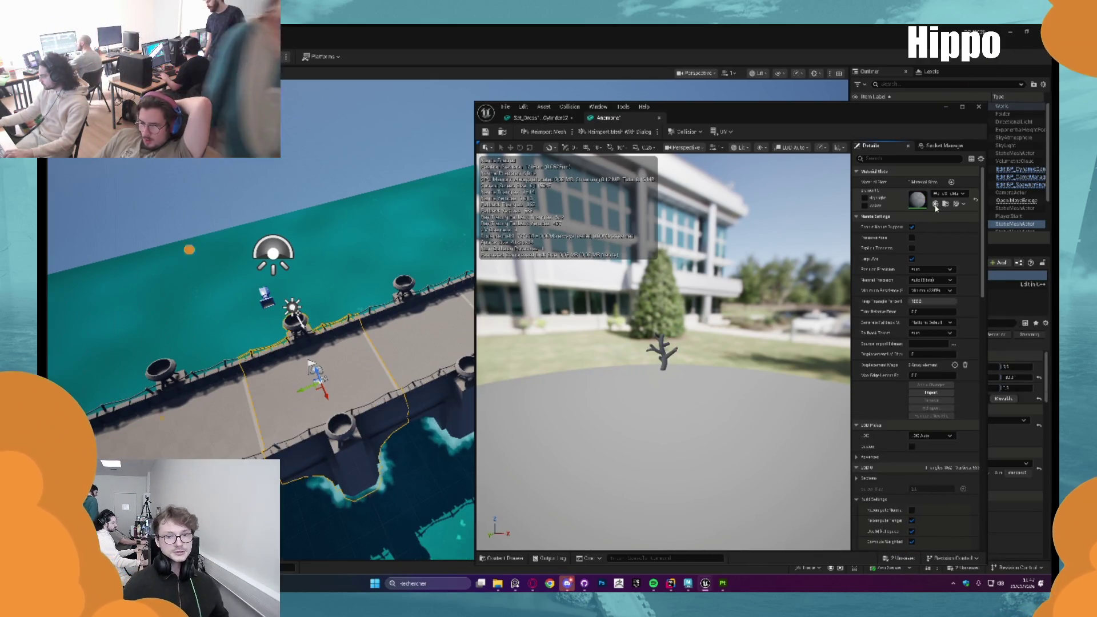
{"action": "key", "text": "ctrl+space"}
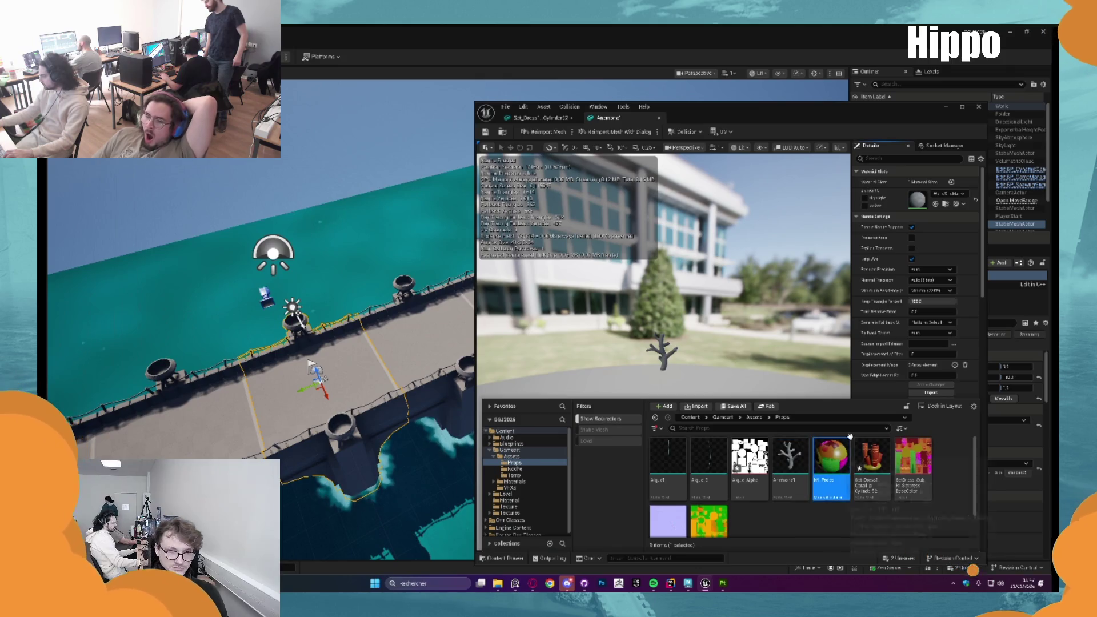
{"action": "left_click", "coordinate": [939, 204]}
{"action": "key", "text": "ctrl+space"}
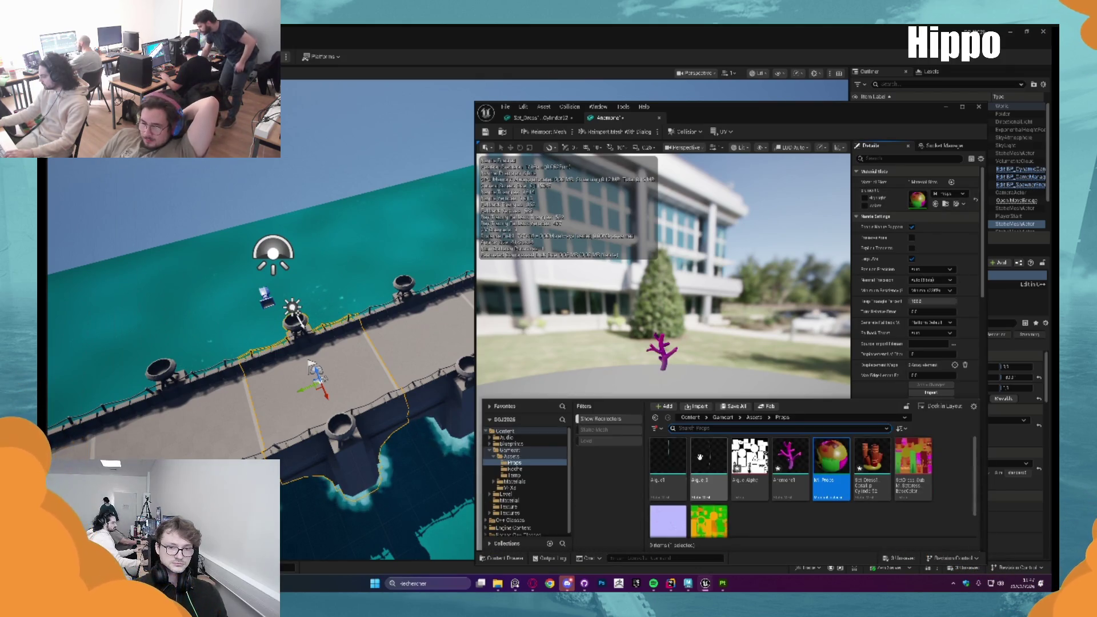
{"action": "double_click", "coordinate": [697, 457]}
{"action": "left_click_drag", "start_coordinate": [663, 343], "coordinate": [571, 343]}
{"action": "key", "text": "ctrl+space"}
{"action": "left_click", "coordinate": [831, 457]}
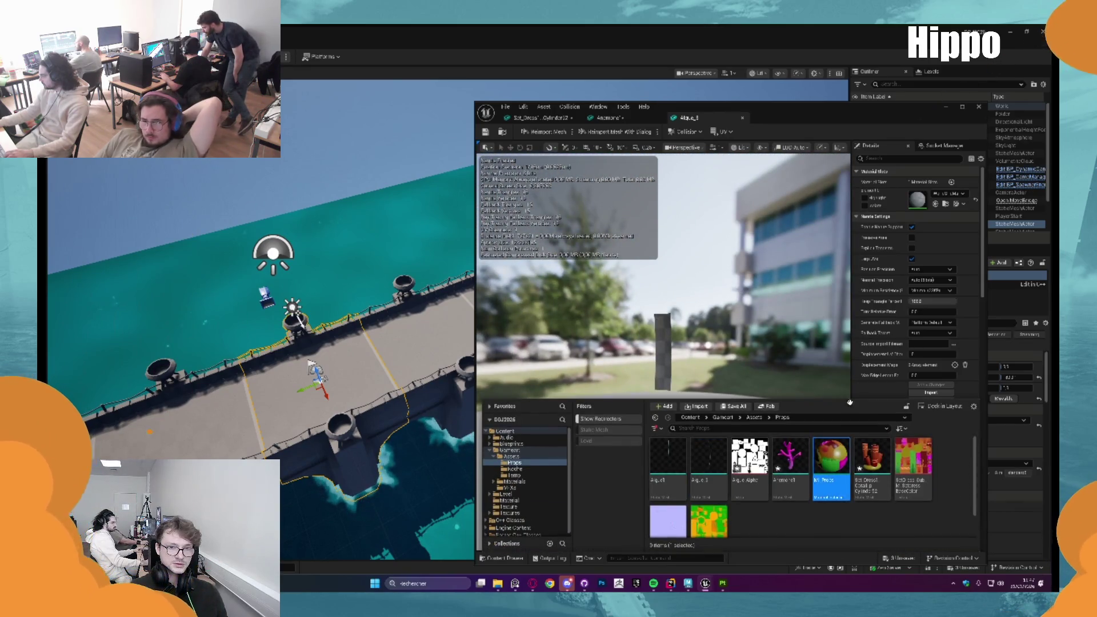
{"action": "left_click", "coordinate": [938, 204]}
Give the Algue_1 seaweed the Props material, save, and close the mesh editors
{"action": "left_click_drag", "start_coordinate": [664, 343], "coordinate": [572, 343]}
{"action": "key", "text": "ctrl+space"}
{"action": "left_click", "coordinate": [665, 453]}
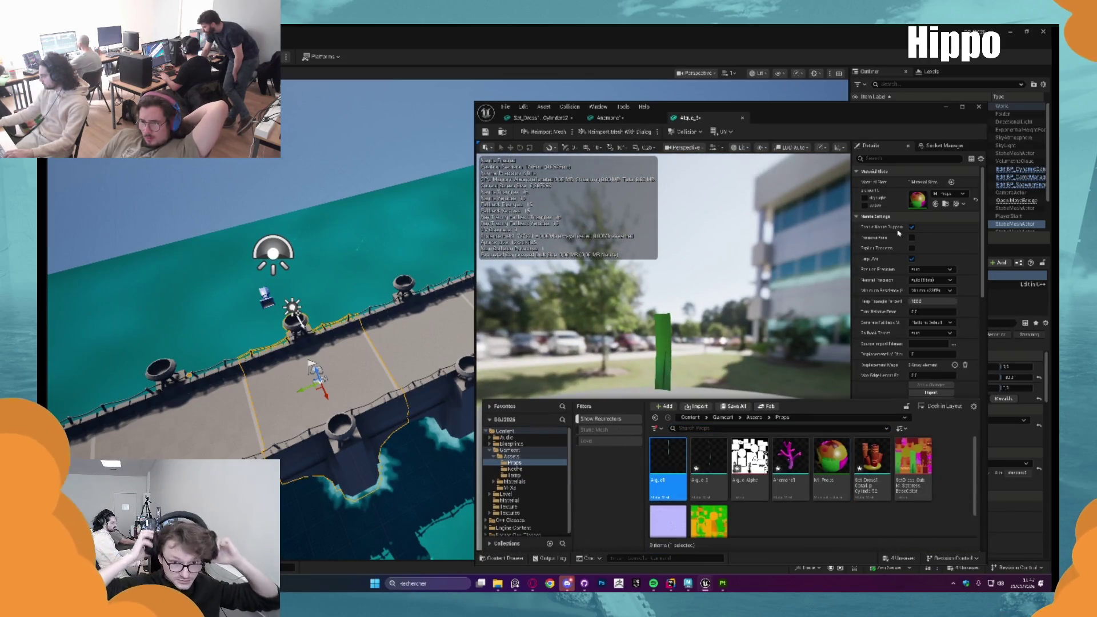
{"action": "key", "text": "Return"}
{"action": "left_click_drag", "start_coordinate": [392, 447], "coordinate": [917, 198]}
{"action": "mouse_move", "coordinate": [663, 343]}
{"action": "left_mouse_down"}
{"action": "mouse_move", "coordinate": [594, 343]}
{"action": "mouse_move", "coordinate": [548, 149]}
{"action": "left_mouse_up"}
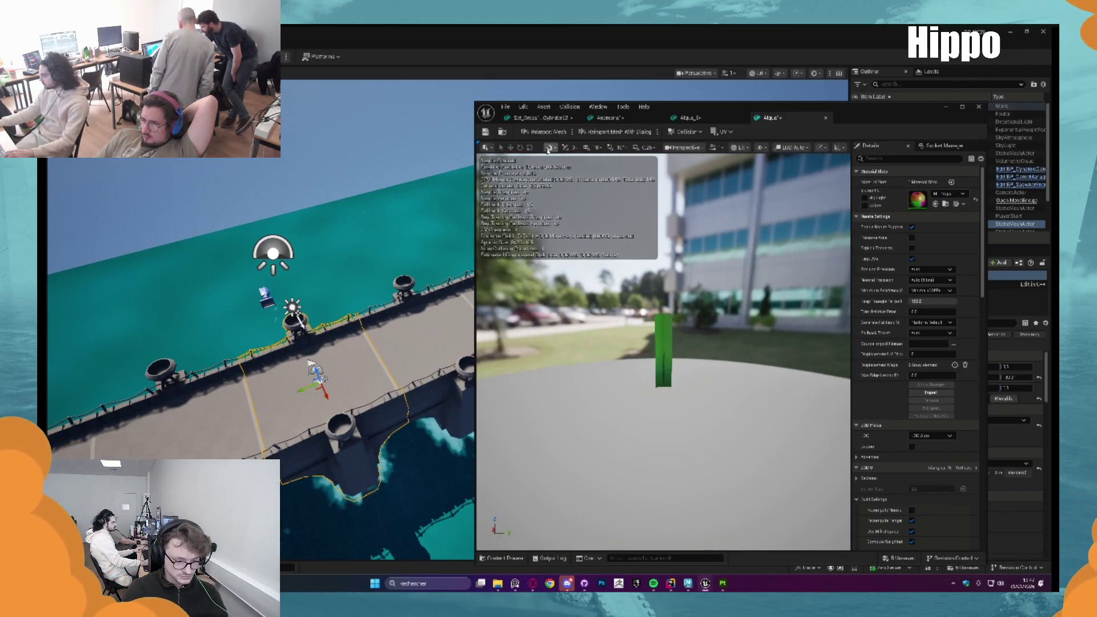
{"action": "left_click", "coordinate": [487, 133]}
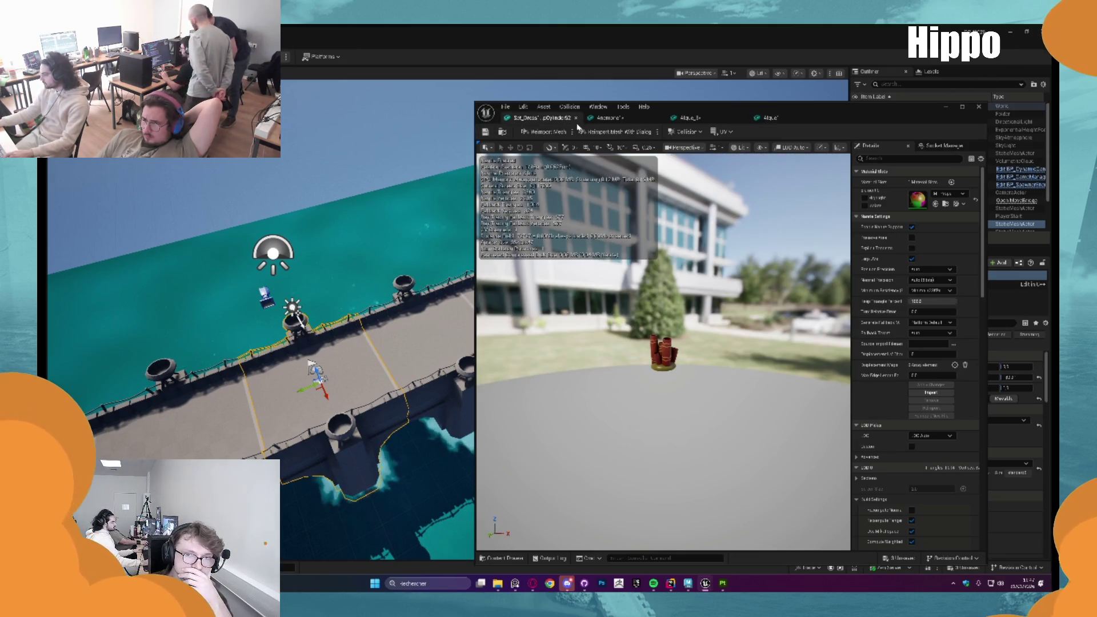
{"action": "left_click", "coordinate": [576, 119]}
{"action": "left_click", "coordinate": [978, 106]}
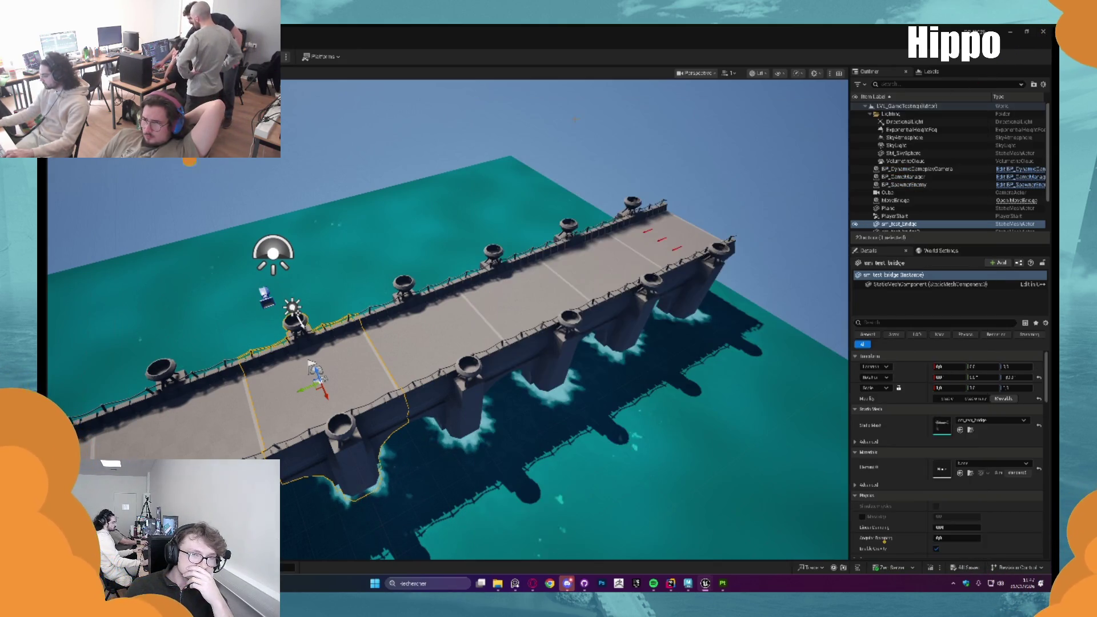
Rename the coral cylinder asset (typing 'Deal') and the branch-shaped asset to Anemone
{"action": "key", "text": "ctrl+space"}
{"action": "left_click", "coordinate": [436, 528]}
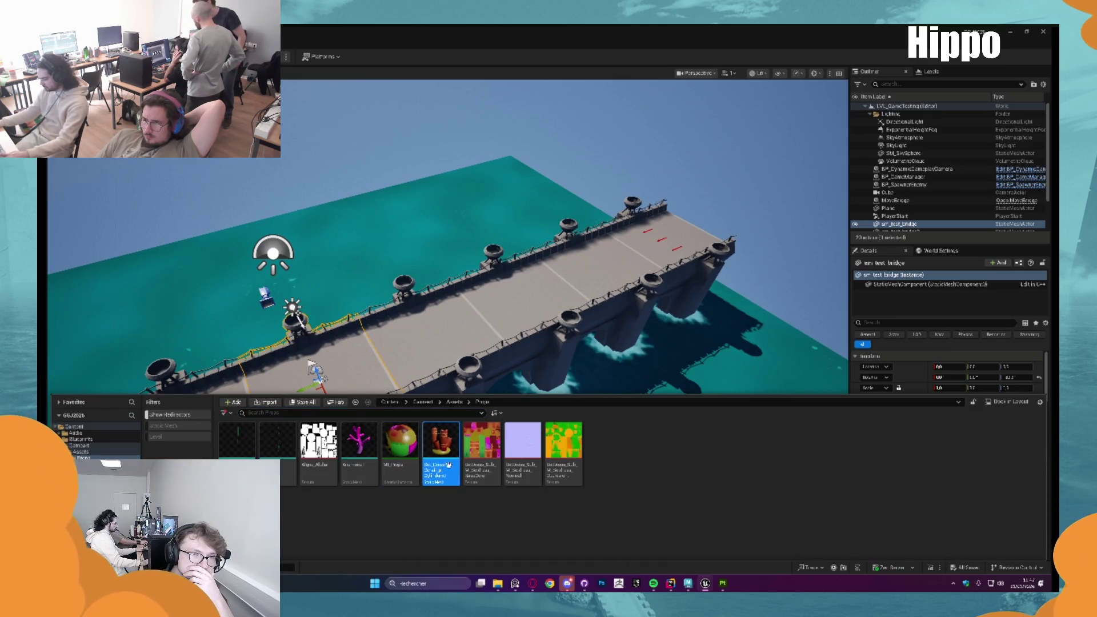
{"action": "key", "text": "F2"}
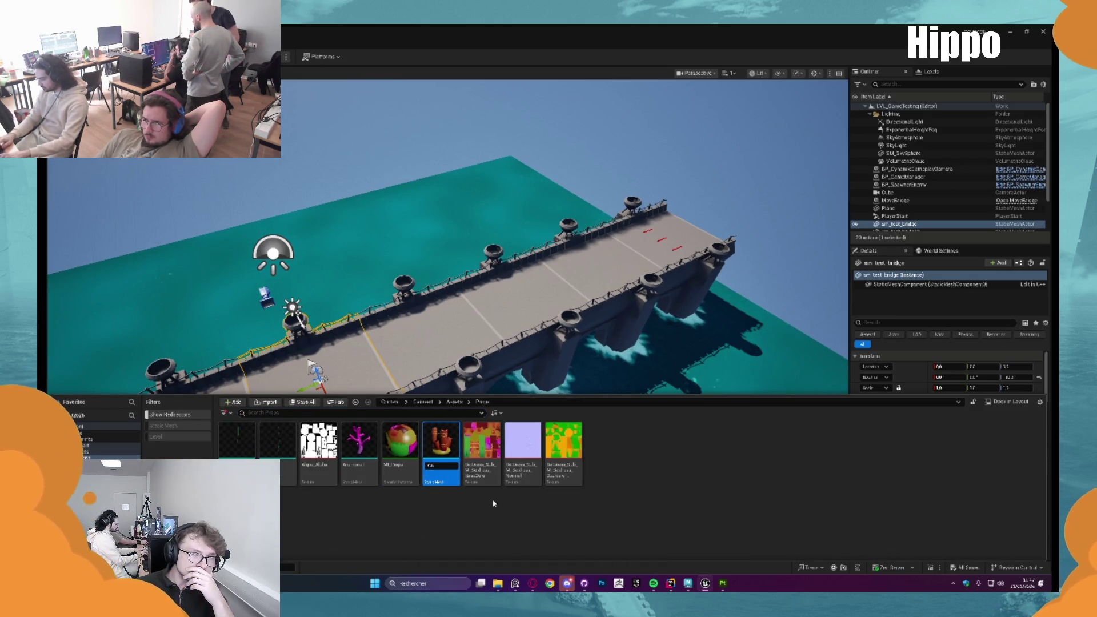
{"action": "type", "text": "Deal"}
{"action": "key", "text": "Return"}
{"action": "left_click", "coordinate": [348, 465]}
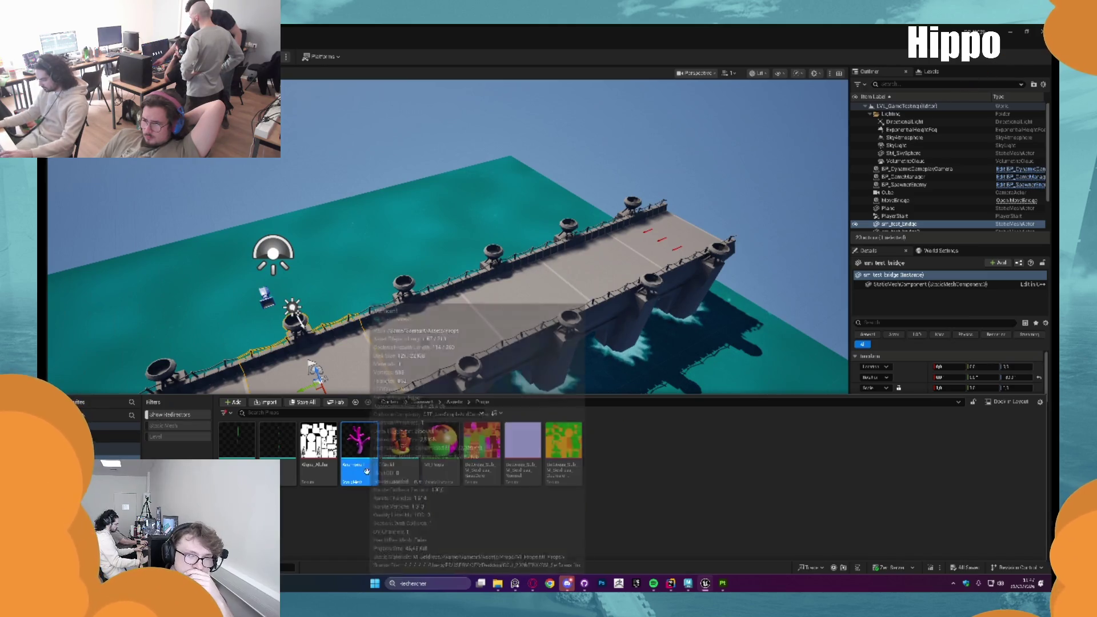
{"action": "key", "text": "F2"}
{"action": "key", "text": "Return"}
Select the prop assets, then go up to Assets and open the Rocks folder
{"action": "left_click", "coordinate": [279, 453]}
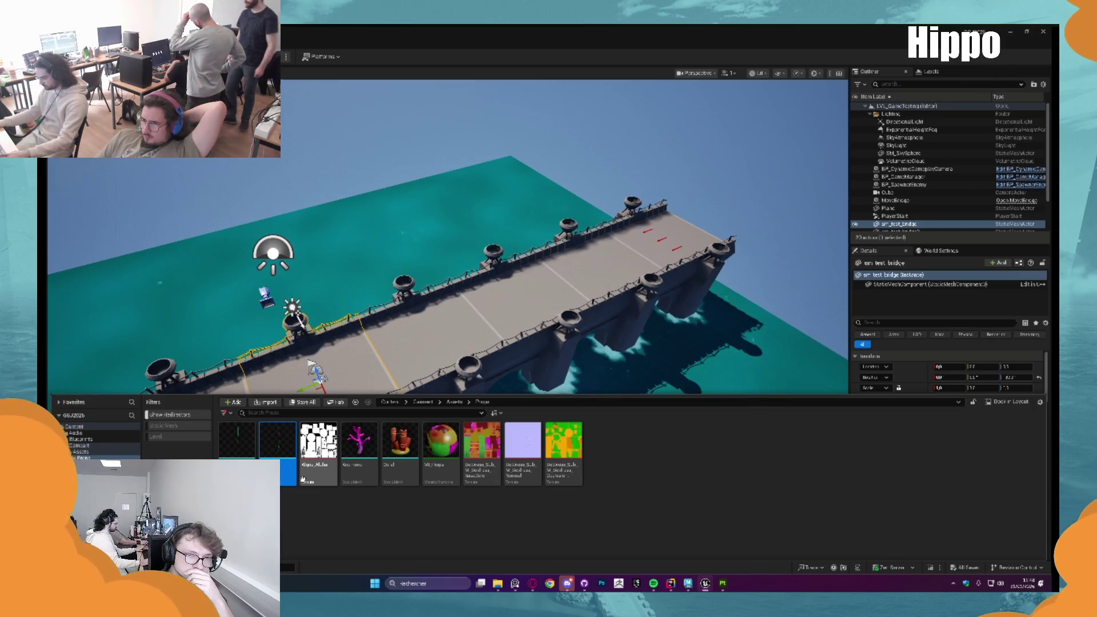
{"action": "left_click", "coordinate": [234, 454]}
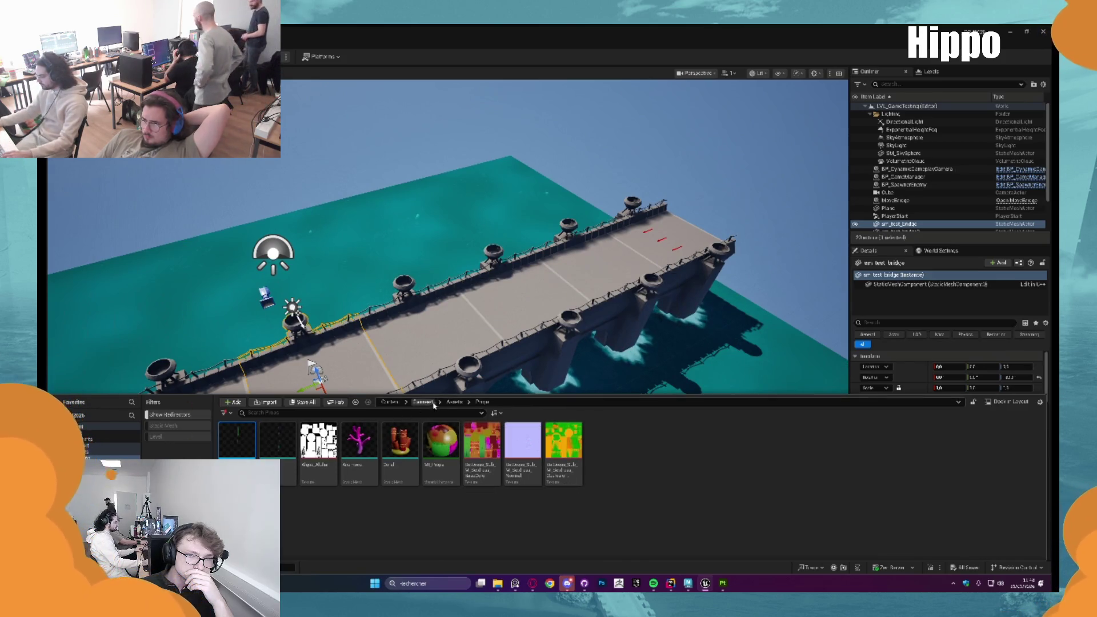
{"action": "left_click", "coordinate": [455, 401]}
{"action": "double_click", "coordinate": [345, 446]}
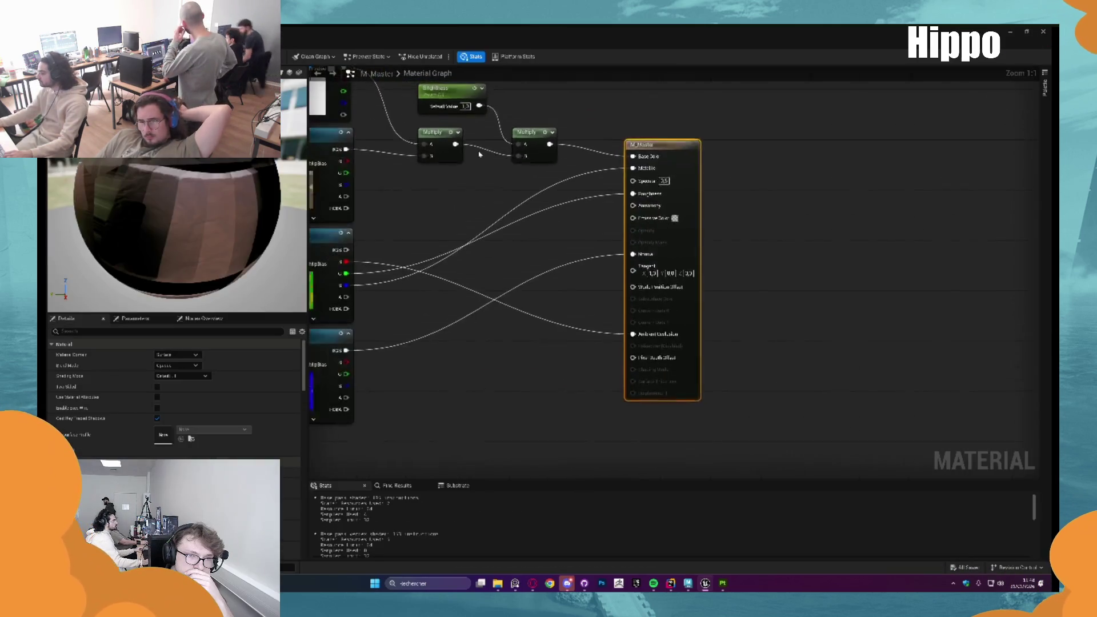
Make M_Master two-sided, save it, and set its blend mode to Masked
{"action": "mouse_move", "coordinate": [479, 154]}
{"action": "left_mouse_down"}
{"action": "mouse_move", "coordinate": [691, 245]}
{"action": "mouse_move", "coordinate": [627, 269]}
{"action": "left_mouse_up"}
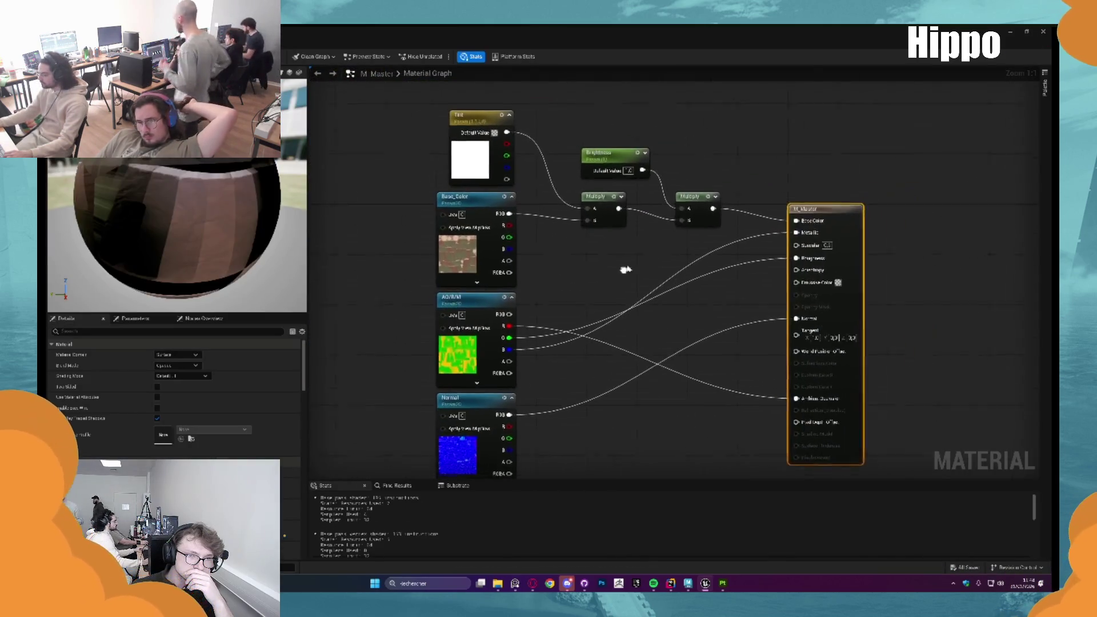
{"action": "left_click", "coordinate": [157, 387]}
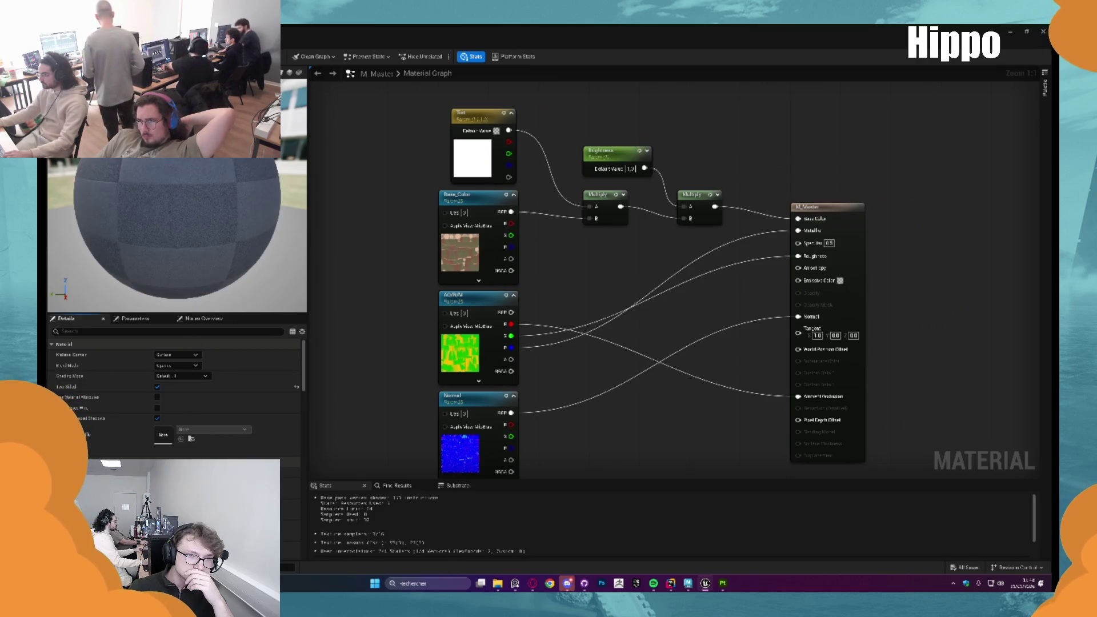
{"action": "key", "text": "ctrl+s"}
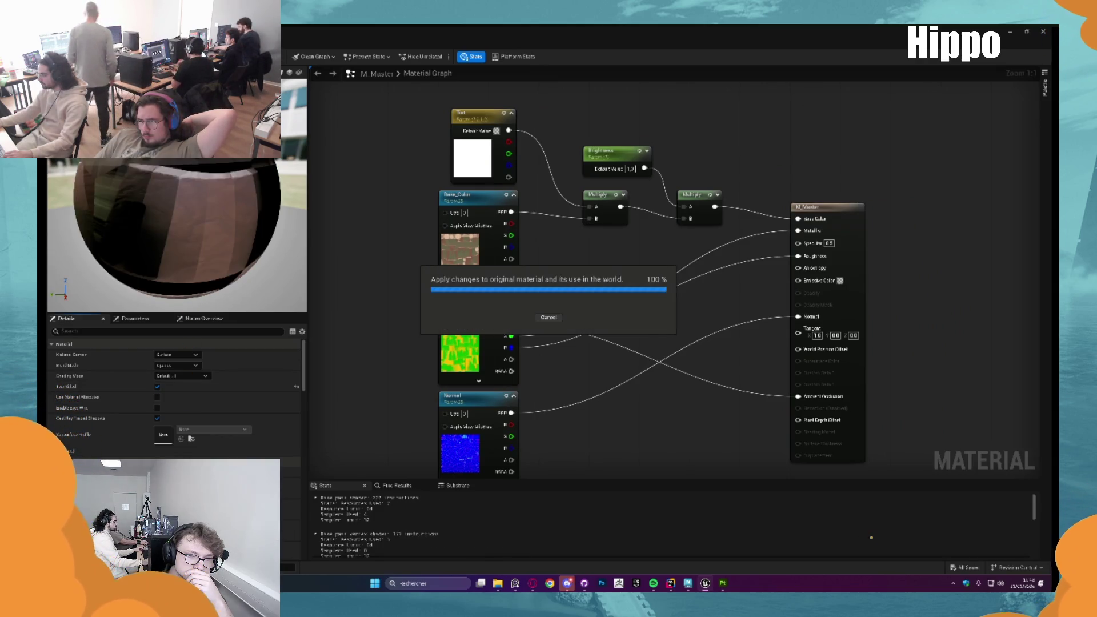
{"action": "left_click", "coordinate": [811, 207]}
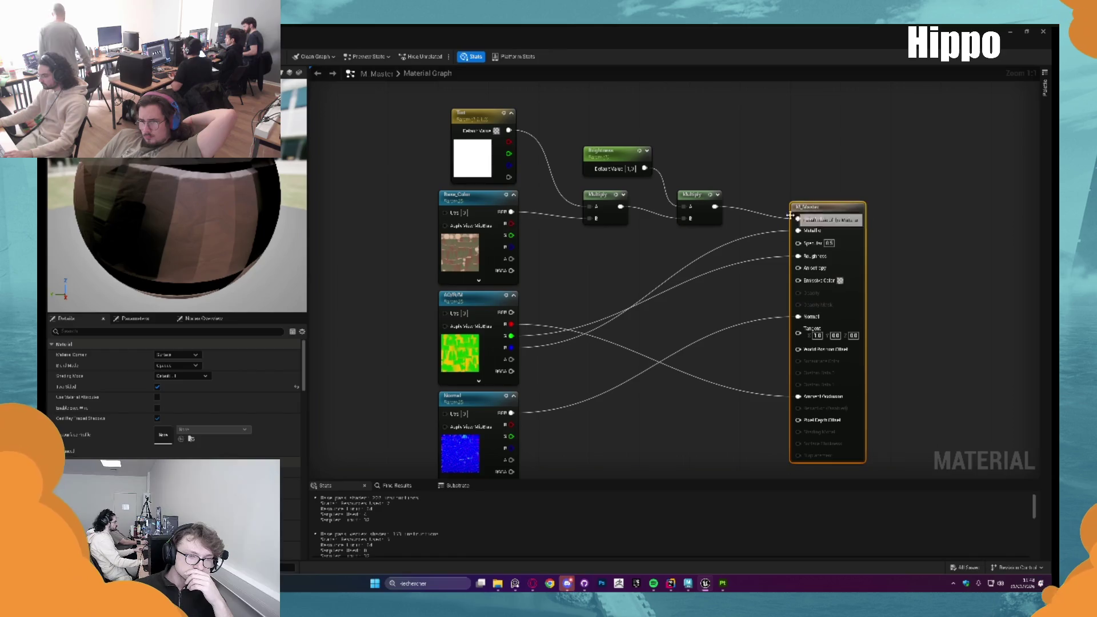
{"action": "left_click", "coordinate": [177, 366]}
{"action": "left_click", "coordinate": [164, 381]}
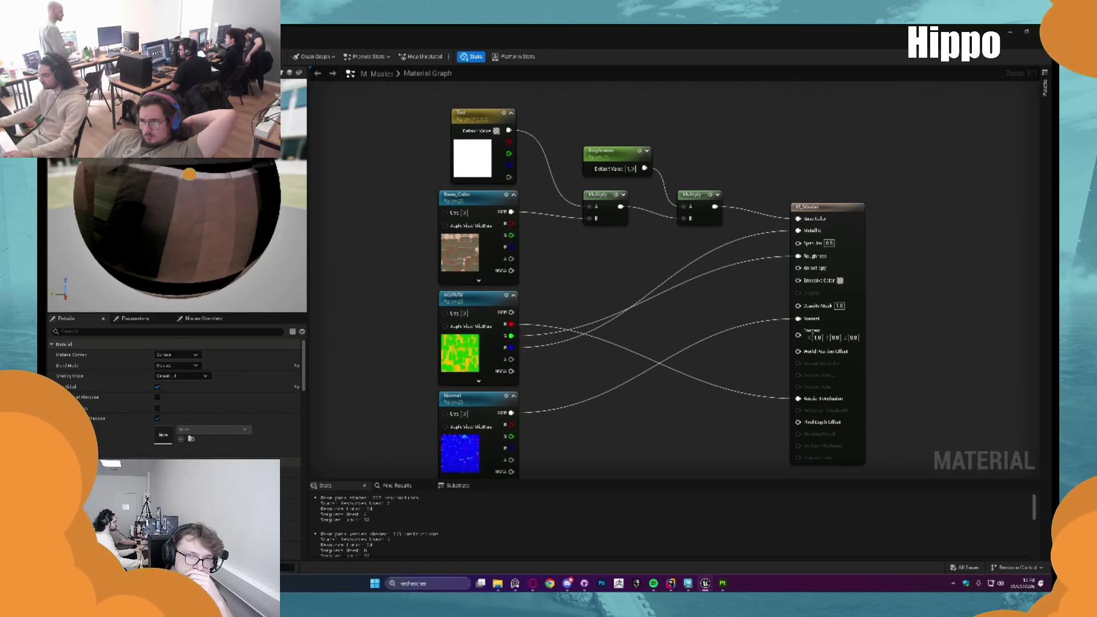
Move the AO/R/M and Normal nodes down and place a Texture Sample below Base_Color
{"action": "mouse_move", "coordinate": [571, 380]}
{"action": "left_mouse_down"}
{"action": "mouse_move", "coordinate": [551, 326]}
{"action": "mouse_move", "coordinate": [553, 282]}
{"action": "mouse_move", "coordinate": [583, 338]}
{"action": "left_mouse_up"}
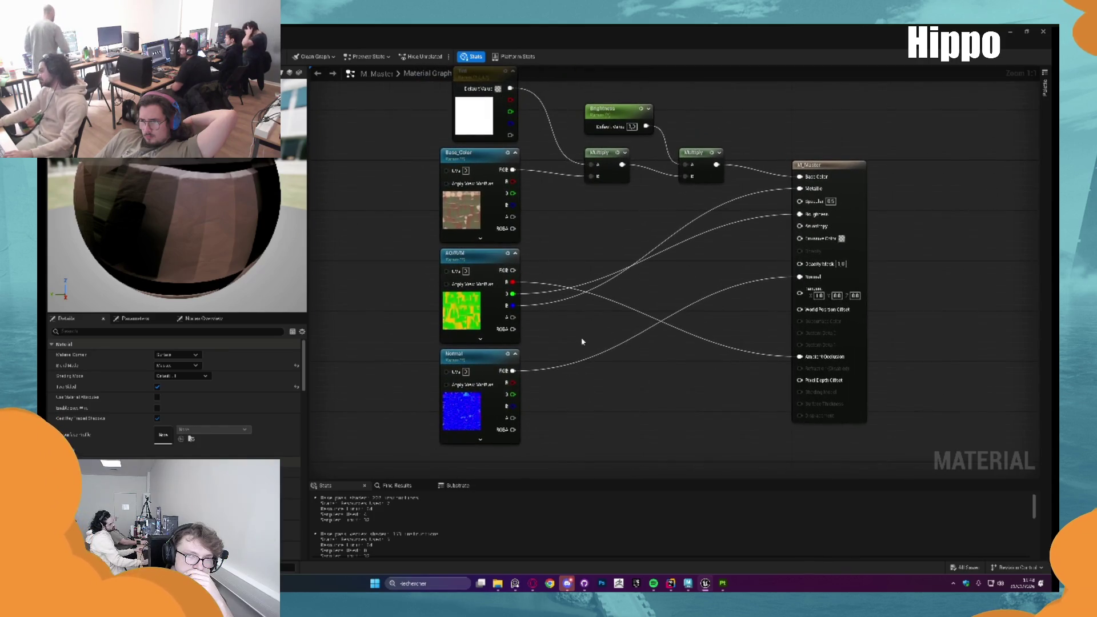
{"action": "left_click_drag", "start_coordinate": [410, 345], "coordinate": [570, 435]}
{"action": "left_click_drag", "start_coordinate": [487, 257], "coordinate": [488, 346]}
{"action": "left_click", "coordinate": [486, 277]}
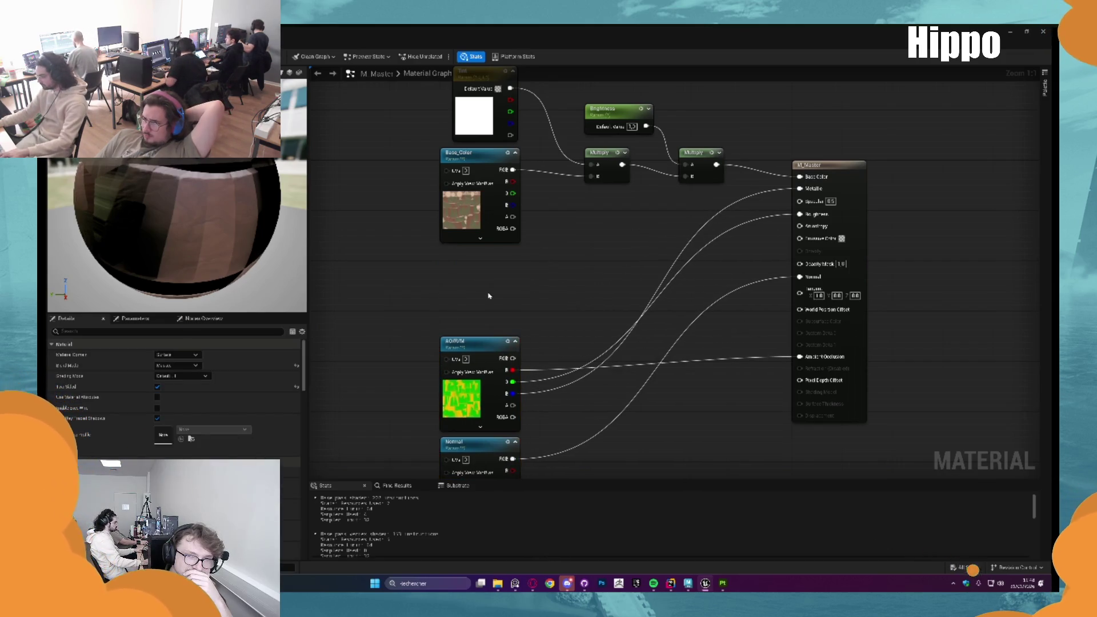
{"action": "left_click", "coordinate": [489, 296]}
{"action": "mouse_move", "coordinate": [489, 296]}
{"action": "left_mouse_down"}
{"action": "mouse_move", "coordinate": [451, 265]}
{"action": "mouse_move", "coordinate": [786, 243]}
{"action": "mouse_move", "coordinate": [800, 263]}
{"action": "left_mouse_up"}
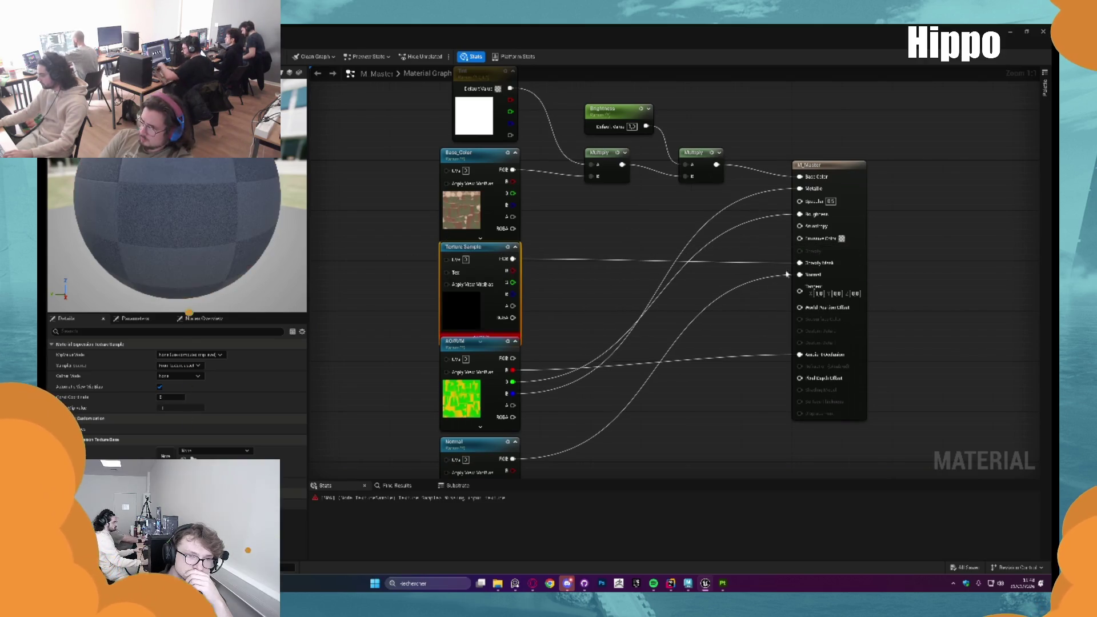
Search the new sample's texture picker for 'White', then close it without choosing one
{"action": "left_click", "coordinate": [236, 451]}
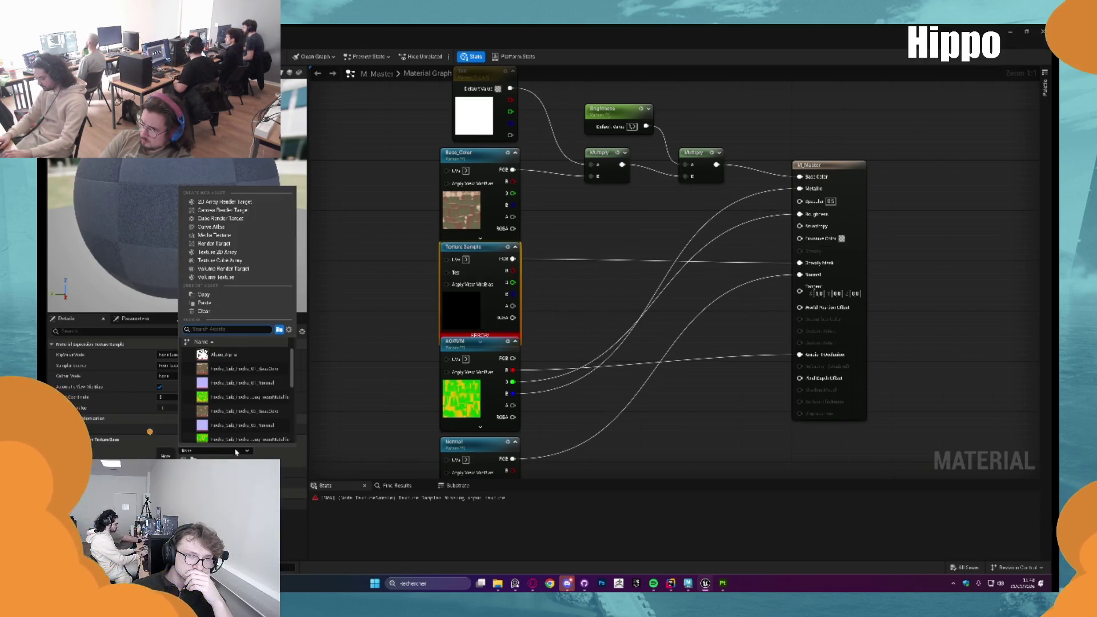
{"action": "type", "text": "Whi"}
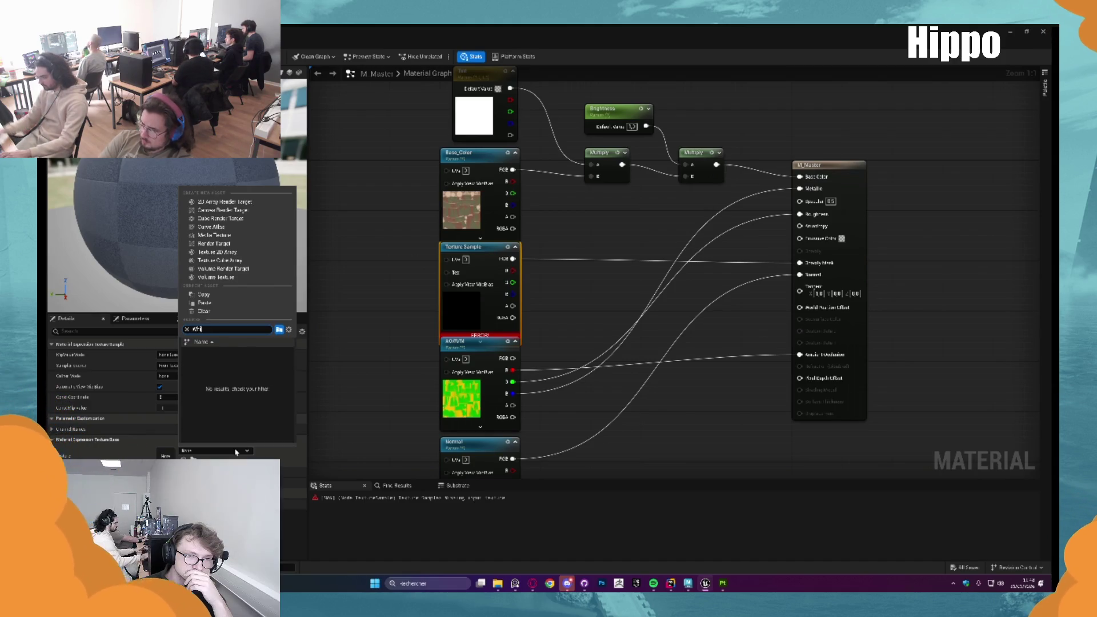
{"action": "type", "text": "te"}
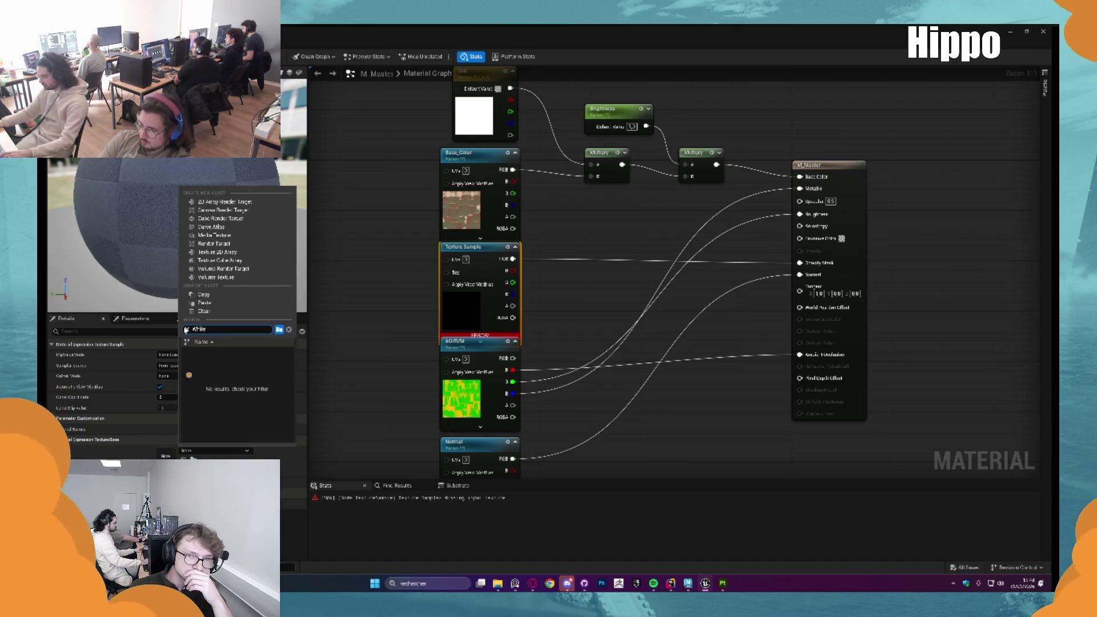
{"action": "left_click", "coordinate": [372, 397]}
{"action": "left_click", "coordinate": [387, 334]}
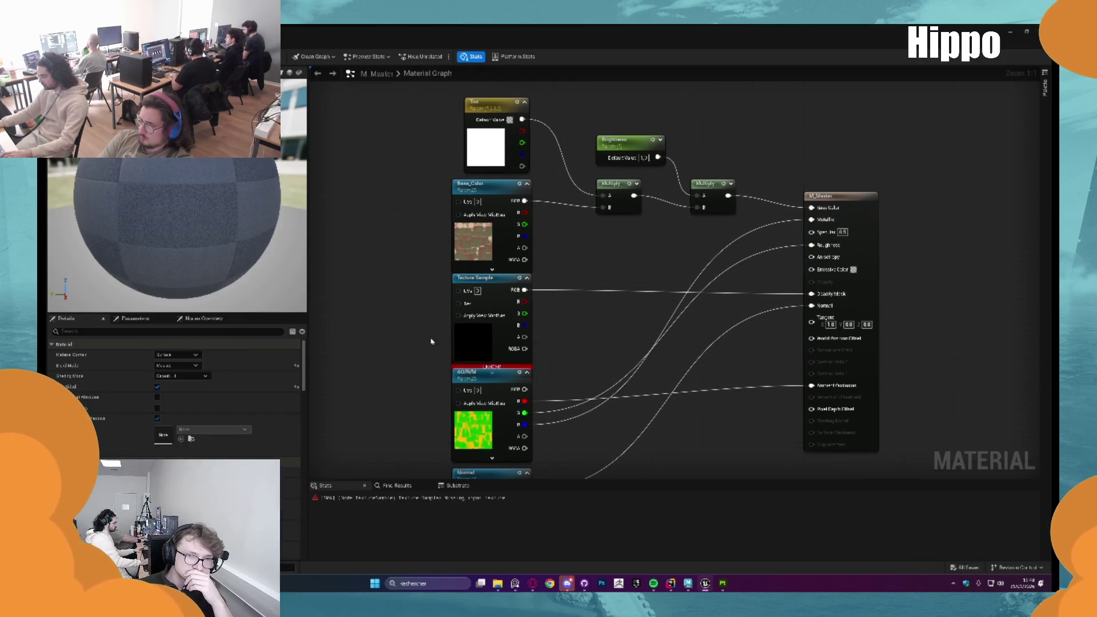
Move the AO/R/M and Normal nodes further down the graph
{"action": "left_click_drag", "start_coordinate": [405, 409], "coordinate": [549, 457]}
{"action": "mouse_move", "coordinate": [514, 260]}
{"action": "left_mouse_down"}
{"action": "mouse_move", "coordinate": [531, 335]}
{"action": "mouse_move", "coordinate": [535, 318]}
{"action": "left_mouse_up"}
{"action": "left_click", "coordinate": [563, 269]}
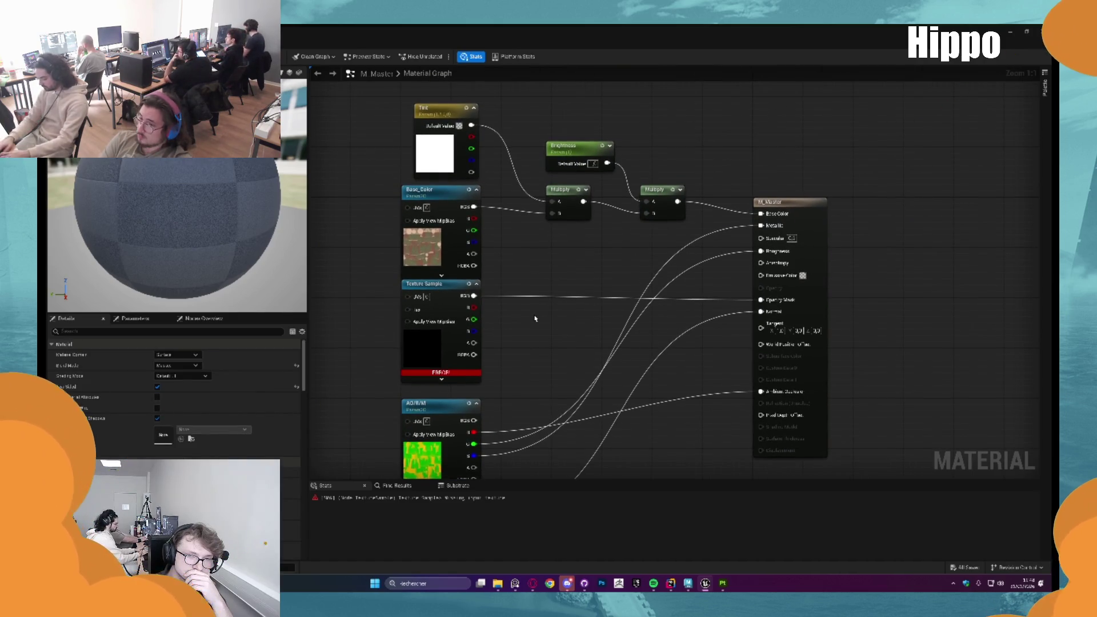
Add a UseAlpha? static switch, wiring the texture into True and its output into Opacity Mask
{"action": "right_click", "coordinate": [536, 318]}
{"action": "type", "text": "static"}
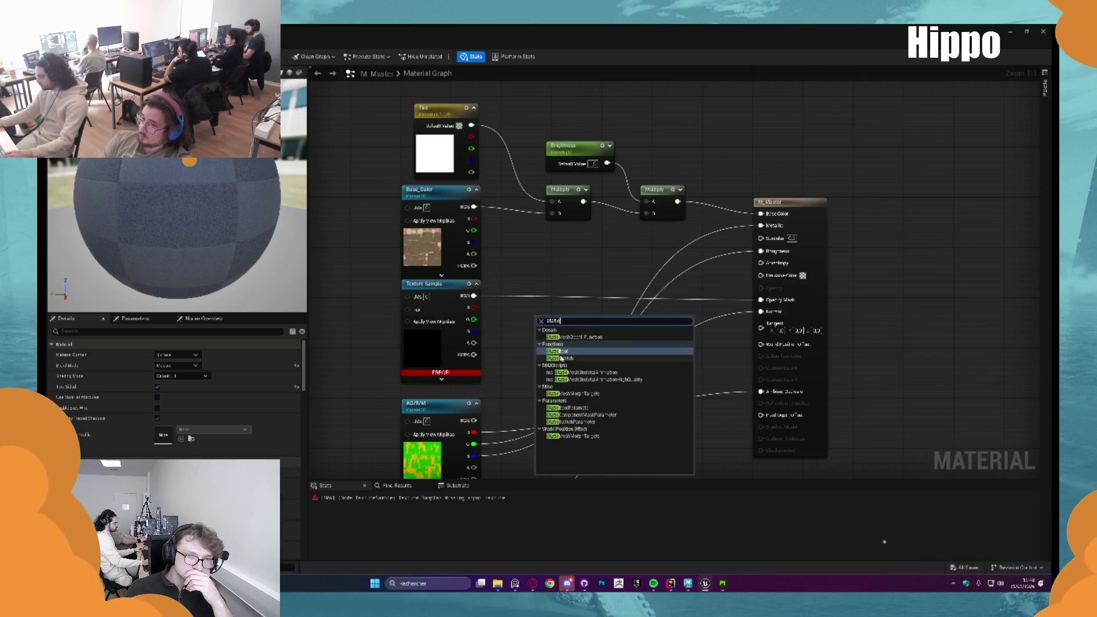
{"action": "left_click", "coordinate": [593, 422]}
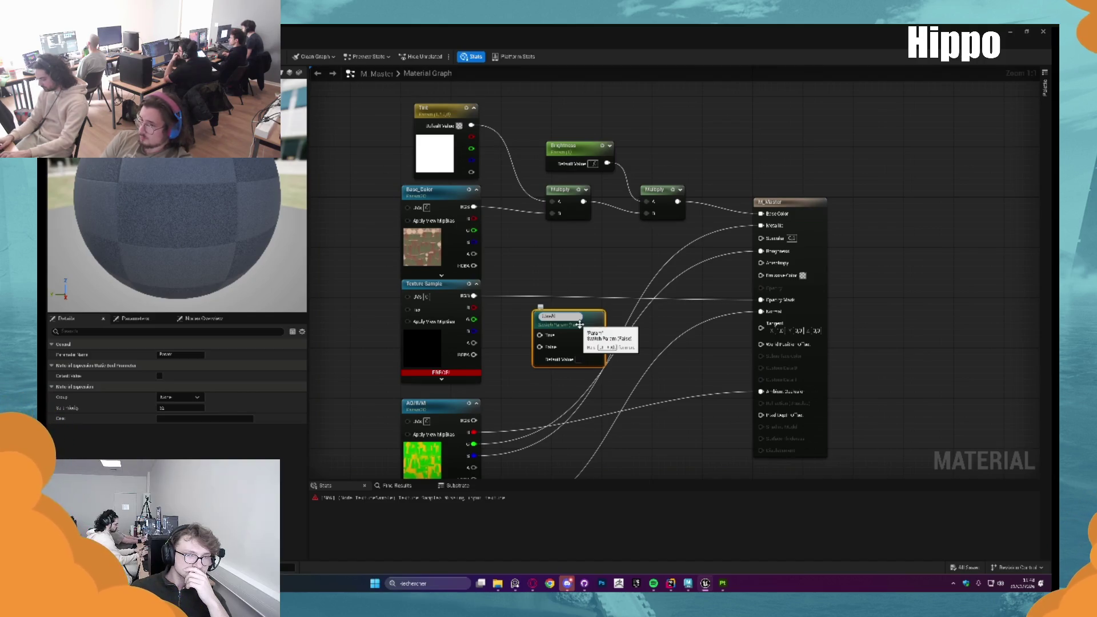
{"action": "key", "text": "Return"}
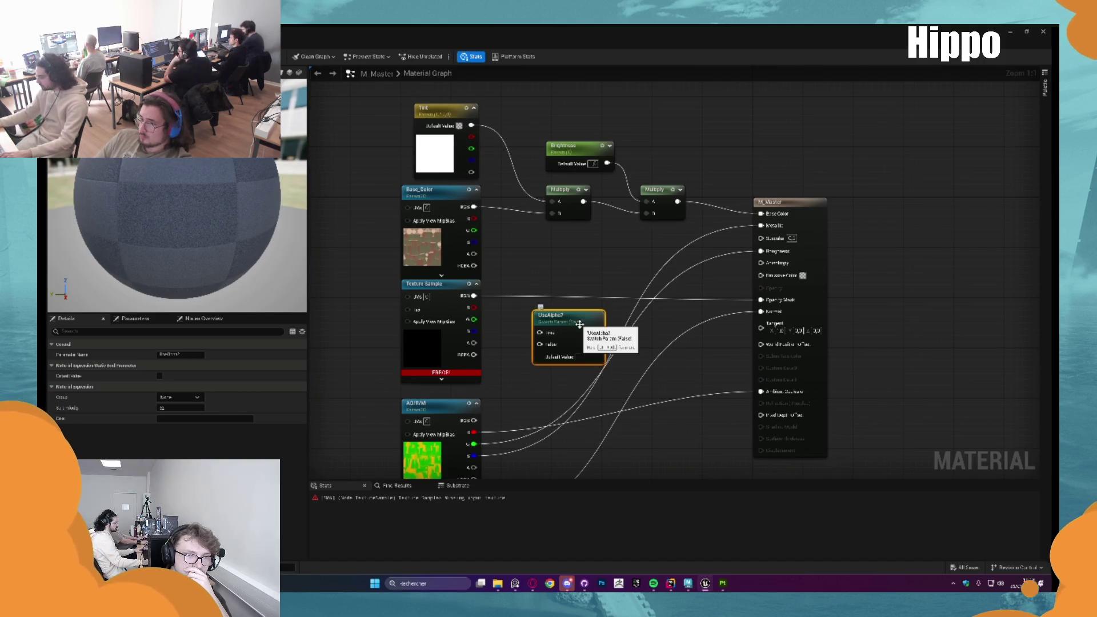
{"action": "left_click_drag", "start_coordinate": [539, 332], "coordinate": [474, 296]}
{"action": "mouse_move", "coordinate": [597, 332]}
{"action": "left_mouse_down"}
{"action": "mouse_move", "coordinate": [625, 343]}
{"action": "mouse_move", "coordinate": [763, 302]}
{"action": "left_mouse_up"}
{"action": "left_click_drag", "start_coordinate": [562, 323], "coordinate": [567, 282]}
Feed a constant value of 1 into UseAlpha?'s False input and tidy the node layout
{"action": "key", "text": "s"}
{"action": "left_click", "coordinate": [497, 343]}
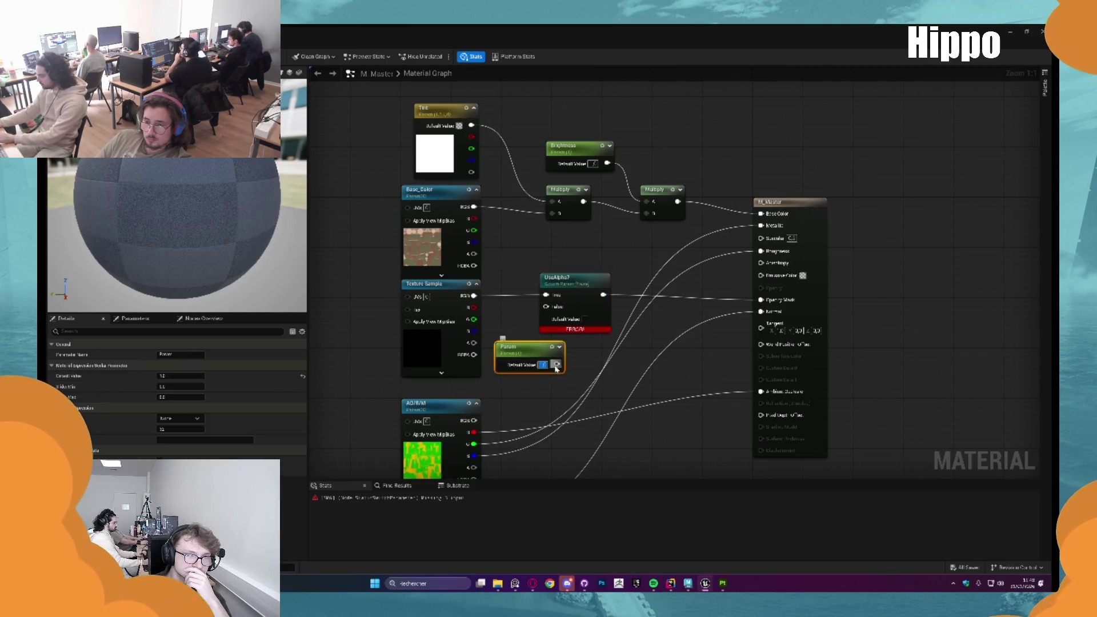
{"action": "left_click_drag", "start_coordinate": [556, 365], "coordinate": [546, 307]}
{"action": "left_click_drag", "start_coordinate": [520, 347], "coordinate": [515, 347]}
{"action": "left_click", "coordinate": [376, 331]}
{"action": "mouse_move", "coordinate": [376, 332]}
{"action": "left_mouse_down"}
{"action": "mouse_move", "coordinate": [515, 354]}
{"action": "mouse_move", "coordinate": [495, 339]}
{"action": "left_mouse_up"}
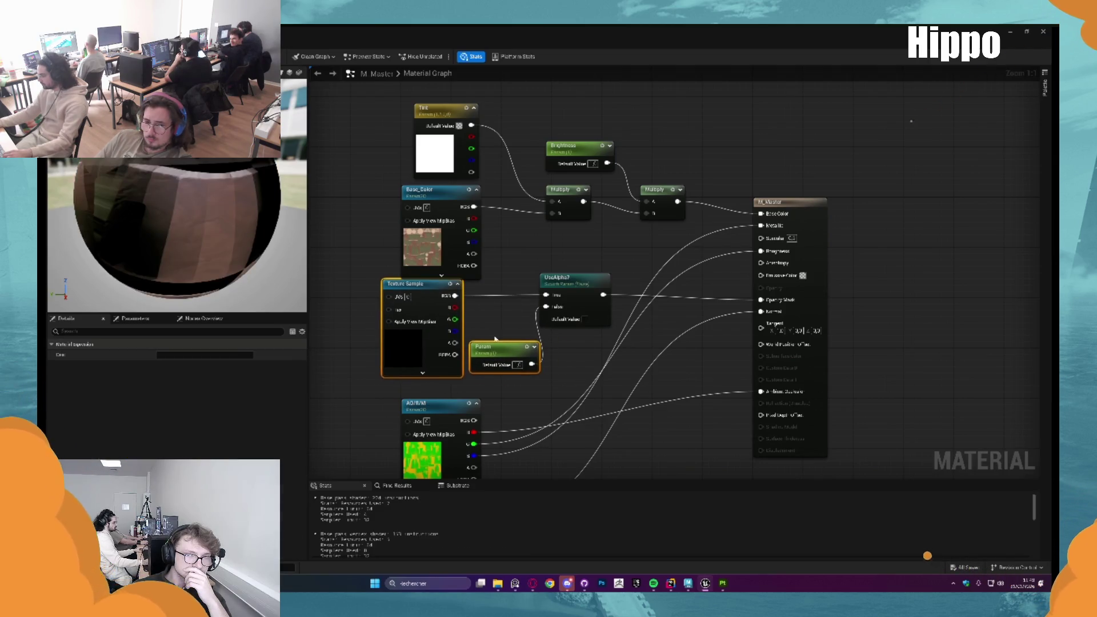
{"action": "right_click", "coordinate": [502, 365]}
{"action": "left_click", "coordinate": [537, 383]}
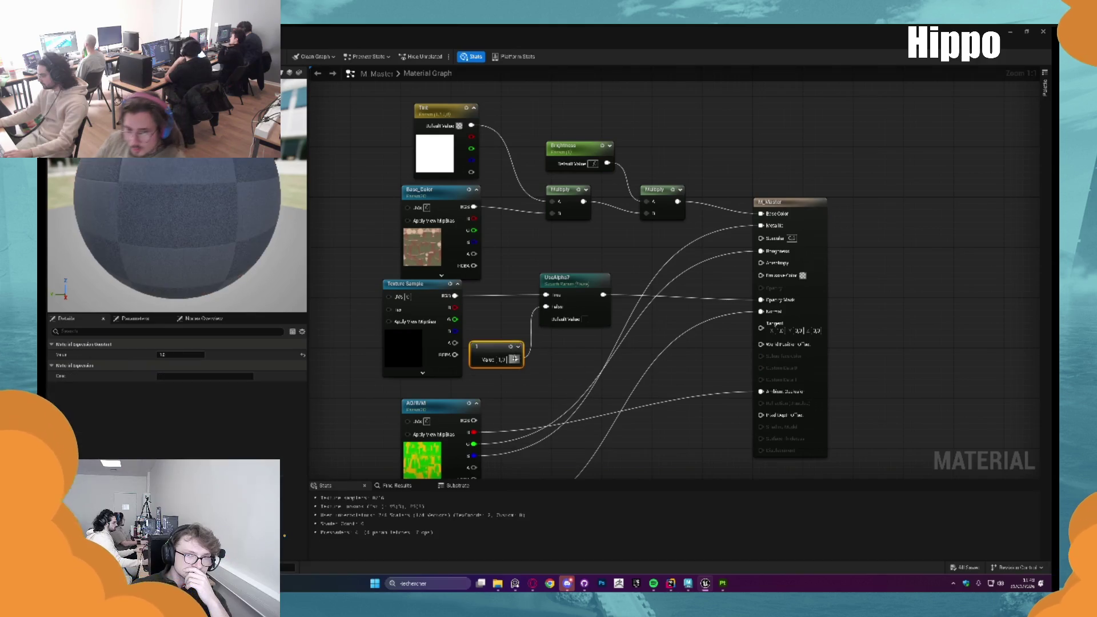
{"action": "left_click_drag", "start_coordinate": [496, 347], "coordinate": [498, 316]}
{"action": "left_click", "coordinate": [355, 252]}
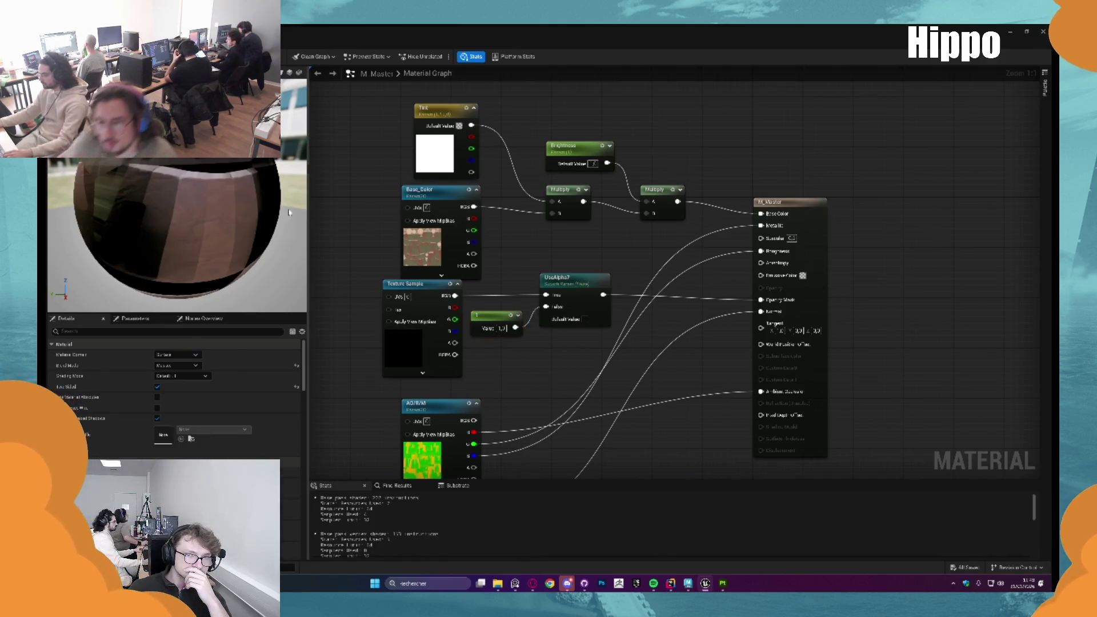
Convert the texture sample into an AlphaMask parameter, then save and close M_Master
{"action": "left_click", "coordinate": [419, 298]}
{"action": "right_click", "coordinate": [421, 295]}
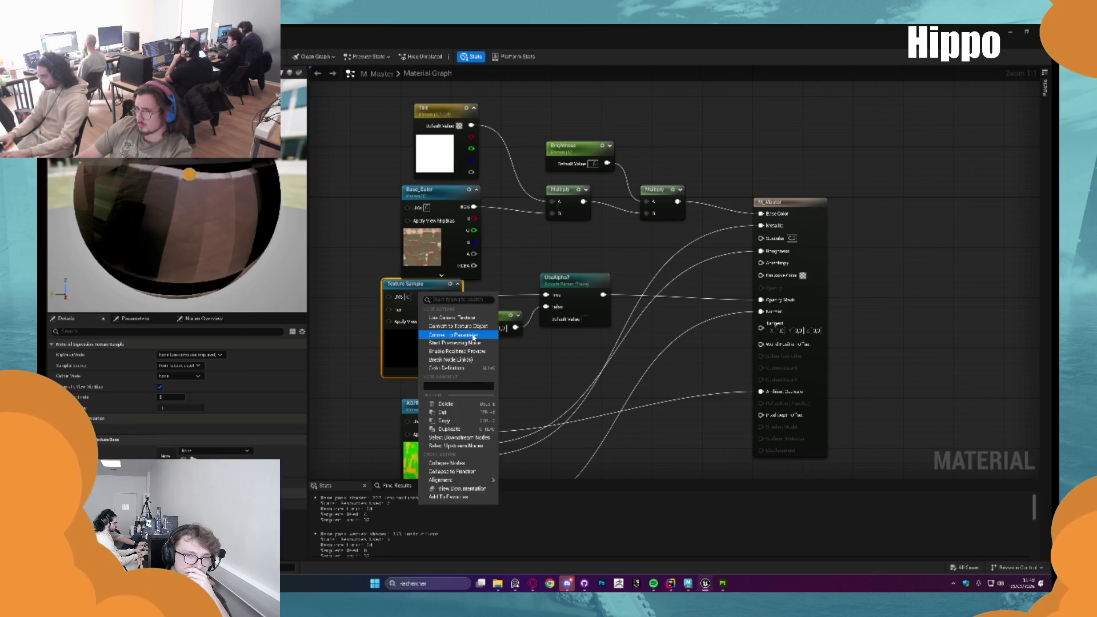
{"action": "left_click", "coordinate": [474, 336]}
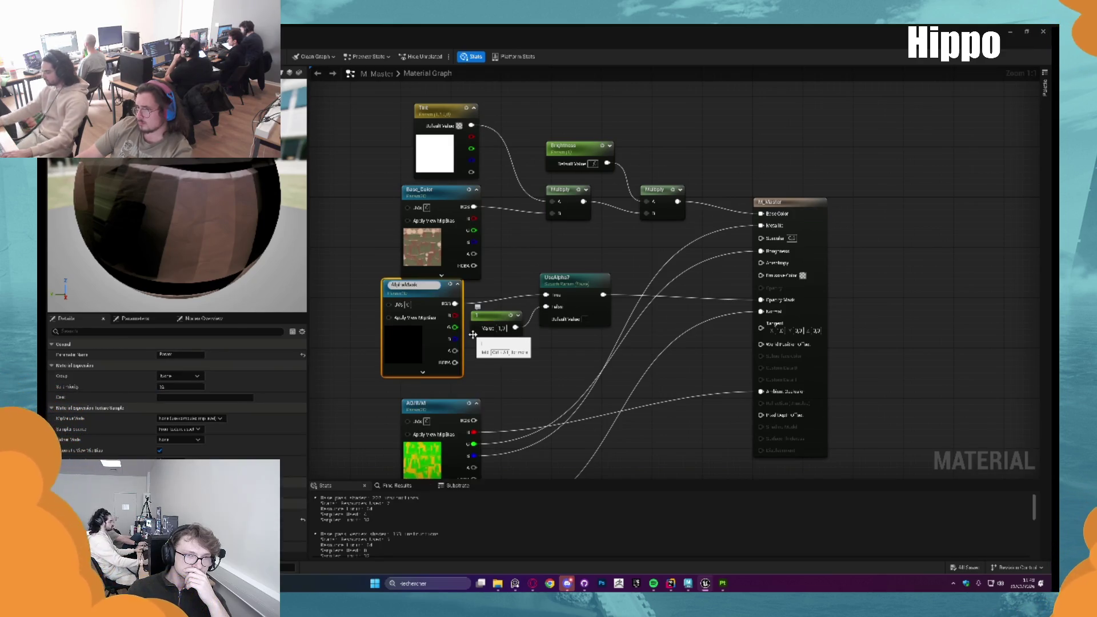
{"action": "key", "text": "Return"}
{"action": "key", "text": "ctrl+s"}
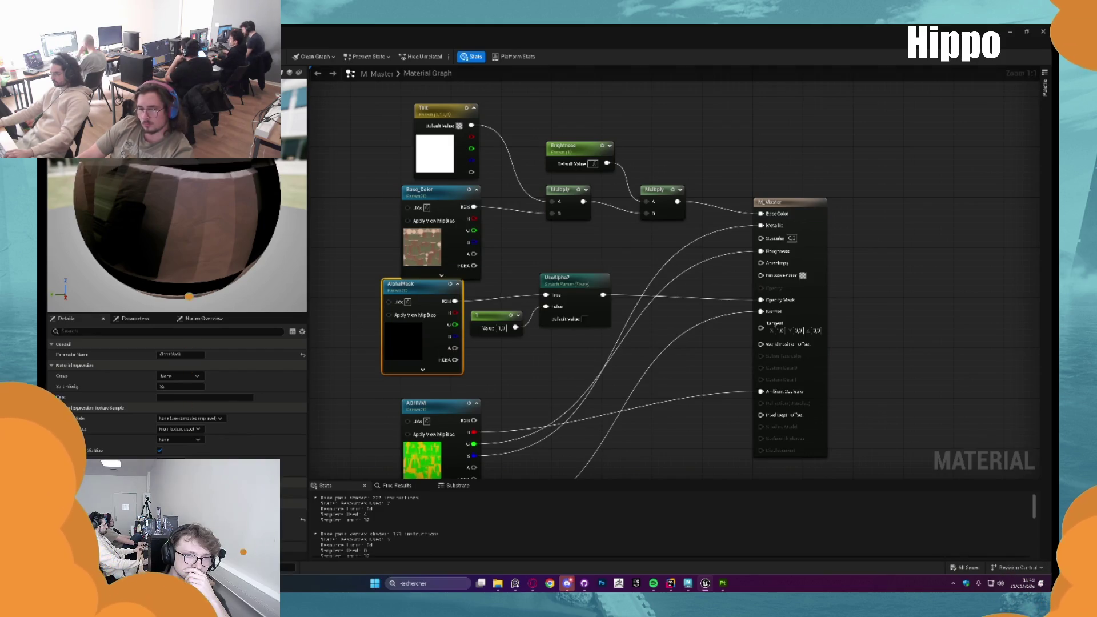
{"action": "key", "text": "ctrl+Tab"}
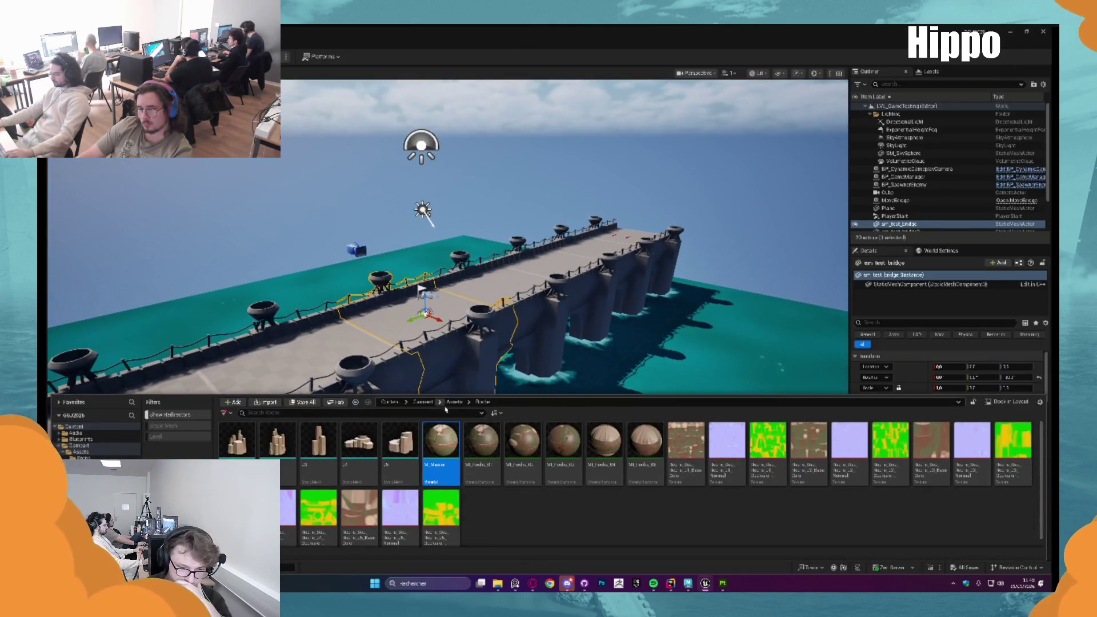
Open the Assets > Props folder and enable the UseAlpha? switch in M_Props
{"action": "left_click", "coordinate": [426, 402]}
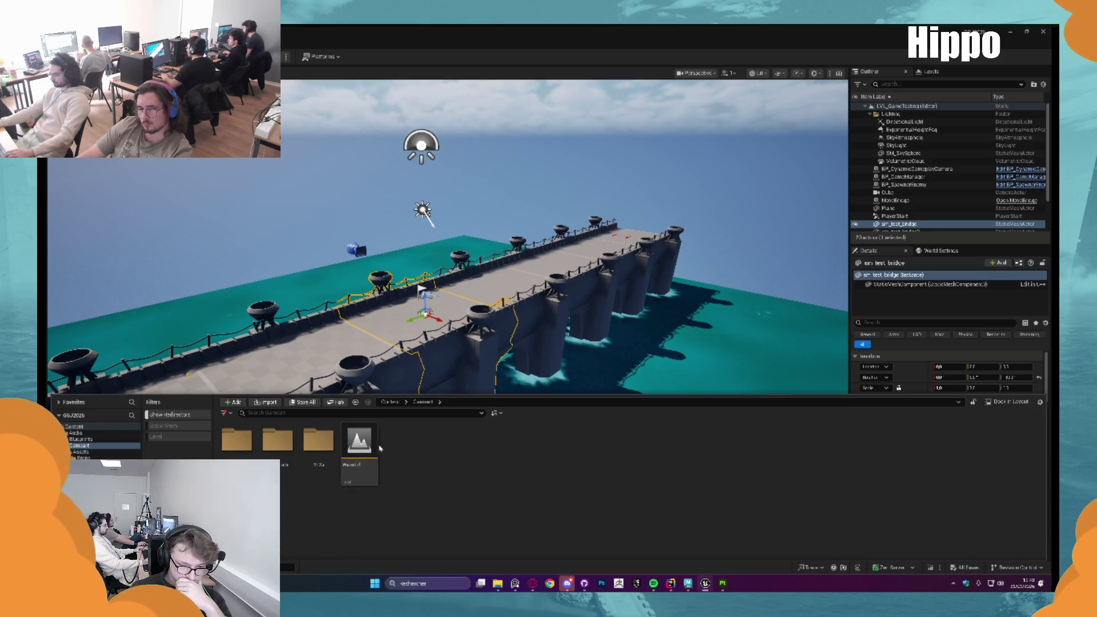
{"action": "double_click", "coordinate": [237, 440]}
{"action": "double_click", "coordinate": [277, 440]}
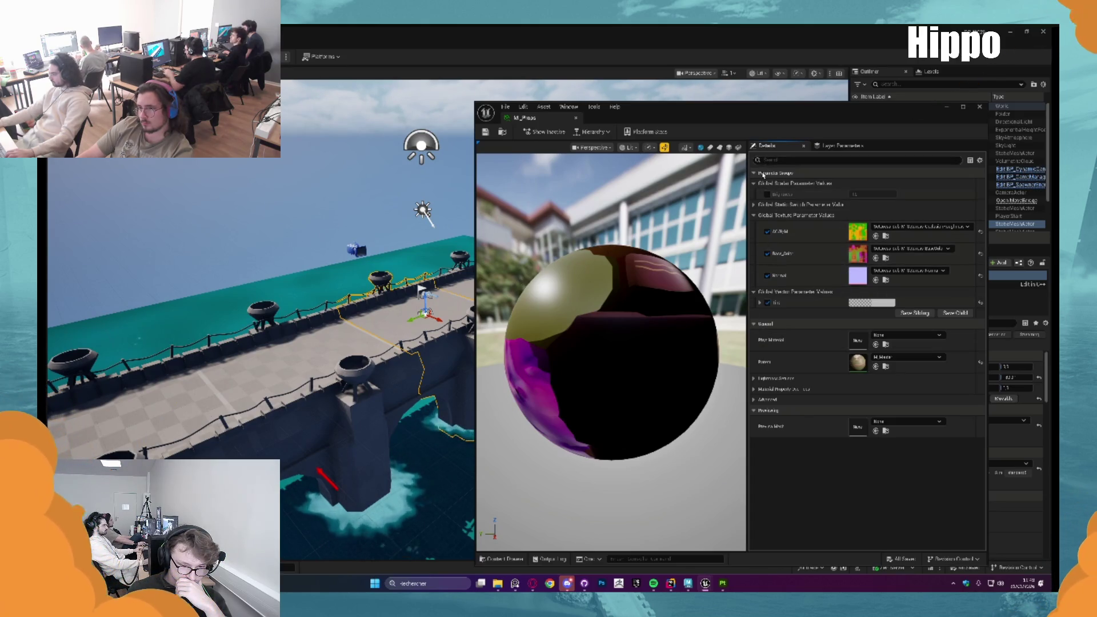
{"action": "left_click", "coordinate": [754, 204]}
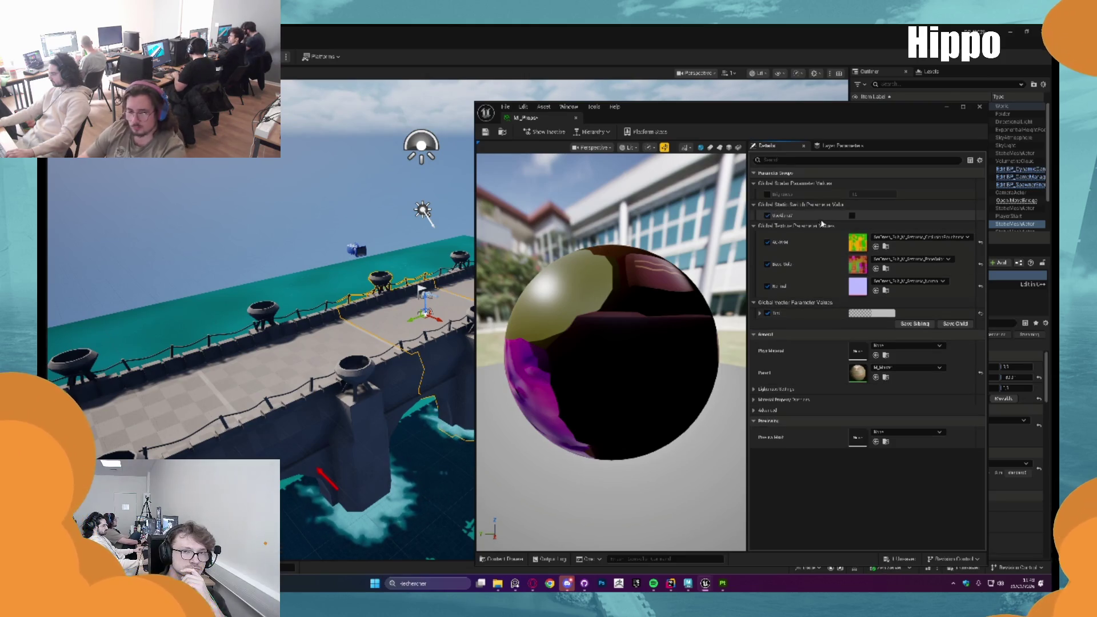
{"action": "left_click", "coordinate": [852, 217]}
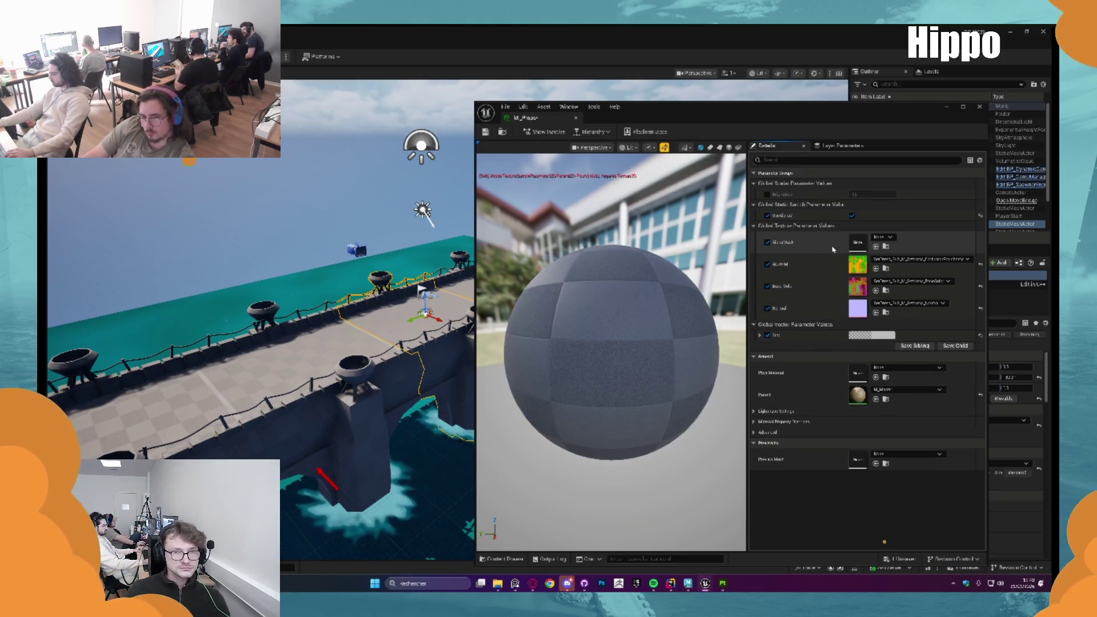
Assign the Alpha texture from the Props assets to the AlphaMask slot
{"action": "left_click", "coordinate": [886, 247]}
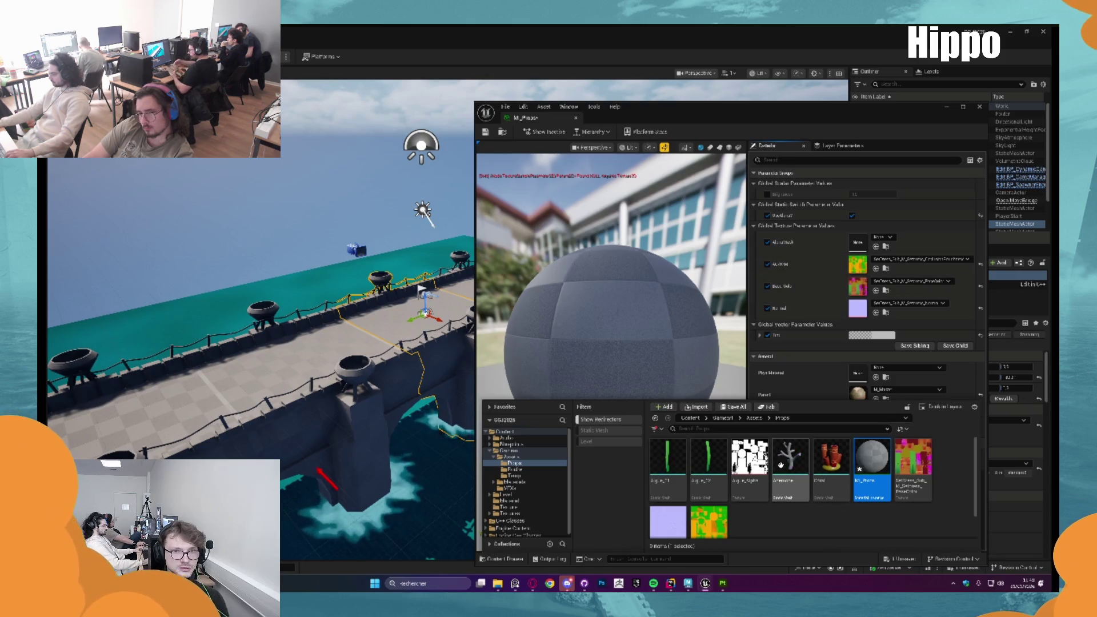
{"action": "scroll", "coordinate": [776, 490], "scroll_direction": "down", "scroll_amount": 1}
{"action": "scroll", "coordinate": [776, 490], "scroll_direction": "up", "scroll_amount": 1}
{"action": "left_click", "coordinate": [750, 460]}
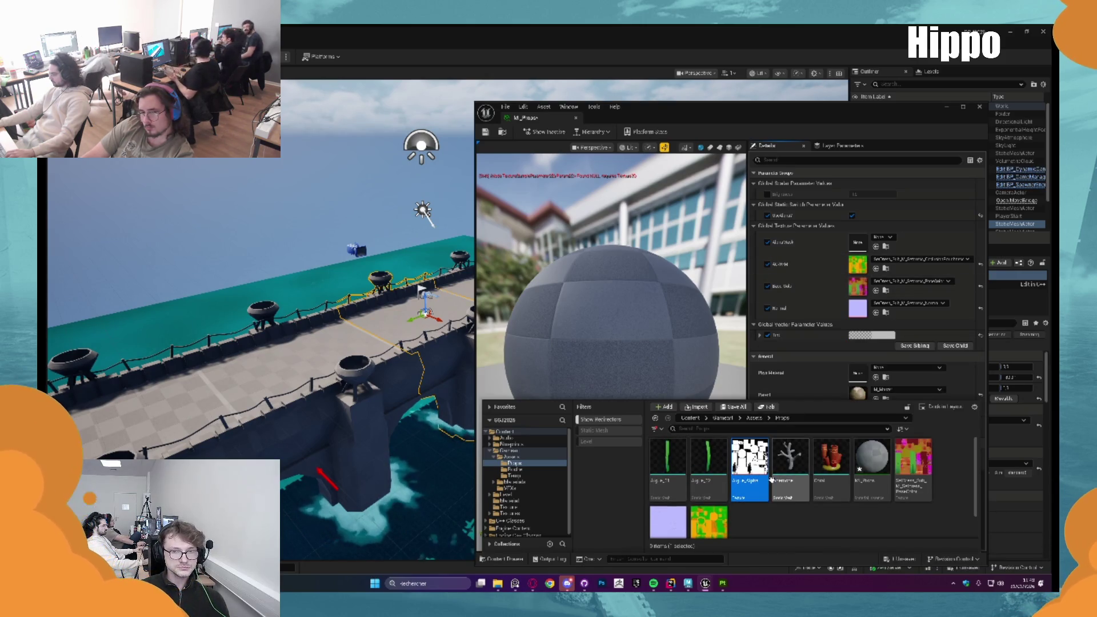
{"action": "left_click", "coordinate": [876, 247]}
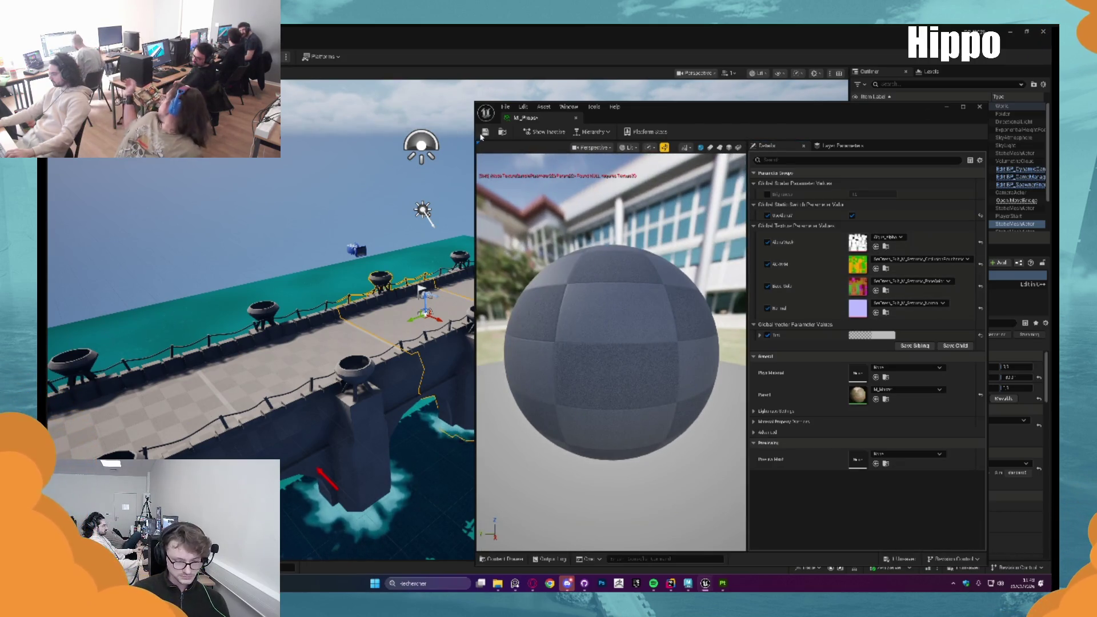
Close the M_Props material editor and the Algue_02 and Coral mesh editors
{"action": "left_click", "coordinate": [577, 118]}
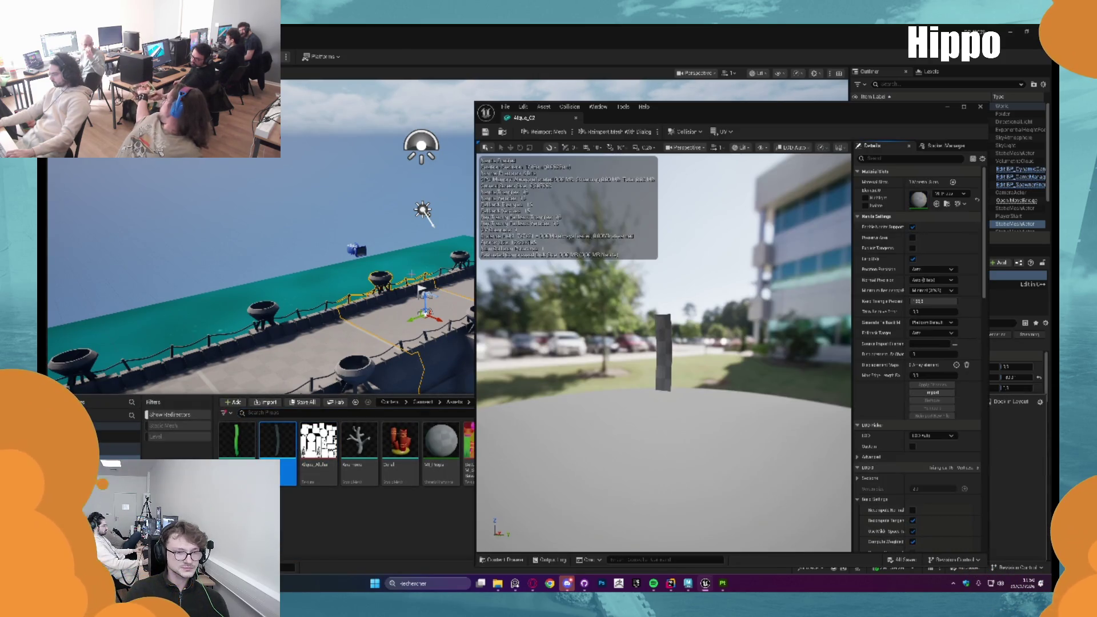
{"action": "left_click", "coordinate": [982, 108]}
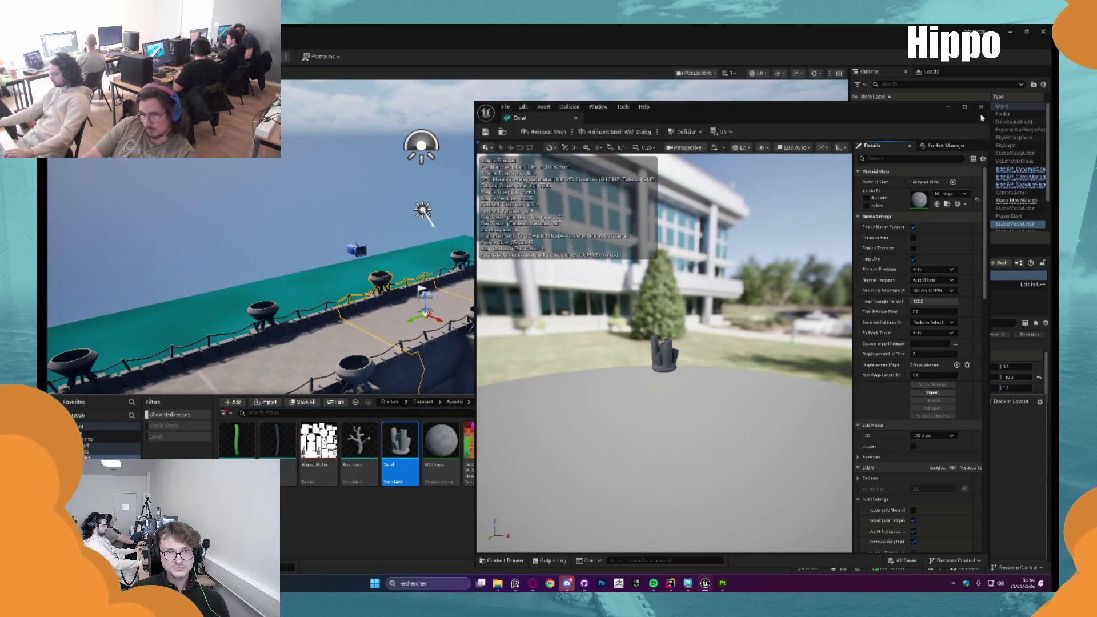
{"action": "left_click", "coordinate": [981, 107]}
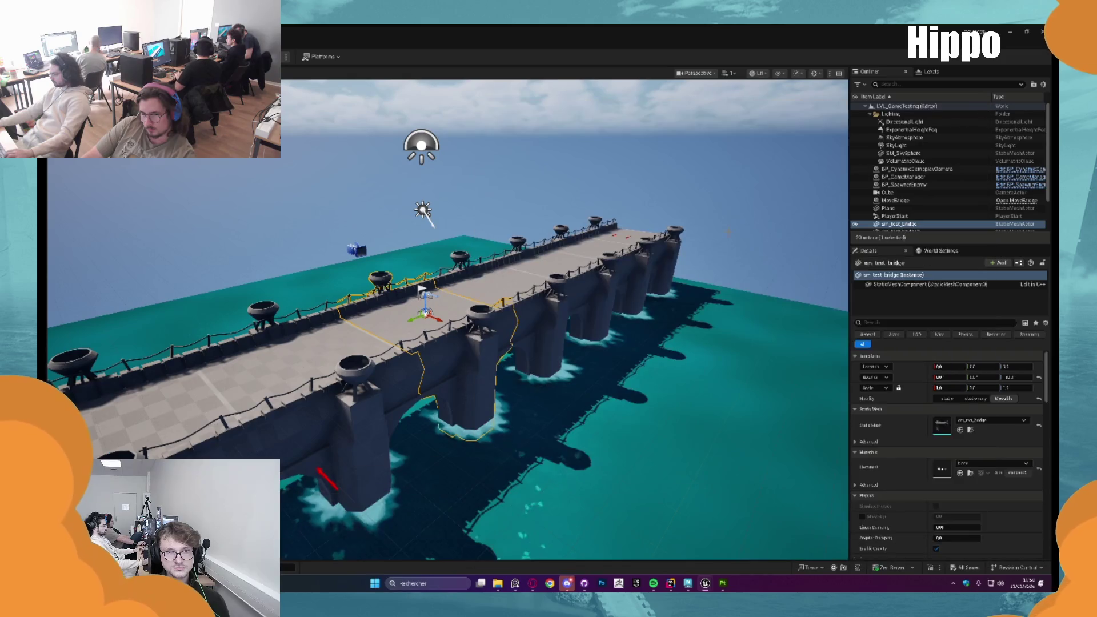
{"action": "mouse_move", "coordinate": [688, 583]}
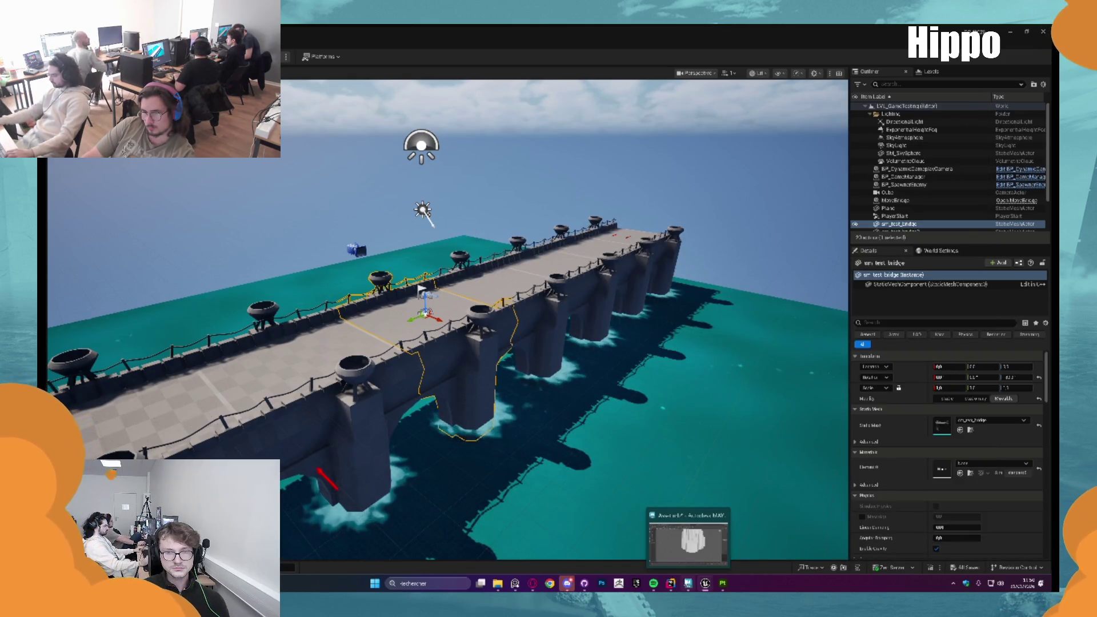
In Substance 3D Painter, add a Levels effect to the Algue mask and invert it
{"action": "left_click", "coordinate": [723, 584]}
{"action": "scroll", "coordinate": [564, 145], "scroll_direction": "up", "scroll_amount": 2}
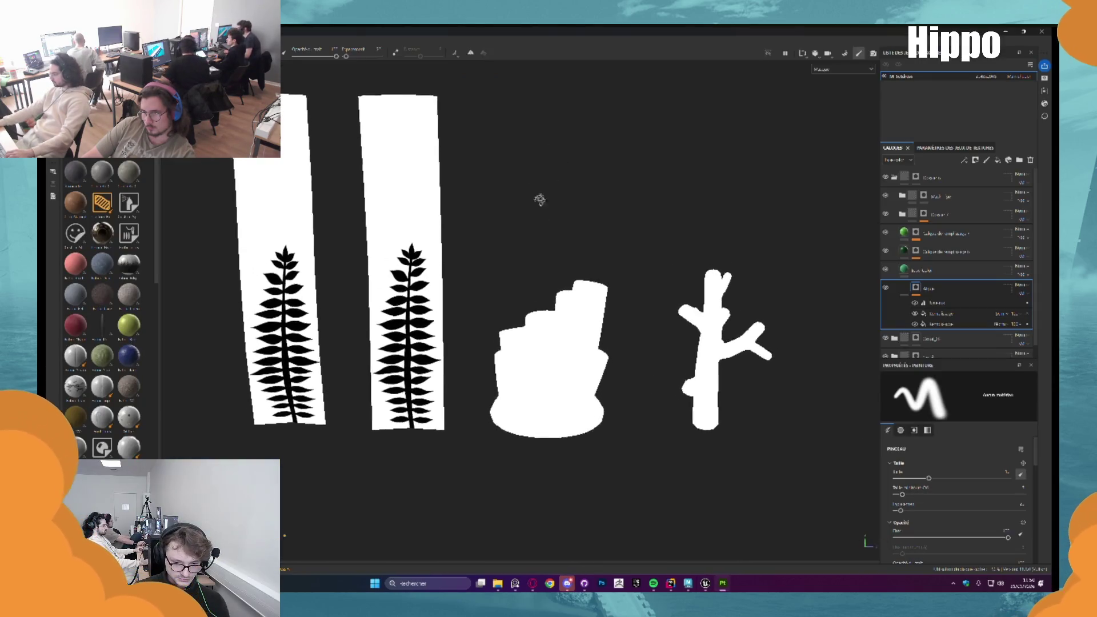
{"action": "left_click", "coordinate": [940, 303]}
{"action": "left_click", "coordinate": [945, 307]}
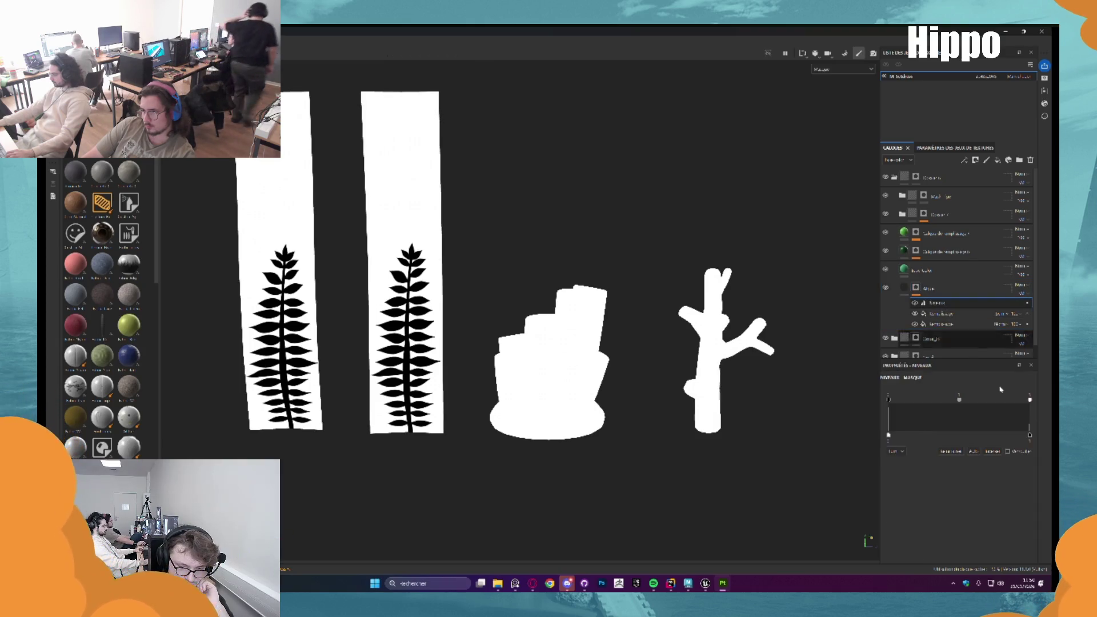
{"action": "left_click", "coordinate": [997, 452]}
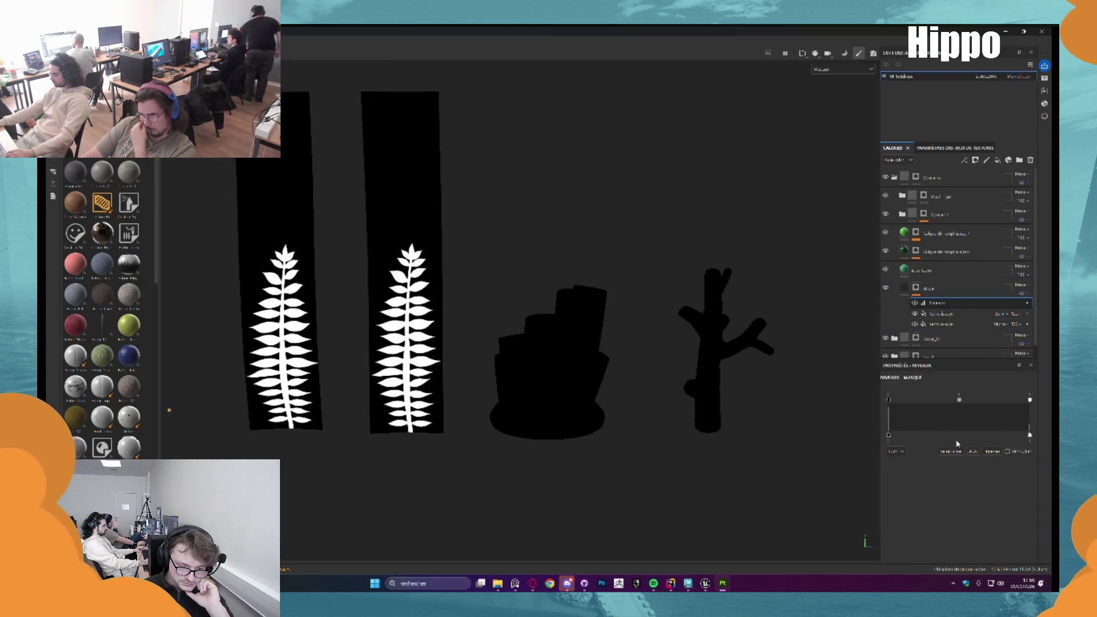
Paint the coral and branch meshes white on the mask with an enlarged brush
{"action": "left_click", "coordinate": [913, 291]}
{"action": "left_click_drag", "start_coordinate": [566, 280], "coordinate": [549, 340]}
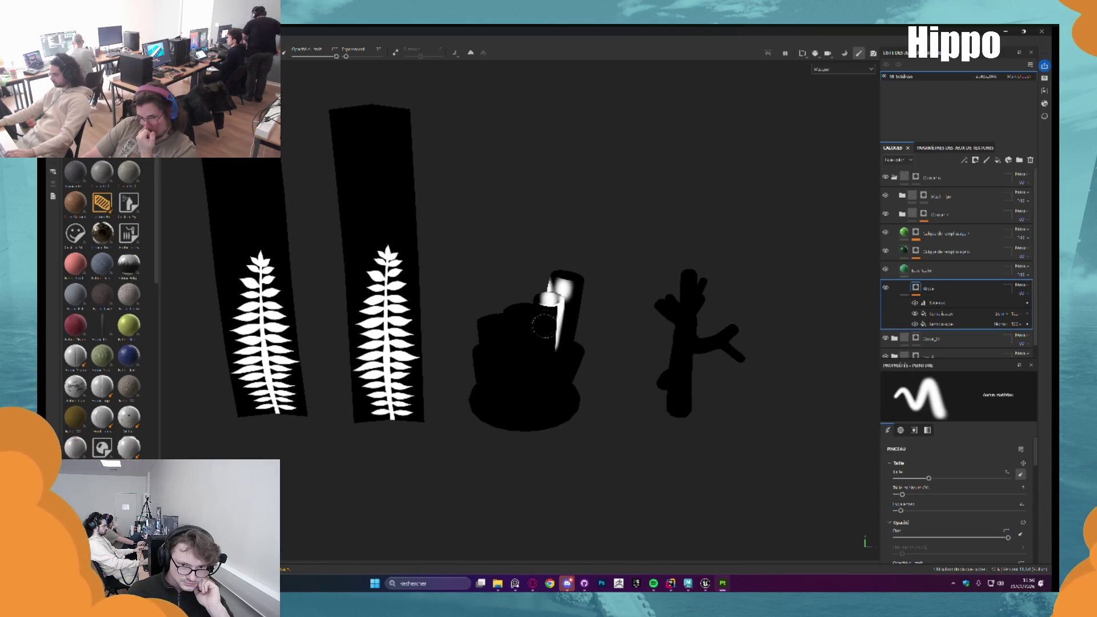
{"action": "key", "text": "bracketright"}
{"action": "key", "text": "bracketright"}
{"action": "key", "text": "bracketright"}
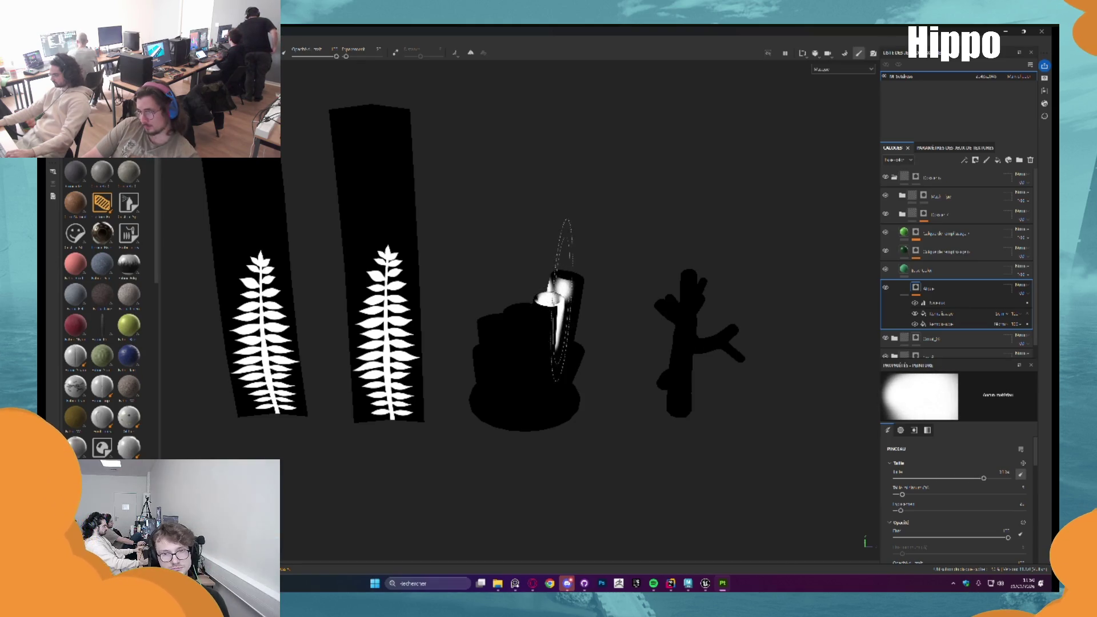
{"action": "left_click", "coordinate": [553, 320]}
{"action": "mouse_move", "coordinate": [555, 320]}
{"action": "left_mouse_down"}
{"action": "mouse_move", "coordinate": [515, 354]}
{"action": "mouse_move", "coordinate": [492, 320]}
{"action": "mouse_move", "coordinate": [554, 366]}
{"action": "mouse_move", "coordinate": [563, 274]}
{"action": "mouse_move", "coordinate": [518, 338]}
{"action": "left_mouse_up"}
{"action": "mouse_move", "coordinate": [657, 320]}
{"action": "left_mouse_down"}
{"action": "mouse_move", "coordinate": [693, 299]}
{"action": "mouse_move", "coordinate": [649, 331]}
{"action": "mouse_move", "coordinate": [686, 363]}
{"action": "left_mouse_up"}
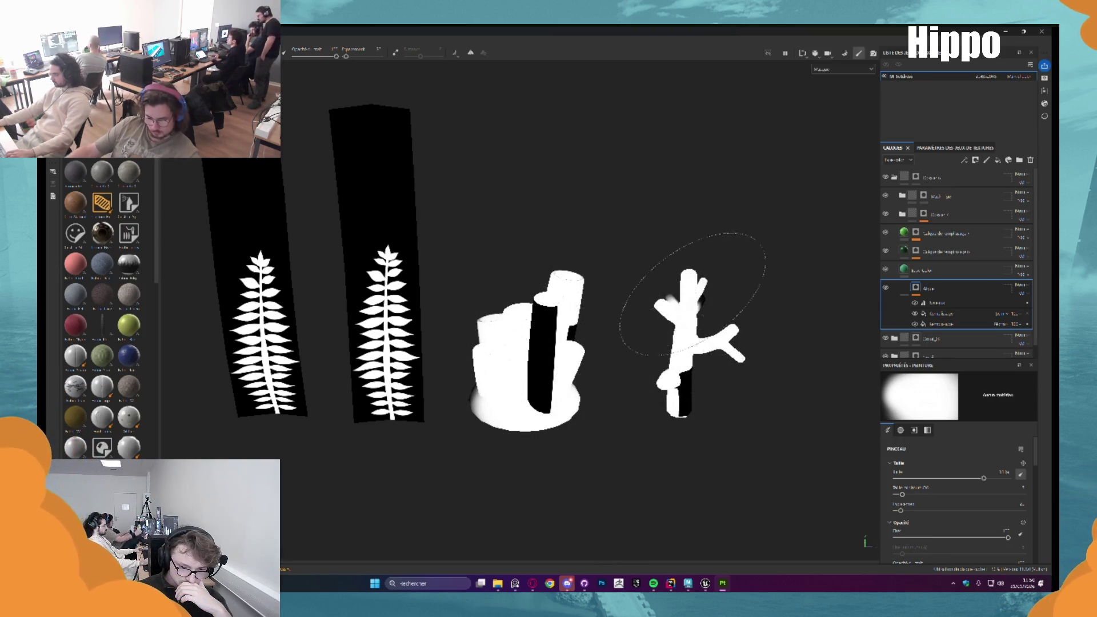
Polygon-fill the remaining coral and branch faces white, then show the 2D UV view
{"action": "key", "text": "4"}
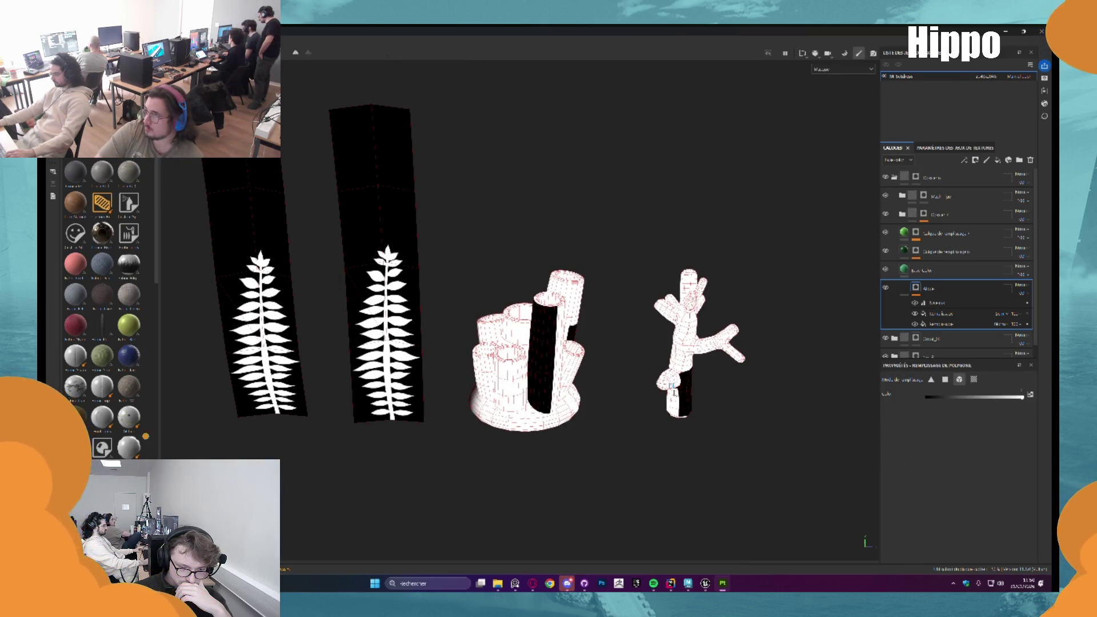
{"action": "left_click", "coordinate": [667, 336]}
{"action": "left_click_drag", "start_coordinate": [642, 384], "coordinate": [622, 354]}
{"action": "left_click_drag", "start_coordinate": [519, 172], "coordinate": [821, 466]}
{"action": "mouse_move", "coordinate": [503, 171]}
{"action": "left_mouse_down"}
{"action": "mouse_move", "coordinate": [743, 392]}
{"action": "mouse_move", "coordinate": [635, 343]}
{"action": "left_mouse_up"}
{"action": "scroll", "coordinate": [936, 289], "scroll_direction": "down", "scroll_amount": 1}
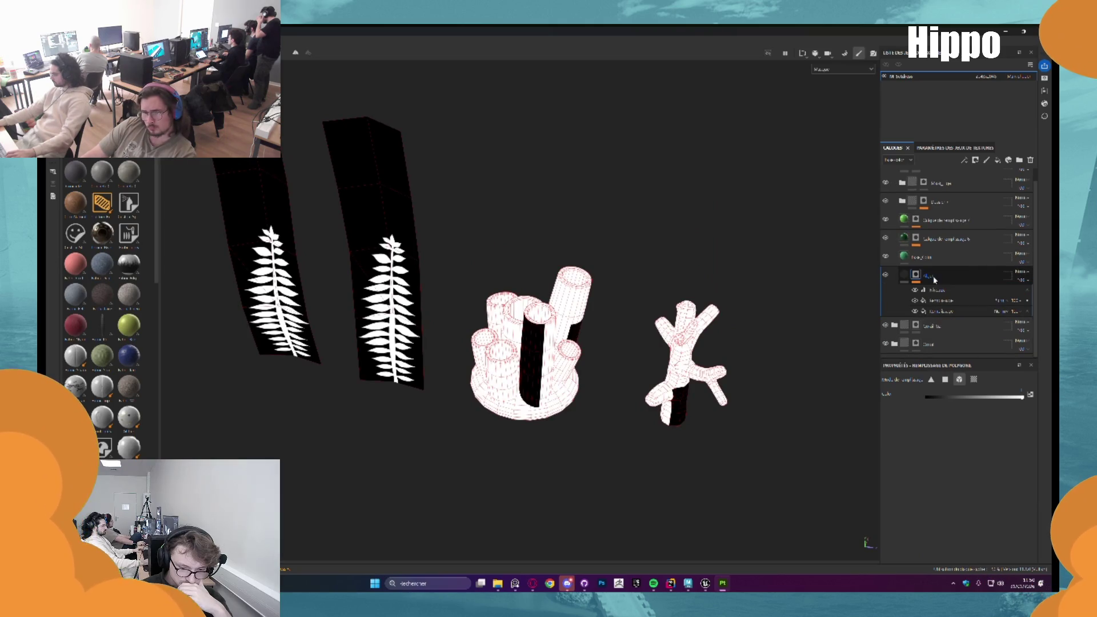
{"action": "left_click_drag", "start_coordinate": [721, 298], "coordinate": [289, 221]}
{"action": "left_click_drag", "start_coordinate": [453, 398], "coordinate": [575, 390]}
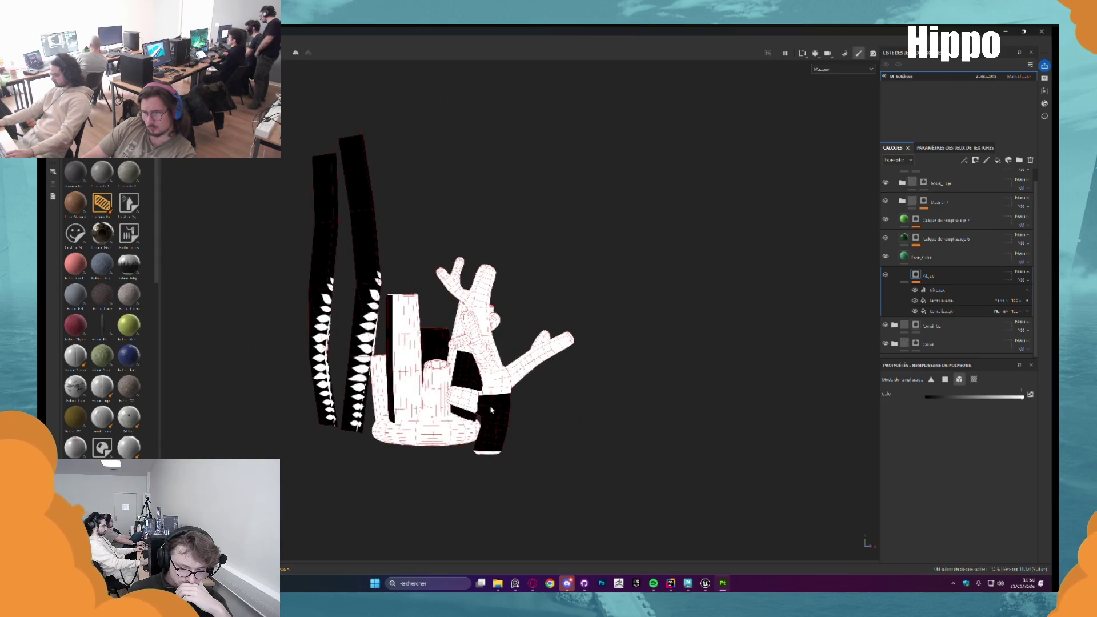
{"action": "left_click_drag", "start_coordinate": [491, 409], "coordinate": [634, 336]}
{"action": "key", "text": "f"}
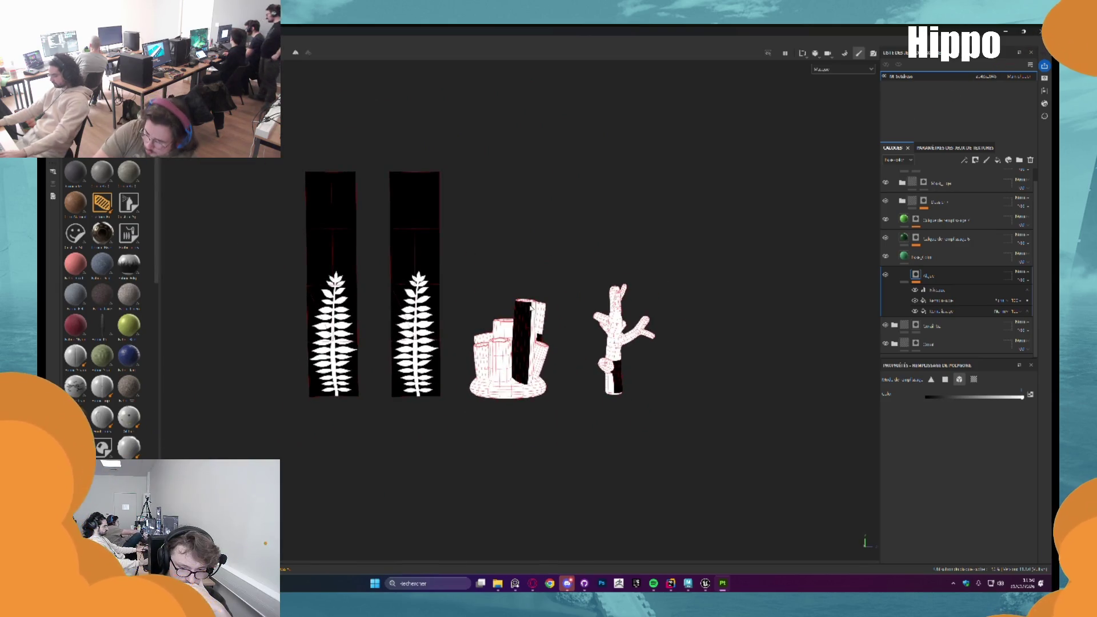
{"action": "key", "text": "F2"}
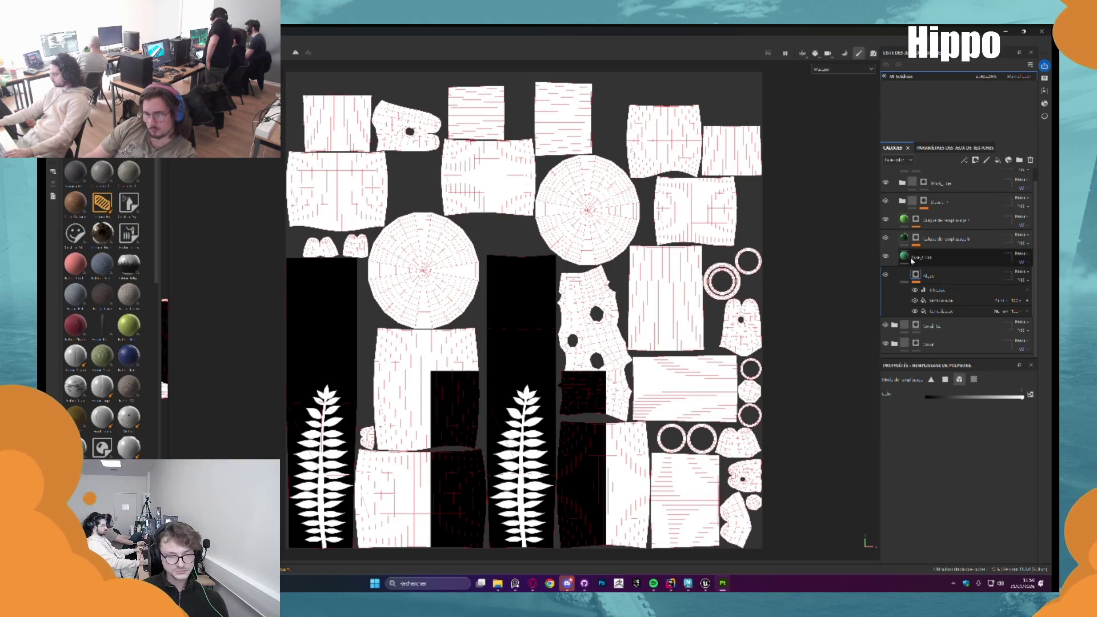
Slightly narrow the fern fill's UV projection inside the Algue mask
{"action": "left_click", "coordinate": [937, 300]}
{"action": "scroll", "coordinate": [532, 380], "scroll_direction": "up", "scroll_amount": 5}
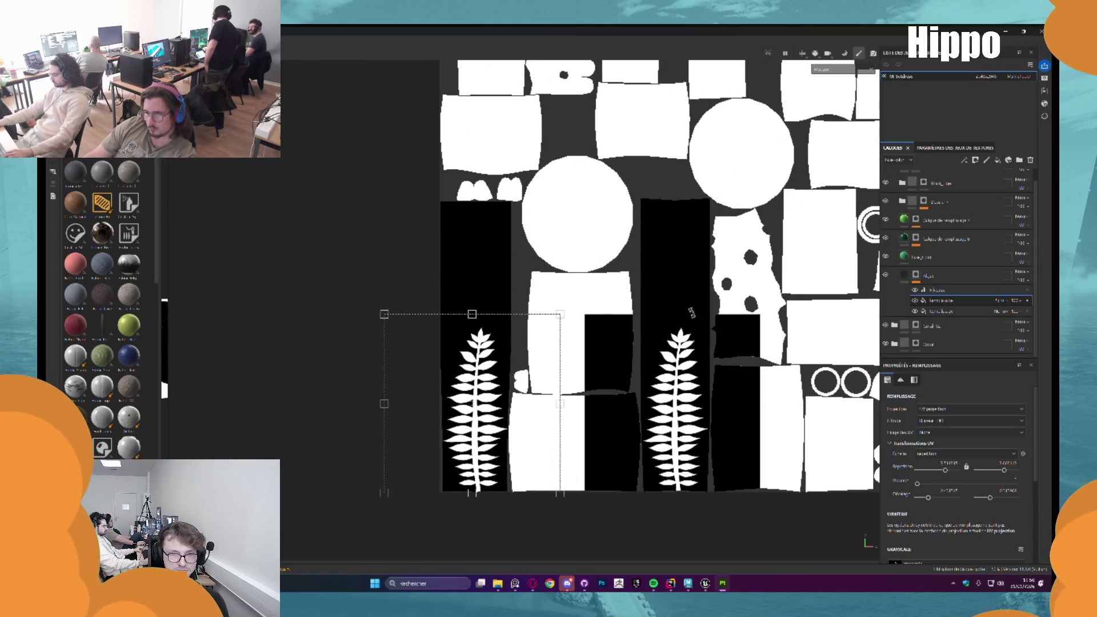
{"action": "left_click_drag", "start_coordinate": [532, 380], "coordinate": [582, 318]}
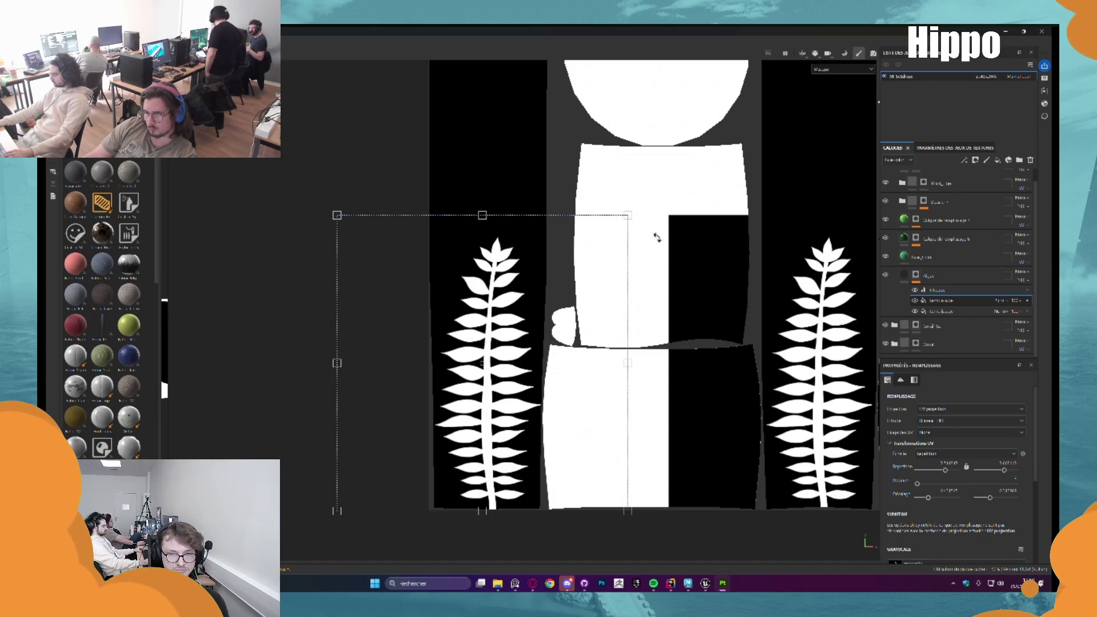
{"action": "mouse_move", "coordinate": [627, 362]}
{"action": "left_mouse_down"}
{"action": "mouse_move", "coordinate": [613, 363]}
{"action": "mouse_move", "coordinate": [532, 273]}
{"action": "left_mouse_up"}
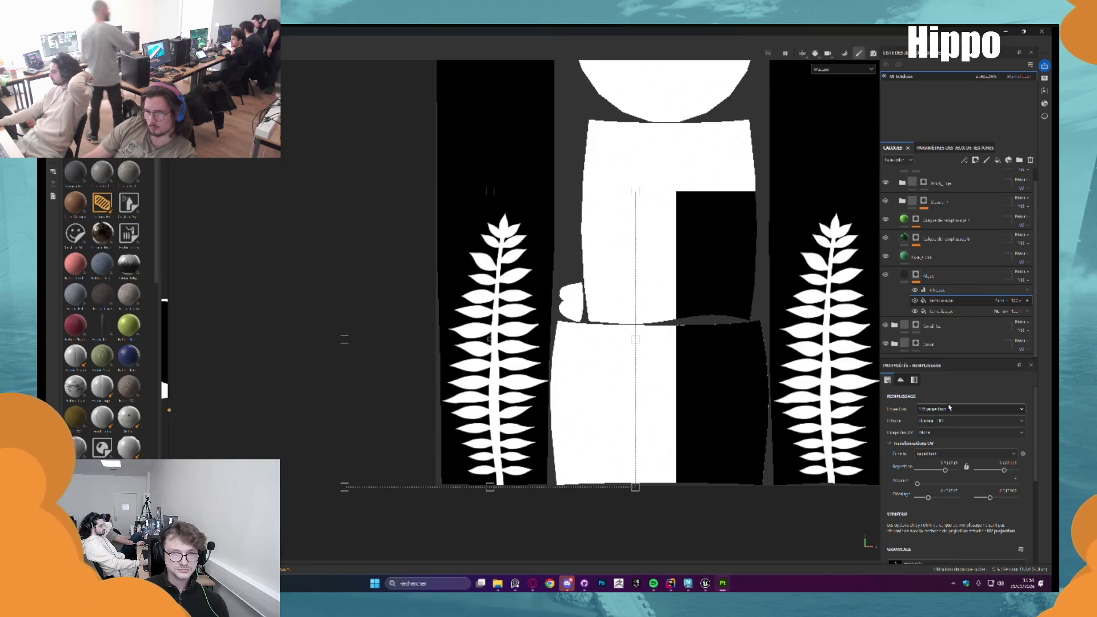
Give the fern fill a different blend mode and check the masked meshes
{"action": "left_click", "coordinate": [996, 312]}
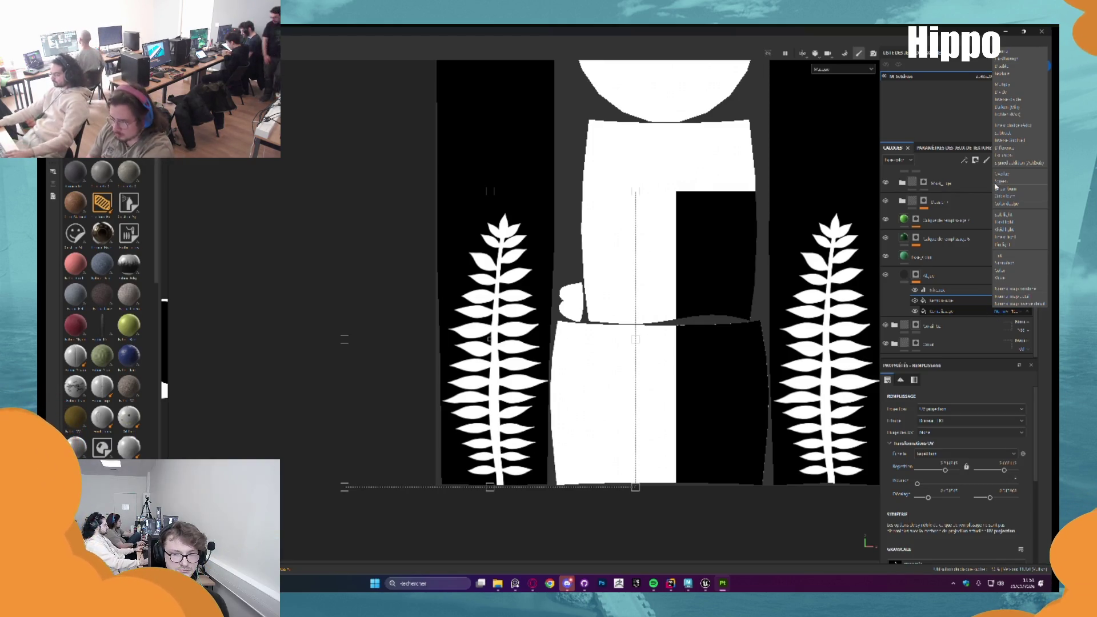
{"action": "left_click", "coordinate": [995, 186]}
{"action": "mouse_move", "coordinate": [521, 249]}
{"action": "left_mouse_down", "text": "alt"}
{"action": "mouse_move", "coordinate": [595, 274]}
{"action": "mouse_move", "coordinate": [856, 280]}
{"action": "left_mouse_up", "text": "alt"}
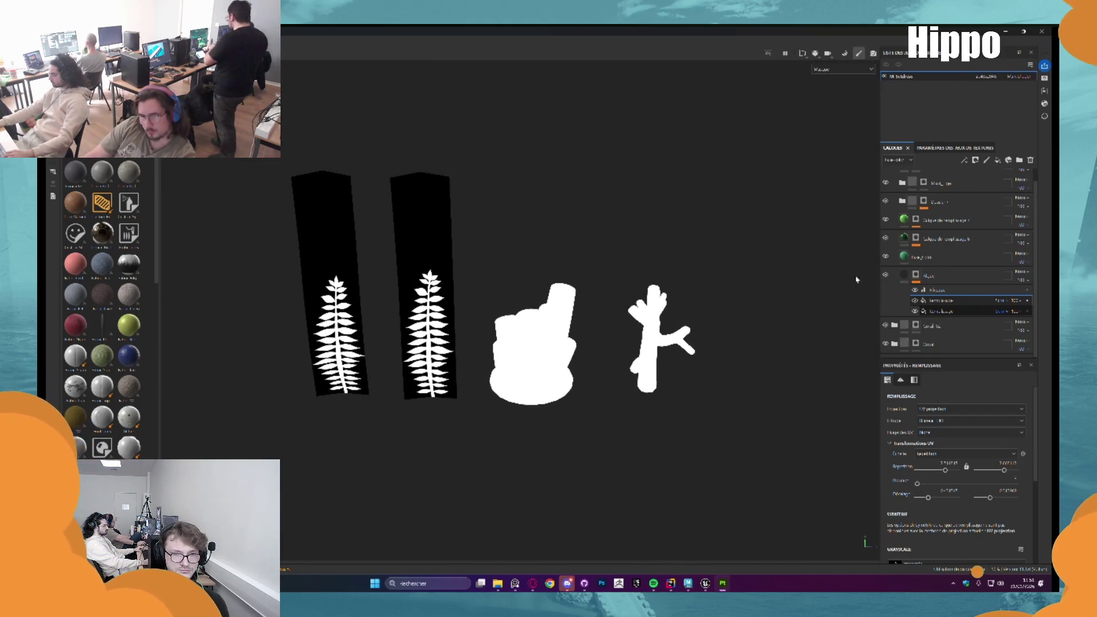
Export the Algue mask to an image file, overwriting the existing one
{"action": "left_click", "coordinate": [916, 277]}
{"action": "right_click", "coordinate": [918, 277]}
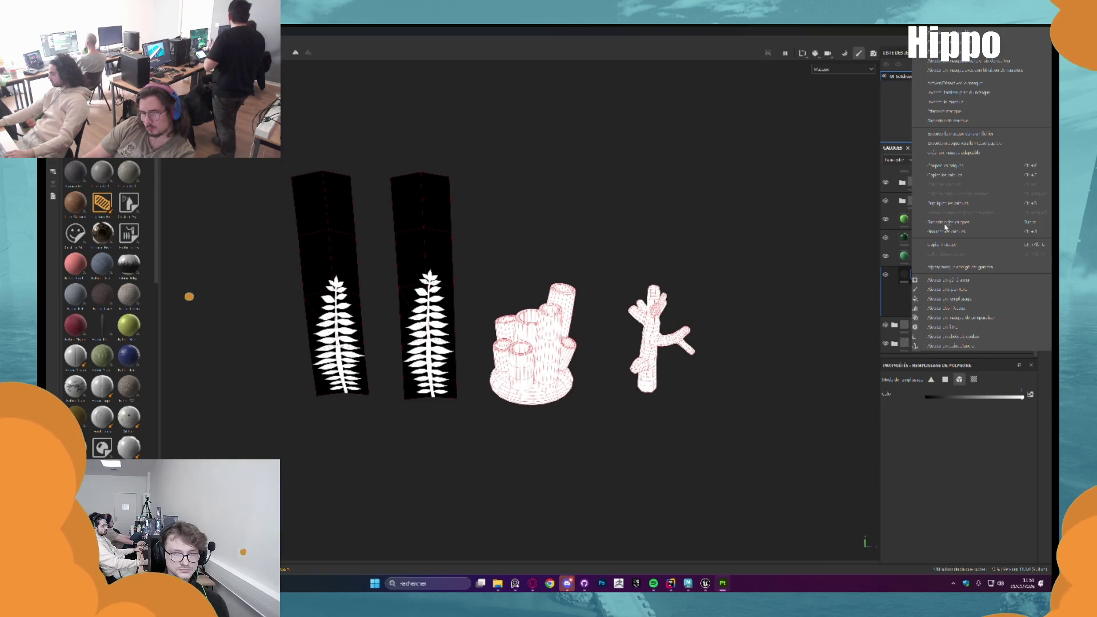
{"action": "left_click", "coordinate": [960, 144]}
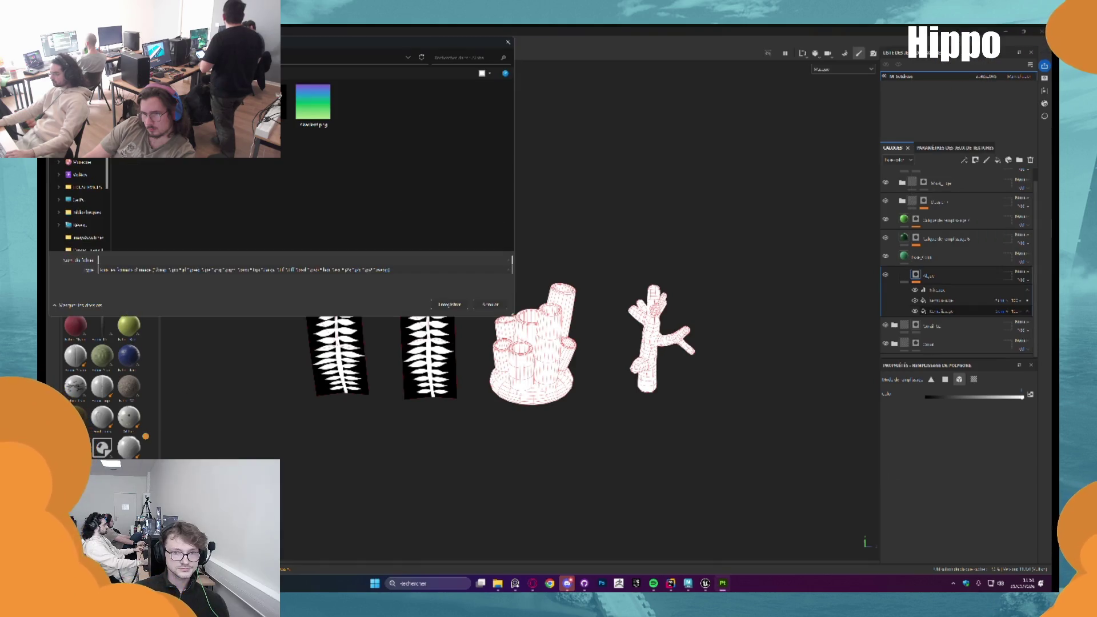
{"action": "key", "text": "Return"}
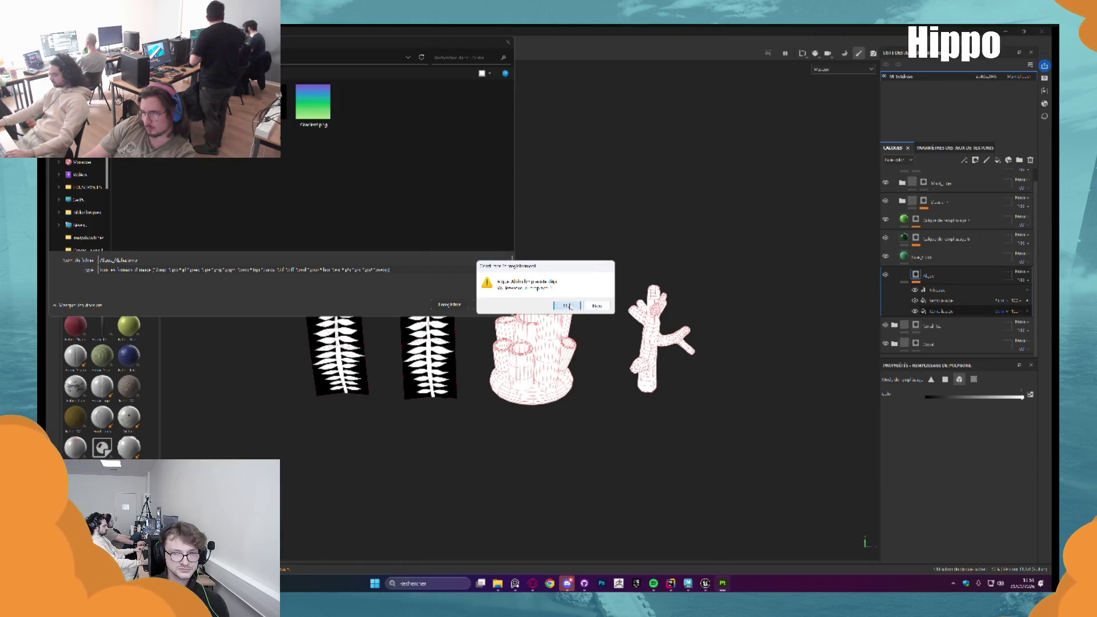
{"action": "left_click", "coordinate": [567, 306]}
Back in Unreal Engine, bring up the Algae_Mask texture's options in the asset browser
{"action": "left_click", "coordinate": [706, 583]}
{"action": "key", "text": "ctrl+space"}
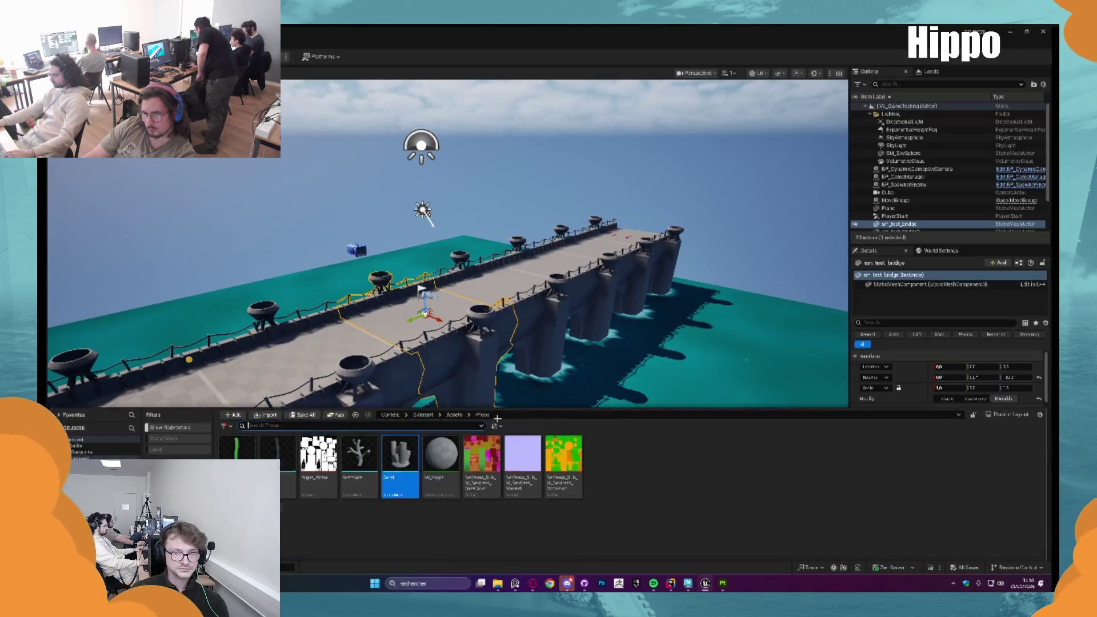
{"action": "right_click", "coordinate": [320, 442]}
Reimport the updated Algae_Mask texture and inspect the Algae_01 mesh
{"action": "left_click", "coordinate": [351, 210]}
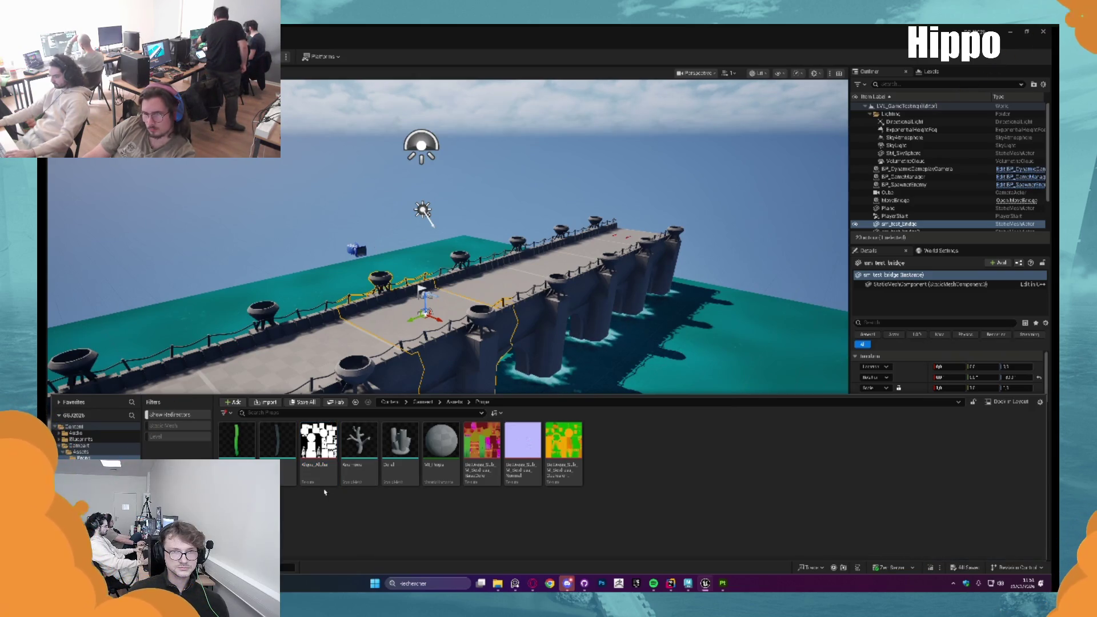
{"action": "key", "text": "Return"}
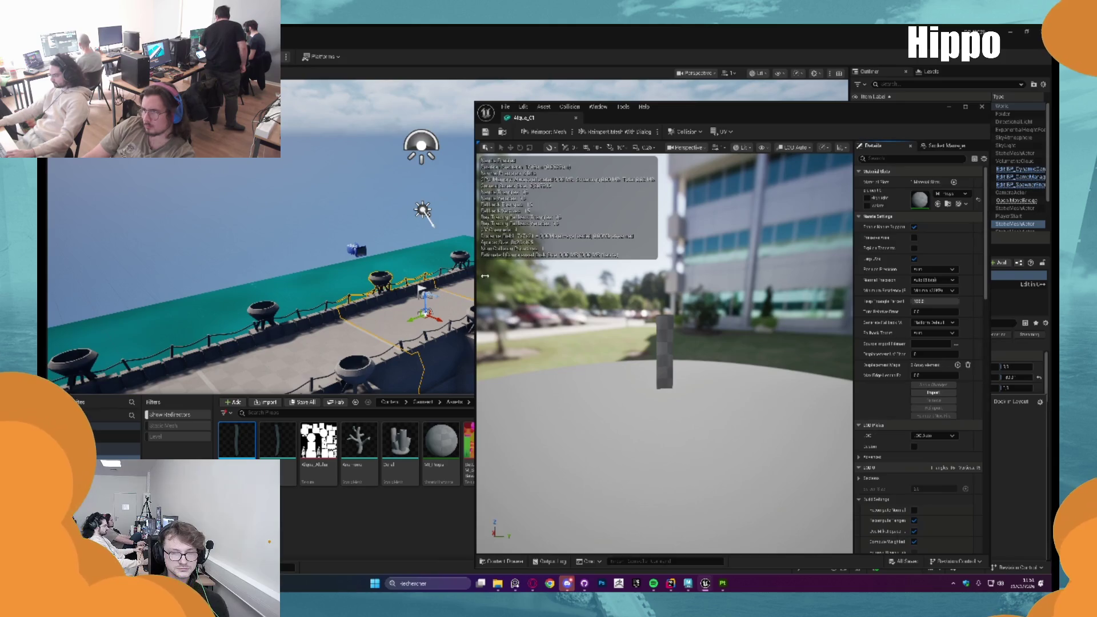
{"action": "left_click_drag", "start_coordinate": [676, 347], "coordinate": [628, 350]}
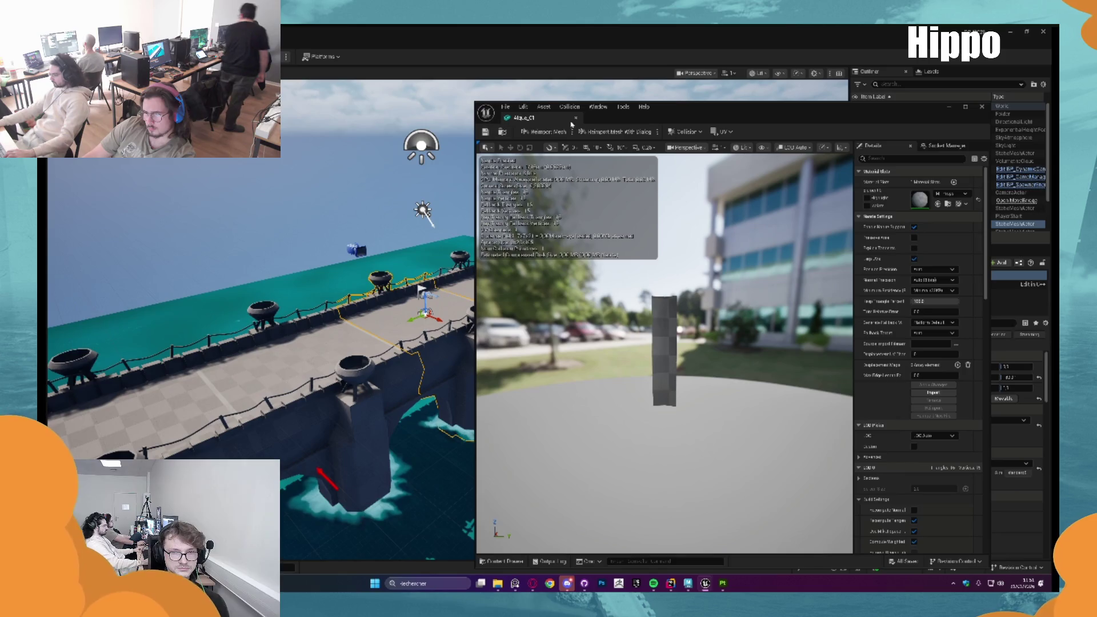
{"action": "left_click", "coordinate": [981, 106]}
Look over M_Props, then open the M_Master material graph from the Assets folder
{"action": "key", "text": "ctrl+space"}
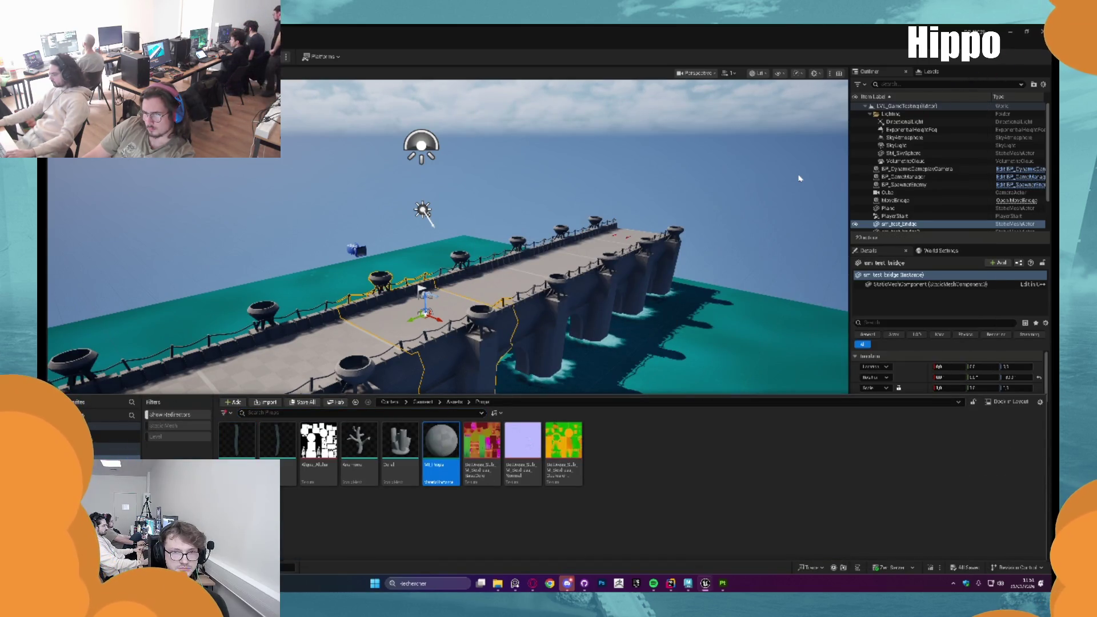
{"action": "key", "text": "Return"}
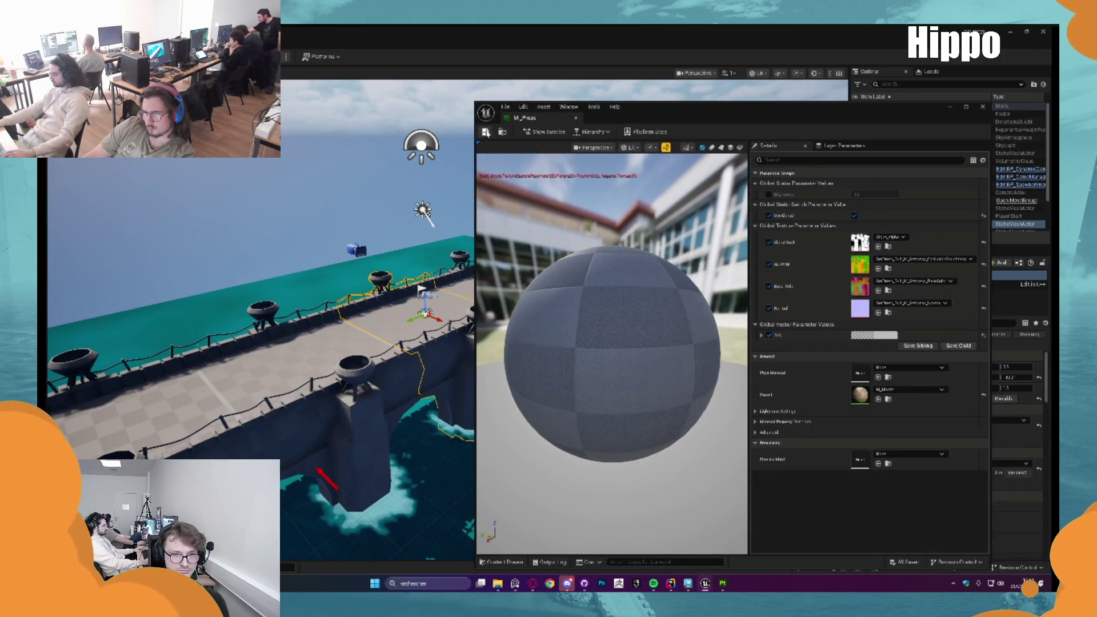
{"action": "left_click", "coordinate": [575, 117]}
{"action": "key", "text": "ctrl+space"}
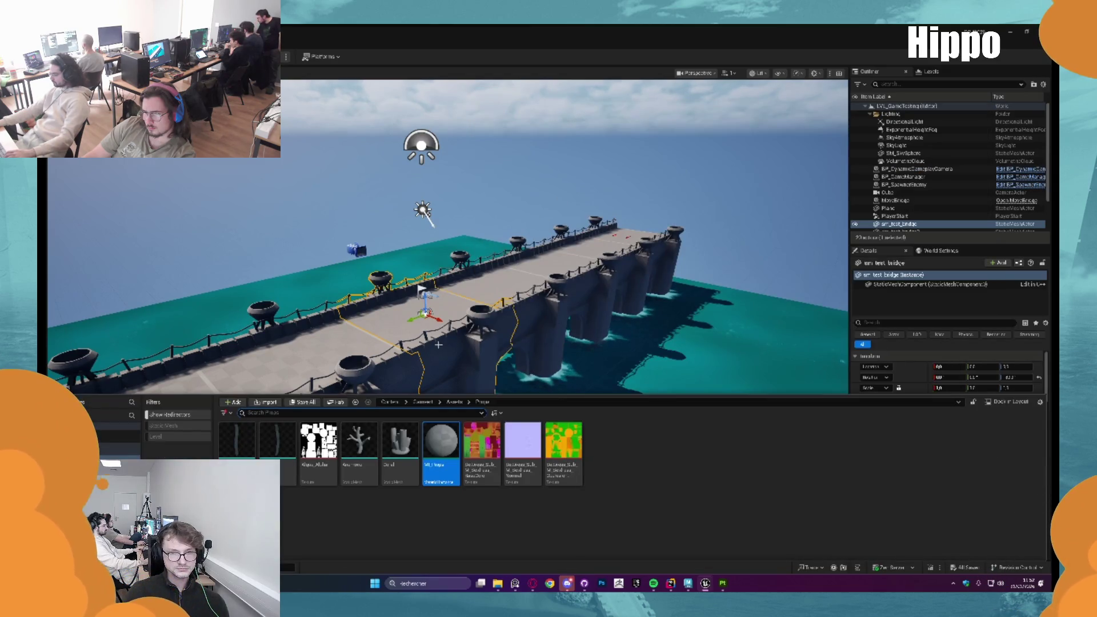
{"action": "left_click", "coordinate": [459, 403]}
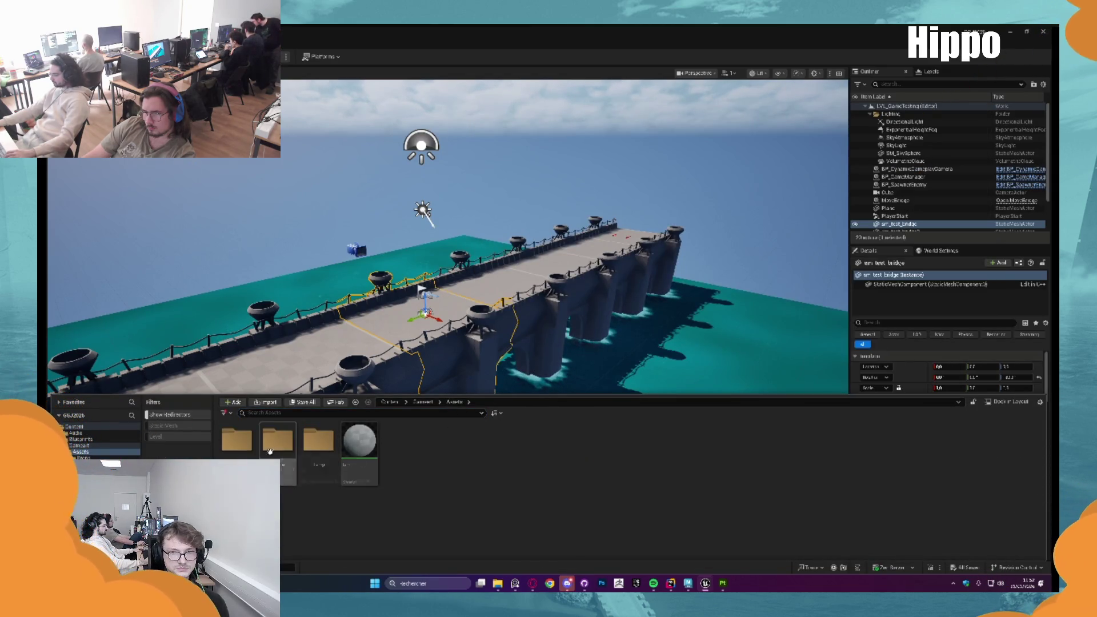
{"action": "double_click", "coordinate": [263, 449]}
{"action": "double_click", "coordinate": [440, 440]}
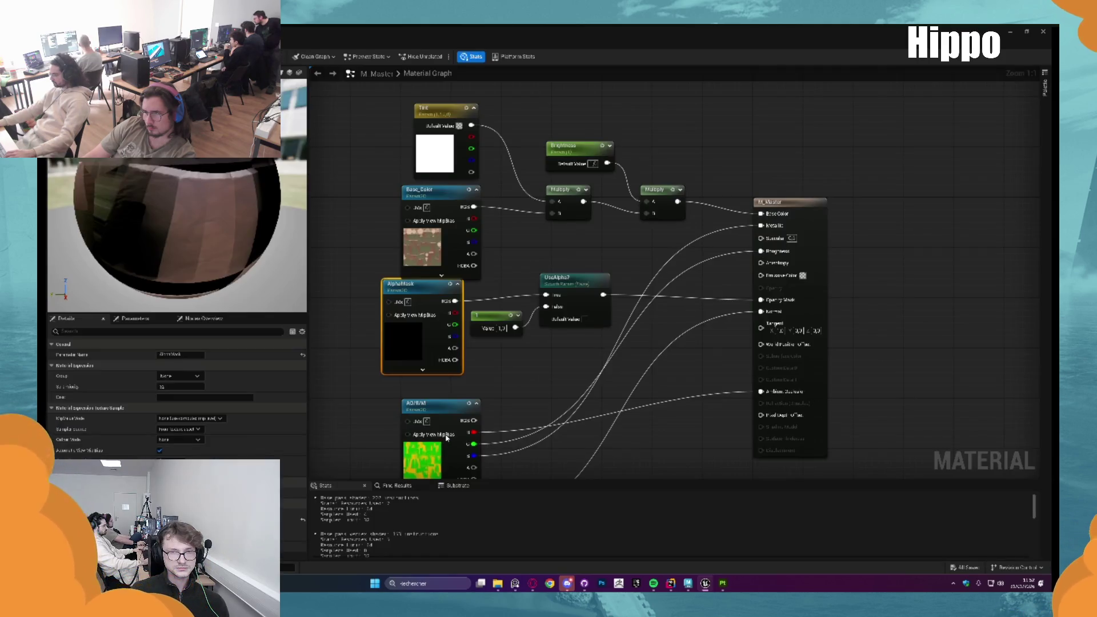
{"action": "left_click", "coordinate": [598, 321]}
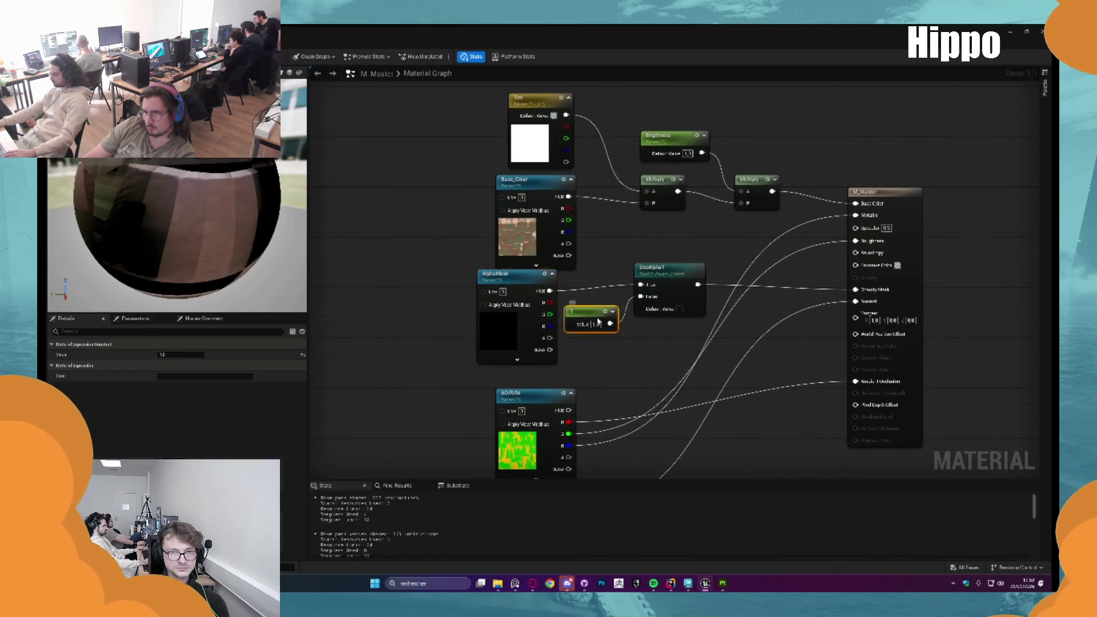
Set AlphaMask's default texture to Algae_Alpha from Gamejam > Assets > Props and close M_Master
{"action": "left_click", "coordinate": [505, 335]}
{"action": "key", "text": "ctrl+space"}
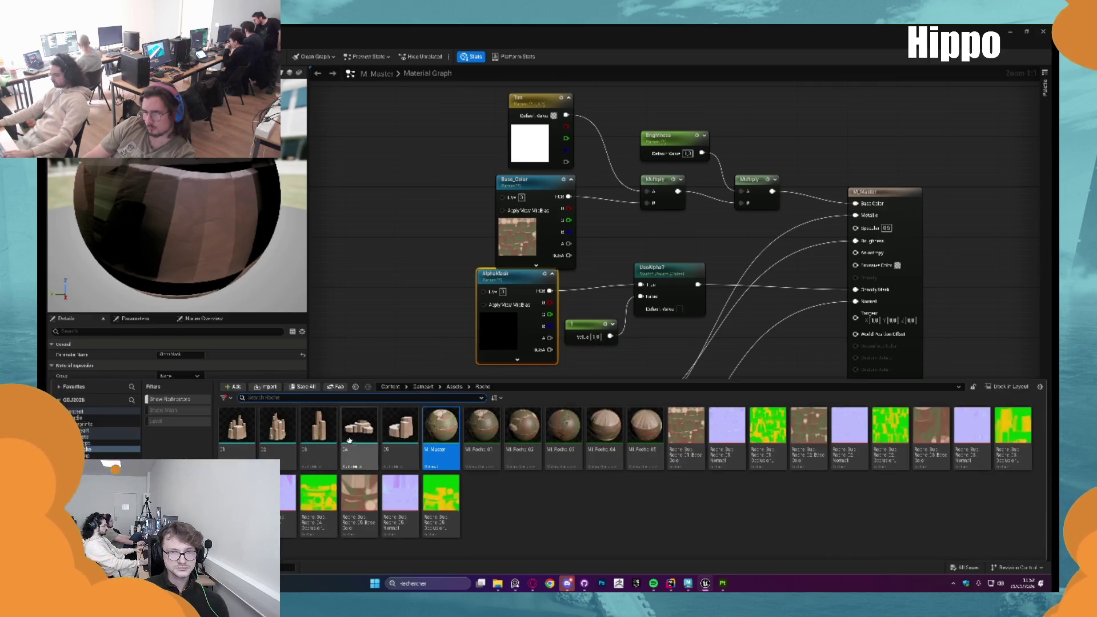
{"action": "left_click", "coordinate": [421, 387]}
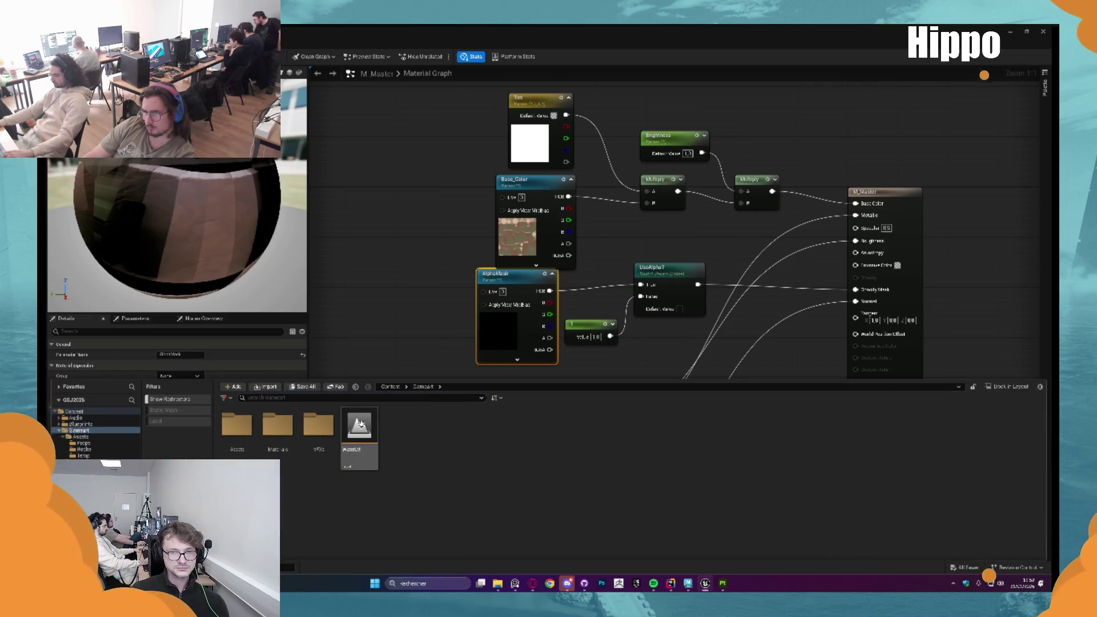
{"action": "double_click", "coordinate": [240, 431]}
{"action": "double_click", "coordinate": [243, 432]}
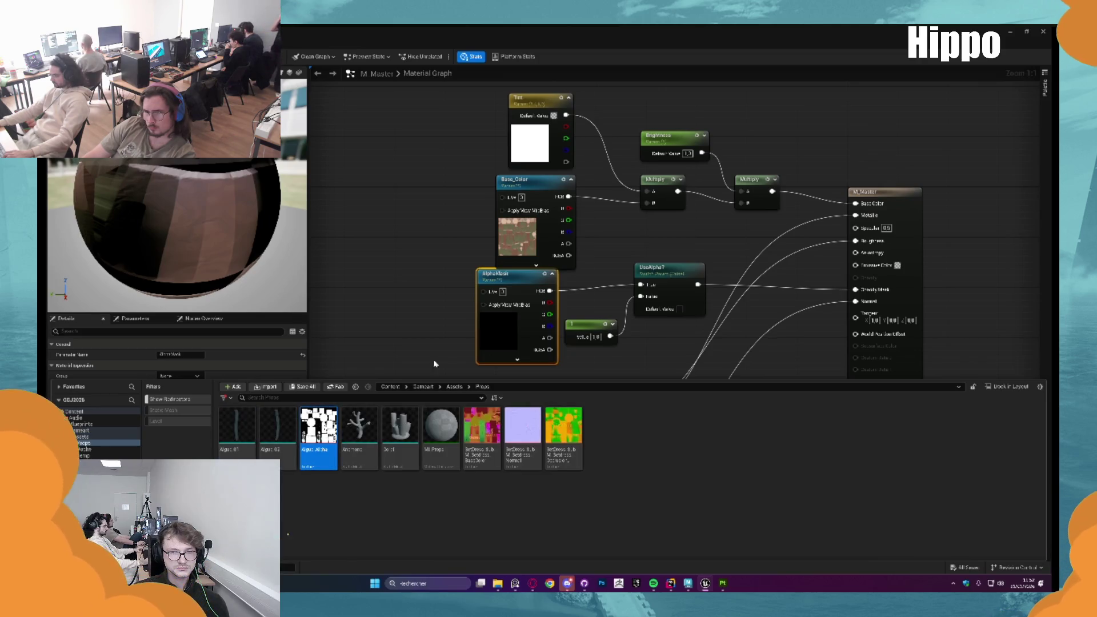
{"action": "left_click", "coordinate": [260, 359]}
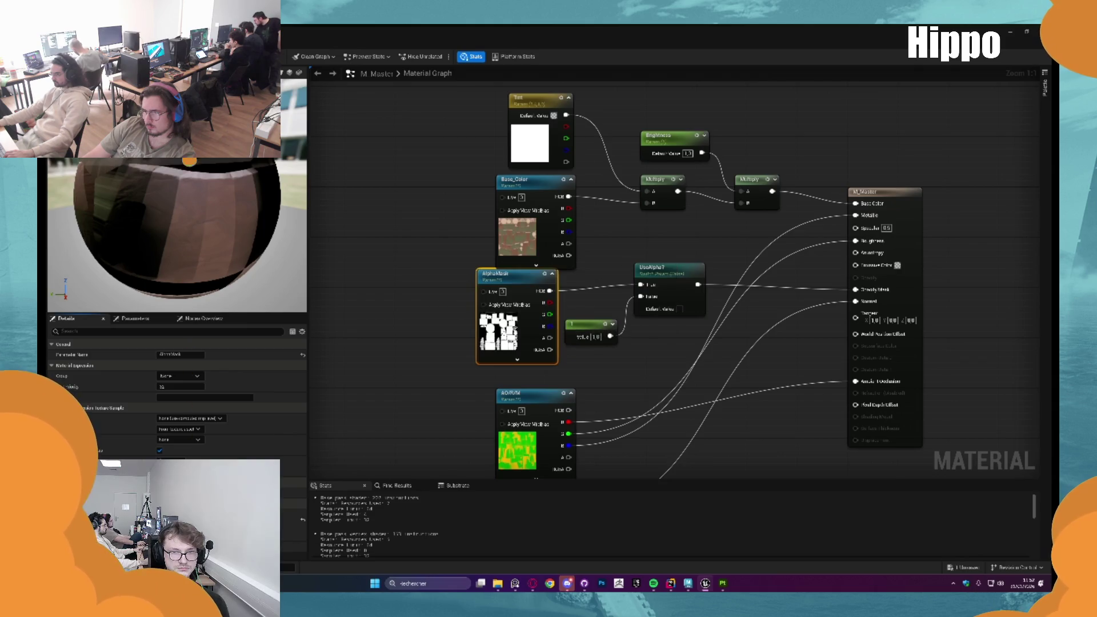
{"action": "key", "text": "ctrl+Tab"}
{"action": "key", "text": "ctrl+space"}
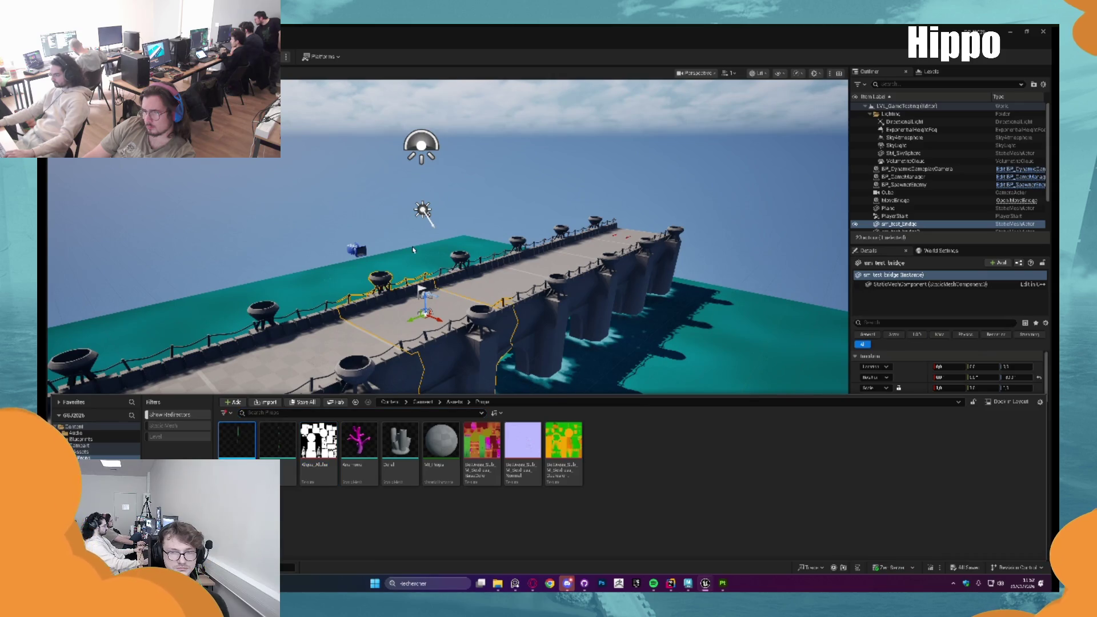
Preview the textured Algue_C1 seaweed mesh, then close it
{"action": "double_click", "coordinate": [359, 440]}
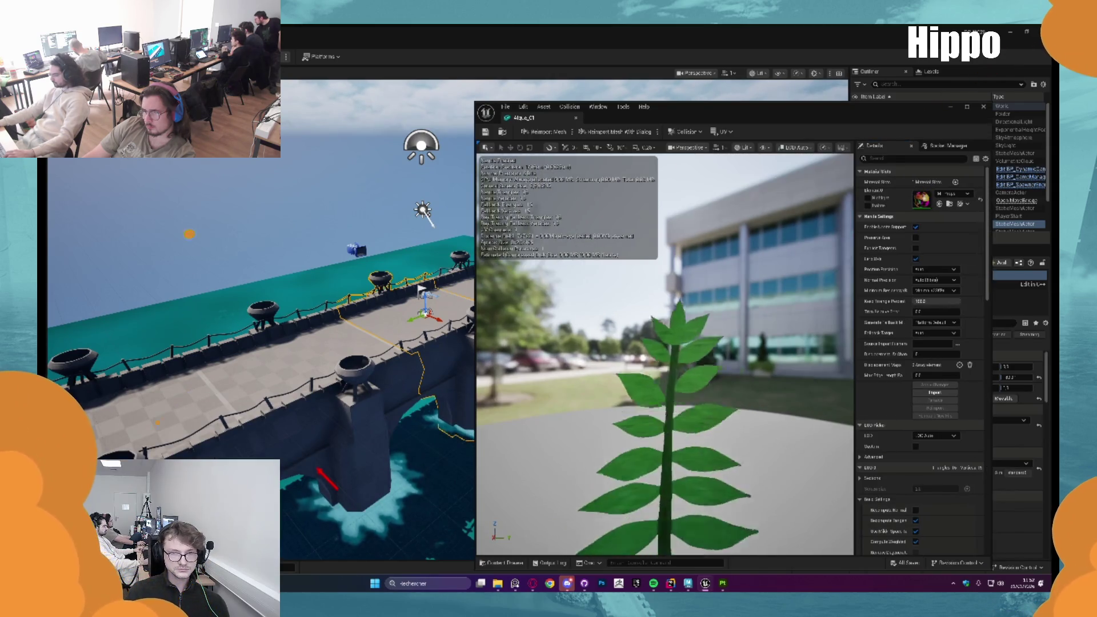
{"action": "mouse_move", "coordinate": [579, 203]}
{"action": "left_mouse_down"}
{"action": "mouse_move", "coordinate": [600, 194]}
{"action": "mouse_move", "coordinate": [580, 203]}
{"action": "left_mouse_up"}
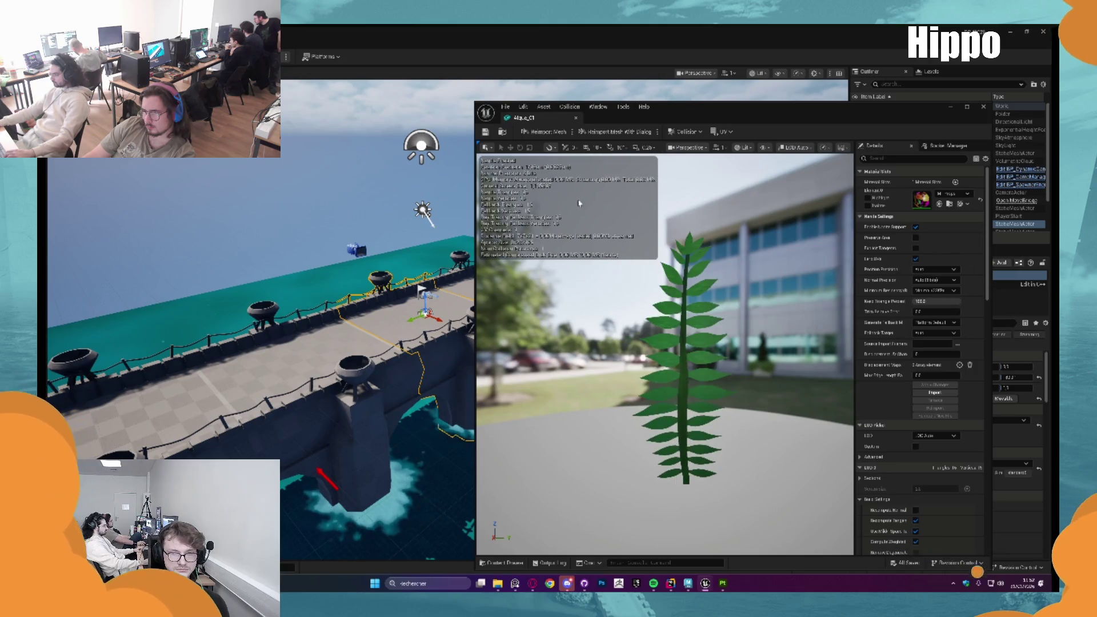
{"action": "left_click", "coordinate": [575, 118]}
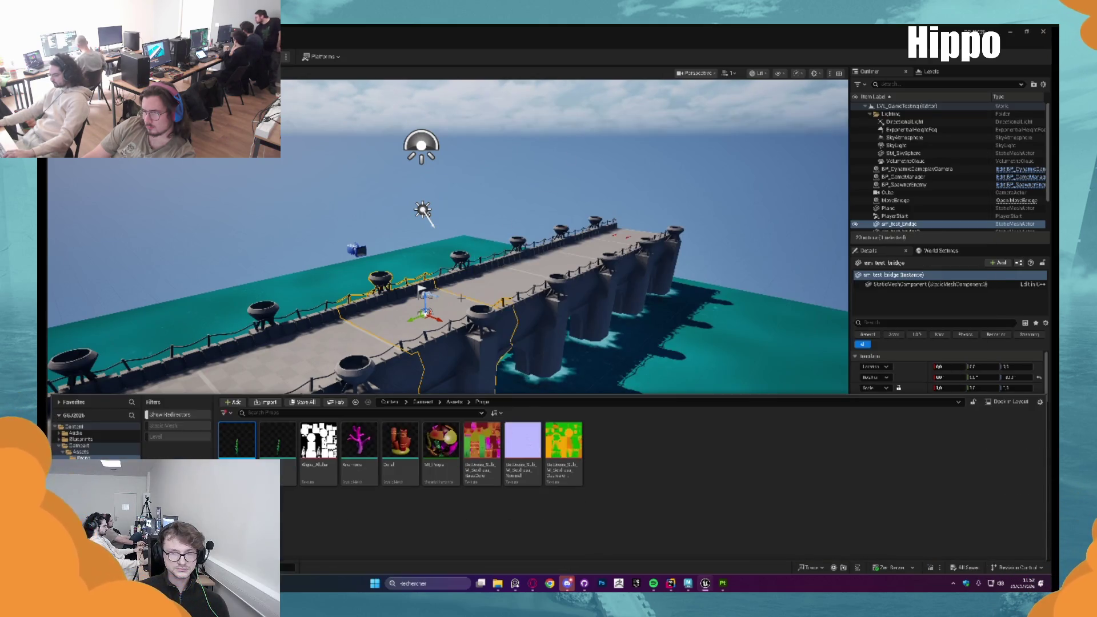
{"action": "left_click_drag", "start_coordinate": [458, 366], "coordinate": [447, 362]}
Open M_Props, preview the textured pot, then save and close the material
{"action": "key", "text": "ctrl+space"}
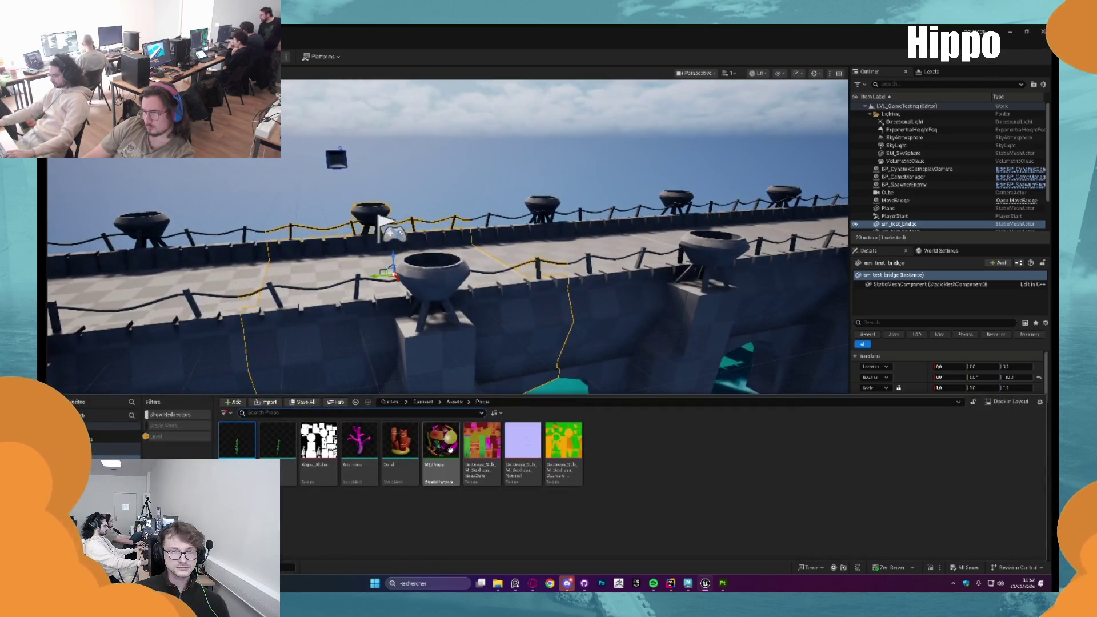
{"action": "double_click", "coordinate": [441, 453]}
{"action": "left_click_drag", "start_coordinate": [611, 355], "coordinate": [560, 354]}
{"action": "left_click", "coordinate": [485, 134]}
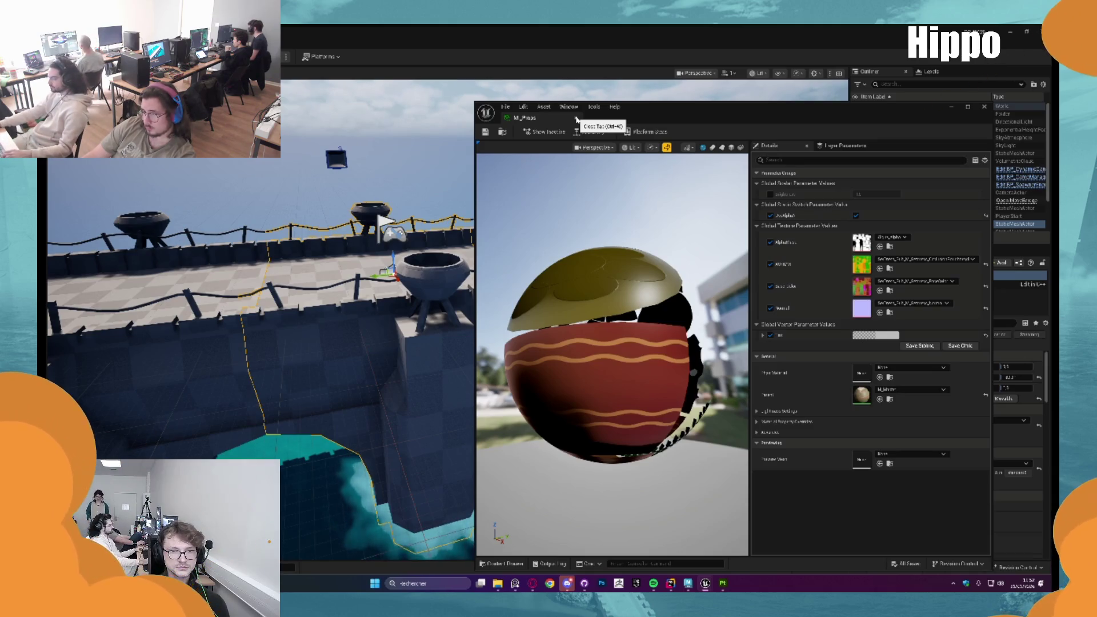
{"action": "left_click", "coordinate": [576, 119]}
{"action": "left_click_drag", "start_coordinate": [300, 190], "coordinate": [300, 189]}
{"action": "left_click", "coordinate": [300, 190]}
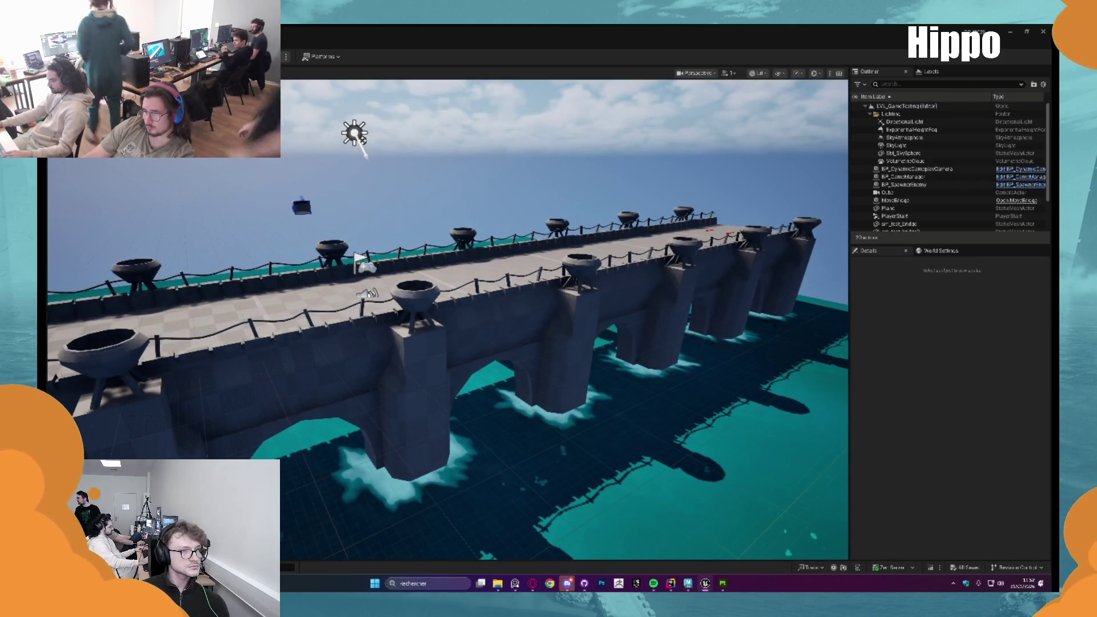
{"action": "key", "text": "ctrl+space"}
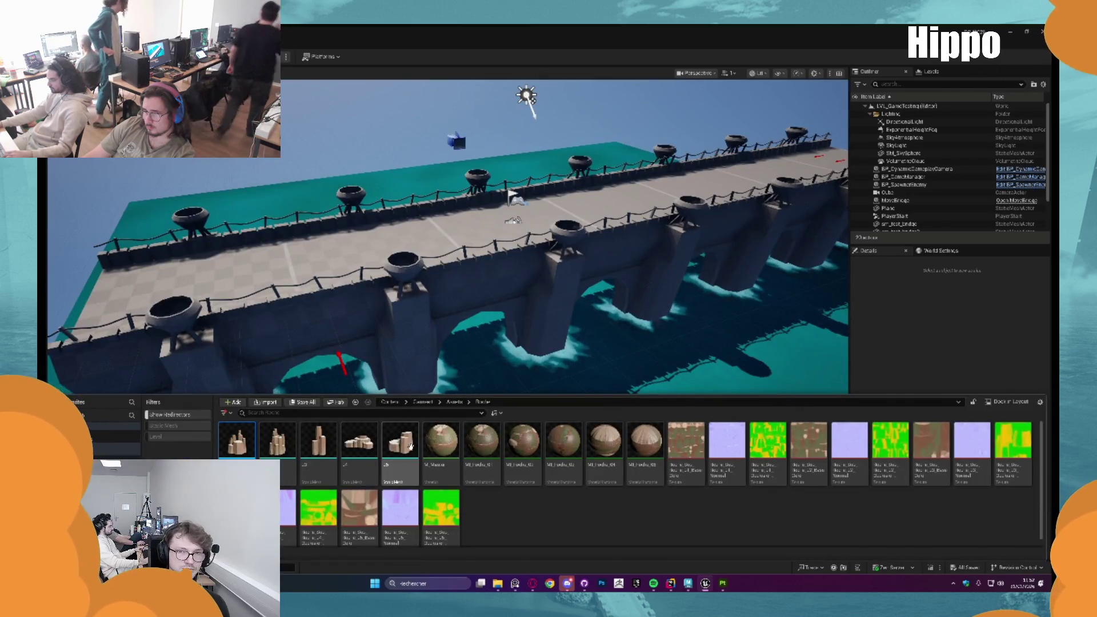
Reimport the five rock meshes, rocks 01 through 05
{"action": "left_click", "coordinate": [410, 443], "text": "shift"}
{"action": "right_click", "coordinate": [411, 443]}
{"action": "left_click", "coordinate": [468, 220]}
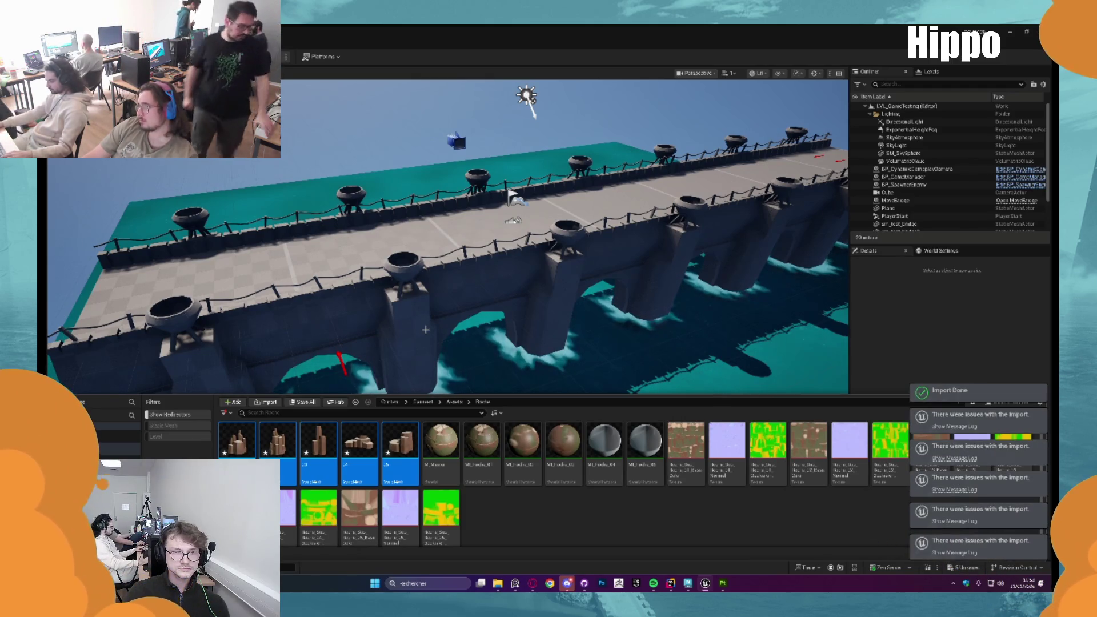
Place rock 01 beside the bridge and sink it into the water as an island
{"action": "mouse_move", "coordinate": [247, 452]}
{"action": "left_mouse_down"}
{"action": "mouse_move", "coordinate": [275, 423]}
{"action": "mouse_move", "coordinate": [589, 367]}
{"action": "mouse_move", "coordinate": [601, 392]}
{"action": "left_mouse_up"}
{"action": "key", "text": "f"}
{"action": "mouse_move", "coordinate": [449, 400]}
{"action": "left_mouse_down"}
{"action": "mouse_move", "coordinate": [449, 434]}
{"action": "mouse_move", "coordinate": [429, 127]}
{"action": "mouse_move", "coordinate": [407, 86]}
{"action": "mouse_move", "coordinate": [338, 140]}
{"action": "mouse_move", "coordinate": [309, 102]}
{"action": "mouse_move", "coordinate": [308, 137]}
{"action": "mouse_move", "coordinate": [291, 92]}
{"action": "left_mouse_up"}
{"action": "mouse_move", "coordinate": [224, 559]}
{"action": "left_mouse_down"}
{"action": "mouse_move", "coordinate": [189, 328]}
{"action": "mouse_move", "coordinate": [200, 486]}
{"action": "mouse_move", "coordinate": [212, 434]}
{"action": "left_mouse_up"}
{"action": "mouse_move", "coordinate": [166, 234]}
{"action": "left_mouse_down"}
{"action": "mouse_move", "coordinate": [188, 257]}
{"action": "mouse_move", "coordinate": [238, 171]}
{"action": "mouse_move", "coordinate": [144, 301]}
{"action": "left_mouse_up"}
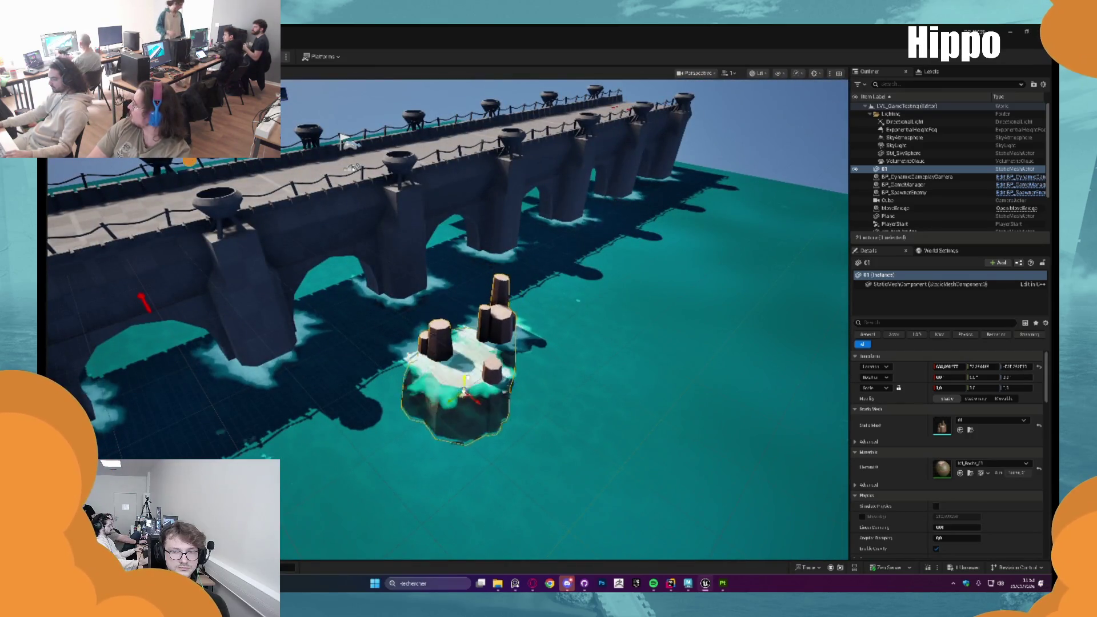
{"action": "left_click_drag", "start_coordinate": [468, 356], "coordinate": [434, 231]}
{"action": "left_click", "coordinate": [441, 232]}
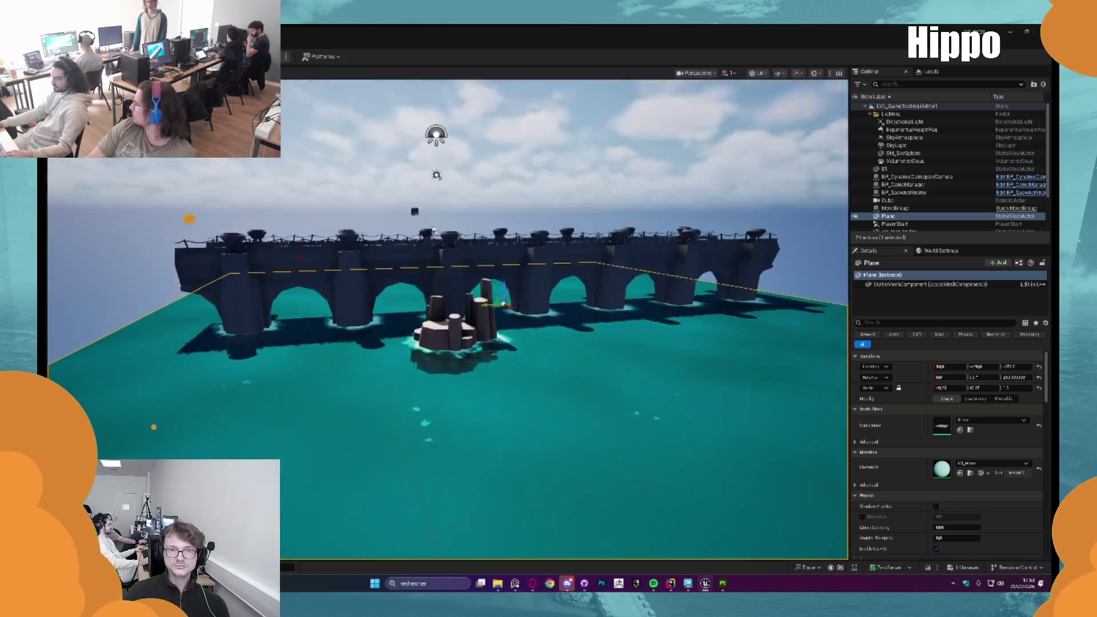
{"action": "left_click", "coordinate": [400, 143]}
{"action": "mouse_move", "coordinate": [381, 305]}
{"action": "left_mouse_down"}
{"action": "mouse_move", "coordinate": [381, 286]}
{"action": "mouse_move", "coordinate": [382, 305]}
{"action": "mouse_move", "coordinate": [363, 299]}
{"action": "mouse_move", "coordinate": [363, 274]}
{"action": "mouse_move", "coordinate": [376, 409]}
{"action": "left_mouse_up"}
{"action": "key", "text": "ctrl+space"}
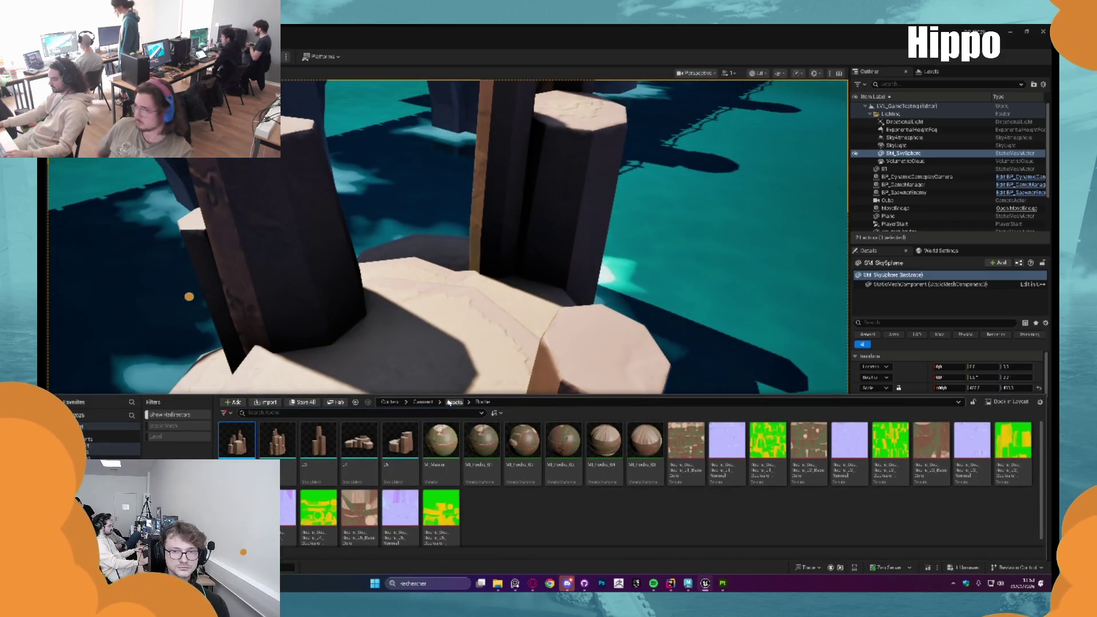
Place the purple anemone and the tube coral from the Props folder on the rock island
{"action": "left_click", "coordinate": [453, 402]}
{"action": "double_click", "coordinate": [241, 456]}
{"action": "mouse_move", "coordinate": [358, 446]}
{"action": "left_mouse_down"}
{"action": "mouse_move", "coordinate": [426, 371]}
{"action": "mouse_move", "coordinate": [453, 380]}
{"action": "left_mouse_up"}
{"action": "key", "text": "ctrl+space"}
{"action": "mouse_move", "coordinate": [401, 446]}
{"action": "left_mouse_down"}
{"action": "mouse_move", "coordinate": [342, 371]}
{"action": "mouse_move", "coordinate": [331, 394]}
{"action": "left_mouse_up"}
{"action": "key", "text": "ctrl+space"}
Add a seaweed plant to the island plus a tilted duplicate beside it
{"action": "mouse_move", "coordinate": [278, 445]}
{"action": "left_mouse_down"}
{"action": "mouse_move", "coordinate": [507, 332]}
{"action": "mouse_move", "coordinate": [491, 356]}
{"action": "left_mouse_up"}
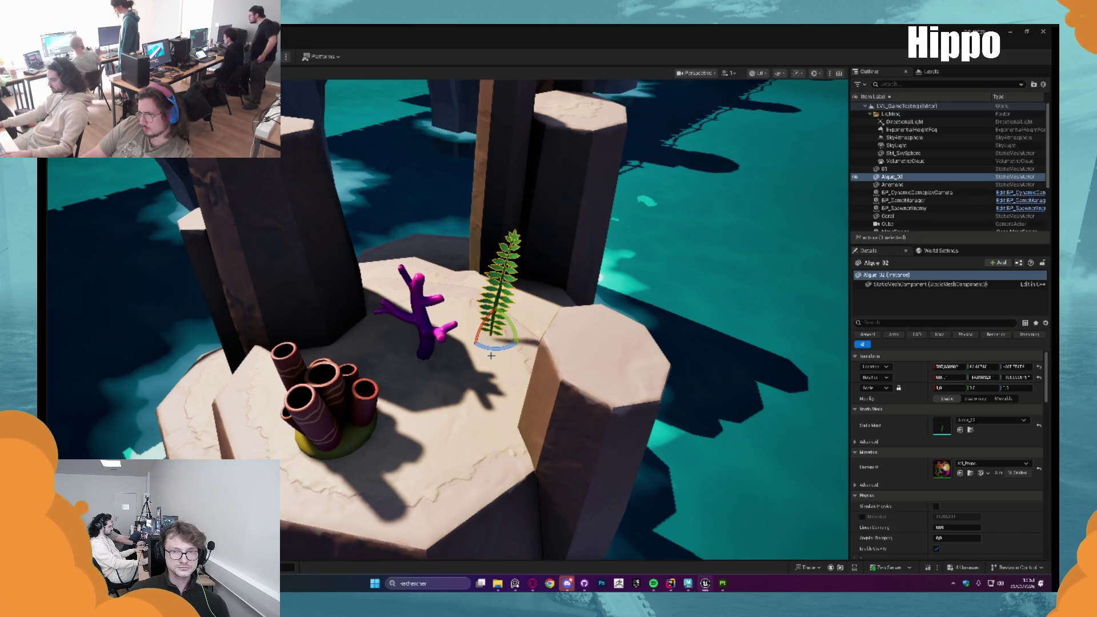
{"action": "left_click_drag", "start_coordinate": [491, 356], "coordinate": [469, 331]}
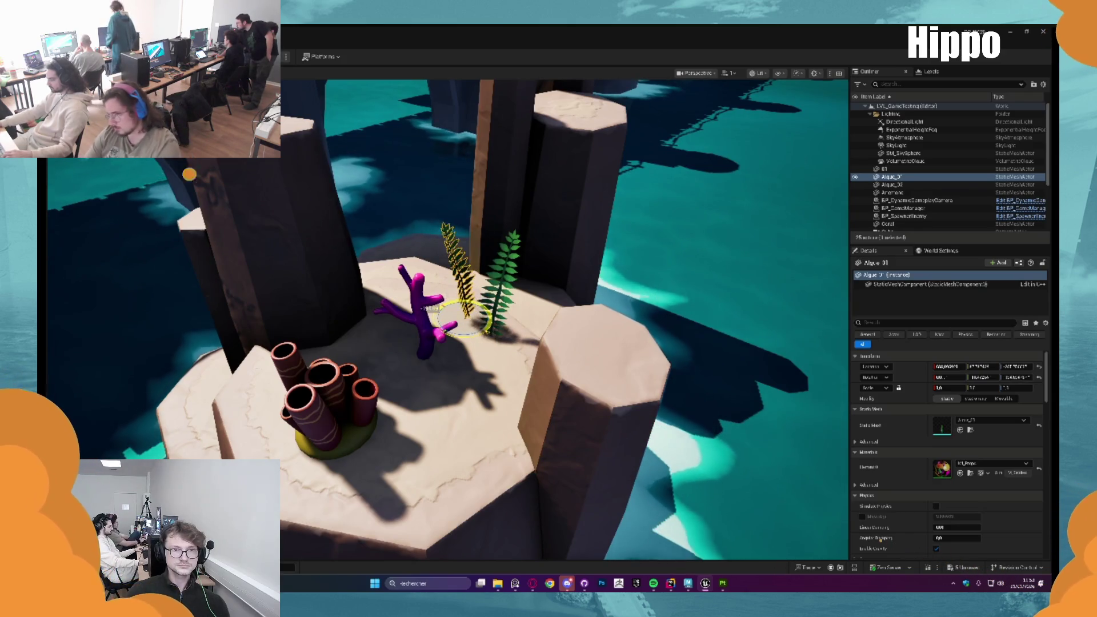
{"action": "key", "text": "Escape"}
{"action": "scroll", "coordinate": [565, 320], "scroll_direction": "down", "scroll_amount": 10}
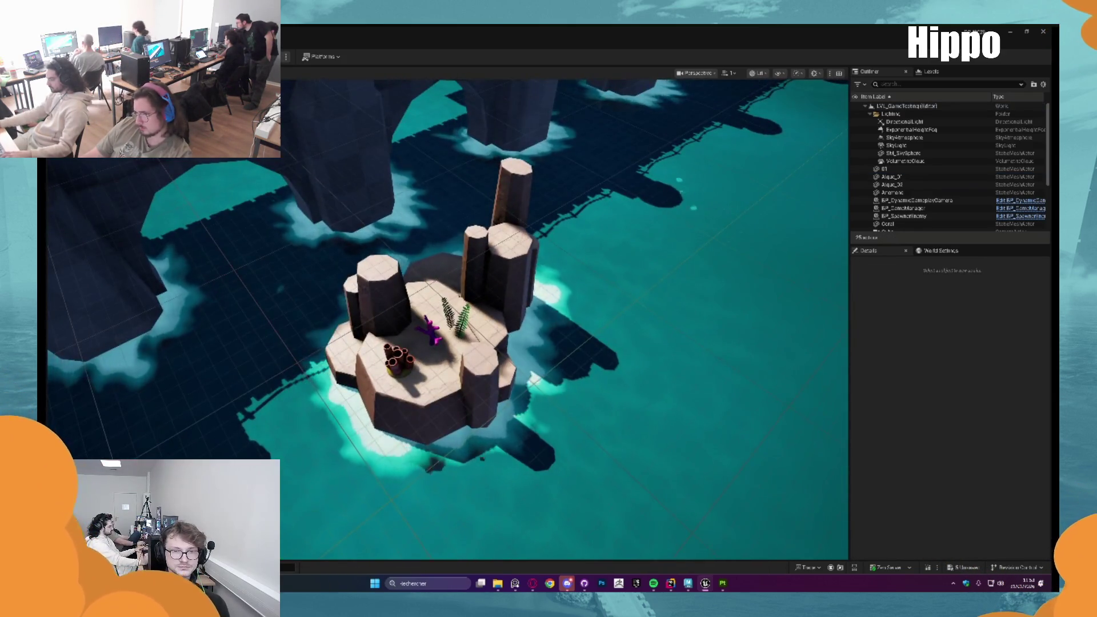
{"action": "left_click", "coordinate": [458, 320]}
{"action": "key", "text": "f"}
{"action": "key", "text": "Escape"}
{"action": "left_click_drag", "start_coordinate": [457, 343], "coordinate": [463, 316]}
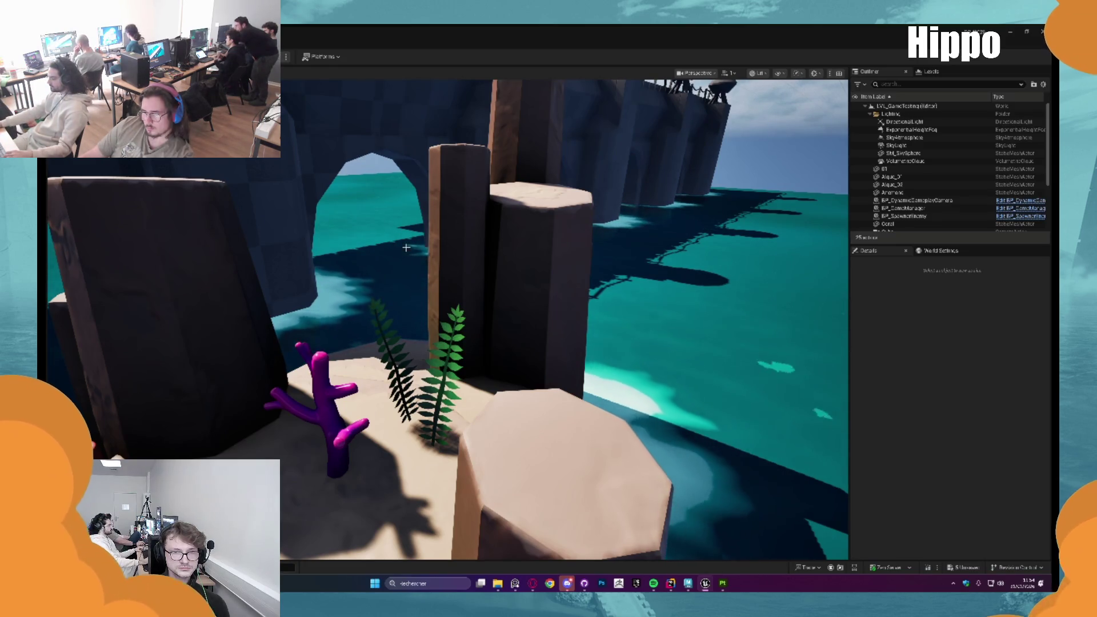
{"action": "scroll", "coordinate": [463, 316], "scroll_direction": "down", "scroll_amount": 10}
{"action": "scroll", "coordinate": [463, 317], "scroll_direction": "up", "scroll_amount": 10}
{"action": "scroll", "coordinate": [564, 320], "scroll_direction": "up", "scroll_amount": 10}
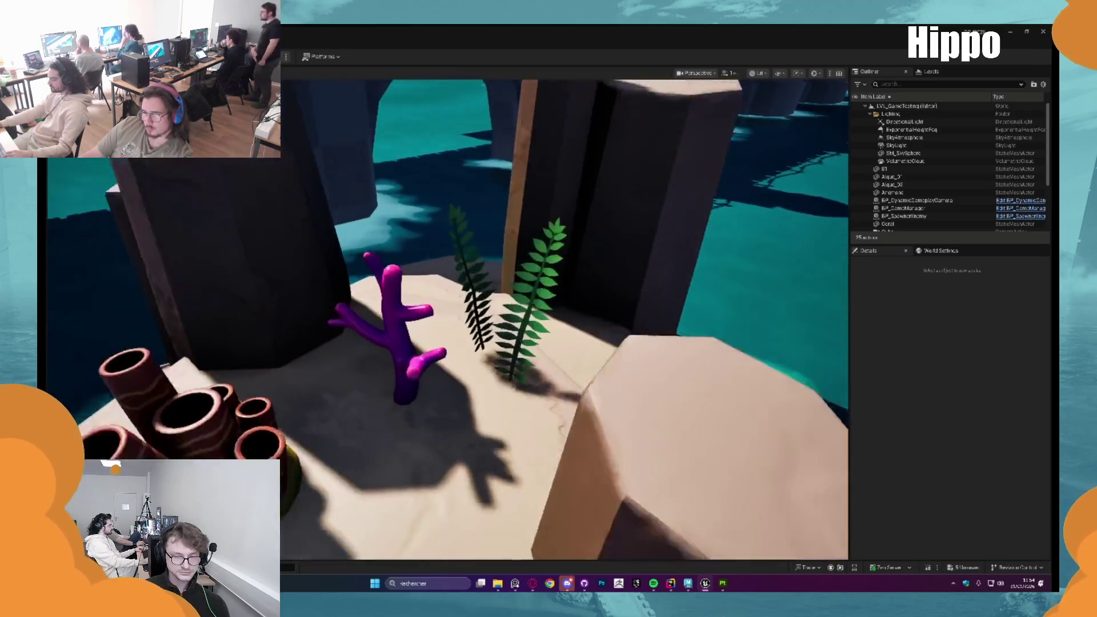
{"action": "scroll", "coordinate": [564, 320], "scroll_direction": "down", "scroll_amount": 8}
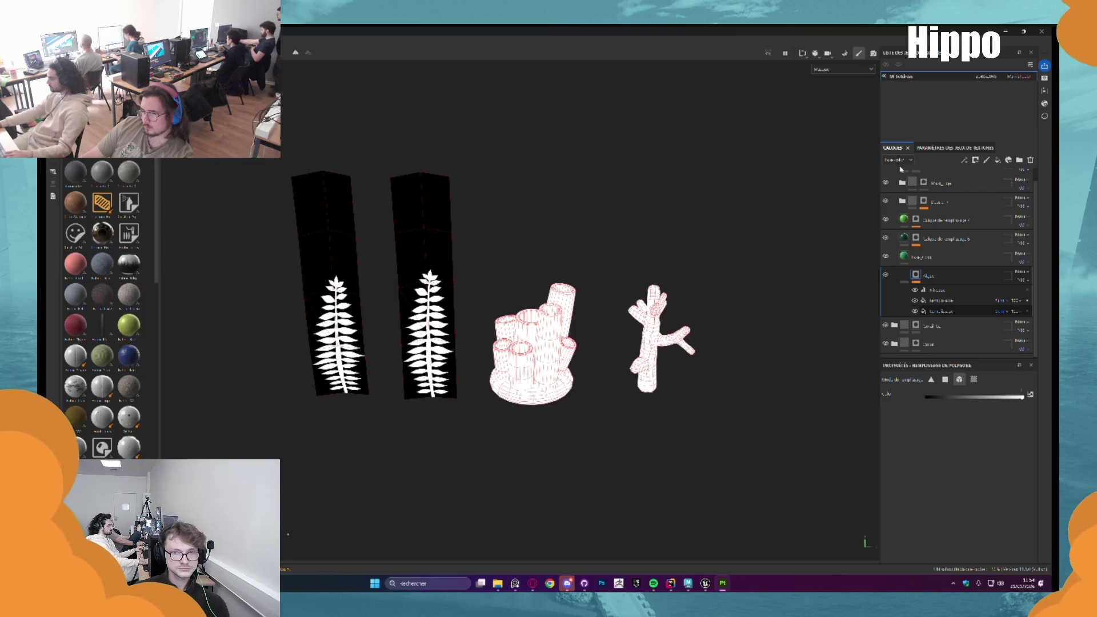
Restore the fully textured coral view, rotate the lighting, and select the Coral group's base_color layer
{"action": "key", "text": "ctrl+z"}
{"action": "key", "text": "ctrl+z"}
{"action": "key", "text": "ctrl+z"}
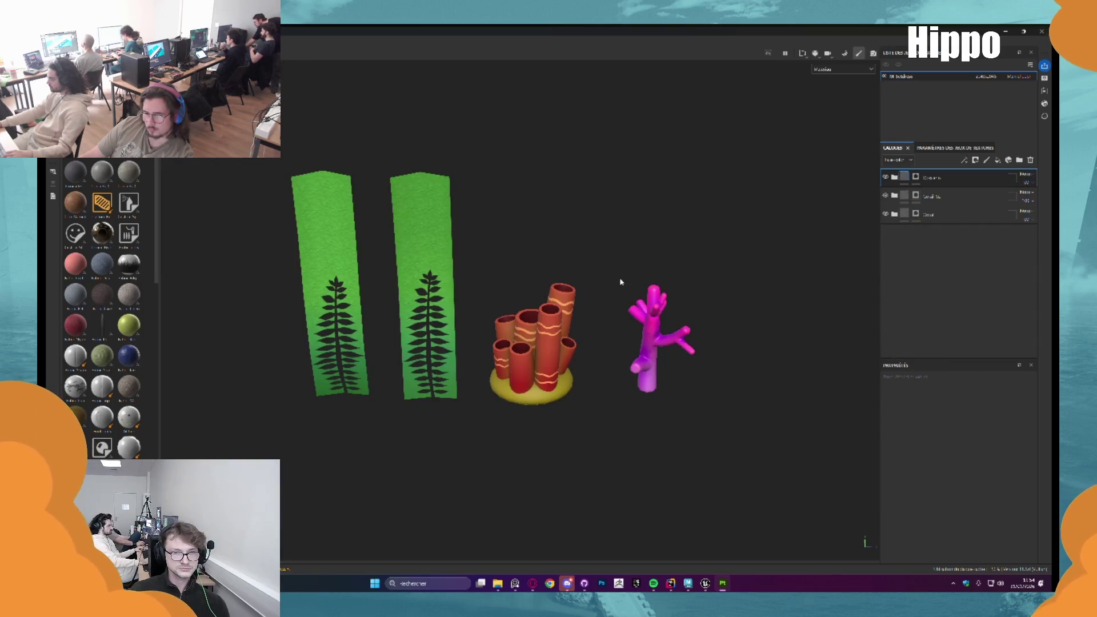
{"action": "scroll", "coordinate": [621, 282], "scroll_direction": "up", "scroll_amount": 6}
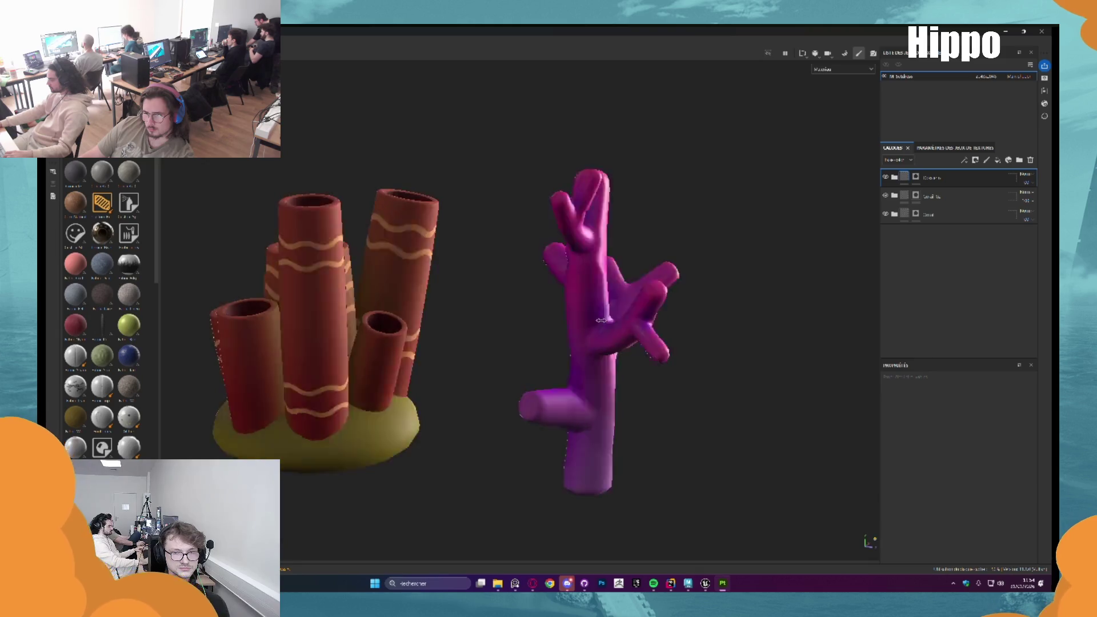
{"action": "left_click_drag", "start_coordinate": [601, 320], "coordinate": [574, 309]}
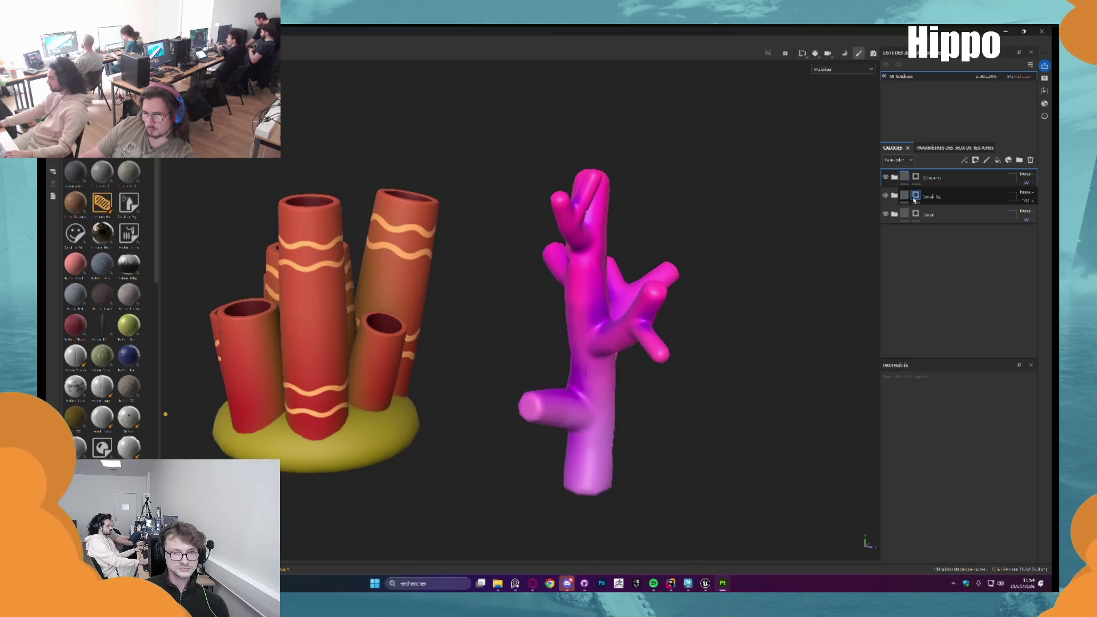
{"action": "left_click", "coordinate": [905, 220]}
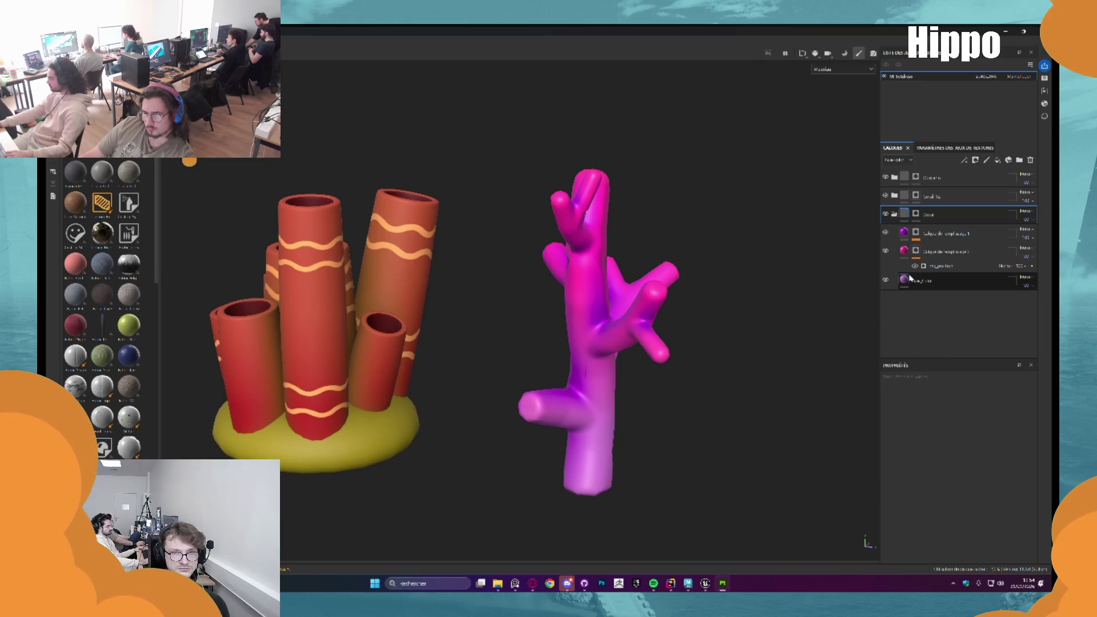
{"action": "left_click", "coordinate": [911, 278]}
Orbit around the corals and fern seaweed planes, then frame and zoom in on all the props
{"action": "scroll", "coordinate": [978, 504], "scroll_direction": "down", "scroll_amount": 2}
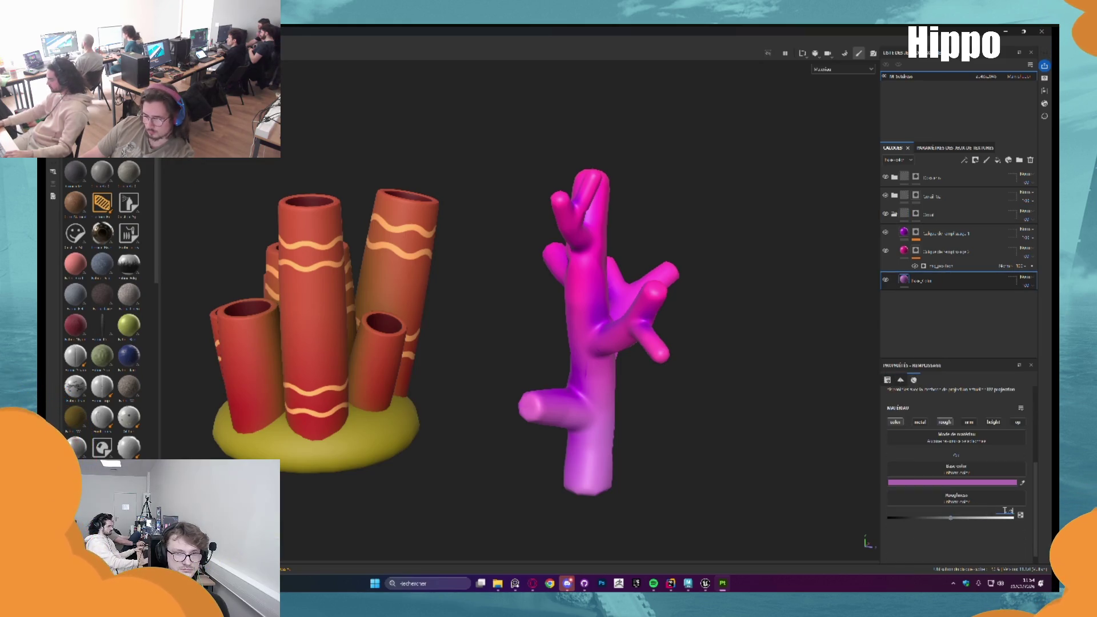
{"action": "left_click_drag", "start_coordinate": [744, 291], "coordinate": [779, 302]}
{"action": "mouse_move", "coordinate": [642, 275]}
{"action": "left_mouse_down"}
{"action": "mouse_move", "coordinate": [590, 213]}
{"action": "mouse_move", "coordinate": [591, 193]}
{"action": "mouse_move", "coordinate": [623, 277]}
{"action": "mouse_move", "coordinate": [559, 235]}
{"action": "mouse_move", "coordinate": [475, 291]}
{"action": "mouse_move", "coordinate": [442, 289]}
{"action": "left_mouse_up"}
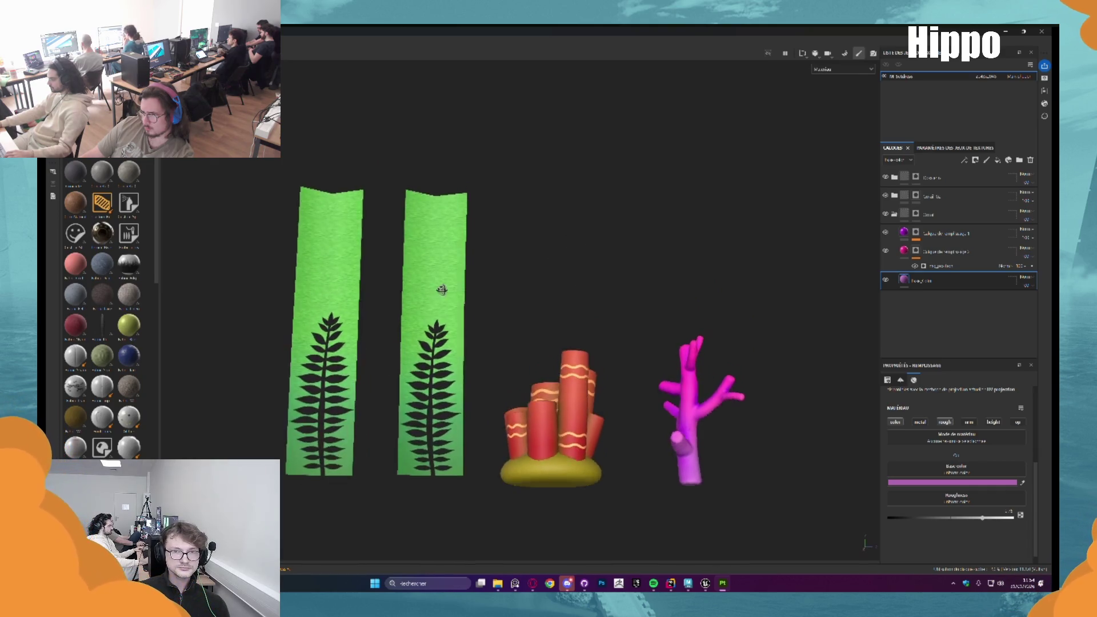
{"action": "scroll", "coordinate": [442, 290], "scroll_direction": "up", "scroll_amount": 5}
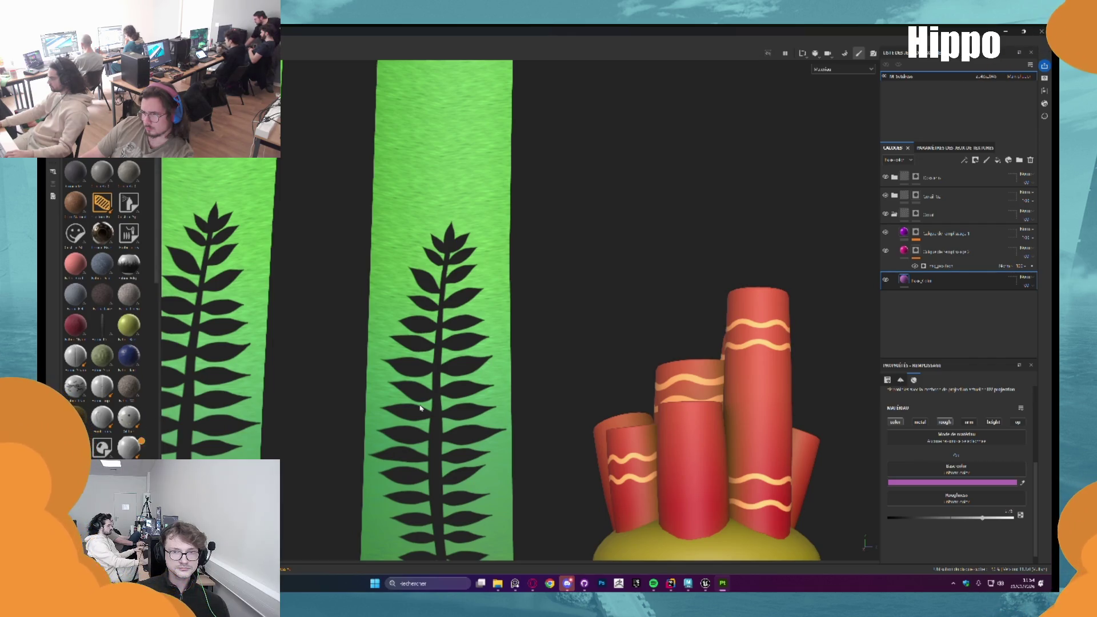
{"action": "key", "text": "f"}
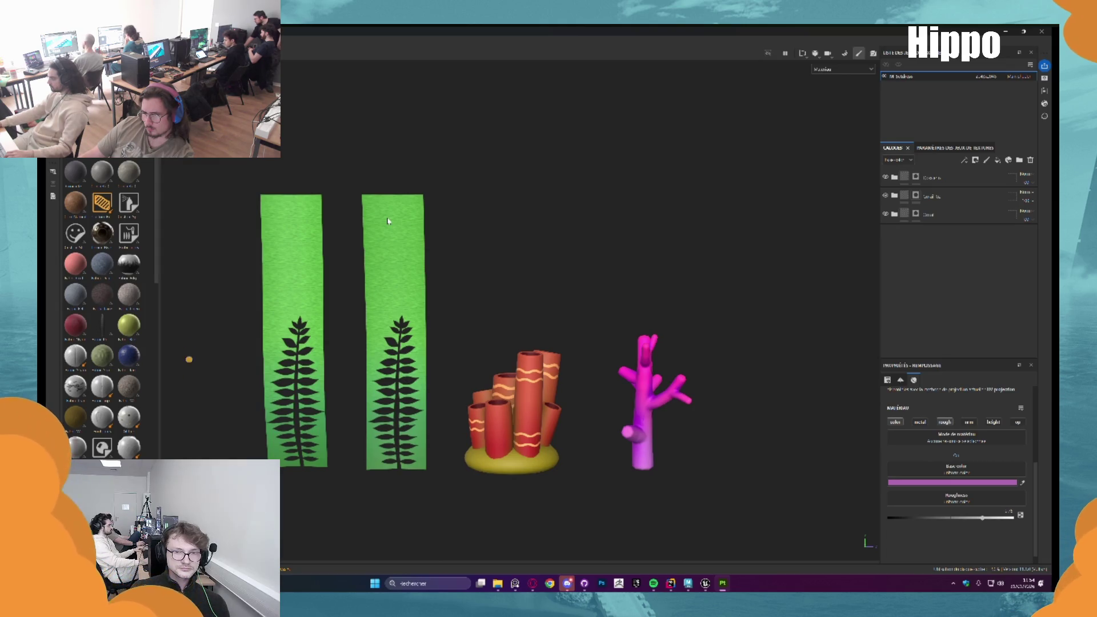
{"action": "key", "text": "f"}
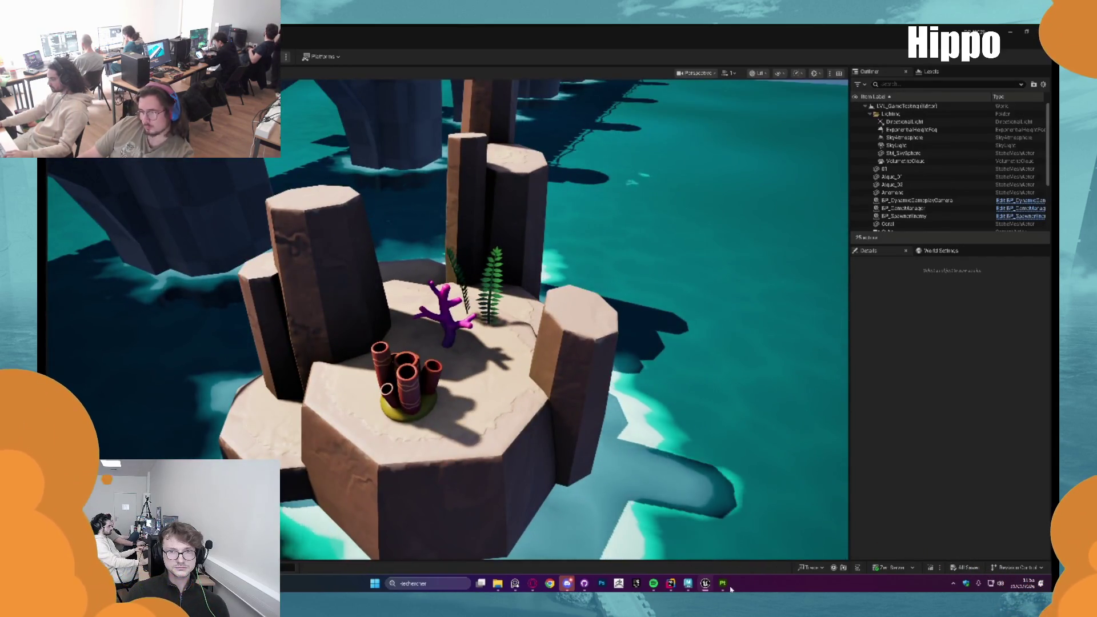
Dismiss the export settings, then quit the coral texturing project and Maya, answering both save prompts
{"action": "left_click", "coordinate": [727, 585]}
{"action": "left_click", "coordinate": [754, 151]}
{"action": "left_click", "coordinate": [1046, 33]}
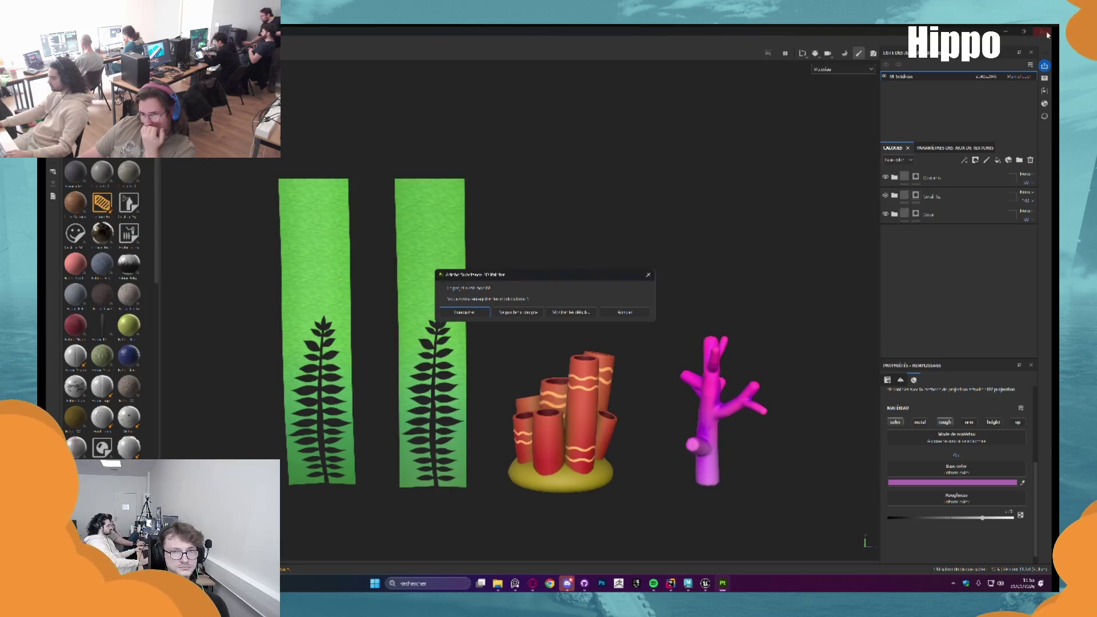
{"action": "left_click", "coordinate": [479, 314]}
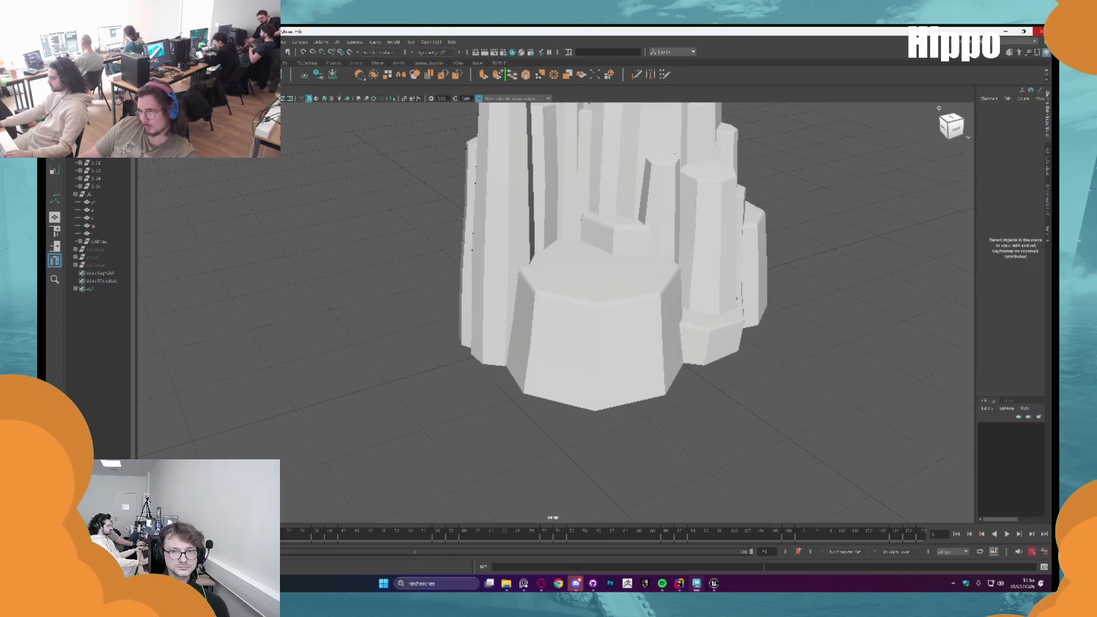
{"action": "left_click", "coordinate": [514, 314]}
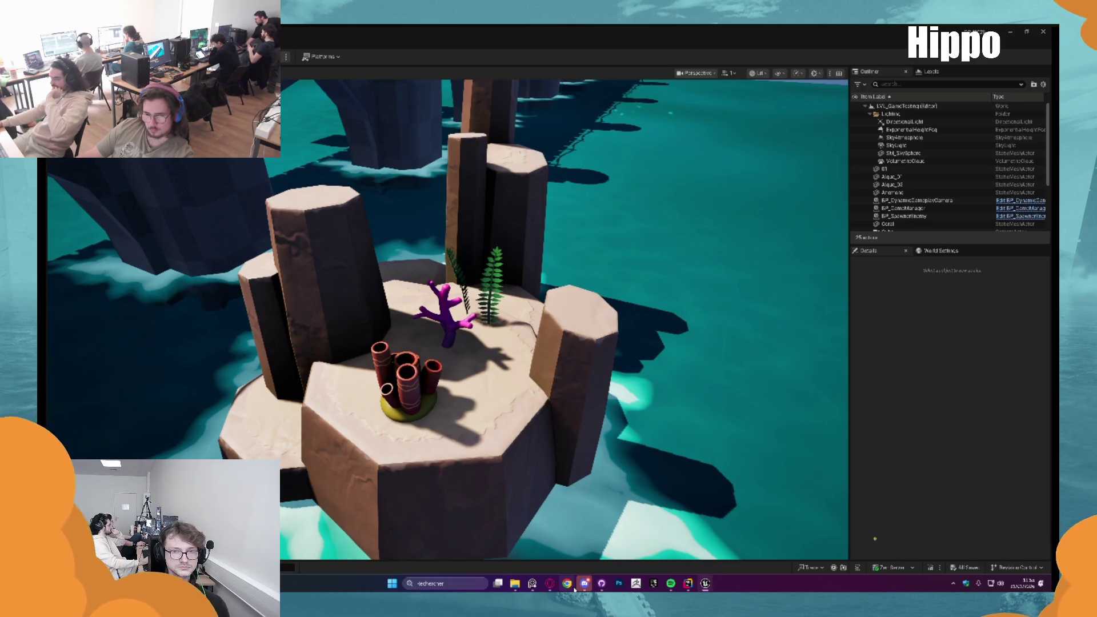
Hide the Discord voice call window and bring up the rock island texturing project in Painter
{"action": "left_click", "coordinate": [583, 583]}
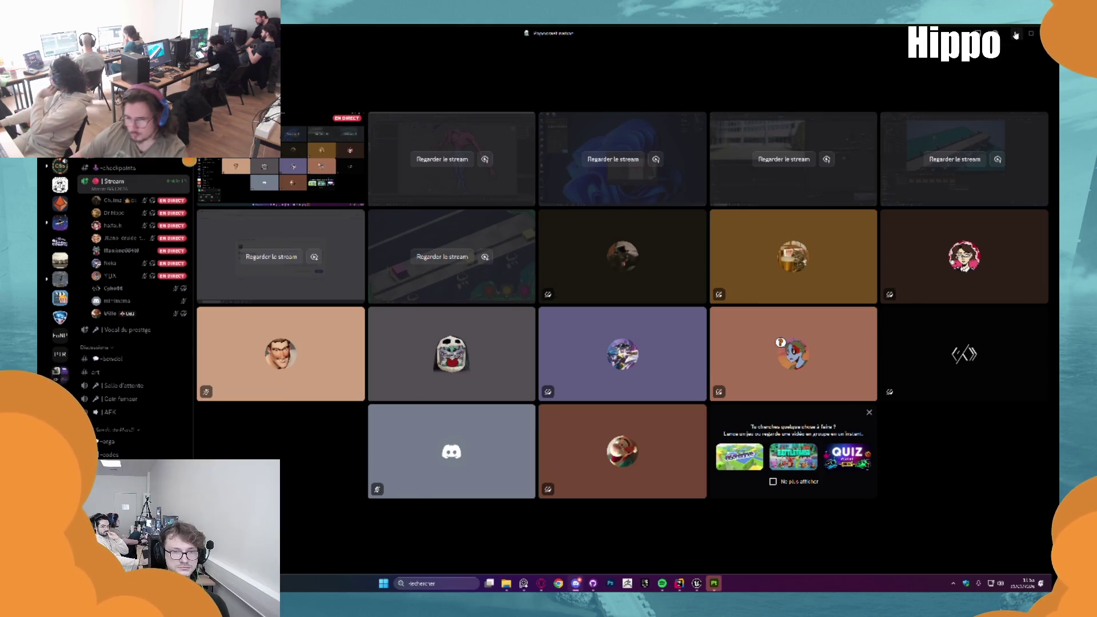
{"action": "left_click", "coordinate": [1016, 34]}
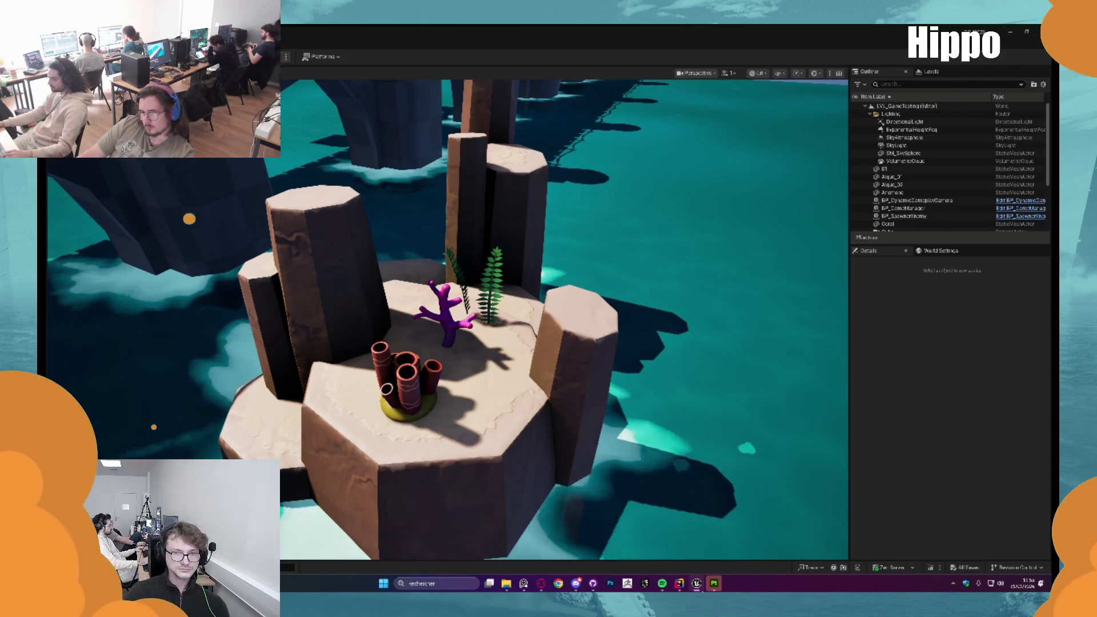
{"action": "left_click", "coordinate": [697, 583]}
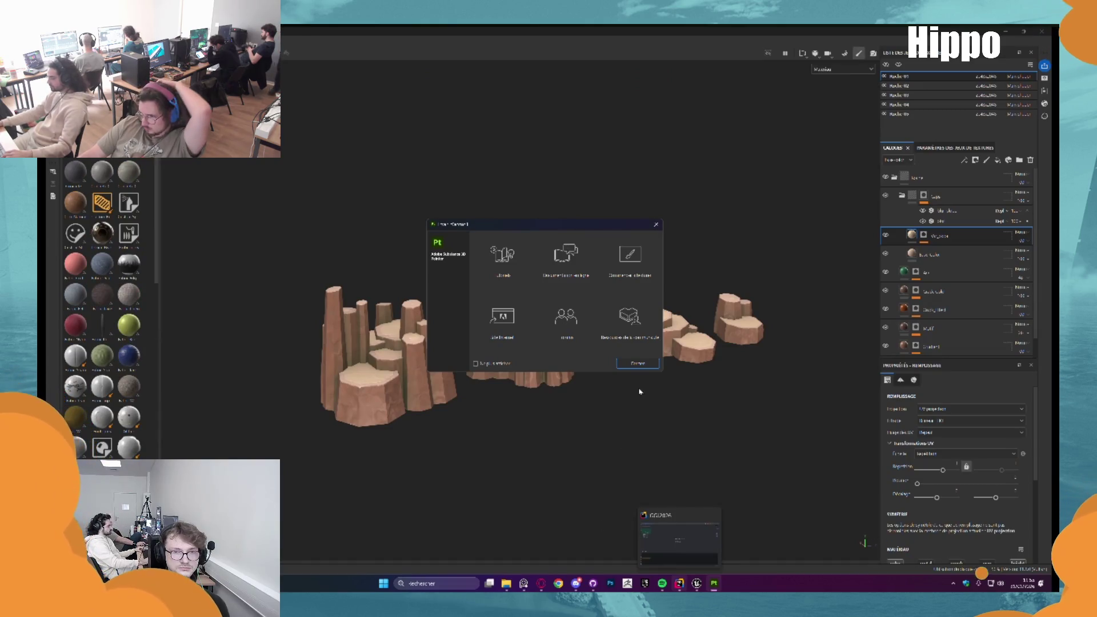
Dismiss the welcome screen and change the lower rock fill layer's base colour to pink
{"action": "left_click", "coordinate": [638, 364]}
{"action": "scroll", "coordinate": [617, 363], "scroll_direction": "up", "scroll_amount": 6}
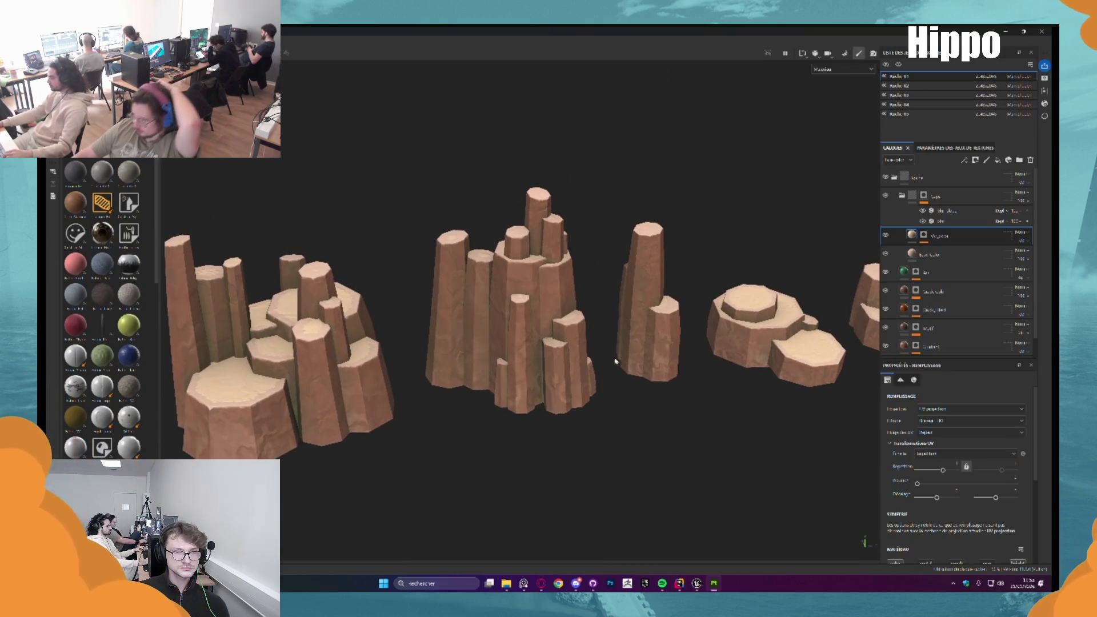
{"action": "left_click", "coordinate": [931, 255]}
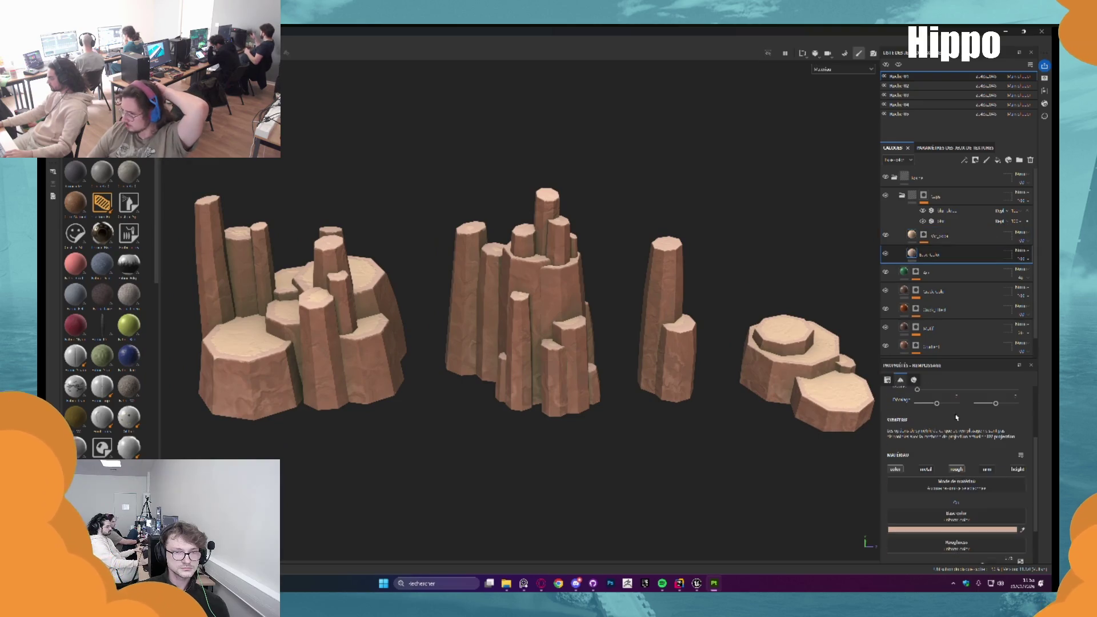
{"action": "left_click", "coordinate": [964, 532]}
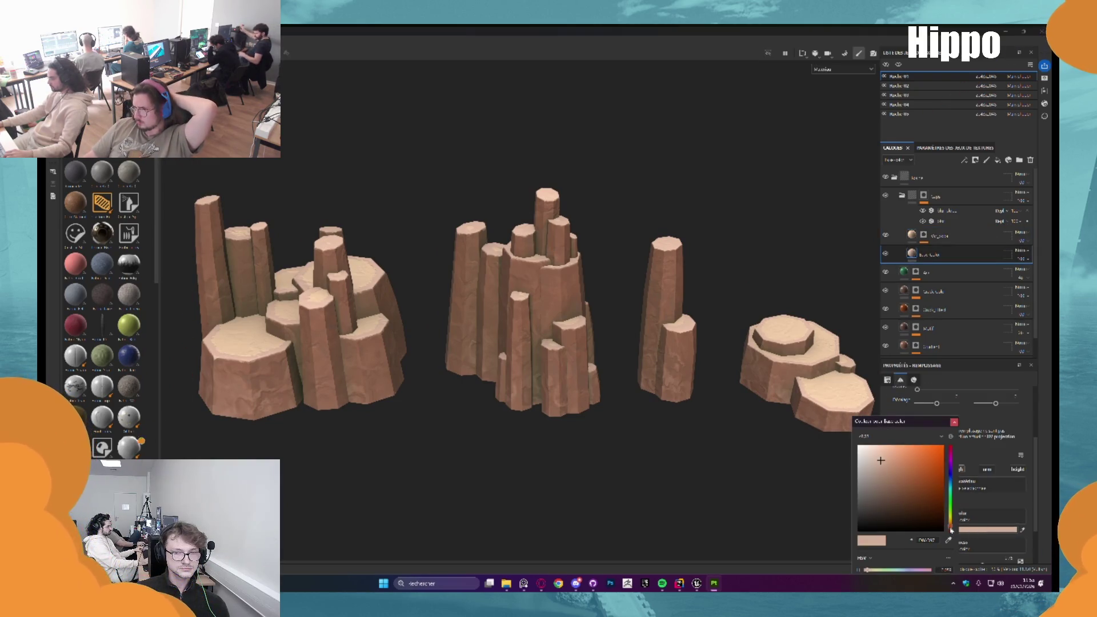
{"action": "left_click", "coordinate": [952, 531]}
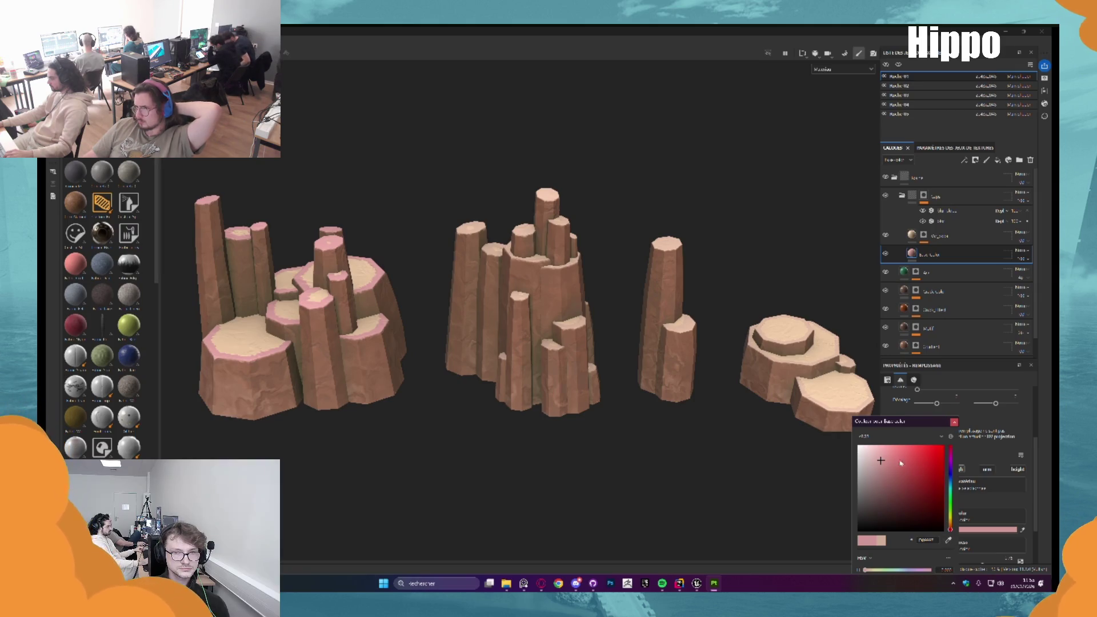
{"action": "left_click", "coordinate": [955, 422]}
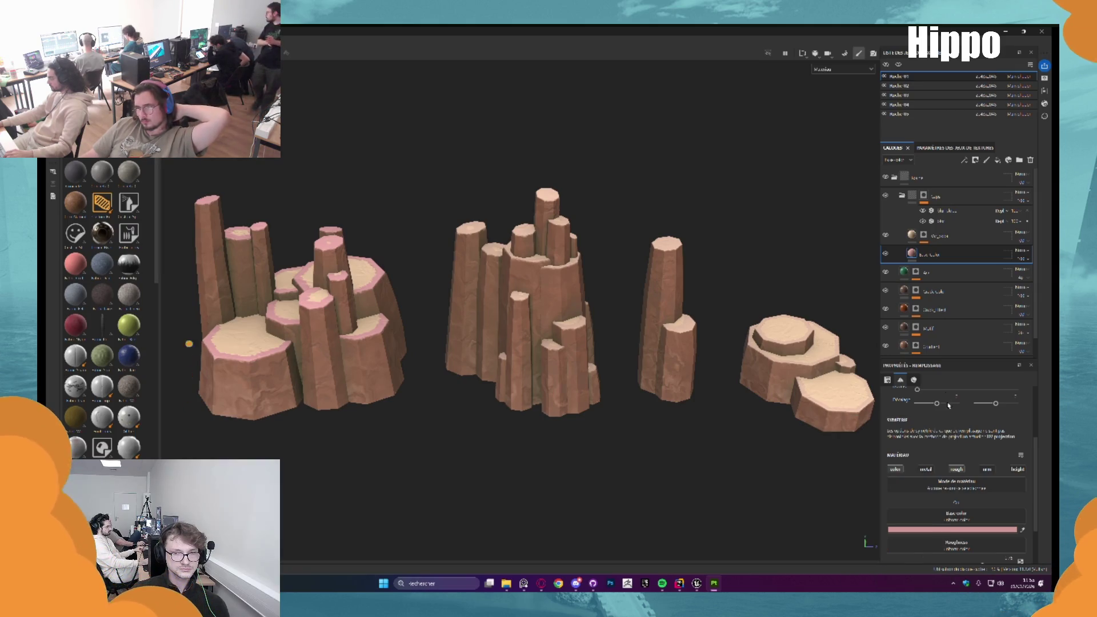
Tint the upper beige fill layer pink and orbit to inspect the rock tops
{"action": "left_click", "coordinate": [937, 236]}
{"action": "left_click", "coordinate": [959, 532]}
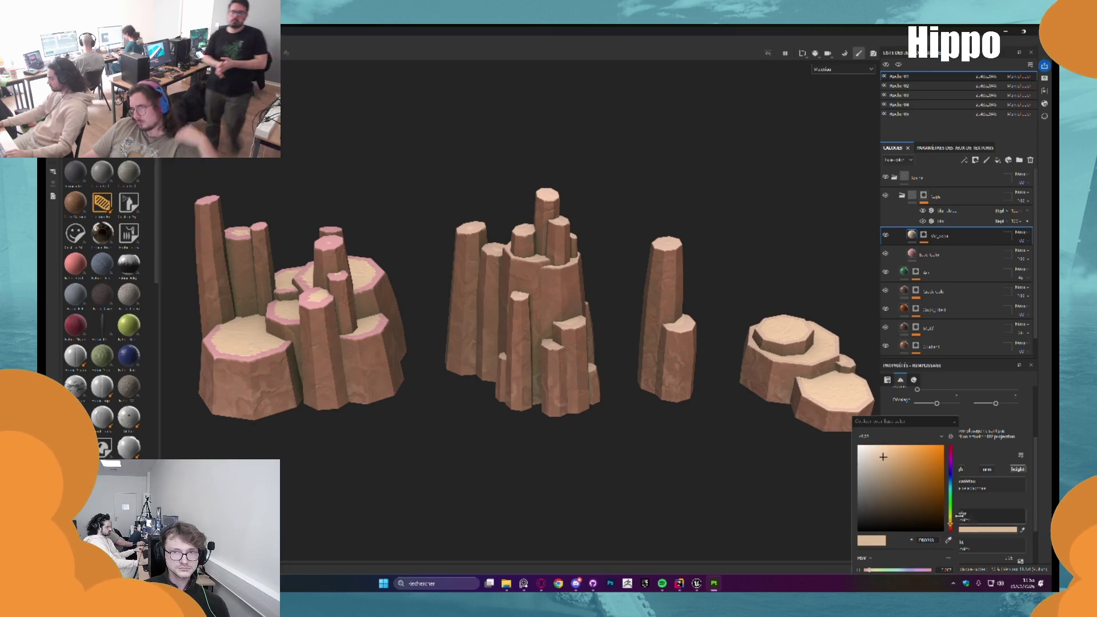
{"action": "left_click", "coordinate": [951, 528]}
{"action": "left_click_drag", "start_coordinate": [548, 388], "coordinate": [503, 369]}
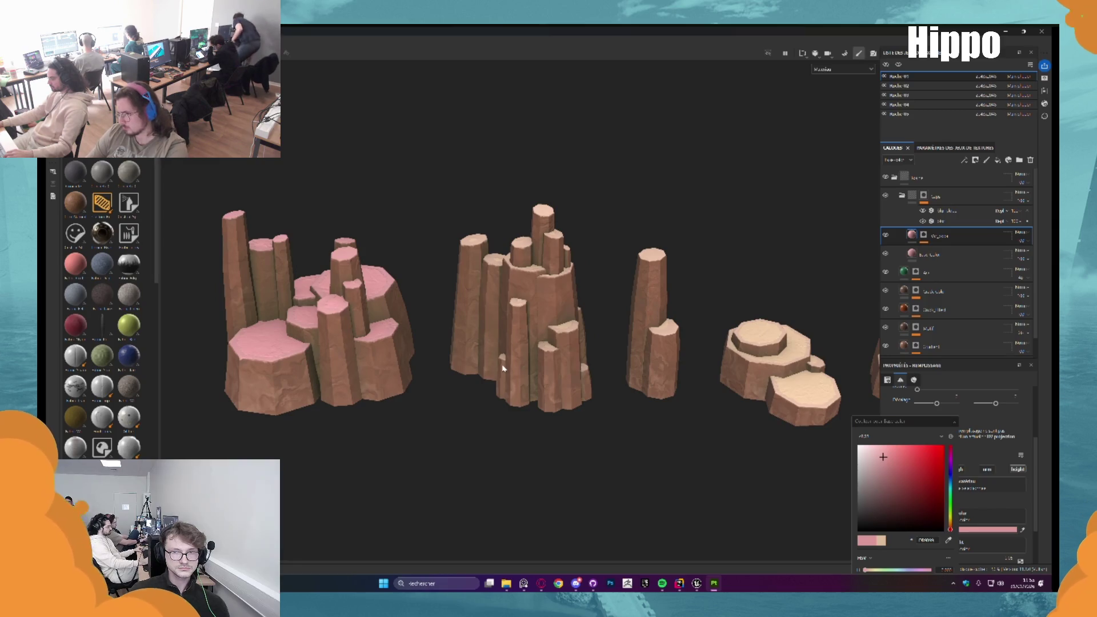
{"action": "left_click_drag", "start_coordinate": [503, 368], "coordinate": [600, 291]}
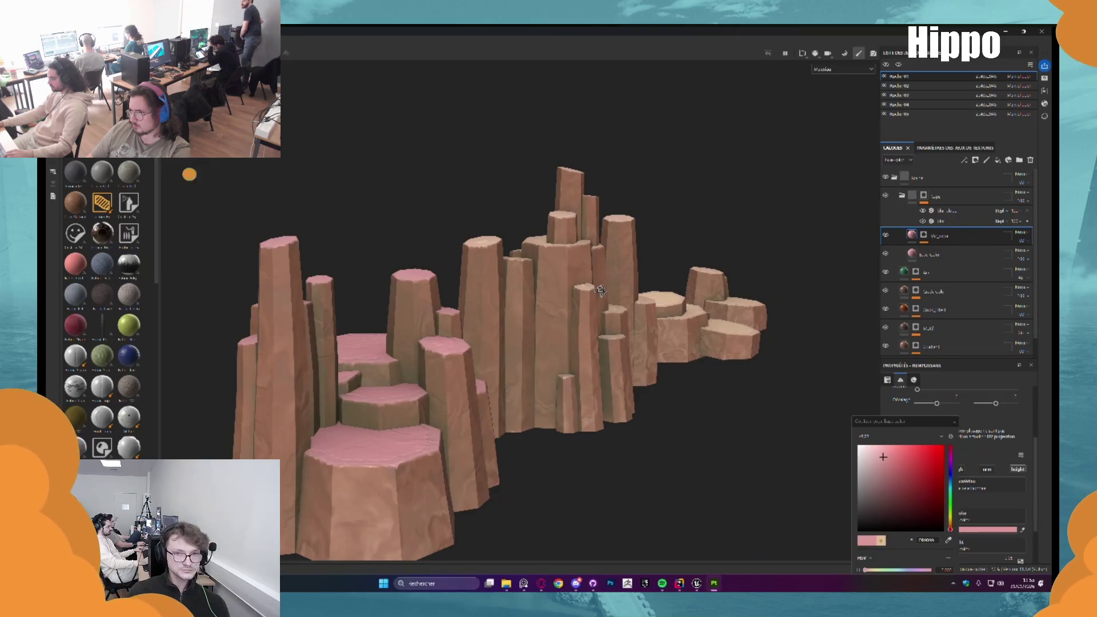
{"action": "left_click_drag", "start_coordinate": [601, 290], "coordinate": [474, 342]}
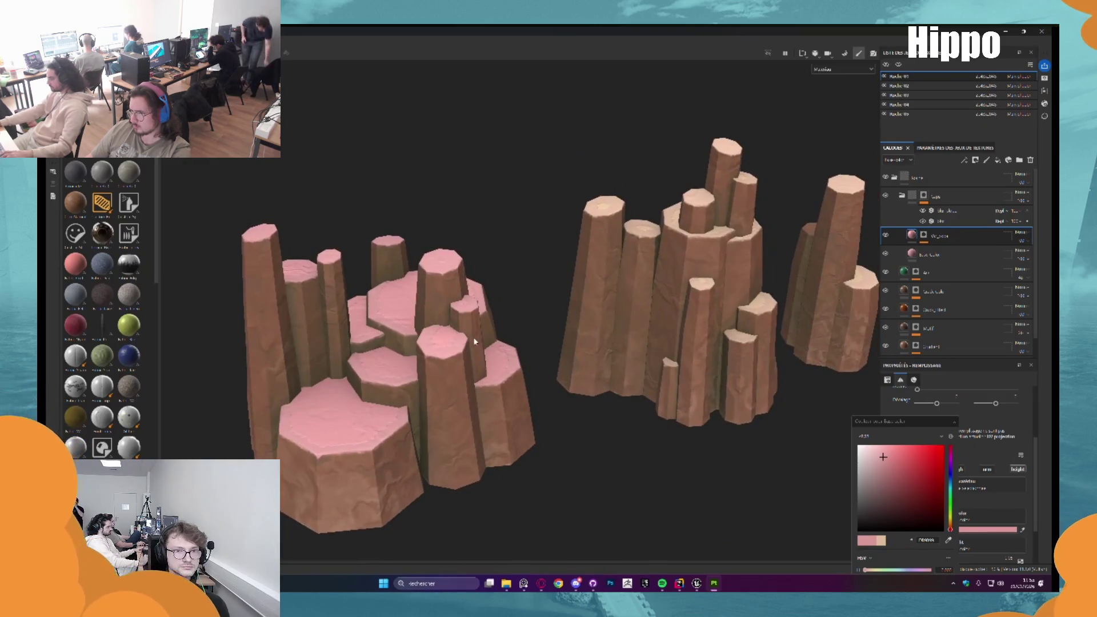
Undo the pink tints so the rock tops return to their original beige
{"action": "key", "text": "ctrl+z"}
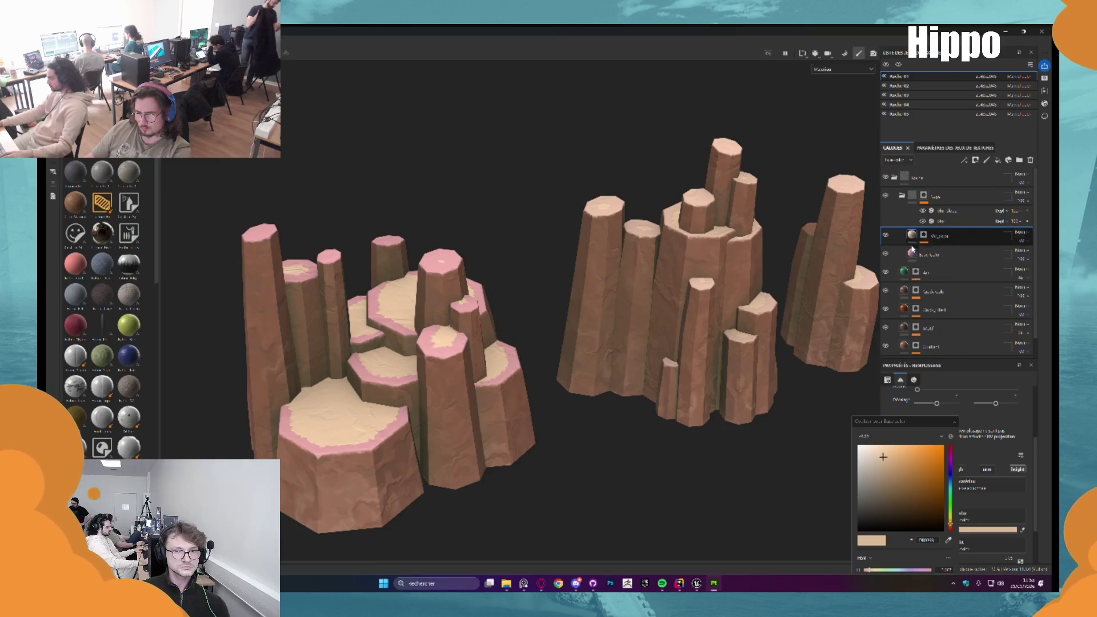
{"action": "left_click", "coordinate": [913, 252]}
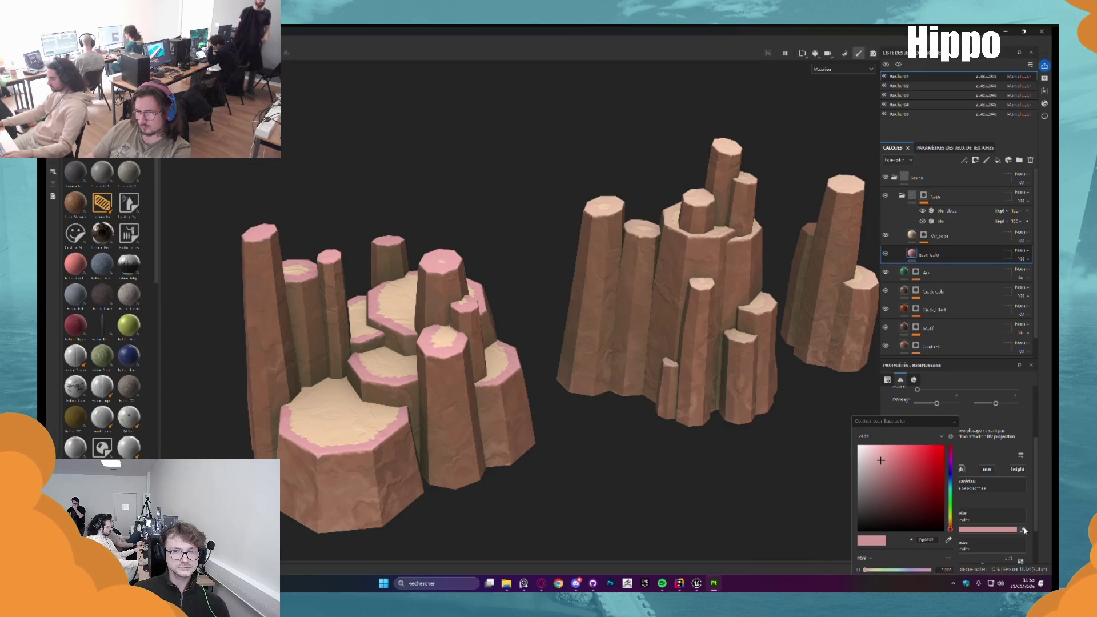
{"action": "key", "text": "ctrl+z"}
{"action": "scroll", "coordinate": [557, 315], "scroll_direction": "down", "scroll_amount": 3}
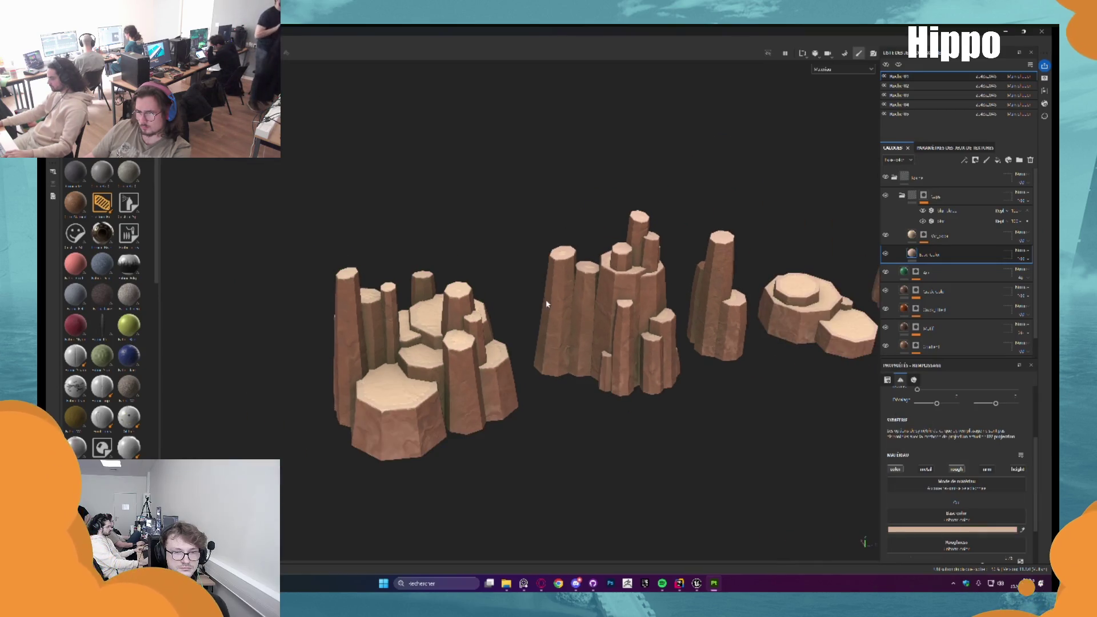
{"action": "left_click_drag", "start_coordinate": [590, 296], "coordinate": [557, 314]}
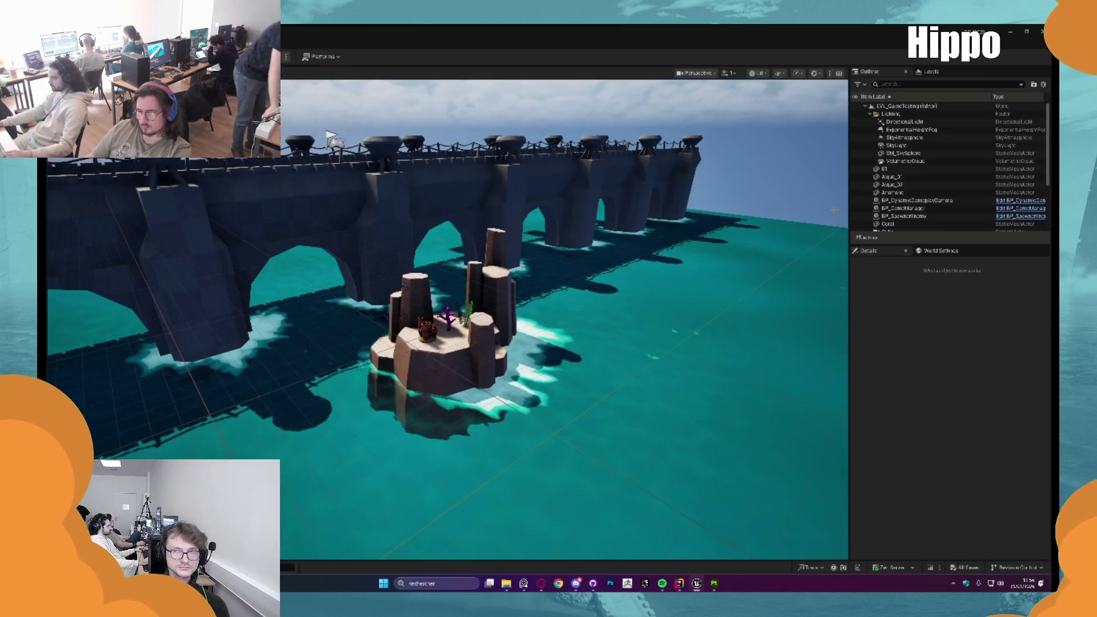
Rotate the sun with Ctrl+L to brighten the island and bridge, then test-play the level
{"action": "key", "text": "ctrl+l"}
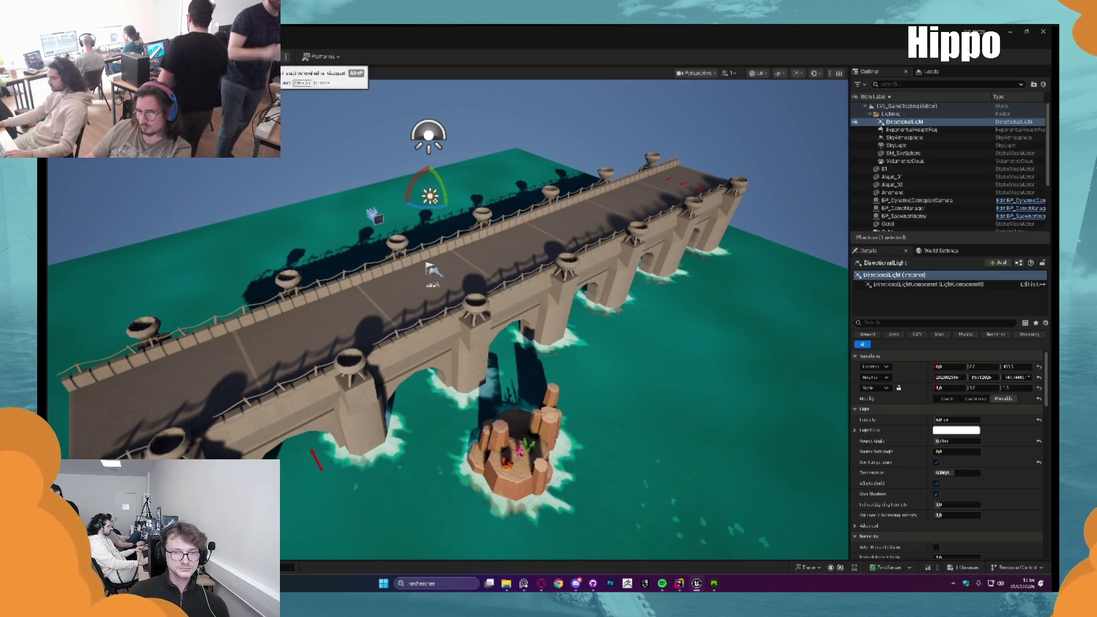
{"action": "left_click", "coordinate": [270, 57]}
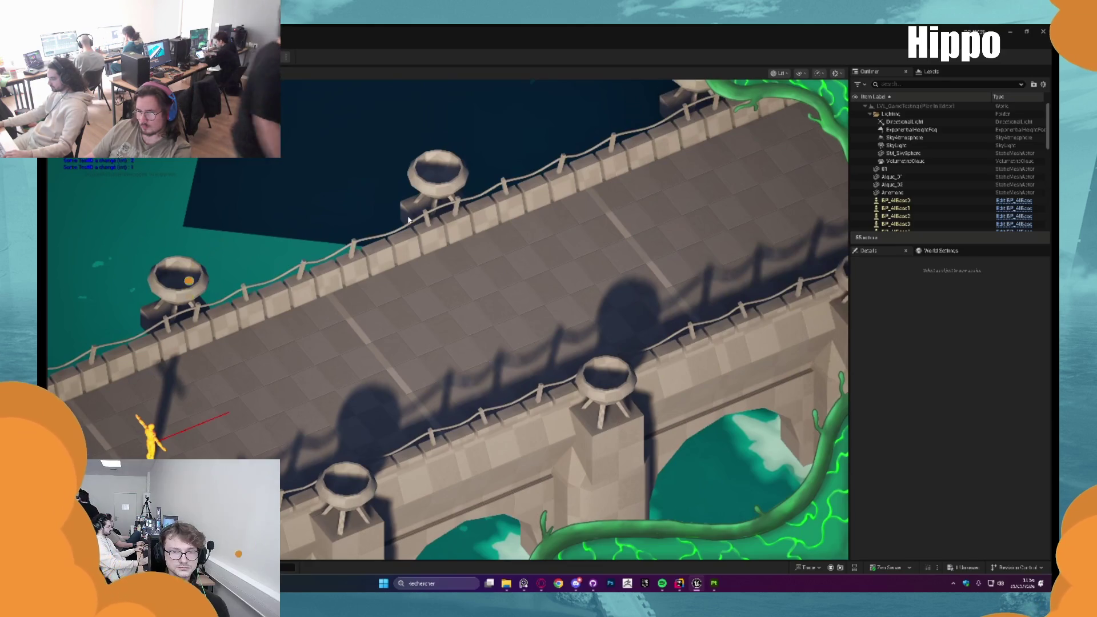
{"action": "key", "text": "Escape"}
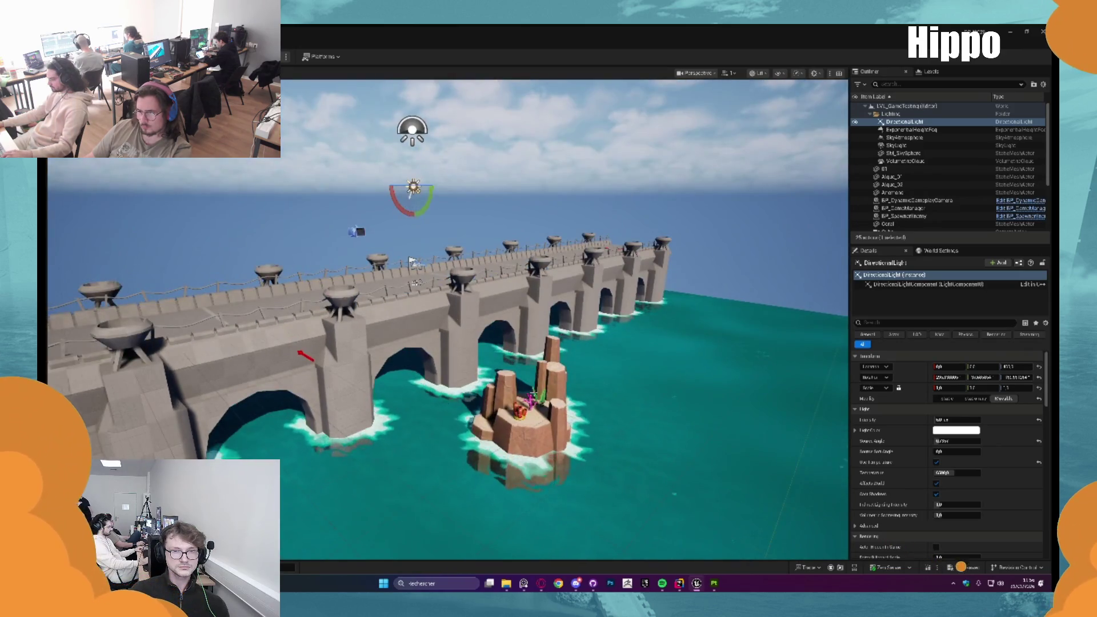
Select the Algue_01 seaweed and focus the camera on it
{"action": "left_click", "coordinate": [534, 393]}
{"action": "key", "text": "f"}
{"action": "scroll", "coordinate": [534, 393], "scroll_direction": "down", "scroll_amount": 5}
Frame the anemone and rock 01, then drag Algue_02 away from the rock's centre
{"action": "left_click_drag", "start_coordinate": [534, 392], "coordinate": [485, 383]}
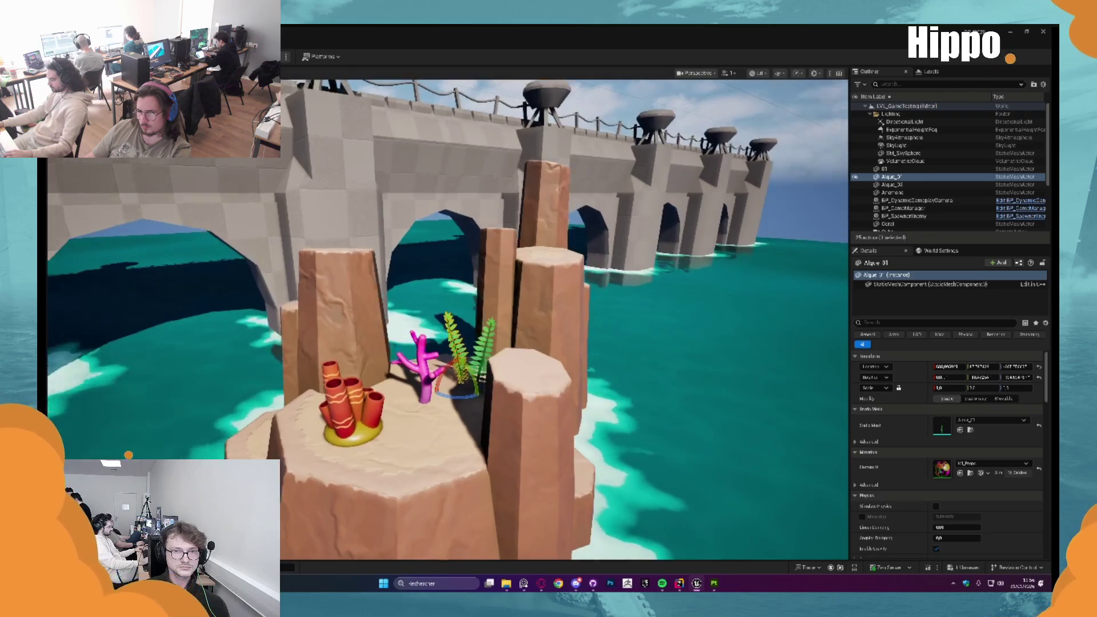
{"action": "left_click", "coordinate": [426, 366]}
{"action": "key", "text": "f"}
{"action": "scroll", "coordinate": [446, 343], "scroll_direction": "down", "scroll_amount": 2}
{"action": "scroll", "coordinate": [522, 358], "scroll_direction": "down", "scroll_amount": 2}
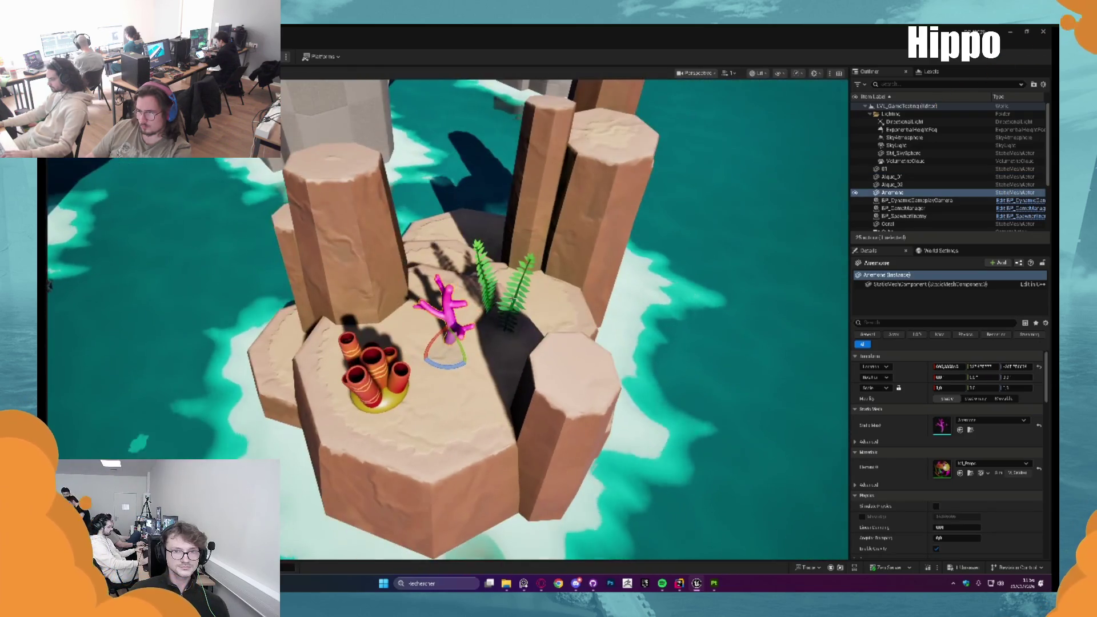
{"action": "left_click", "coordinate": [522, 358]}
{"action": "key", "text": "f"}
{"action": "scroll", "coordinate": [522, 357], "scroll_direction": "up", "scroll_amount": 5}
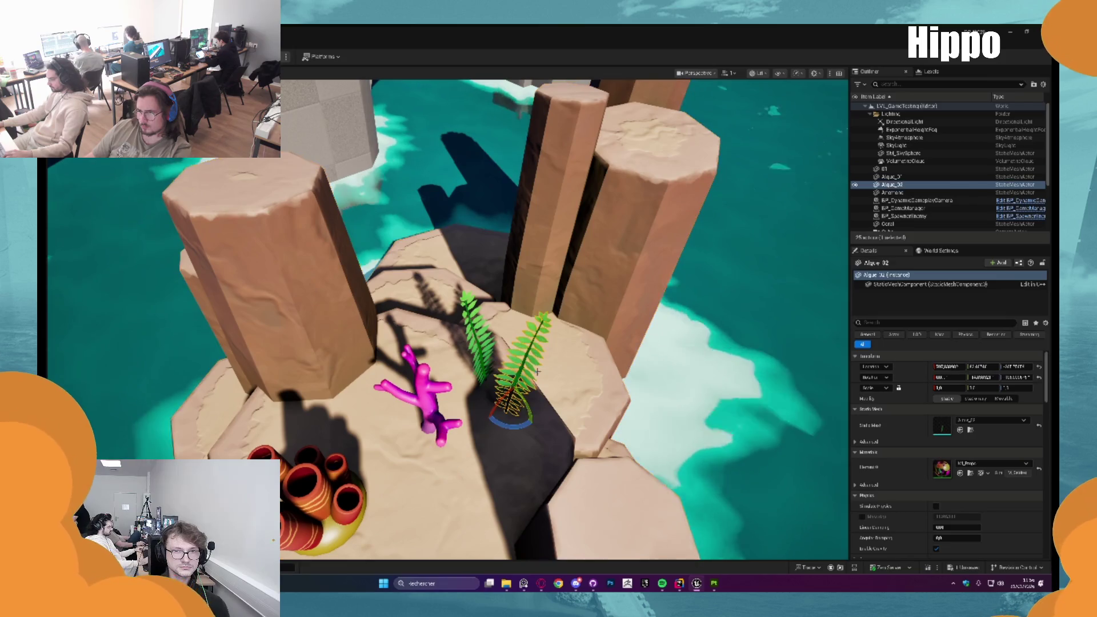
{"action": "left_click", "coordinate": [507, 407]}
{"action": "mouse_move", "coordinate": [508, 407]}
{"action": "left_mouse_down"}
{"action": "mouse_move", "coordinate": [544, 274]}
{"action": "mouse_move", "coordinate": [568, 306]}
{"action": "mouse_move", "coordinate": [448, 290]}
{"action": "mouse_move", "coordinate": [416, 333]}
{"action": "mouse_move", "coordinate": [495, 362]}
{"action": "mouse_move", "coordinate": [444, 356]}
{"action": "mouse_move", "coordinate": [443, 414]}
{"action": "mouse_move", "coordinate": [412, 549]}
{"action": "mouse_move", "coordinate": [360, 552]}
{"action": "left_mouse_up"}
Frame the Coral, Algue_01 and Algue_02 in turn to check the props on the rock top
{"action": "left_click", "coordinate": [456, 320]}
{"action": "left_click", "coordinate": [424, 349]}
{"action": "key", "text": "f"}
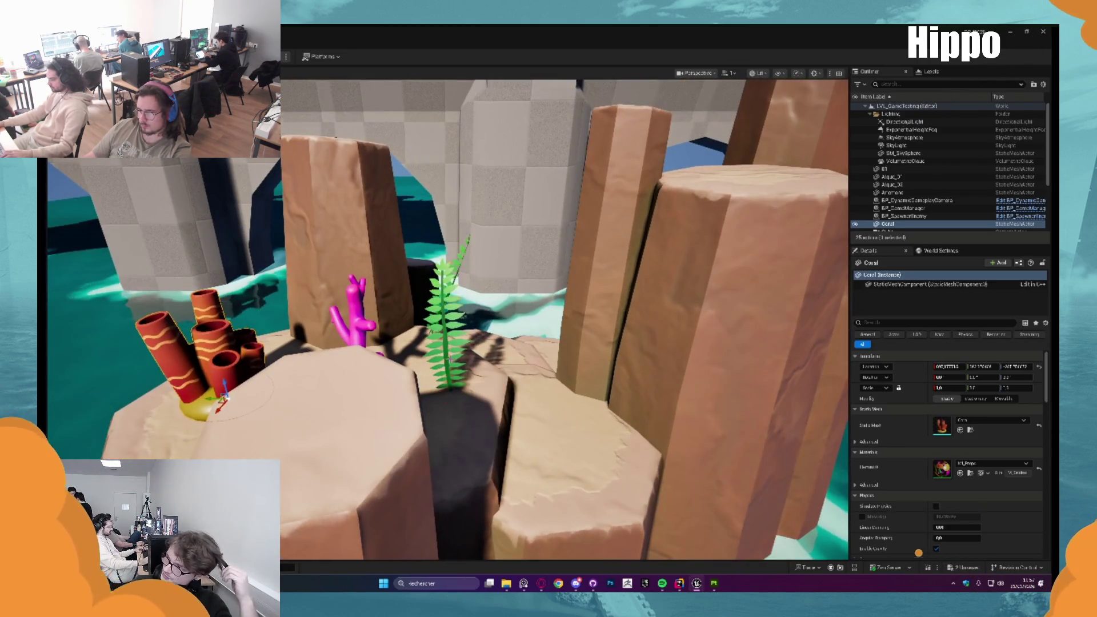
{"action": "left_click", "coordinate": [447, 343]}
{"action": "key", "text": "f"}
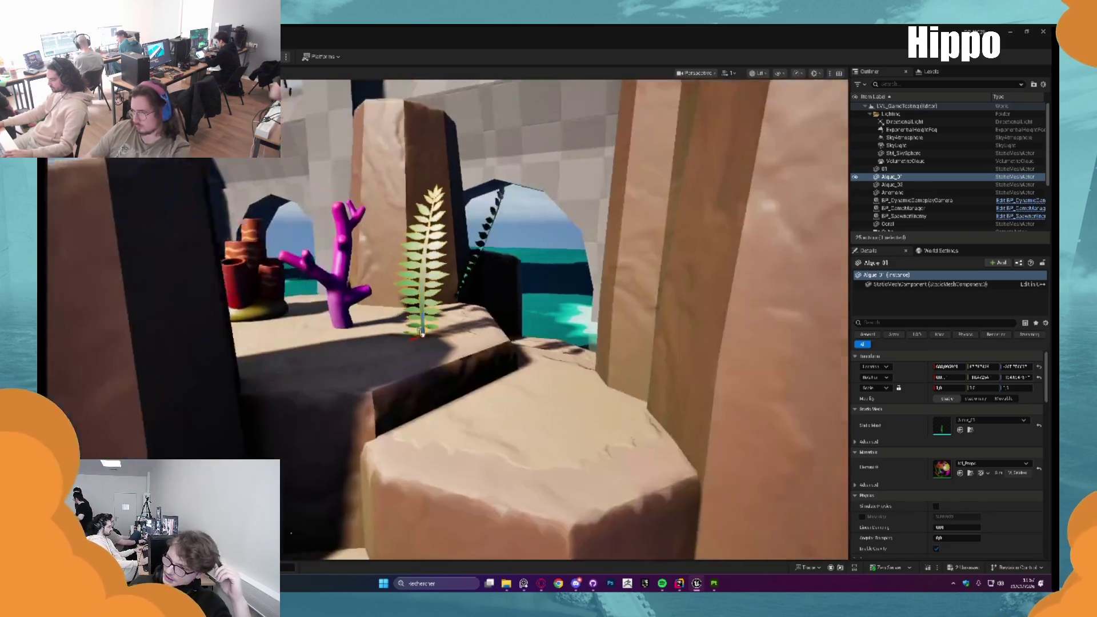
{"action": "left_click", "coordinate": [475, 278]}
{"action": "key", "text": "f"}
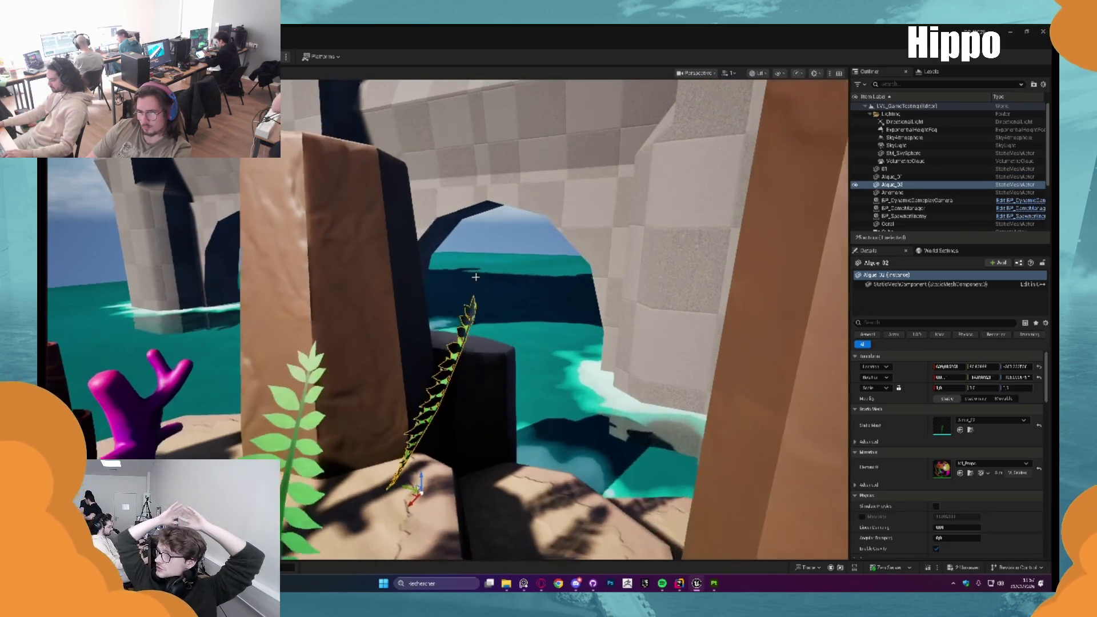
{"action": "mouse_move", "coordinate": [476, 277]}
{"action": "left_mouse_down"}
{"action": "mouse_move", "coordinate": [452, 280]}
{"action": "mouse_move", "coordinate": [452, 263]}
{"action": "mouse_move", "coordinate": [458, 297]}
{"action": "mouse_move", "coordinate": [446, 292]}
{"action": "mouse_move", "coordinate": [463, 280]}
{"action": "mouse_move", "coordinate": [457, 295]}
{"action": "left_mouse_up"}
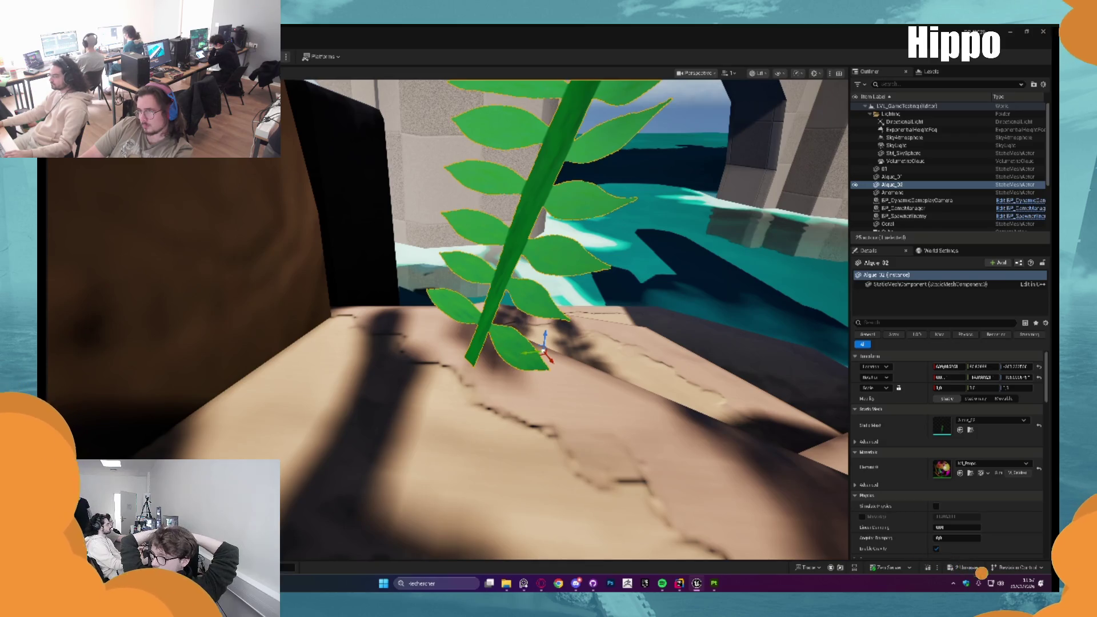
{"action": "key", "text": "alt+e"}
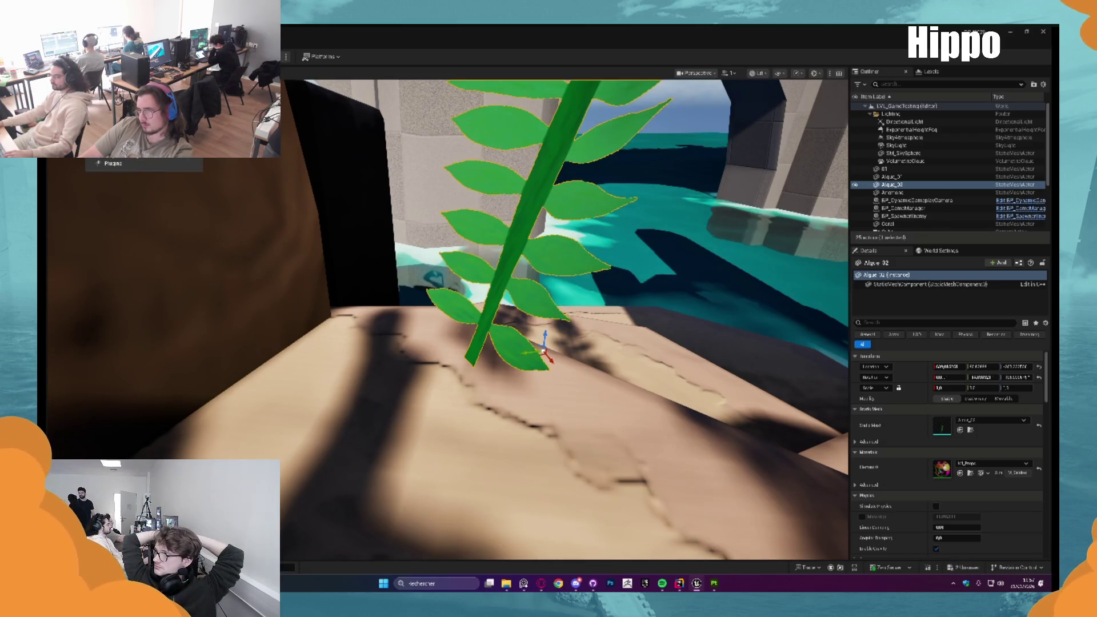
{"action": "left_click", "coordinate": [117, 41]}
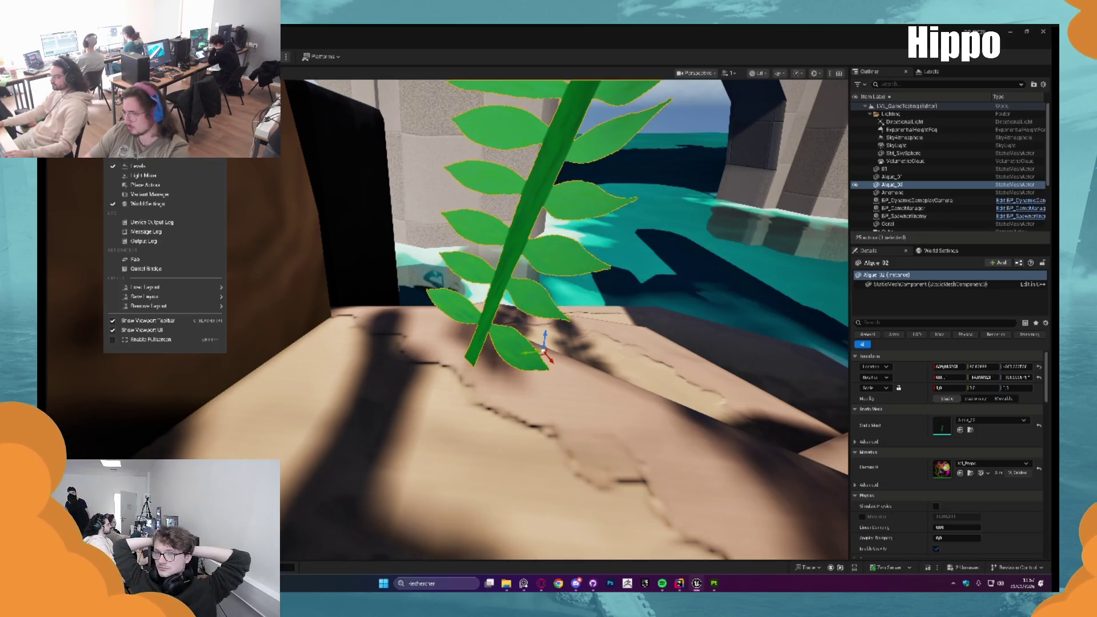
{"action": "left_click", "coordinate": [172, 184]}
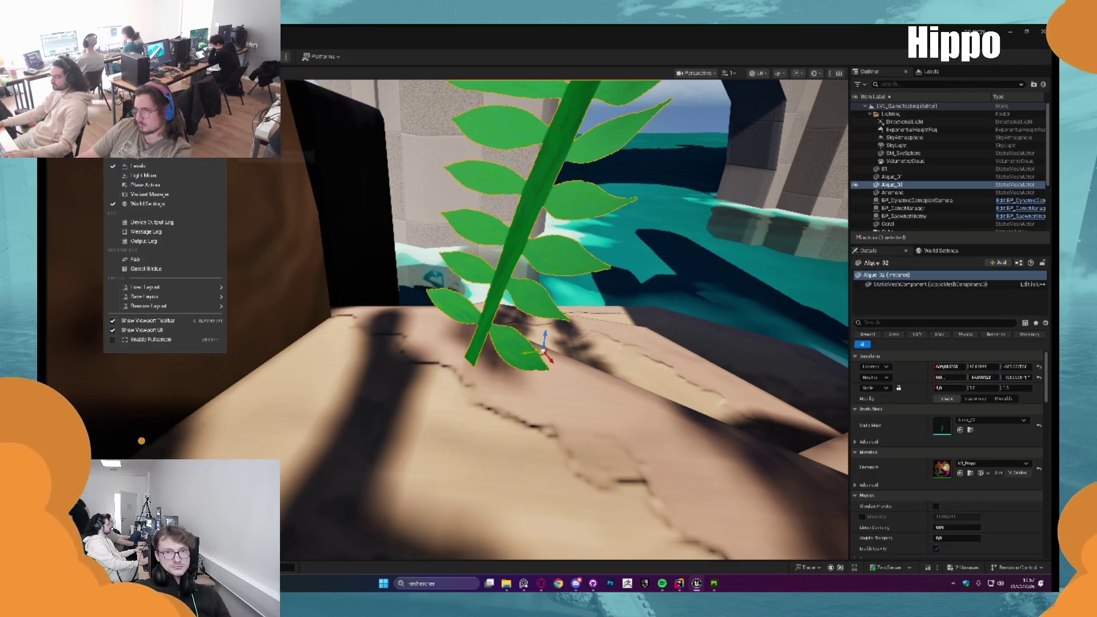
{"action": "left_click", "coordinate": [160, 184]}
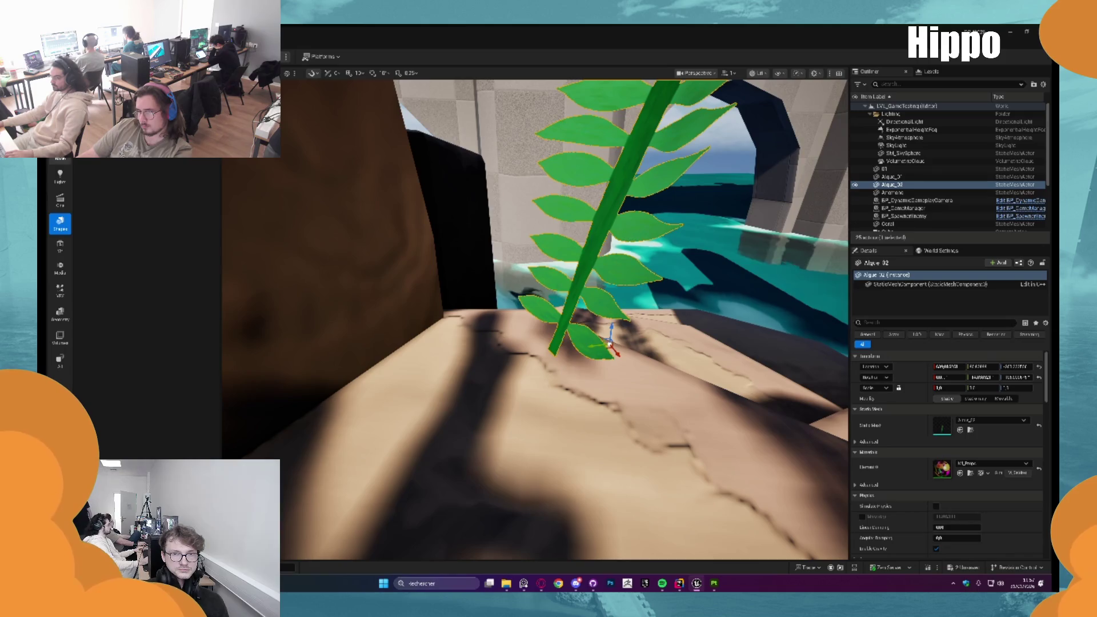
{"action": "left_click", "coordinate": [60, 313]}
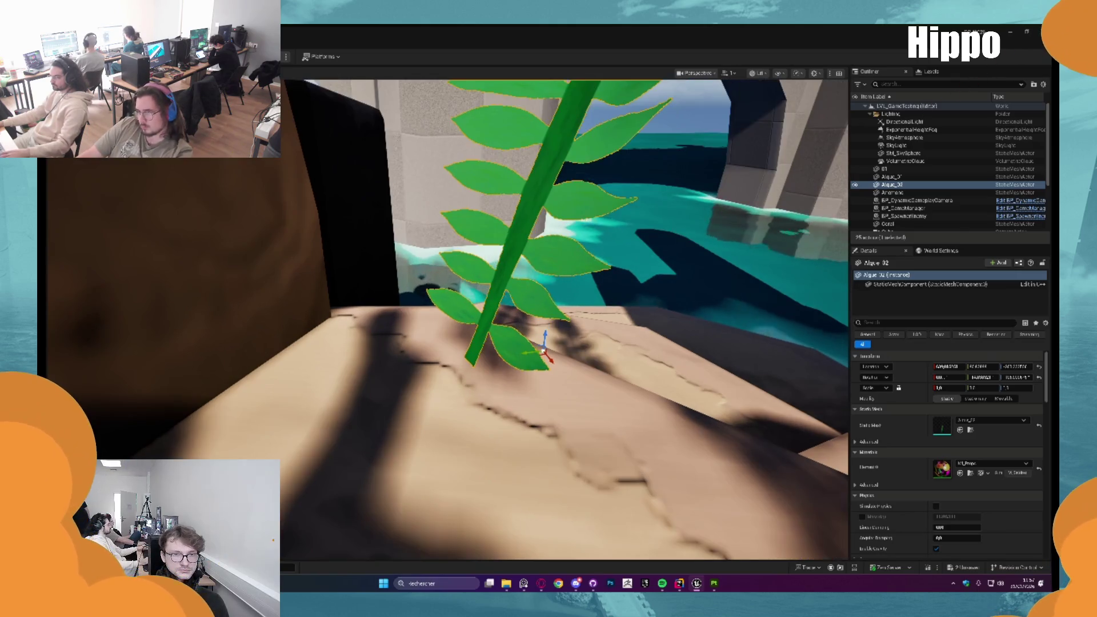
{"action": "left_click", "coordinate": [145, 40]}
{"action": "mouse_move", "coordinate": [117, 40]}
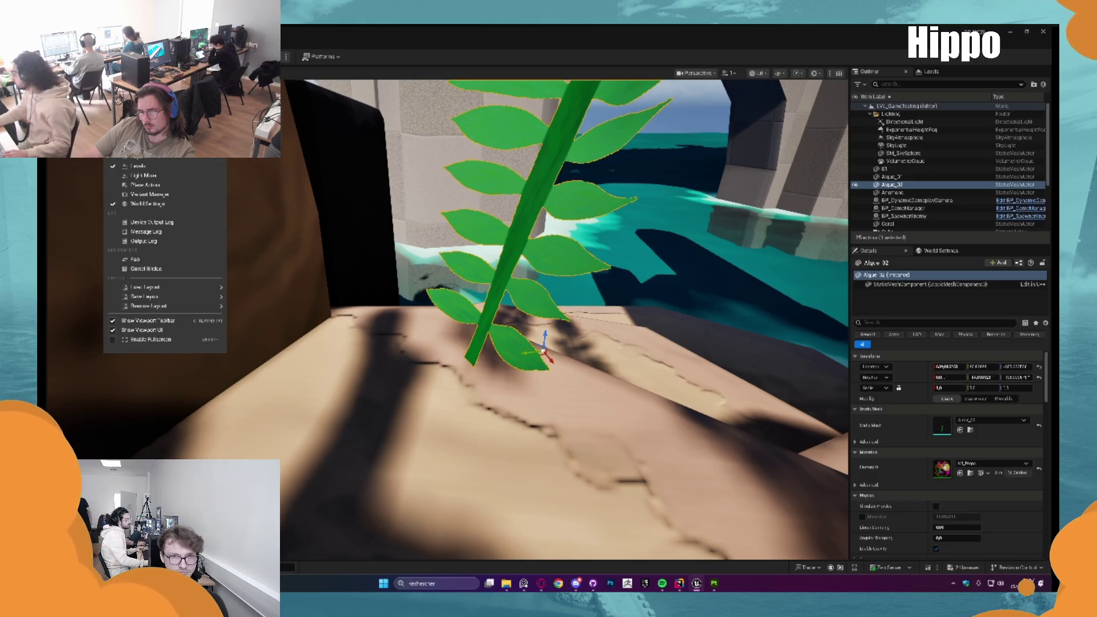
{"action": "left_click", "coordinate": [502, 266]}
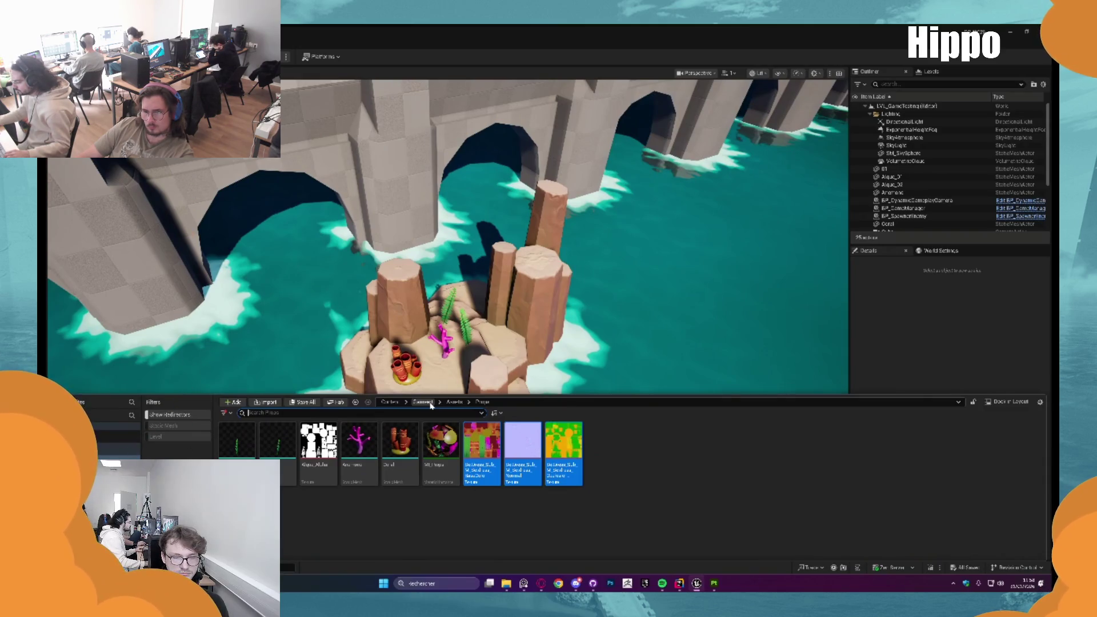
{"action": "left_click", "coordinate": [430, 404]}
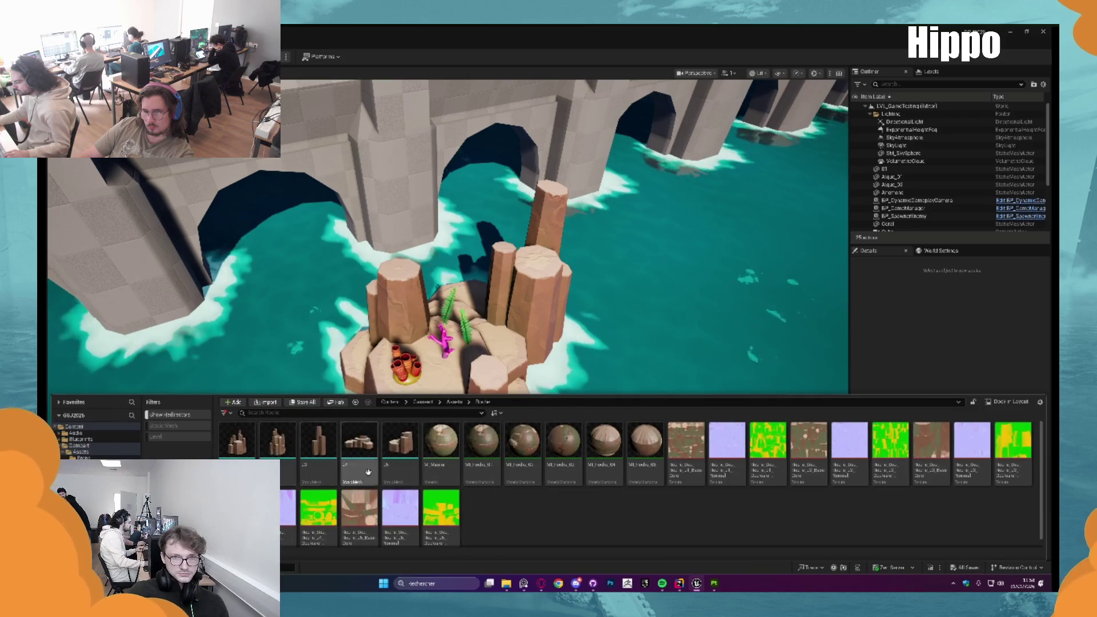
{"action": "left_click", "coordinate": [455, 403]}
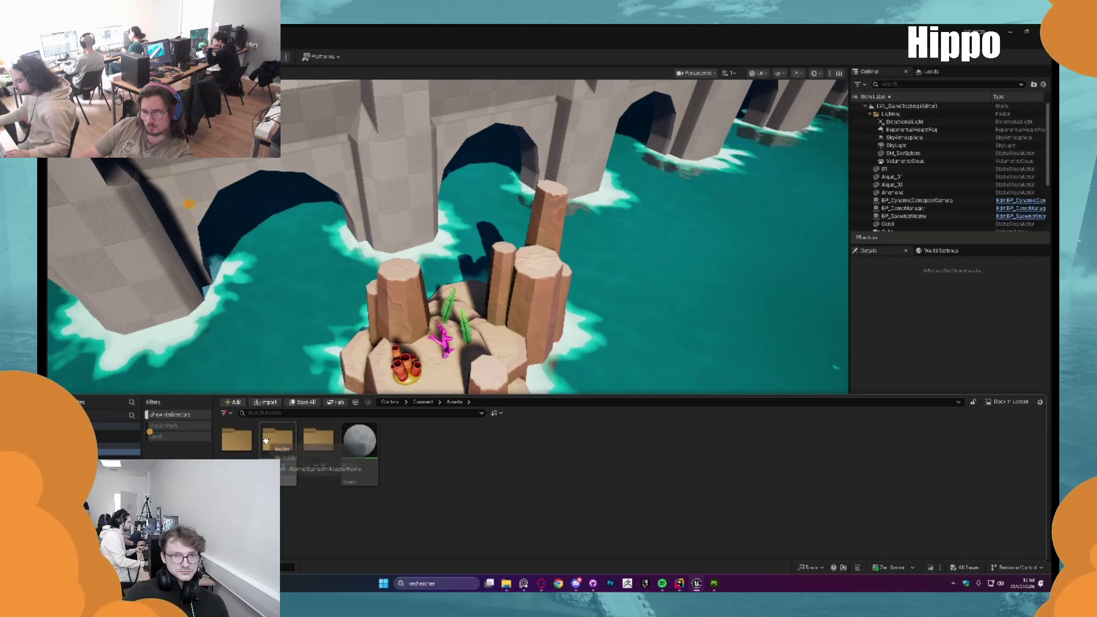
{"action": "left_click", "coordinate": [171, 426]}
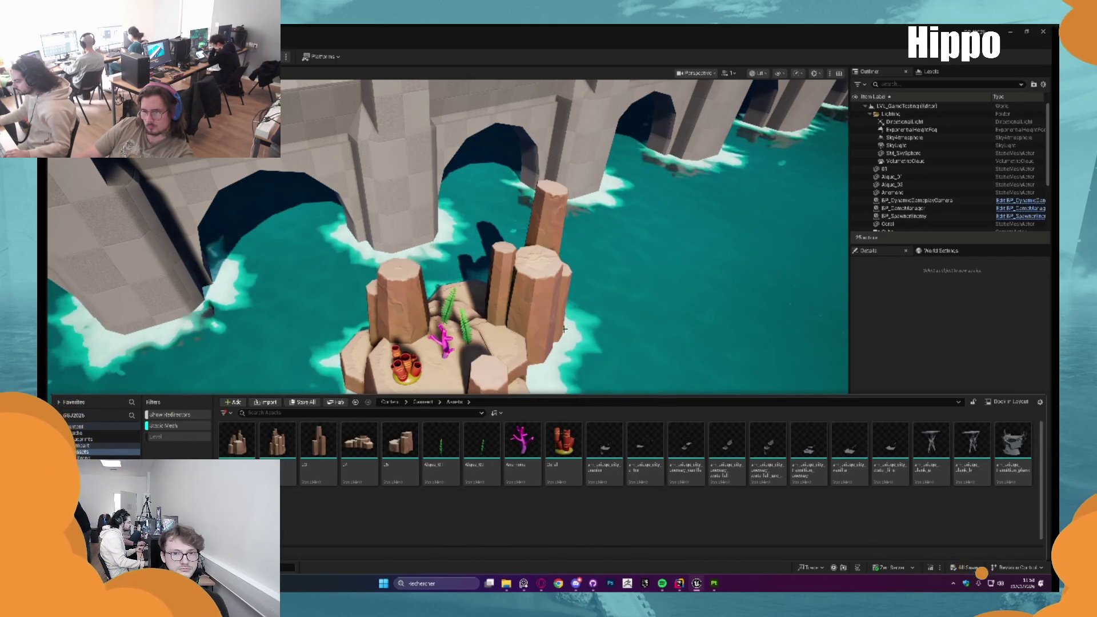
{"action": "left_click", "coordinate": [560, 327]}
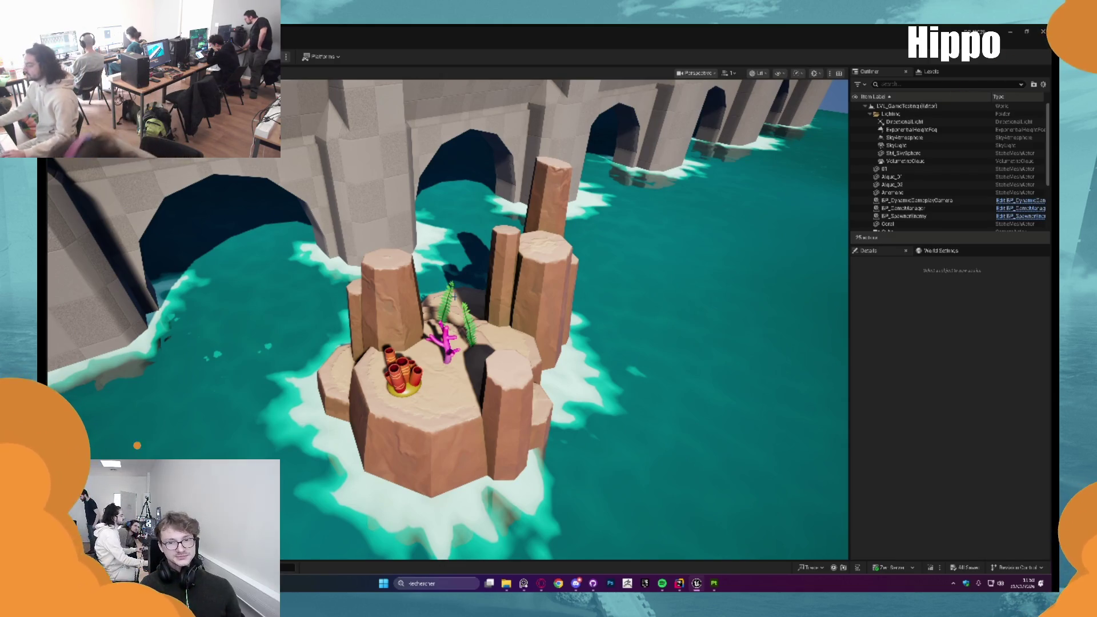
{"action": "scroll", "coordinate": [454, 295], "scroll_direction": "down", "scroll_amount": 5}
{"action": "scroll", "coordinate": [455, 295], "scroll_direction": "up", "scroll_amount": 3}
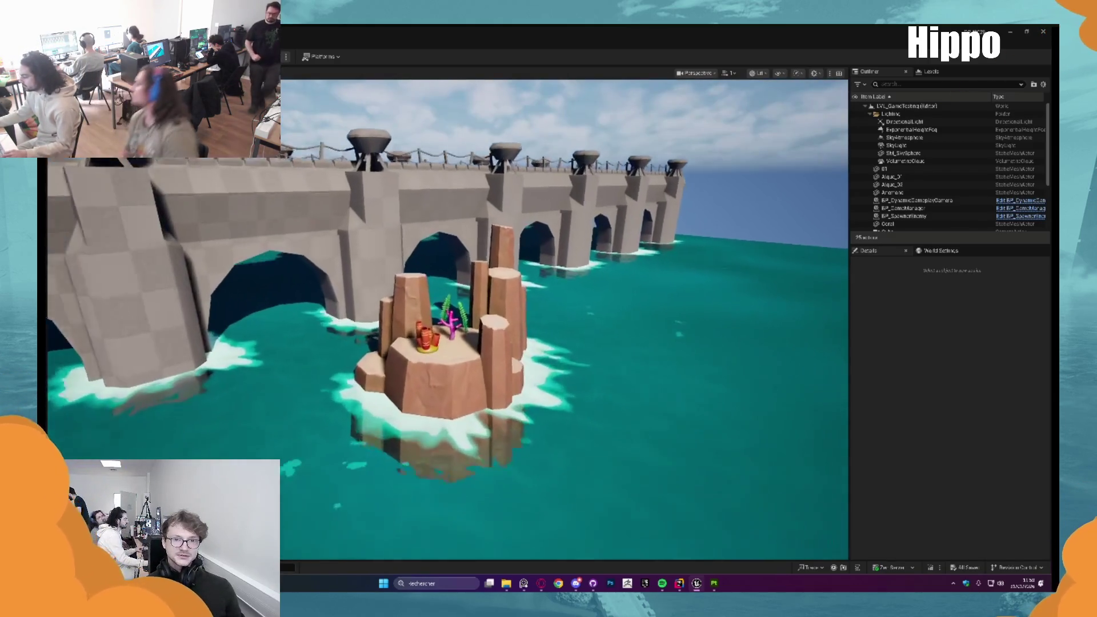
{"action": "mouse_move", "coordinate": [466, 280]}
{"action": "left_mouse_down"}
{"action": "mouse_move", "coordinate": [434, 269]}
{"action": "mouse_move", "coordinate": [466, 280]}
{"action": "left_mouse_up"}
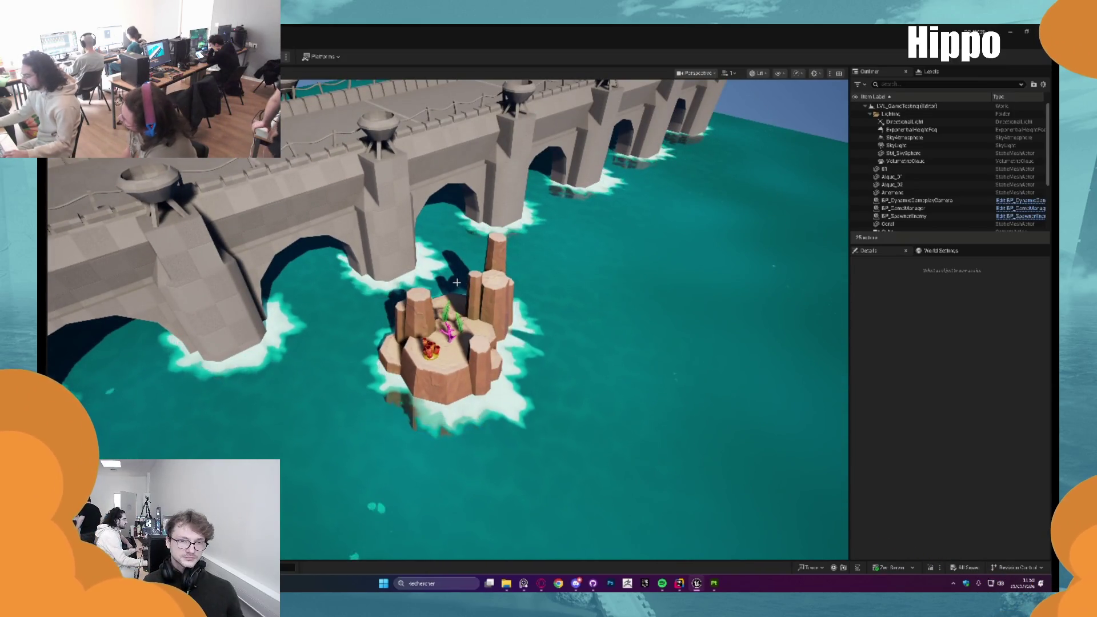
{"action": "scroll", "coordinate": [437, 339], "scroll_direction": "up", "scroll_amount": 2}
{"action": "left_click", "coordinate": [423, 363]}
{"action": "left_click", "coordinate": [451, 337], "text": "ctrl"}
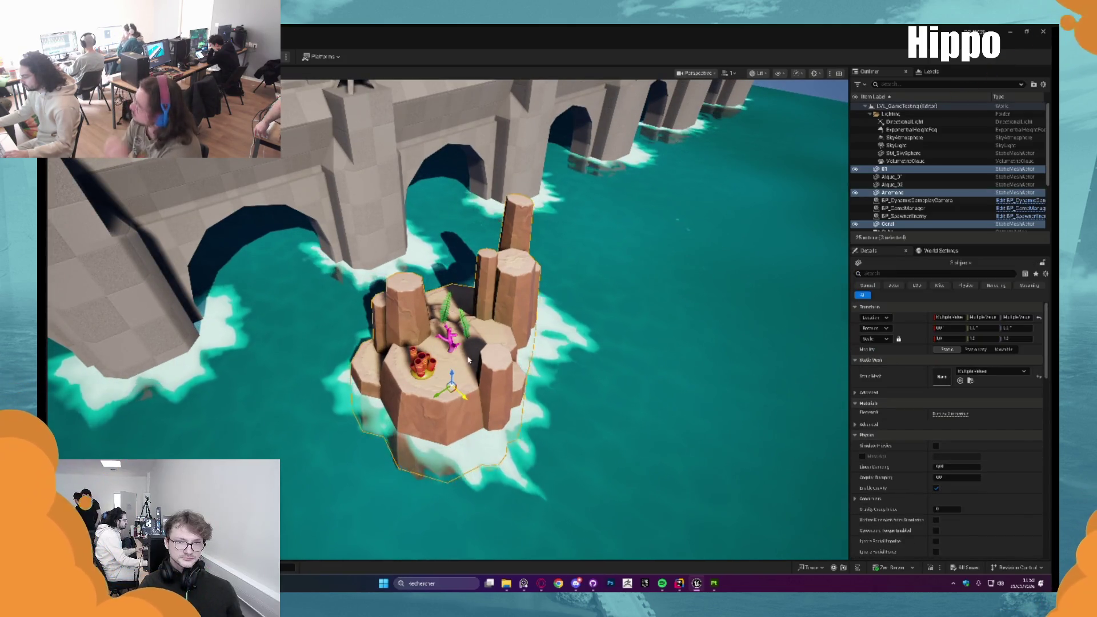
{"action": "left_click", "coordinate": [466, 332], "text": "ctrl"}
{"action": "left_click", "coordinate": [462, 320], "text": "ctrl"}
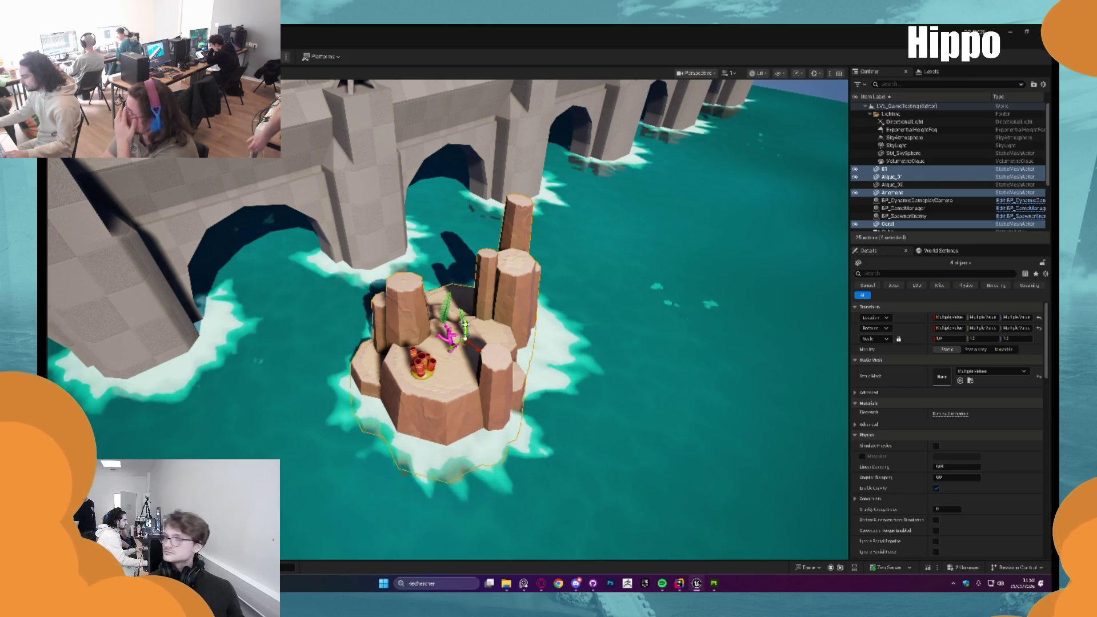
{"action": "left_click", "coordinate": [455, 372], "text": "ctrl"}
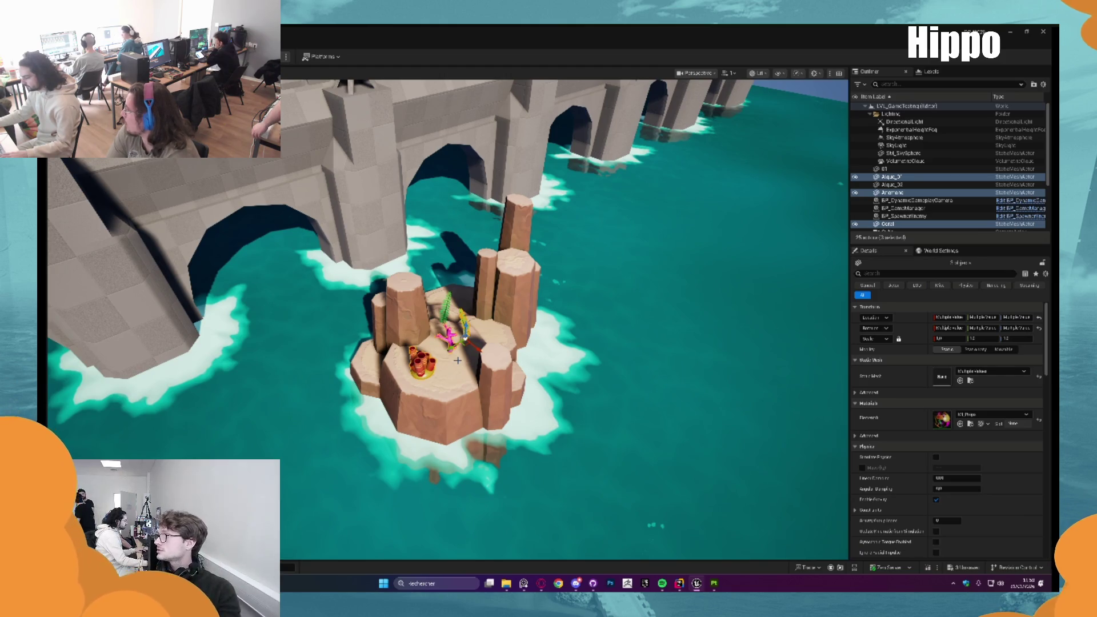
{"action": "mouse_move", "coordinate": [457, 361]}
{"action": "left_mouse_down"}
{"action": "mouse_move", "coordinate": [420, 360]}
{"action": "mouse_move", "coordinate": [429, 352]}
{"action": "left_mouse_up"}
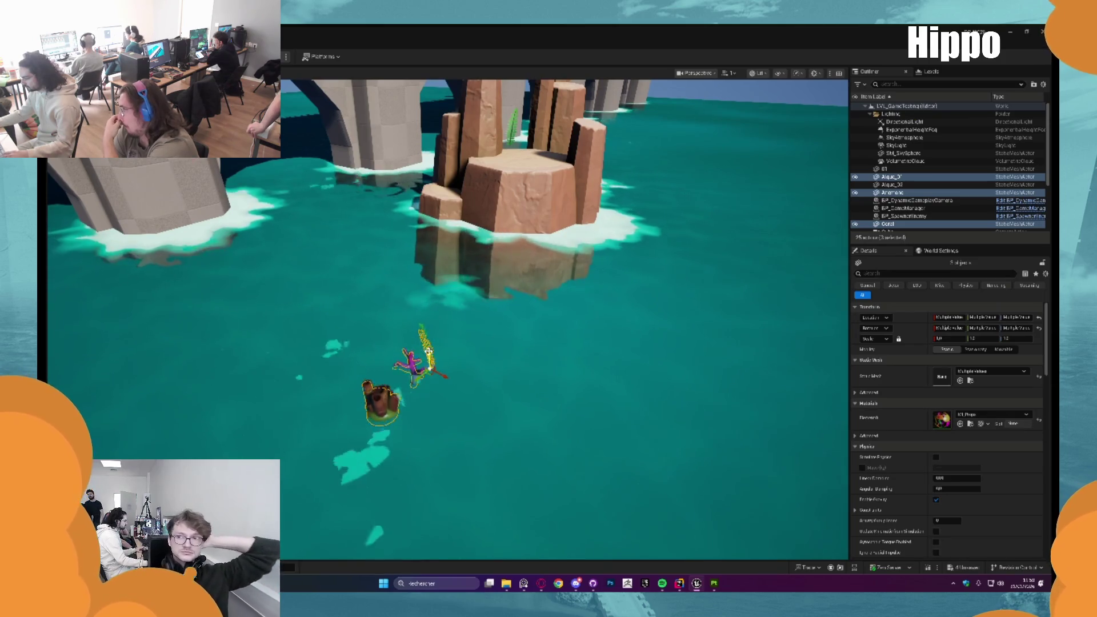
{"action": "key", "text": "Escape"}
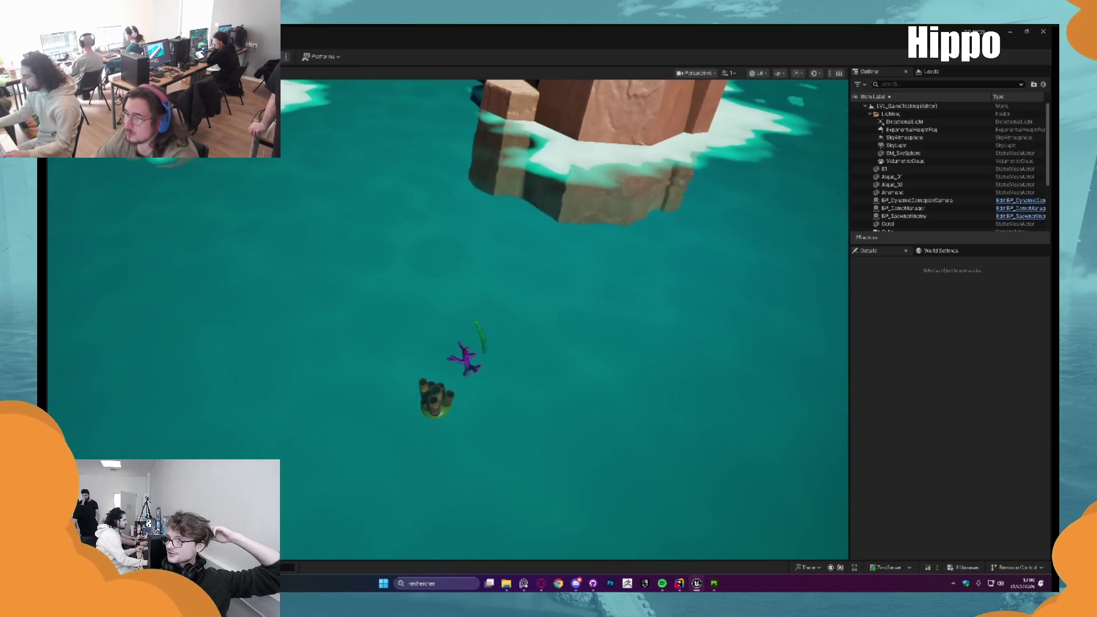
{"action": "key", "text": "ctrl+z"}
{"action": "key", "text": "ctrl+z"}
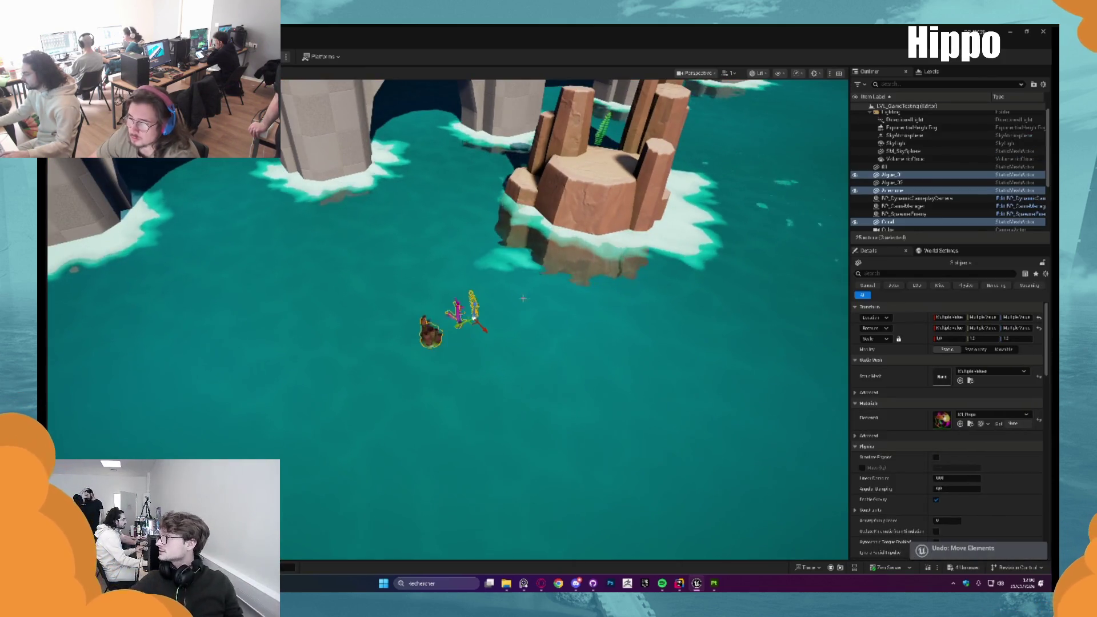
{"action": "key", "text": "ctrl+z"}
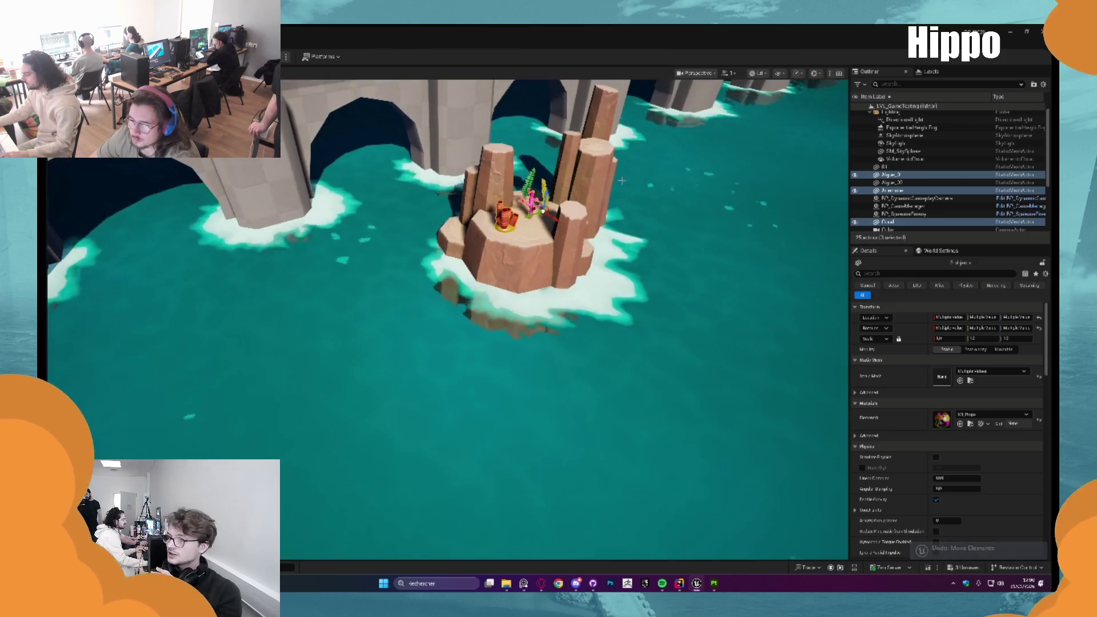
{"action": "key", "text": "ctrl+z"}
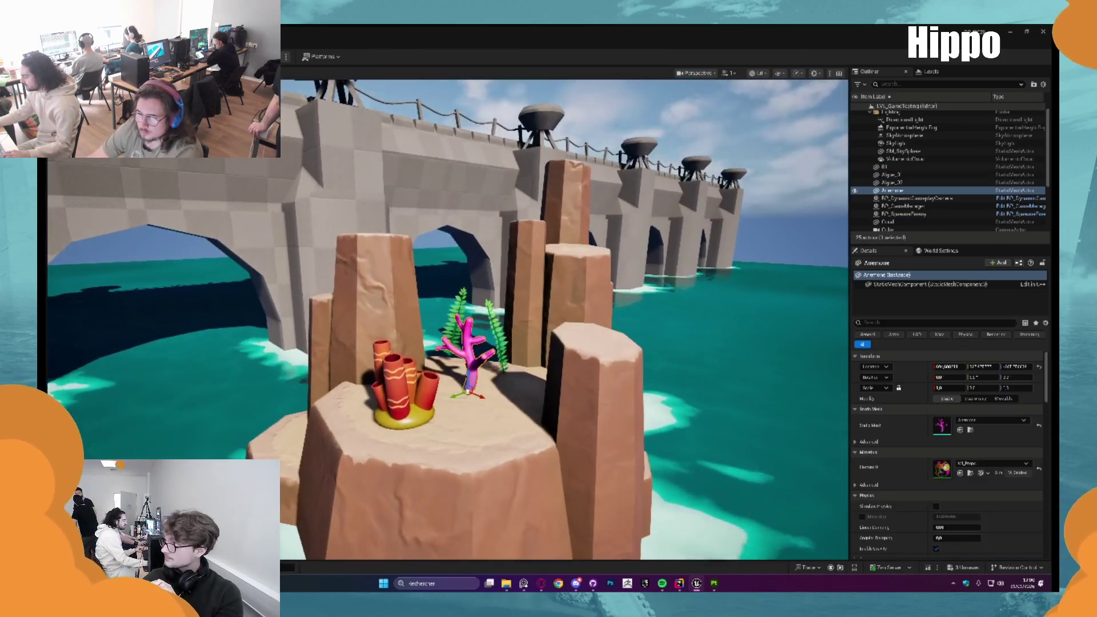
{"action": "key", "text": "alt+Tab"}
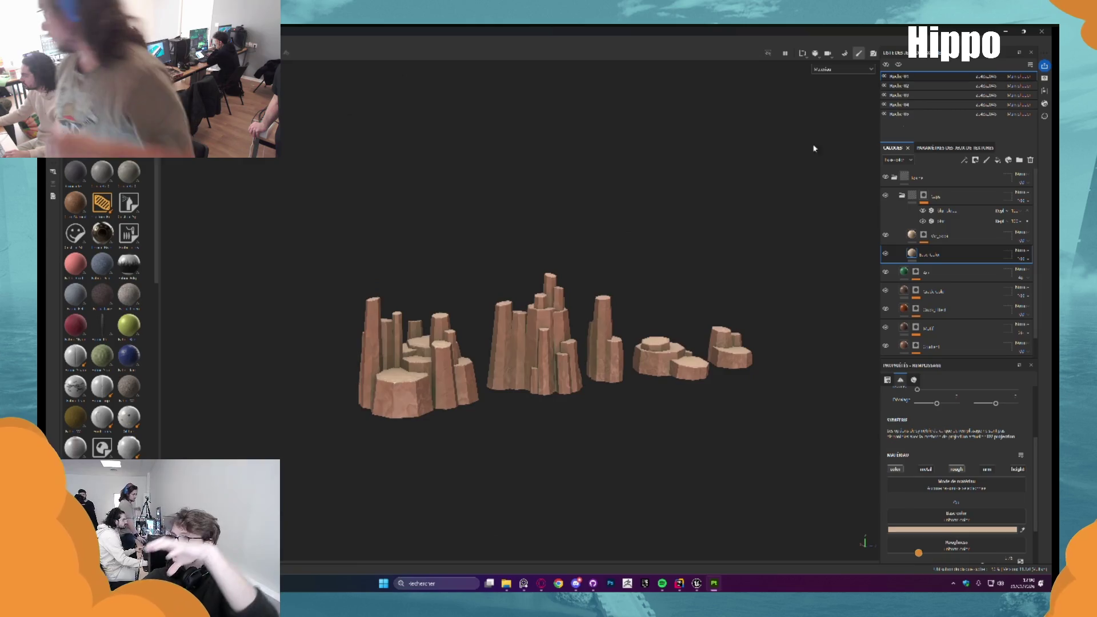
Close Substance Painter, open the Substance folder in Explorer and select the second project file
{"action": "left_click", "coordinate": [1042, 32]}
{"action": "left_click", "coordinate": [516, 310]}
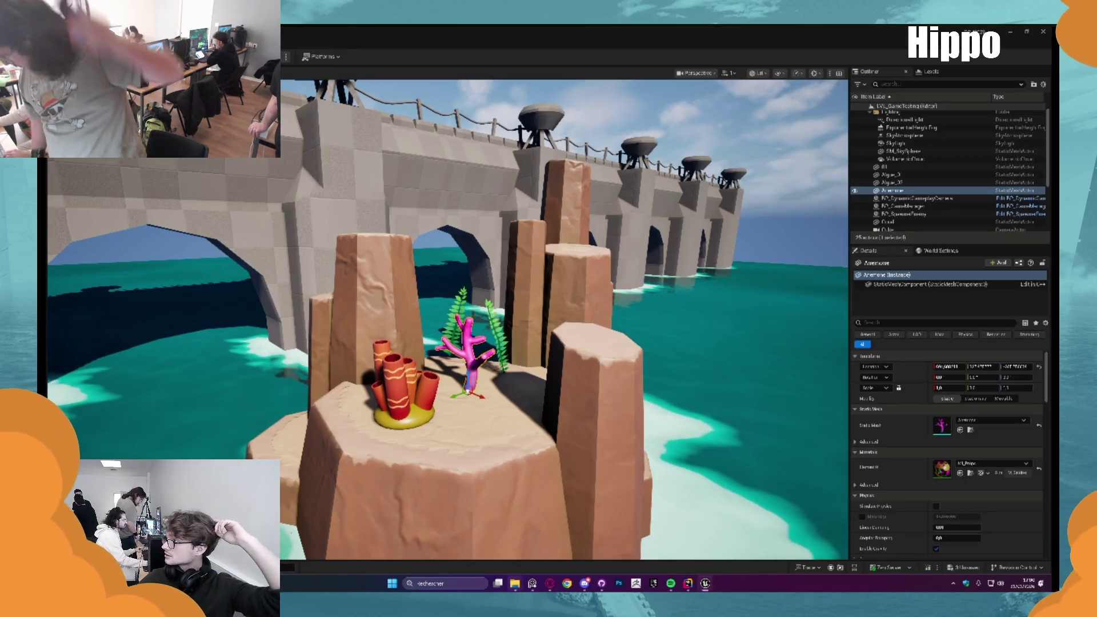
{"action": "mouse_move", "coordinate": [514, 584]}
{"action": "left_click", "coordinate": [480, 537]}
{"action": "left_click", "coordinate": [385, 251]}
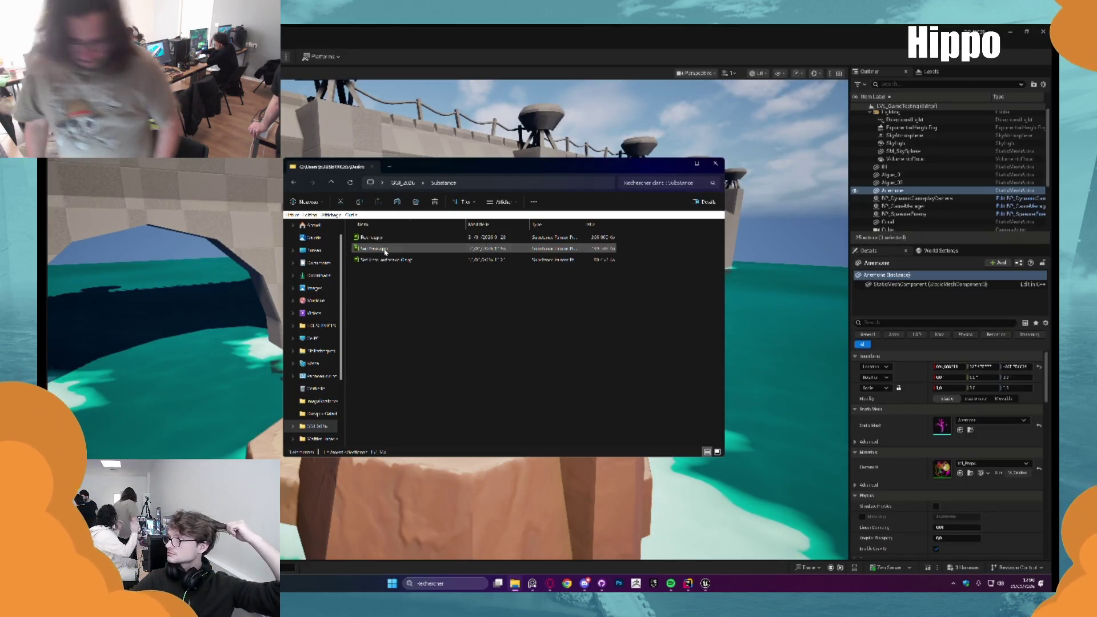